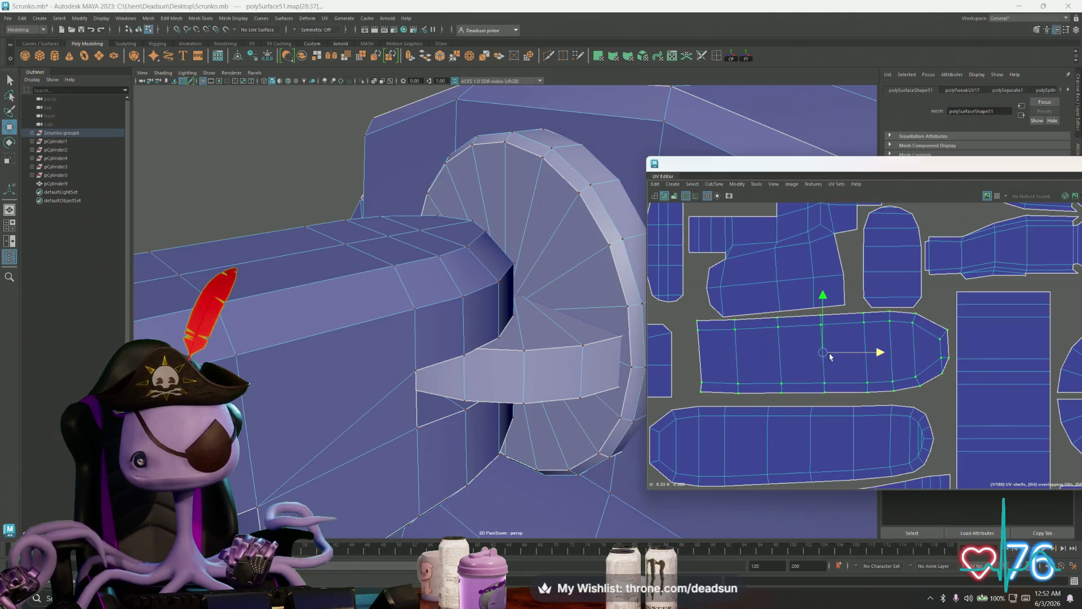
Close the gap between the two long rounded shells, moving the lower one up and right
{"action": "left_click_drag", "start_coordinate": [830, 357], "coordinate": [835, 354]}
{"action": "left_click", "coordinate": [814, 464]}
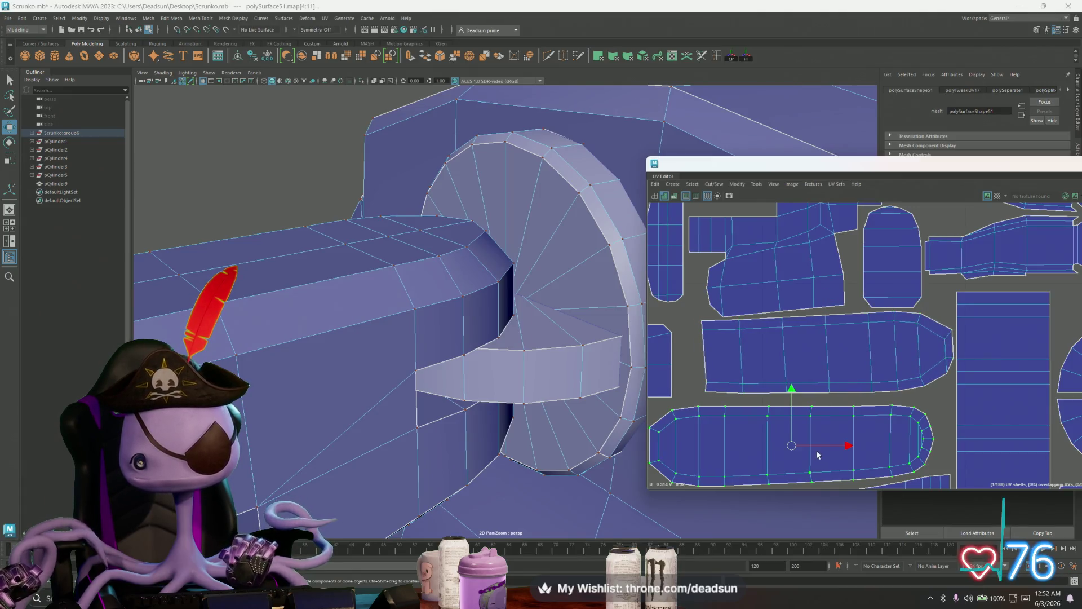
{"action": "left_click_drag", "start_coordinate": [792, 449], "coordinate": [813, 440]}
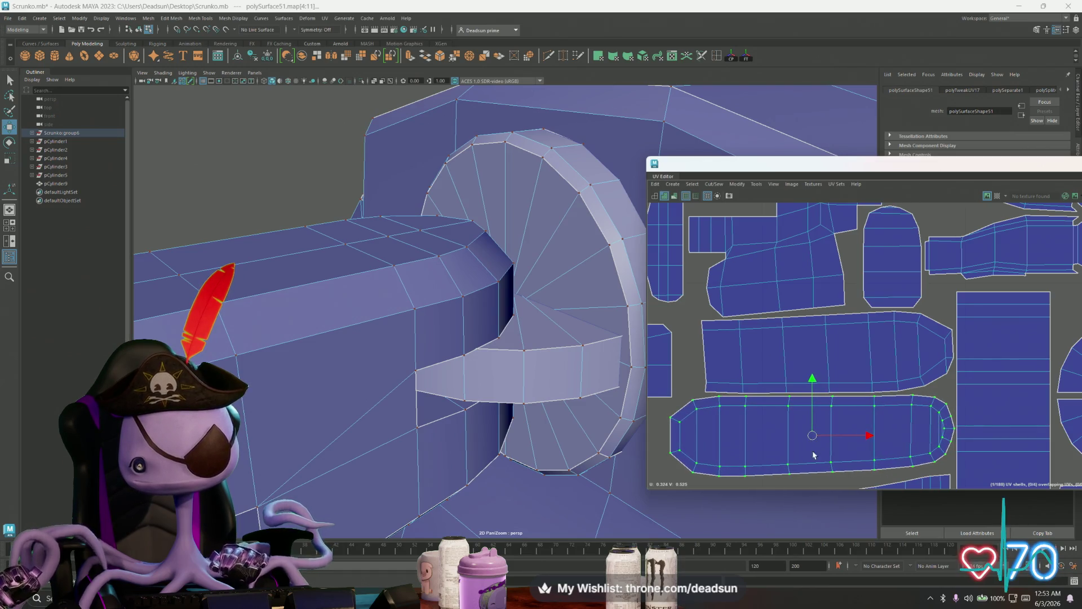
{"action": "scroll", "coordinate": [813, 456], "scroll_direction": "down", "scroll_amount": 2}
{"action": "middle_click_drag", "start_coordinate": [899, 476], "coordinate": [849, 307], "text": "alt"}
Rotate the tapered shell slightly and shift it upward
{"action": "left_click", "coordinate": [848, 311]}
{"action": "key", "text": "e"}
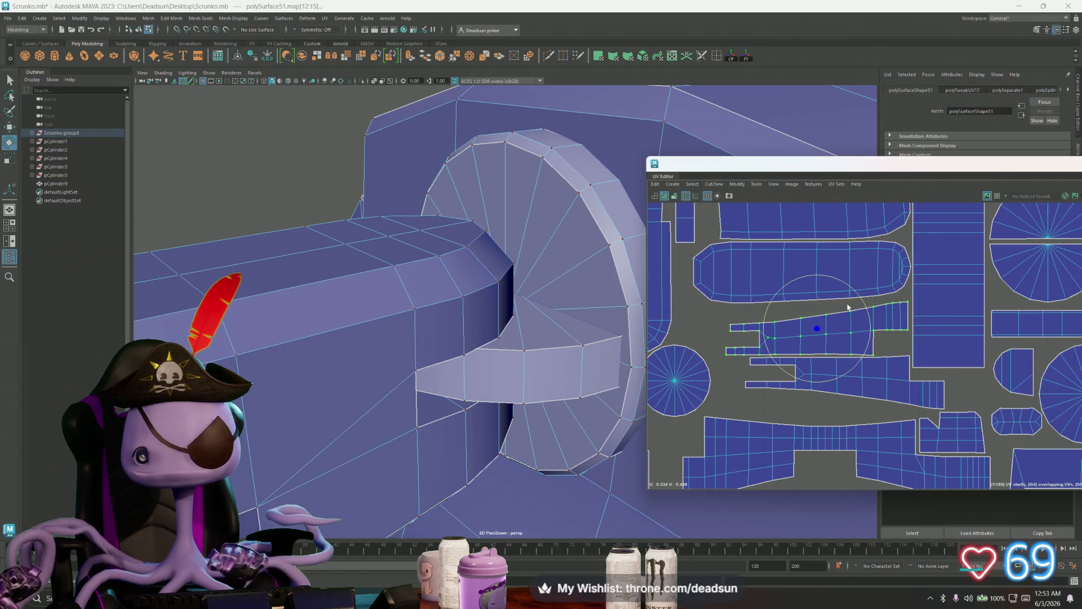
{"action": "left_click_drag", "start_coordinate": [857, 299], "coordinate": [856, 300]}
{"action": "key", "text": "w"}
{"action": "left_click_drag", "start_coordinate": [819, 333], "coordinate": [820, 323]}
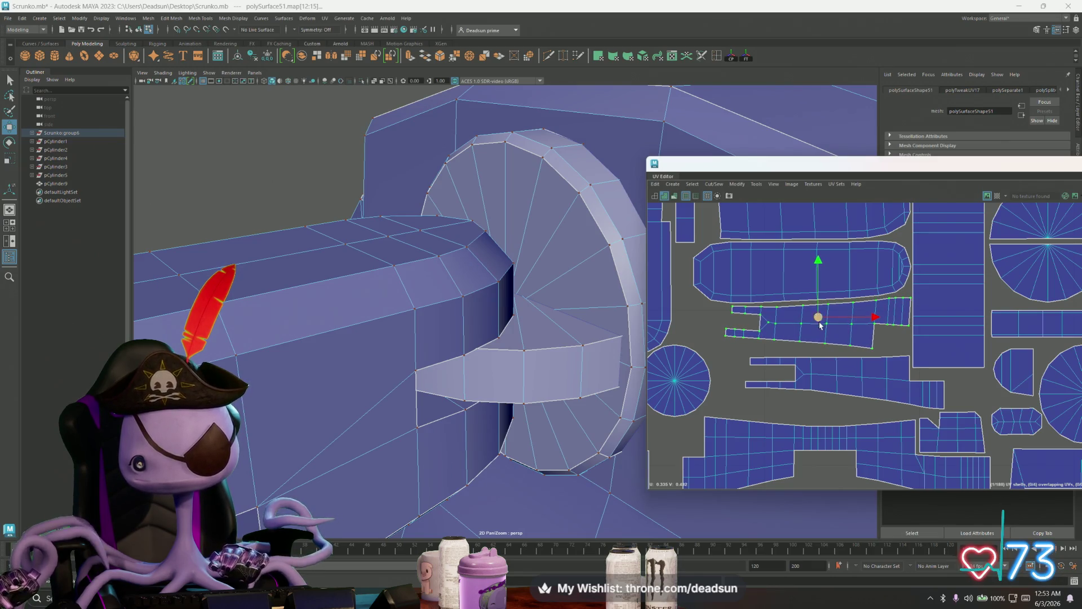
Undo two shell edits, then raise the shell below the tapered one toward its neighbour
{"action": "left_click", "coordinate": [838, 385]}
{"action": "key", "text": "ctrl+z"}
{"action": "key", "text": "ctrl+z"}
{"action": "key", "text": "ctrl+z"}
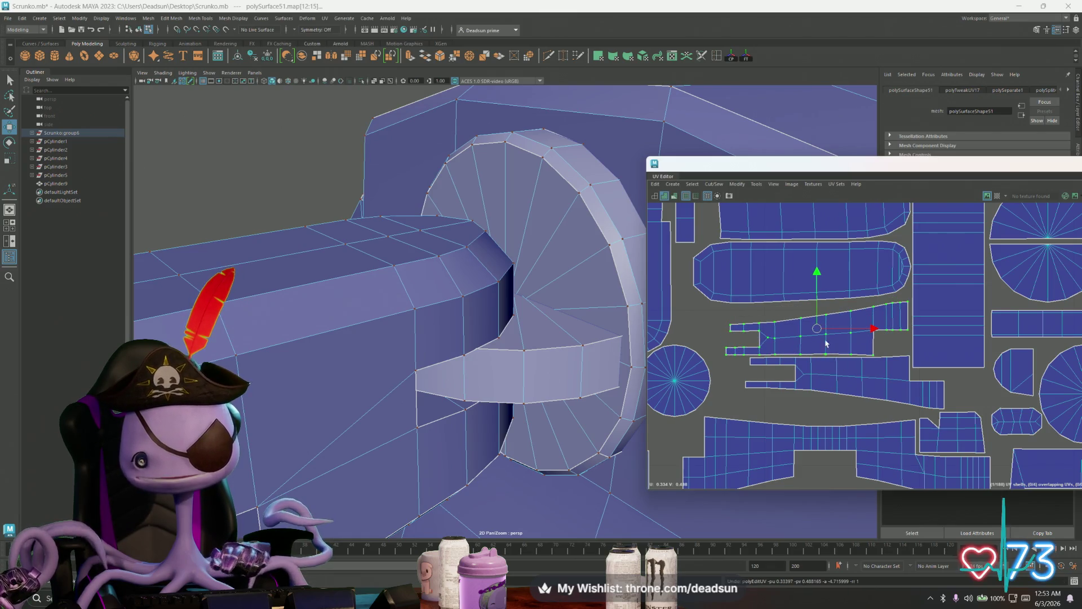
{"action": "key", "text": "ctrl+z"}
{"action": "key", "text": "ctrl+z"}
{"action": "key", "text": "ctrl+z"}
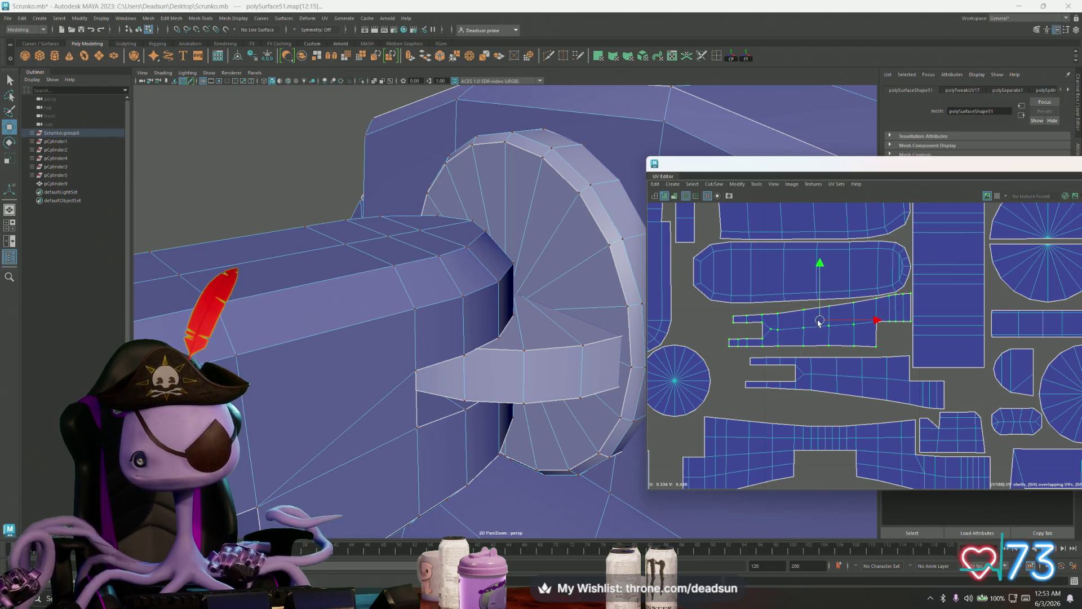
{"action": "left_click", "coordinate": [845, 382]}
{"action": "left_click_drag", "start_coordinate": [845, 328], "coordinate": [848, 321]}
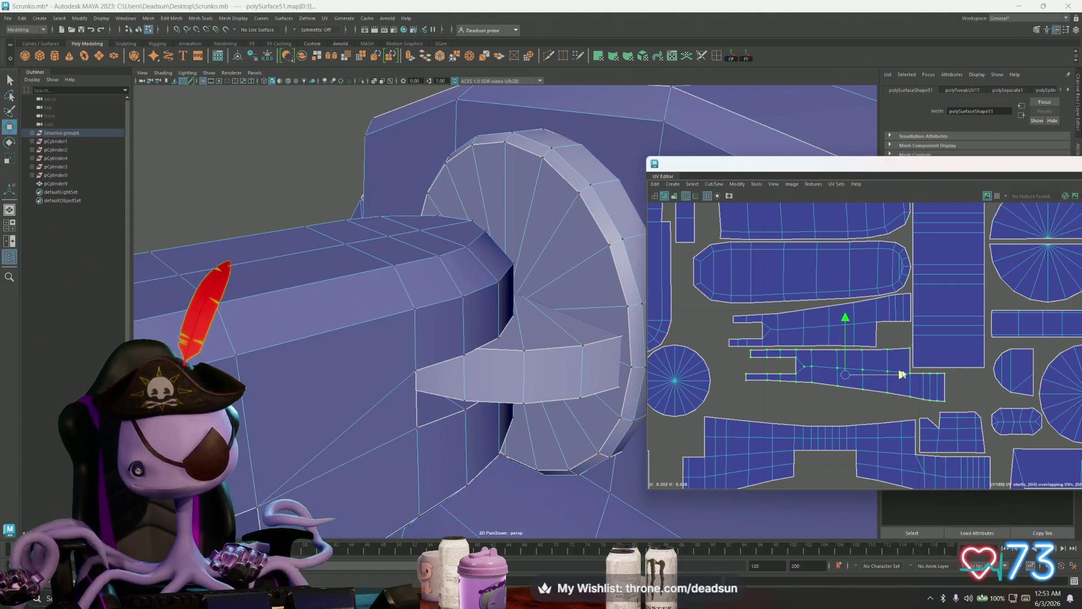
{"action": "scroll", "coordinate": [826, 322], "scroll_direction": "down", "scroll_amount": 3}
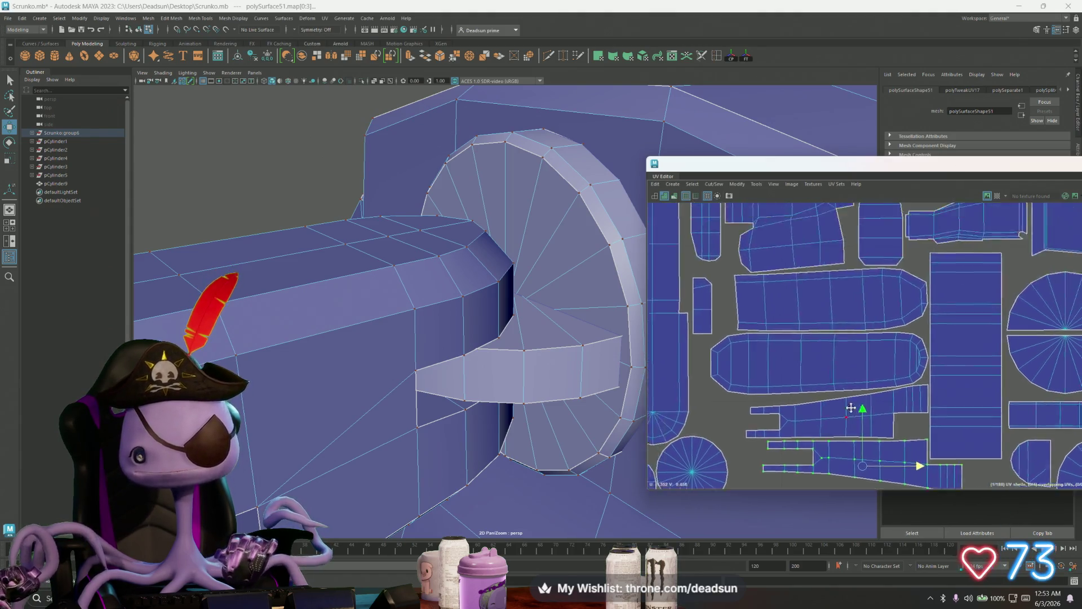
{"action": "scroll", "coordinate": [826, 321], "scroll_direction": "up", "scroll_amount": 3}
Nudge the selected shells and the rounded-end shell up a few pixels
{"action": "middle_click_drag", "start_coordinate": [811, 330], "coordinate": [790, 370], "text": "alt"}
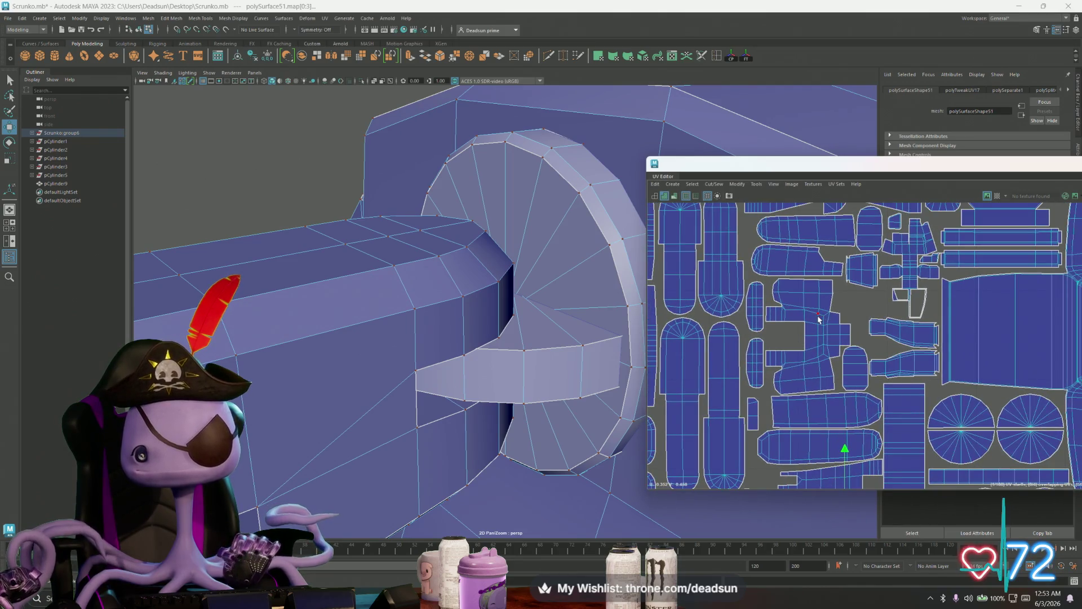
{"action": "left_click", "coordinate": [854, 364], "text": "shift"}
{"action": "left_click_drag", "start_coordinate": [819, 288], "coordinate": [818, 281]}
{"action": "left_click", "coordinate": [783, 248]}
{"action": "scroll", "coordinate": [783, 248], "scroll_direction": "up", "scroll_amount": 4}
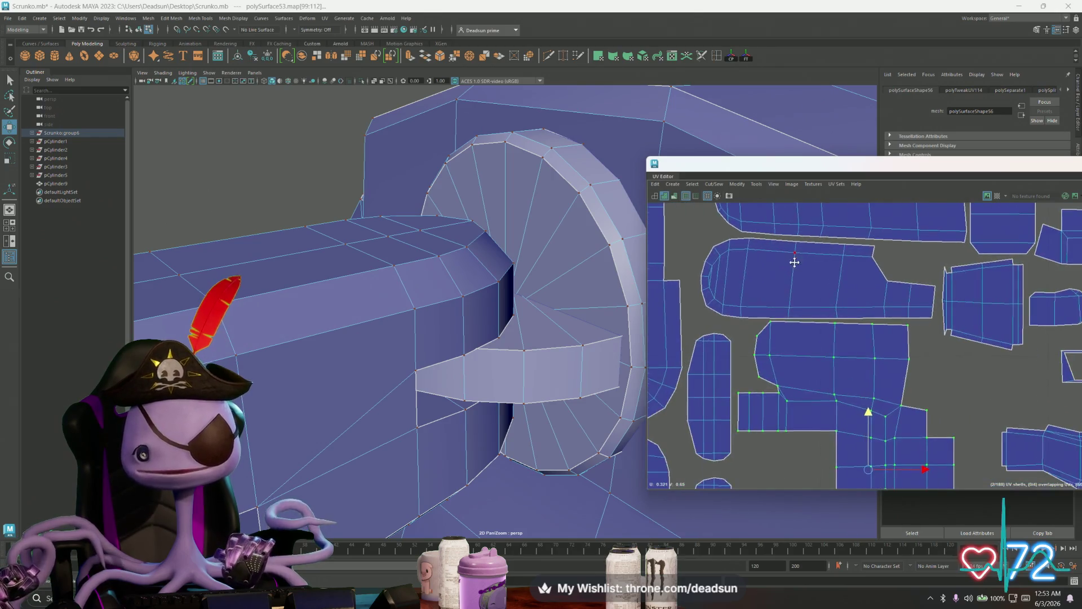
{"action": "left_click_drag", "start_coordinate": [817, 265], "coordinate": [817, 263]}
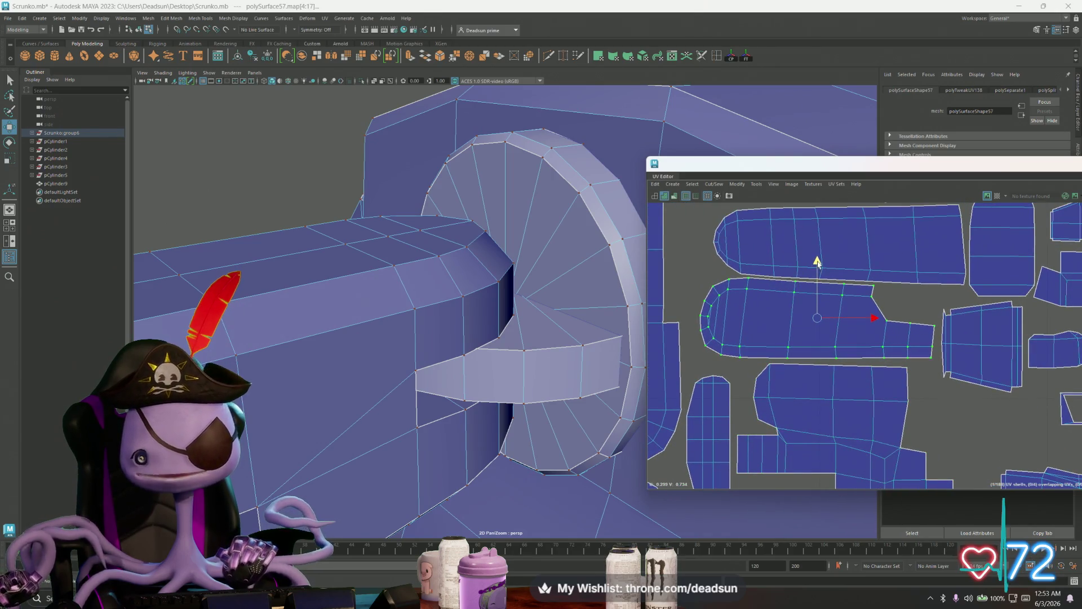
Shift the small rounded shell left and up, and raise the long rounded shell below
{"action": "middle_click_drag", "start_coordinate": [834, 267], "coordinate": [809, 349], "text": "alt"}
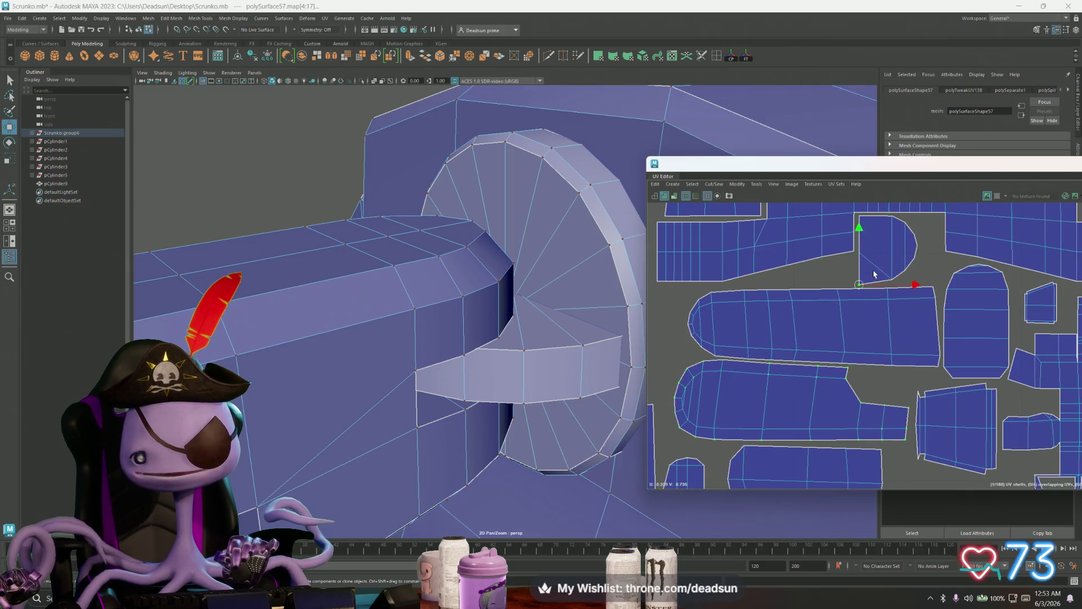
{"action": "left_click_drag", "start_coordinate": [882, 253], "coordinate": [883, 252]}
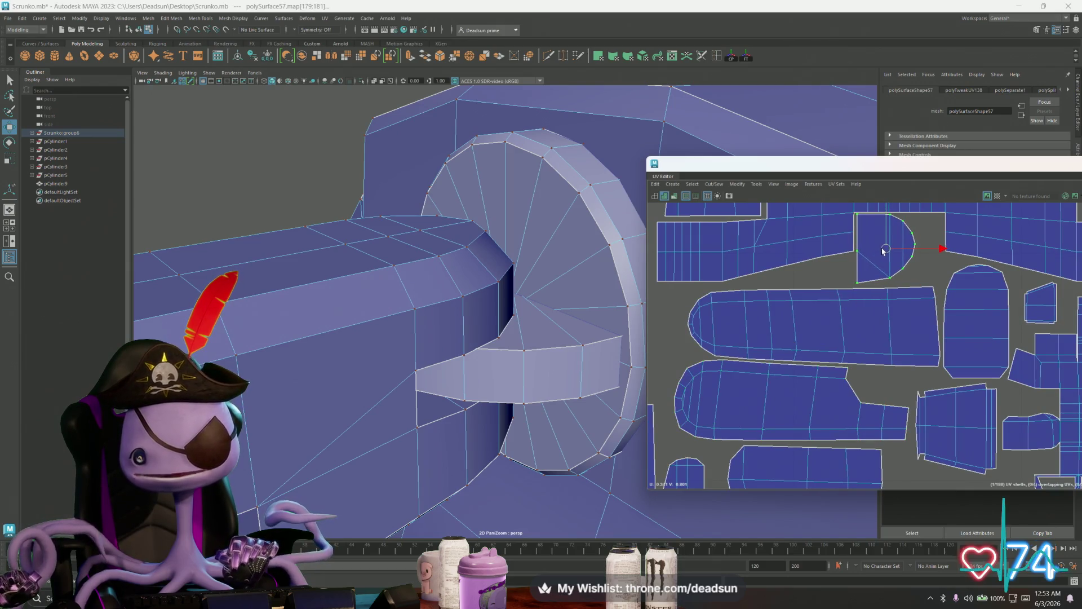
{"action": "left_click", "coordinate": [847, 305]}
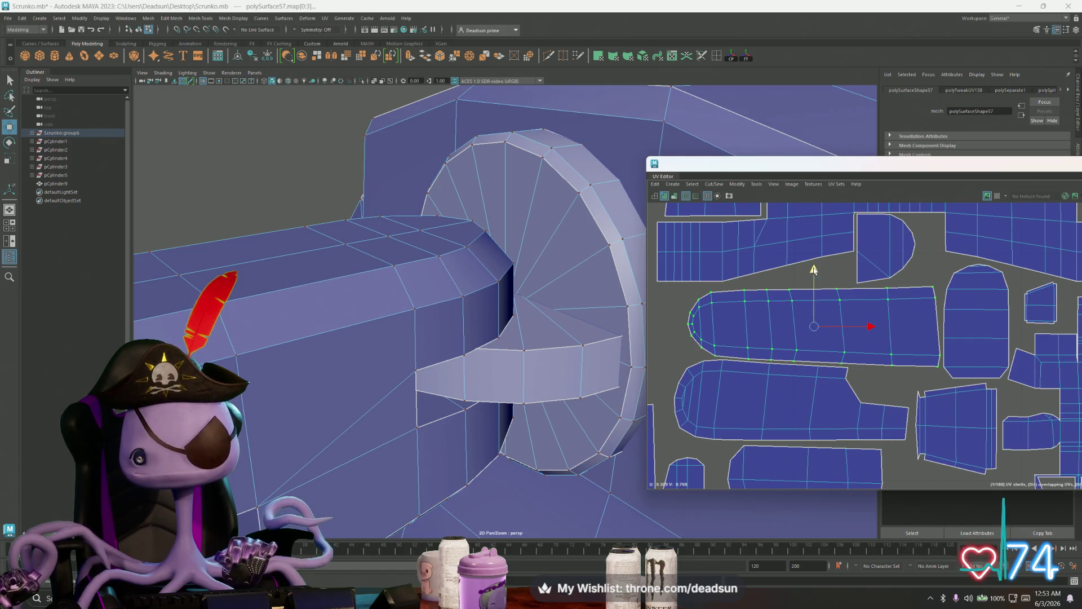
{"action": "left_click_drag", "start_coordinate": [813, 270], "coordinate": [816, 268]}
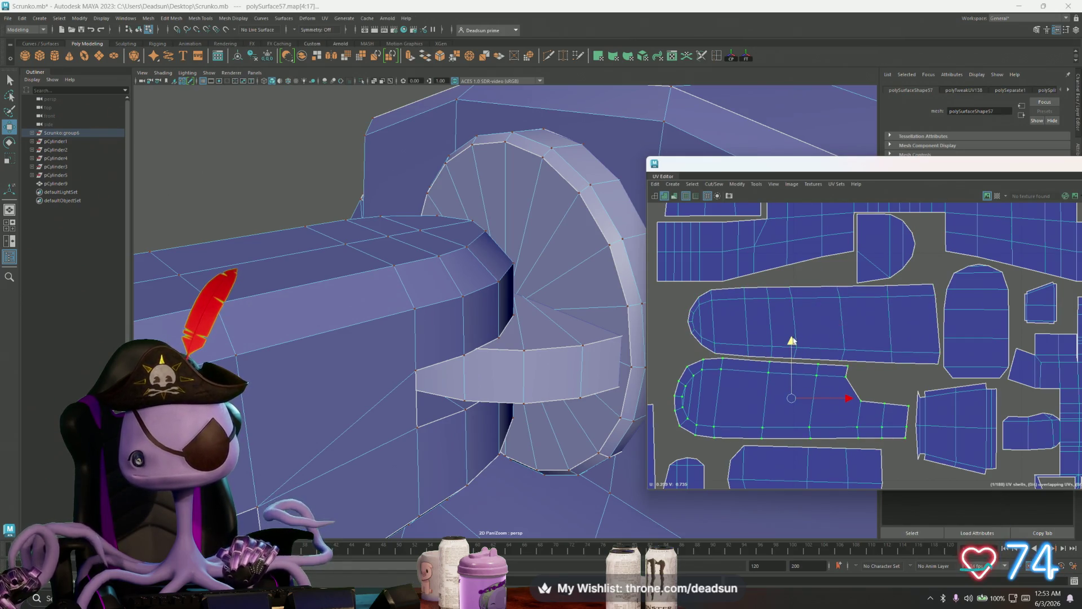
{"action": "scroll", "coordinate": [795, 346], "scroll_direction": "down", "scroll_amount": 2}
{"action": "scroll", "coordinate": [780, 354], "scroll_direction": "down", "scroll_amount": 1}
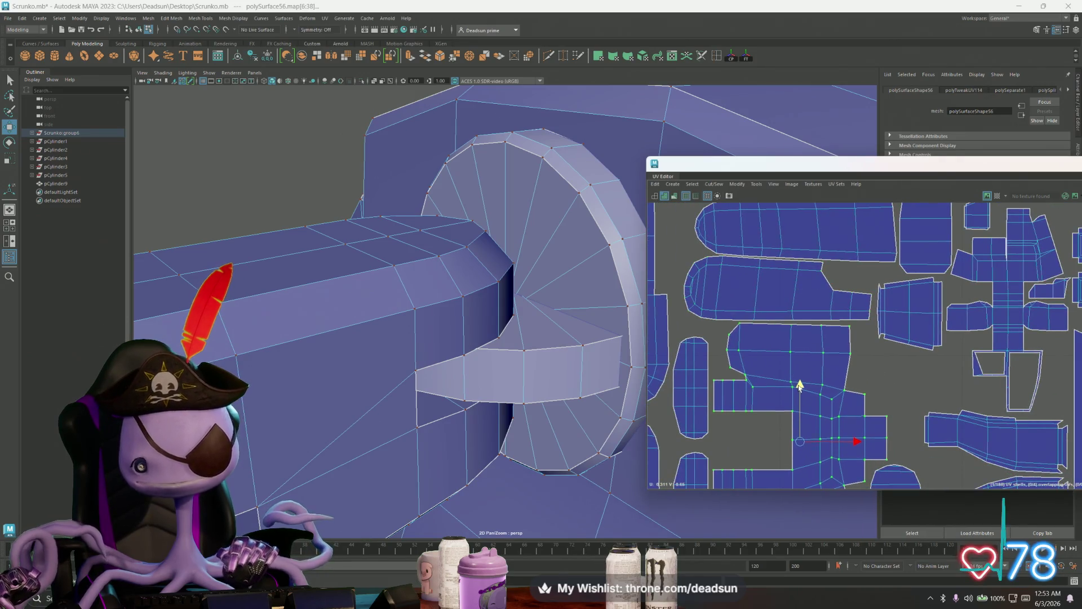
{"action": "scroll", "coordinate": [768, 341], "scroll_direction": "down", "scroll_amount": 1}
Move the small rounded shell into the gap, turn it about 80°, and lift it ~20 px
{"action": "left_click", "coordinate": [842, 410]}
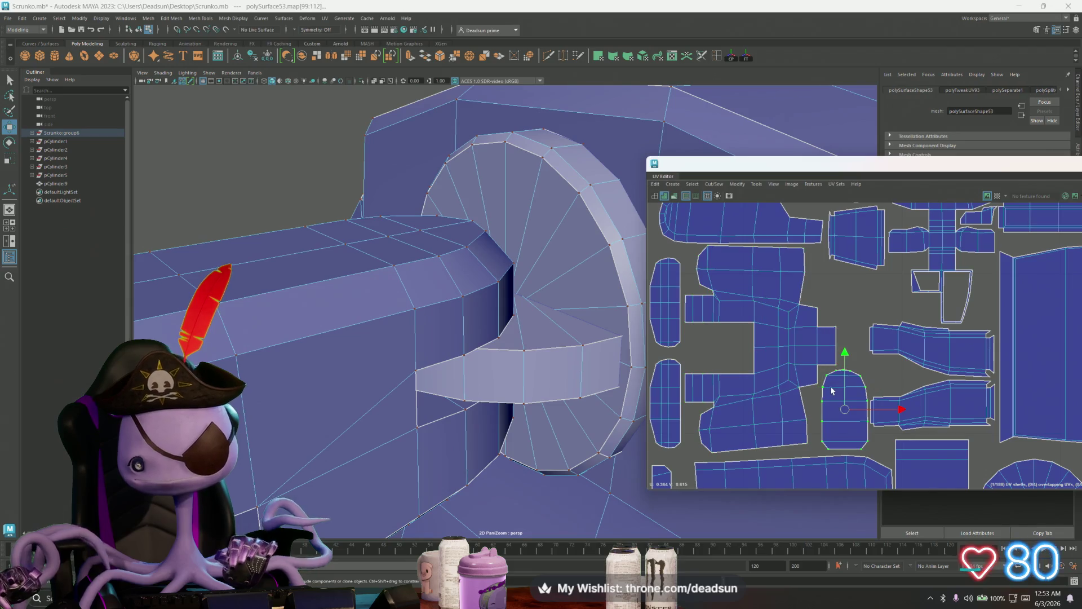
{"action": "left_click_drag", "start_coordinate": [846, 411], "coordinate": [847, 304]}
{"action": "key", "text": "e"}
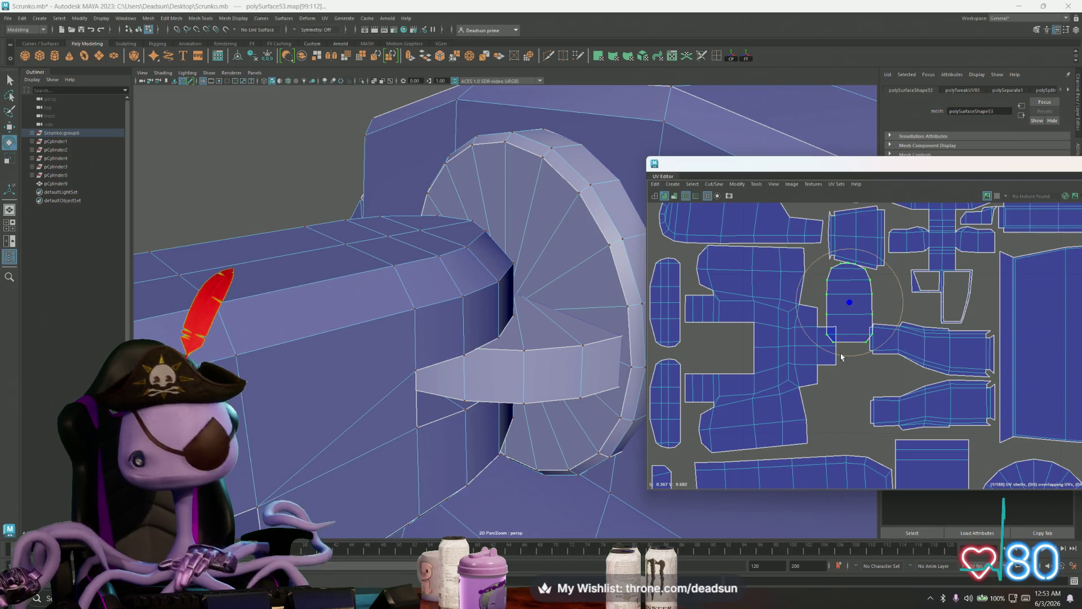
{"action": "mouse_move", "coordinate": [841, 357]}
{"action": "left_mouse_down"}
{"action": "mouse_move", "coordinate": [880, 354]}
{"action": "mouse_move", "coordinate": [913, 328]}
{"action": "left_mouse_up"}
{"action": "key", "text": "q"}
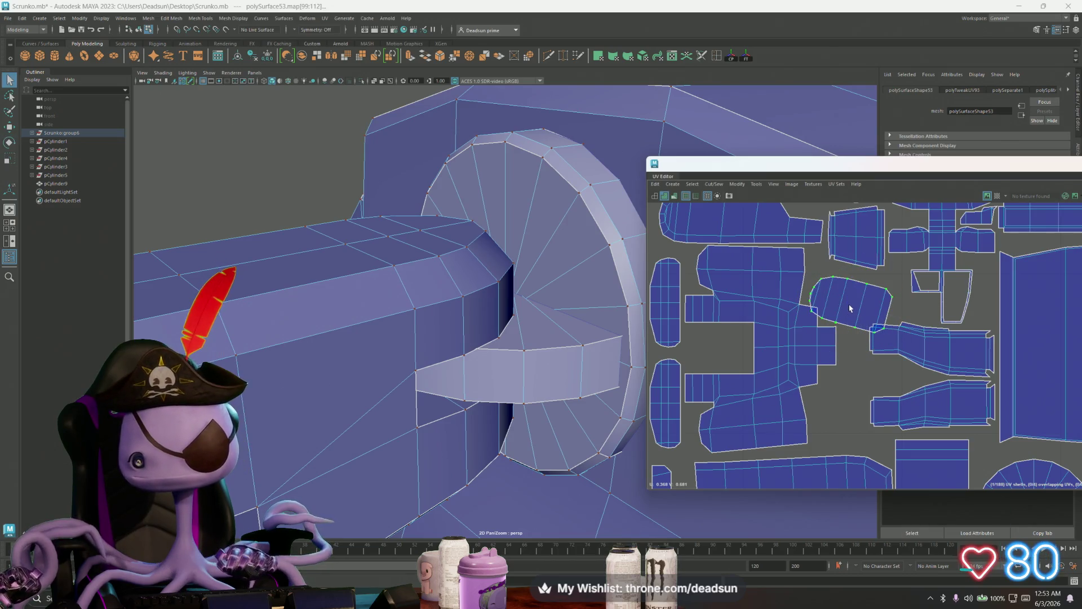
{"action": "key", "text": "w"}
{"action": "left_click_drag", "start_coordinate": [850, 308], "coordinate": [847, 292]}
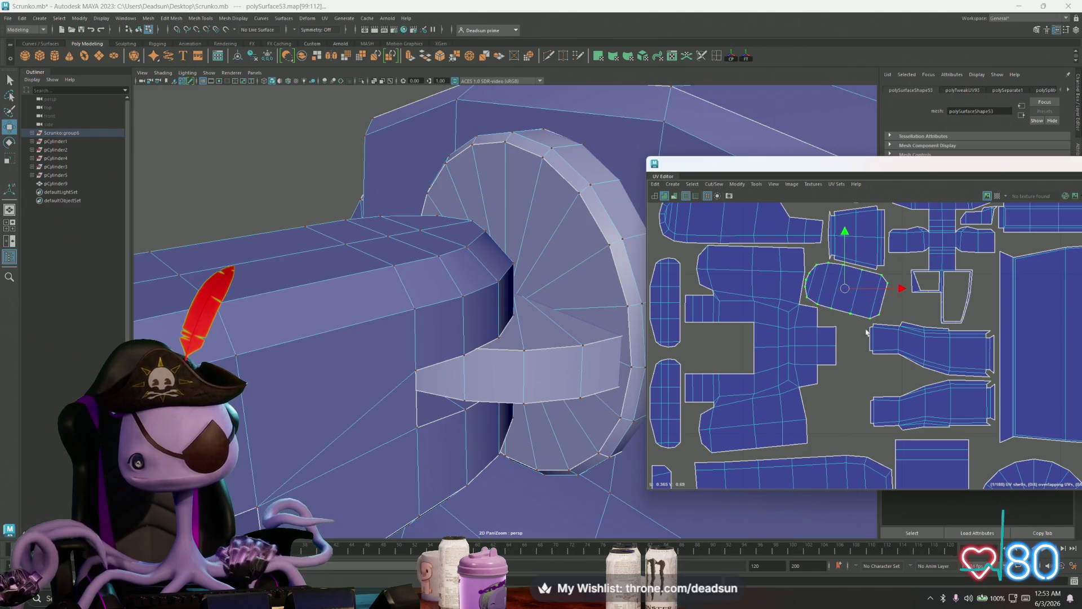
{"action": "scroll", "coordinate": [867, 332], "scroll_direction": "down", "scroll_amount": 2}
{"action": "mouse_move", "coordinate": [459, 380]}
{"action": "left_mouse_down", "text": "alt"}
{"action": "mouse_move", "coordinate": [455, 394]}
{"action": "mouse_move", "coordinate": [515, 348]}
{"action": "mouse_move", "coordinate": [546, 357]}
{"action": "mouse_move", "coordinate": [442, 357]}
{"action": "mouse_move", "coordinate": [478, 371]}
{"action": "left_mouse_up", "text": "alt"}
Move the small shell up-left into an open spot in the layout
{"action": "scroll", "coordinate": [477, 371], "scroll_direction": "down", "scroll_amount": 3}
{"action": "scroll", "coordinate": [657, 401], "scroll_direction": "down", "scroll_amount": 3}
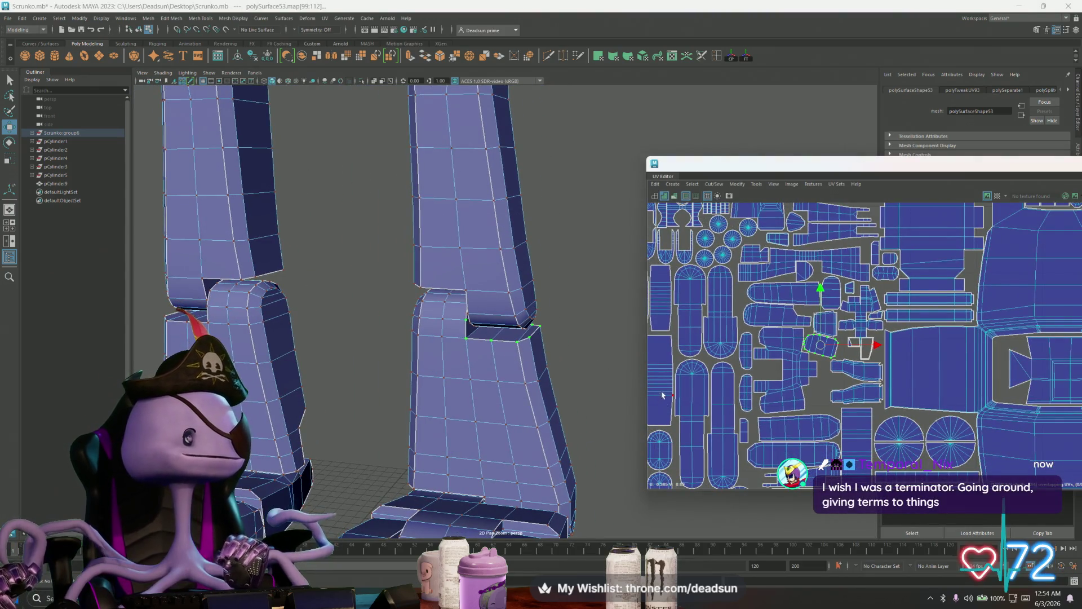
{"action": "scroll", "coordinate": [718, 415], "scroll_direction": "up", "scroll_amount": 2}
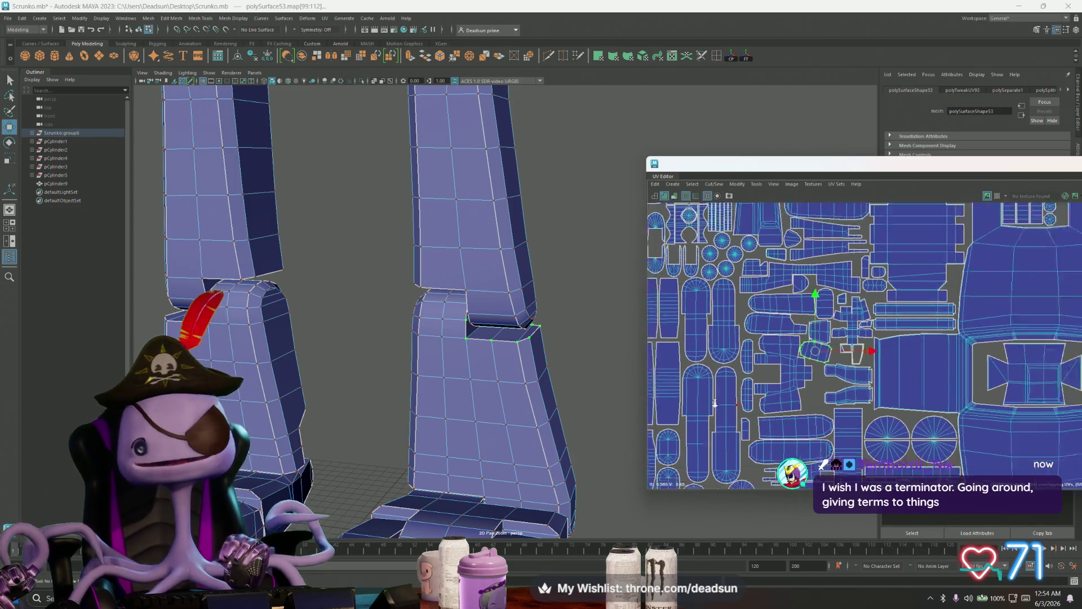
{"action": "middle_click_drag", "start_coordinate": [849, 385], "coordinate": [793, 330], "text": "alt"}
{"action": "right_click_drag", "start_coordinate": [793, 331], "coordinate": [744, 354], "text": "alt"}
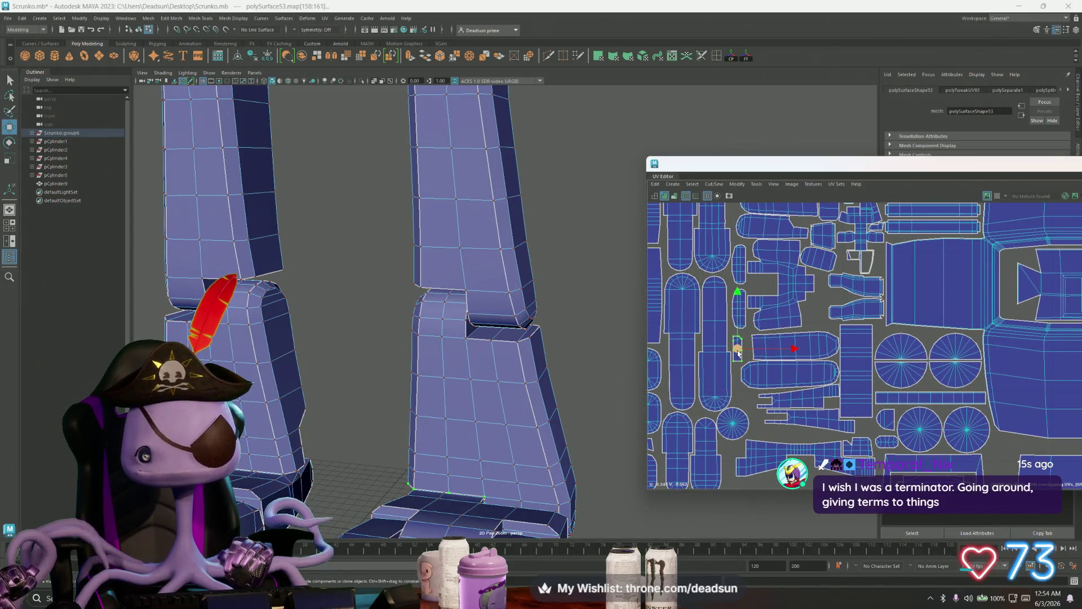
{"action": "left_click_drag", "start_coordinate": [738, 353], "coordinate": [824, 300]}
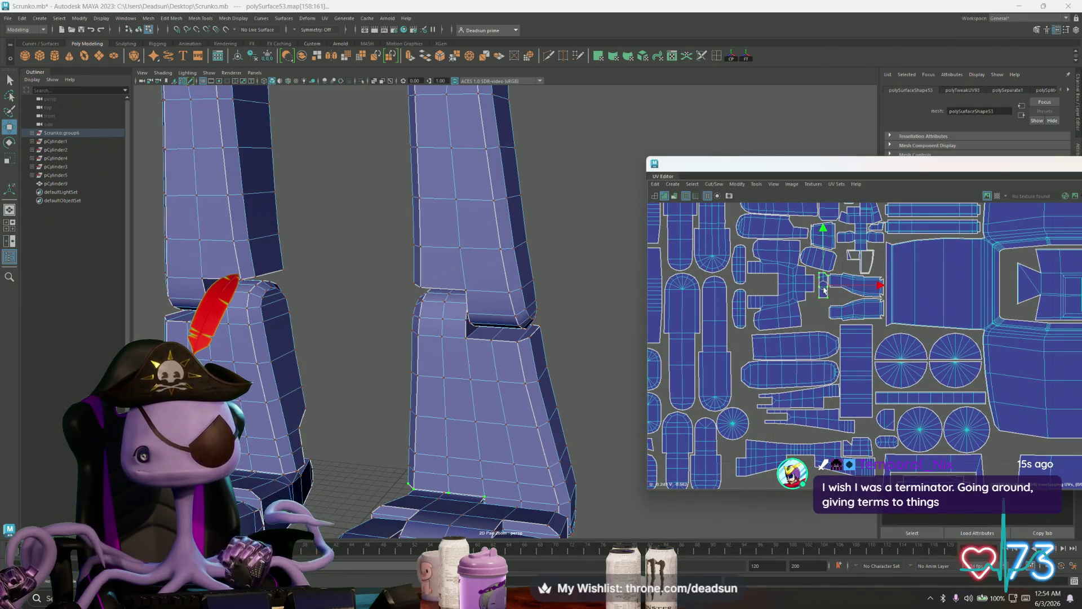
{"action": "middle_click_drag", "start_coordinate": [940, 327], "coordinate": [832, 379], "text": "alt"}
{"action": "left_click_drag", "start_coordinate": [833, 377], "coordinate": [732, 285]}
Turn the small shell 90° to stand it upright, then check the layout
{"action": "scroll", "coordinate": [729, 282], "scroll_direction": "up", "scroll_amount": 3}
{"action": "middle_click_drag", "start_coordinate": [729, 282], "coordinate": [823, 326], "text": "alt"}
{"action": "key", "text": "e"}
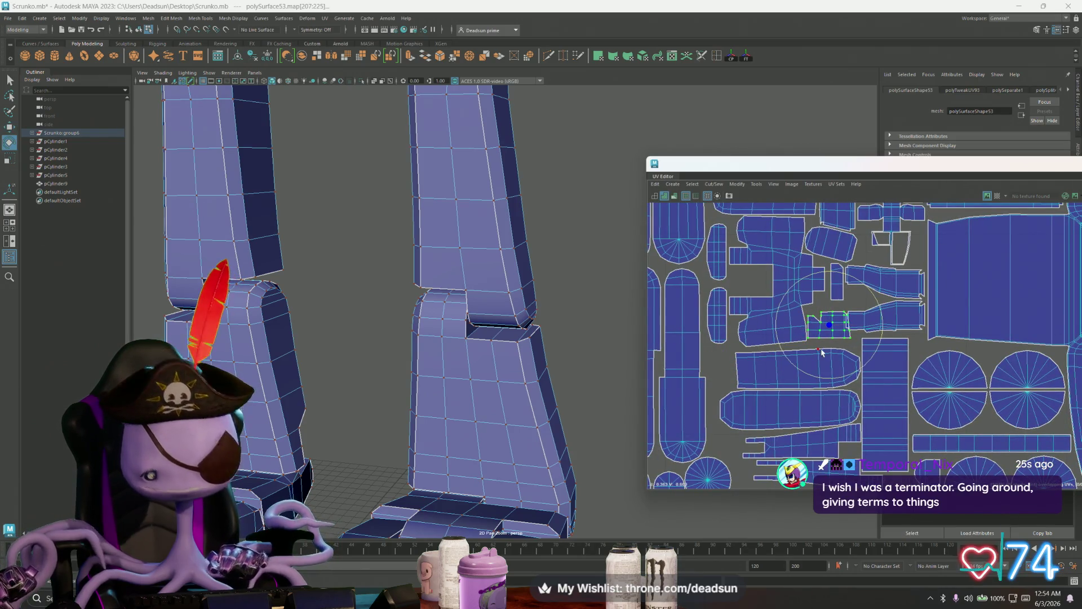
{"action": "left_click_drag", "start_coordinate": [792, 370], "coordinate": [851, 364]}
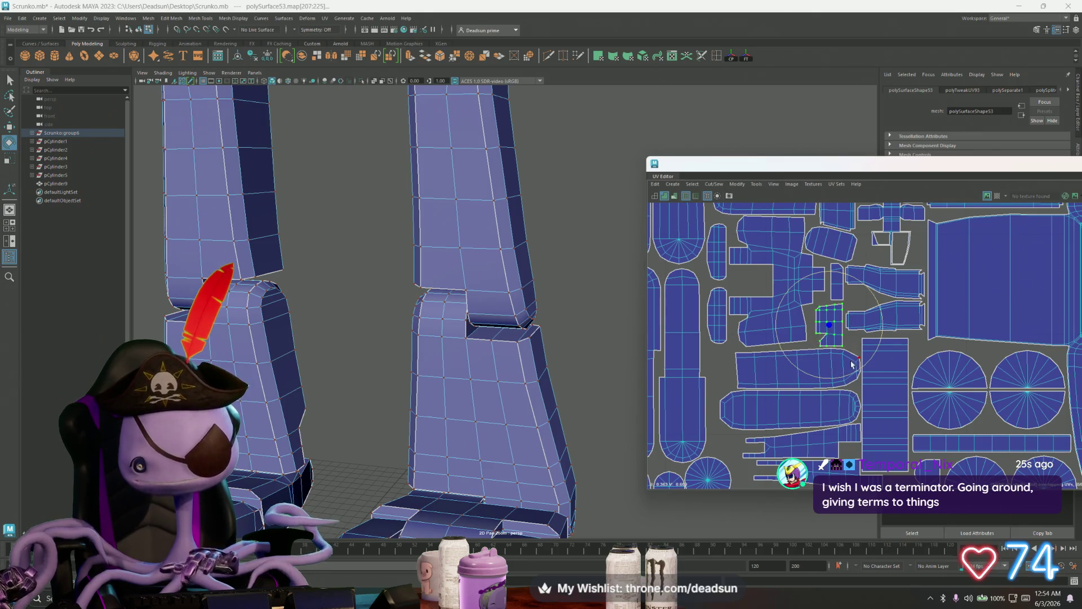
{"action": "key", "text": "w"}
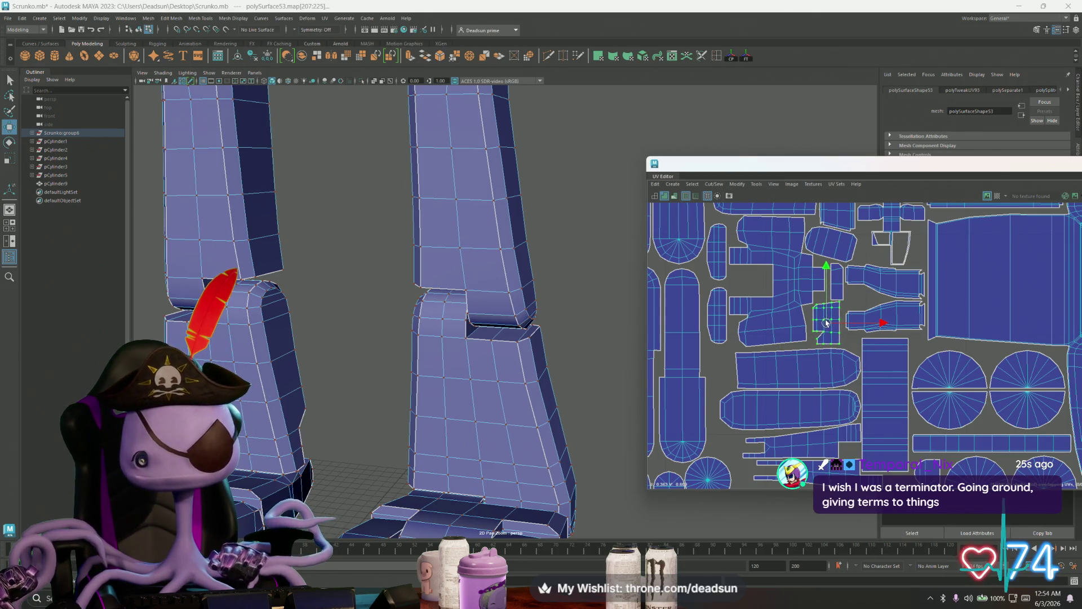
{"action": "scroll", "coordinate": [754, 430], "scroll_direction": "down", "scroll_amount": 10}
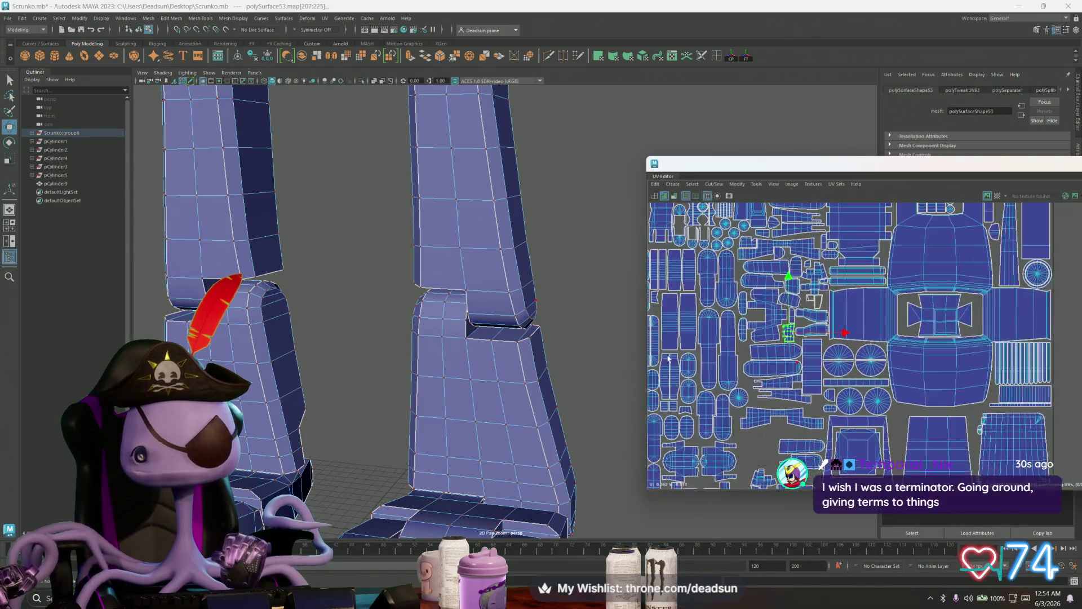
{"action": "scroll", "coordinate": [845, 296], "scroll_direction": "up", "scroll_amount": 5}
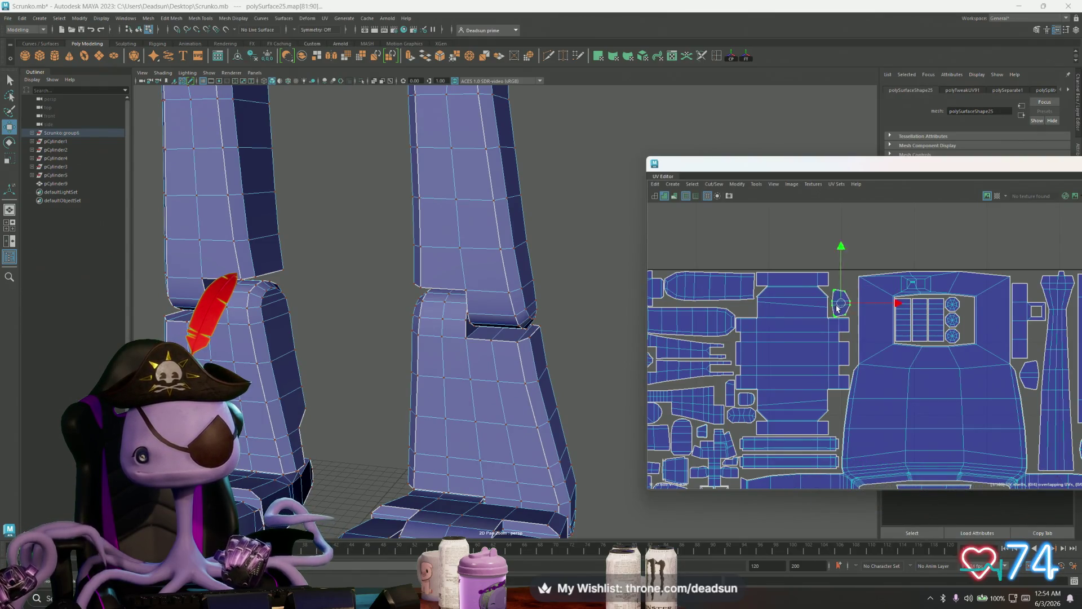
Nudge the small shell slightly right and move the wide winged shell up and right
{"action": "scroll", "coordinate": [836, 403], "scroll_direction": "up", "scroll_amount": 5}
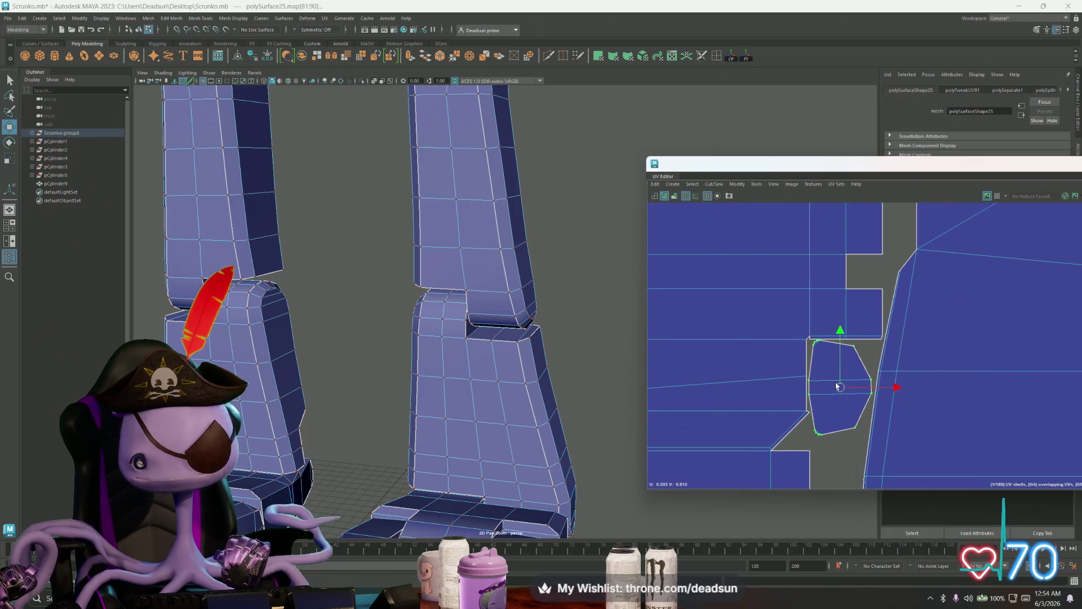
{"action": "left_click_drag", "start_coordinate": [838, 387], "coordinate": [840, 388]}
{"action": "scroll", "coordinate": [839, 388], "scroll_direction": "down", "scroll_amount": 10}
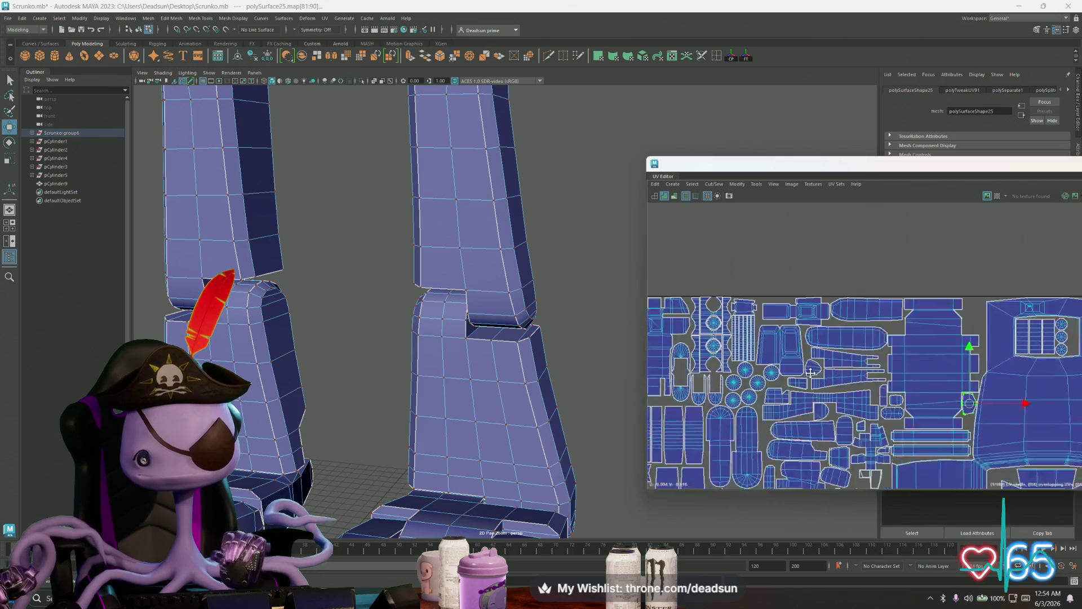
{"action": "scroll", "coordinate": [694, 229], "scroll_direction": "up", "scroll_amount": 8}
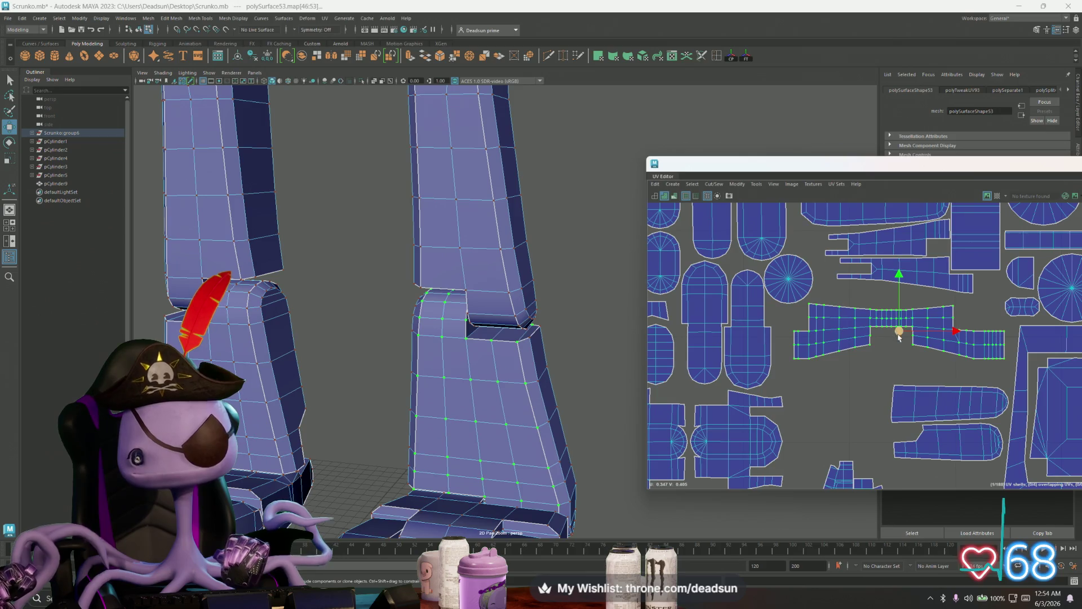
{"action": "left_click_drag", "start_coordinate": [897, 333], "coordinate": [907, 323]}
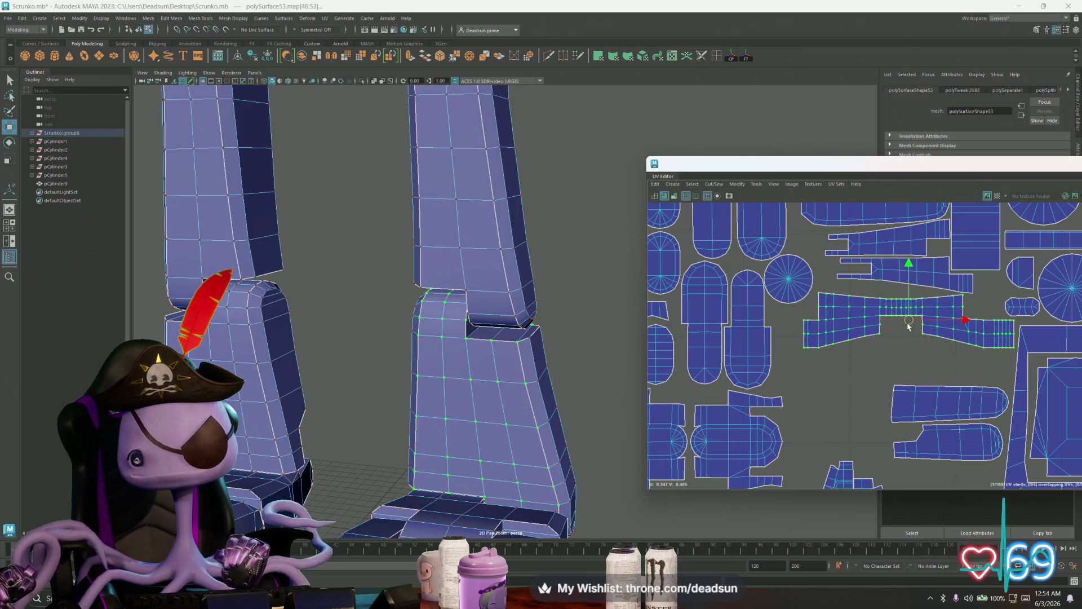
{"action": "scroll", "coordinate": [953, 394], "scroll_direction": "down", "scroll_amount": 6}
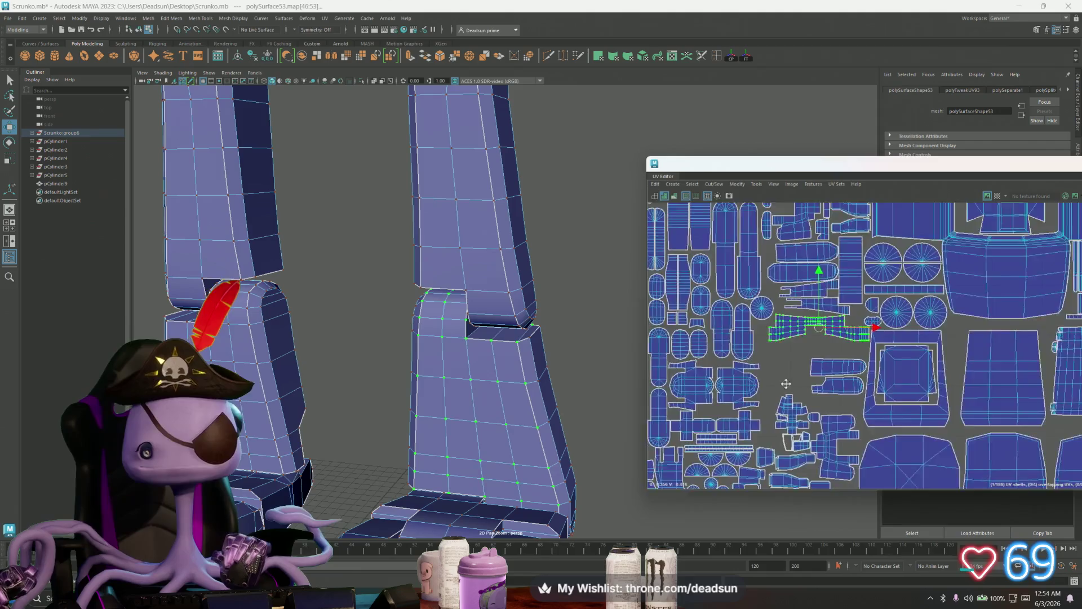
{"action": "scroll", "coordinate": [753, 313], "scroll_direction": "up", "scroll_amount": 5}
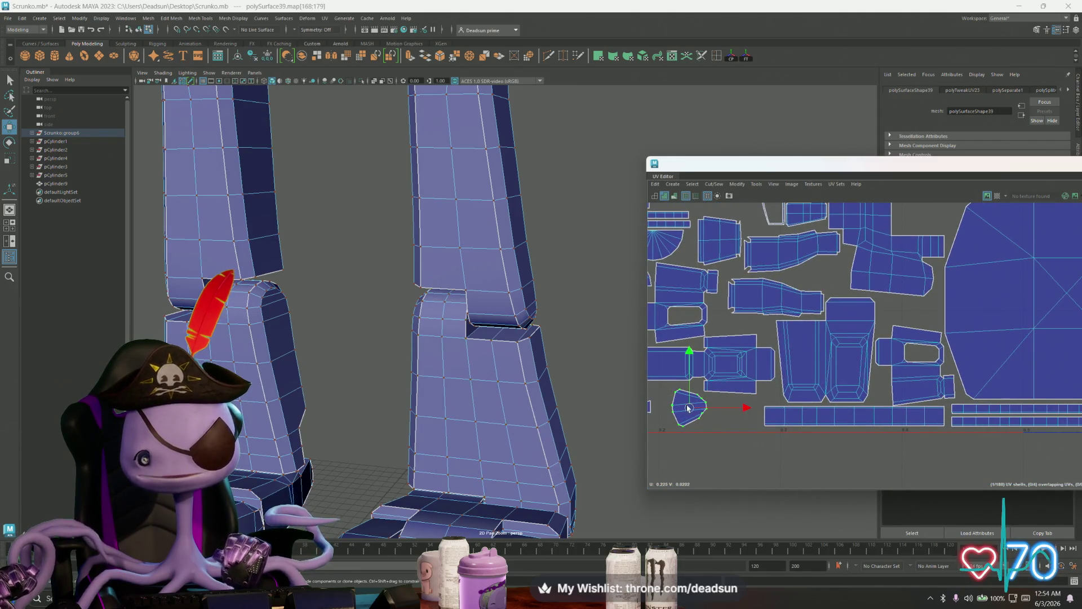
Shift the small rounded shell left and select the boxy shell beside the circles
{"action": "middle_click_drag", "start_coordinate": [688, 408], "coordinate": [819, 407], "text": "alt"}
{"action": "left_click_drag", "start_coordinate": [818, 407], "coordinate": [802, 405]}
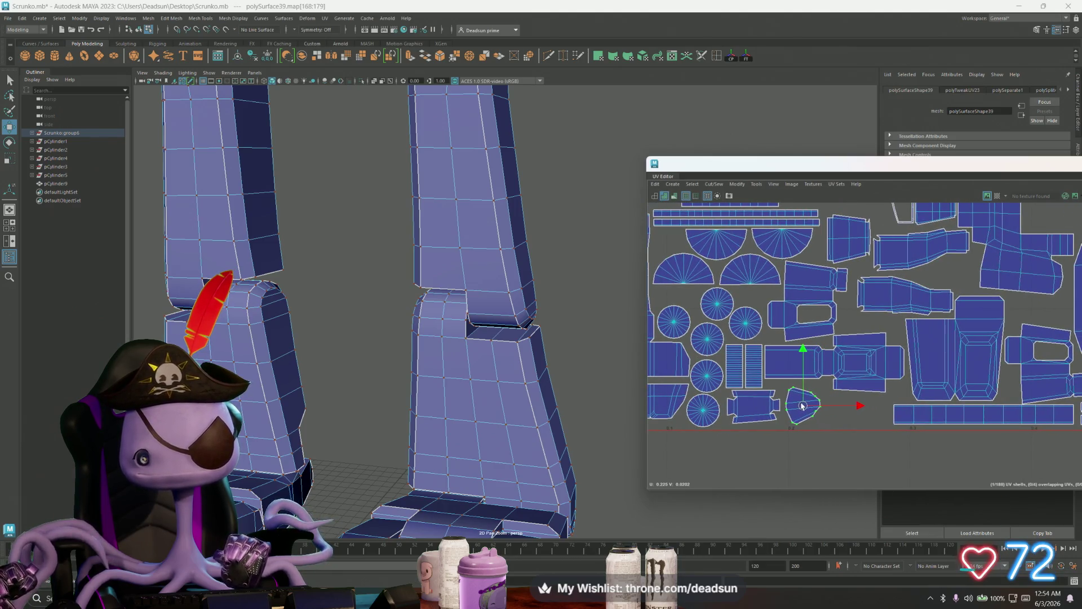
{"action": "middle_click_drag", "start_coordinate": [802, 405], "coordinate": [698, 444], "text": "alt"}
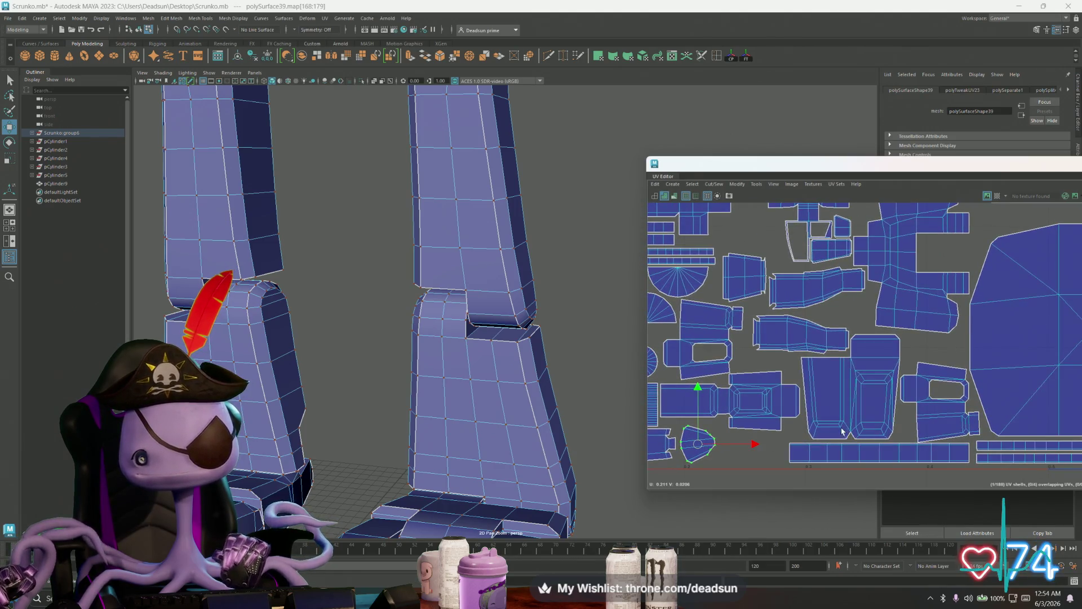
{"action": "left_click", "coordinate": [780, 406]}
{"action": "mouse_move", "coordinate": [655, 405]}
{"action": "middle_mouse_down", "text": "alt"}
{"action": "mouse_move", "coordinate": [791, 395]}
{"action": "mouse_move", "coordinate": [751, 361]}
{"action": "middle_mouse_up", "text": "alt"}
Turn the two striped strip shells horizontal and place them beside the long horizontal strip
{"action": "left_click", "coordinate": [780, 398]}
{"action": "left_click", "coordinate": [764, 398], "text": "shift"}
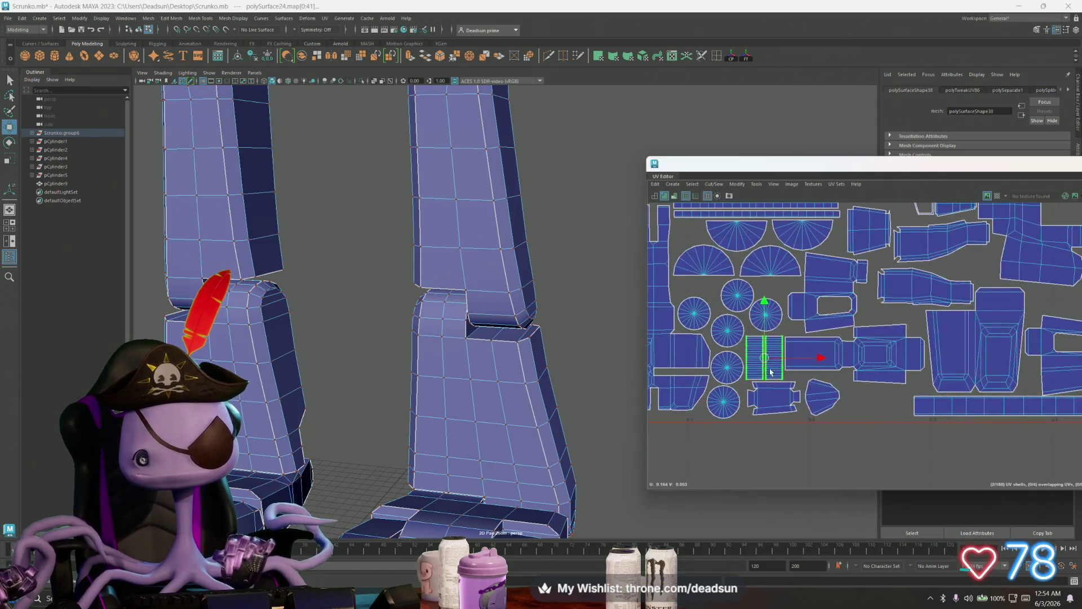
{"action": "mouse_move", "coordinate": [766, 365]}
{"action": "left_mouse_down"}
{"action": "mouse_move", "coordinate": [823, 421]}
{"action": "mouse_move", "coordinate": [877, 421]}
{"action": "mouse_move", "coordinate": [873, 479]}
{"action": "mouse_move", "coordinate": [828, 466]}
{"action": "left_mouse_up"}
{"action": "key", "text": "e"}
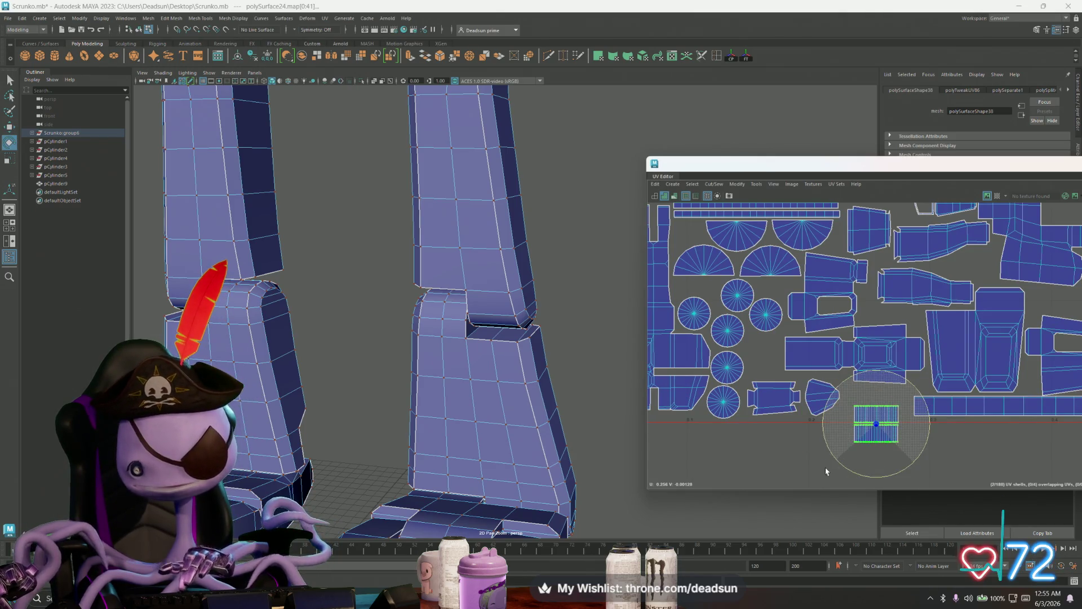
{"action": "key", "text": "w"}
{"action": "mouse_move", "coordinate": [872, 425]}
{"action": "left_mouse_down"}
{"action": "mouse_move", "coordinate": [886, 403]}
{"action": "mouse_move", "coordinate": [844, 414]}
{"action": "left_mouse_up"}
{"action": "left_click", "coordinate": [868, 394]}
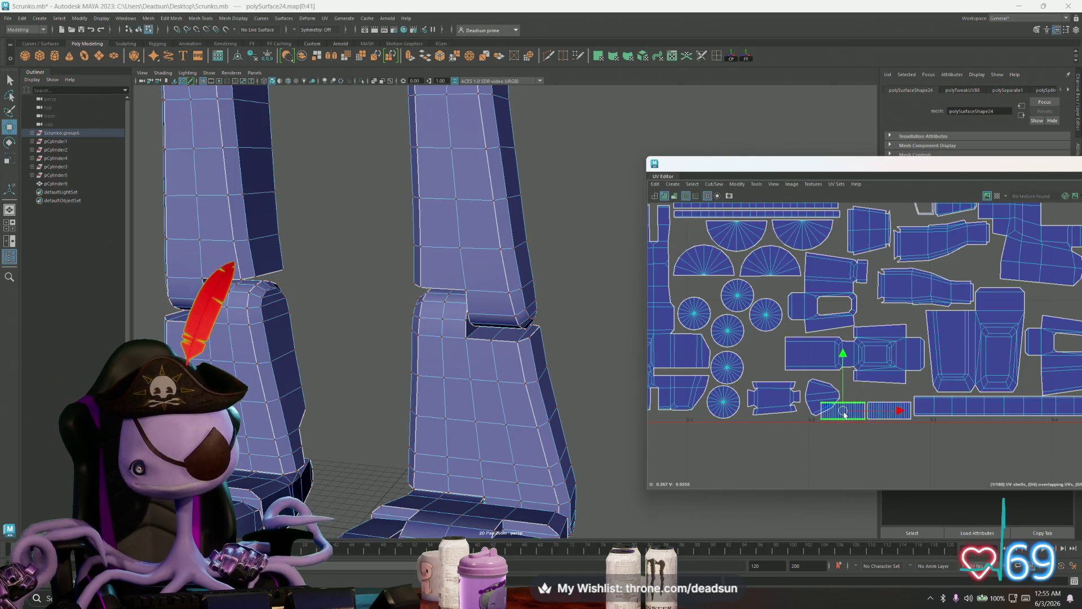
Move the small rounded shell up beside the large shell
{"action": "left_click", "coordinate": [817, 396]}
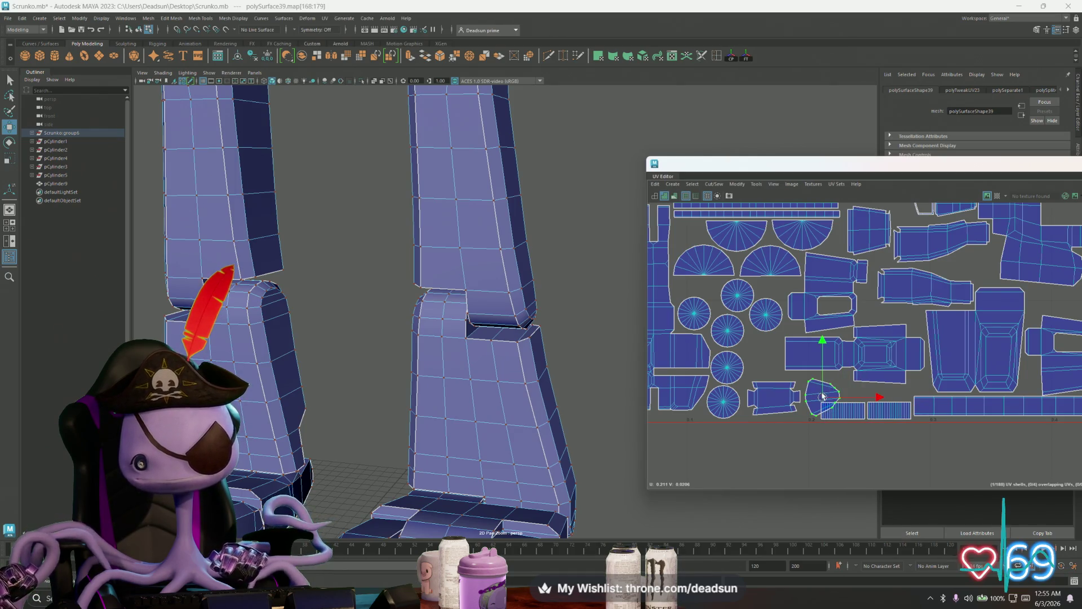
{"action": "scroll", "coordinate": [712, 390], "scroll_direction": "down", "scroll_amount": 5}
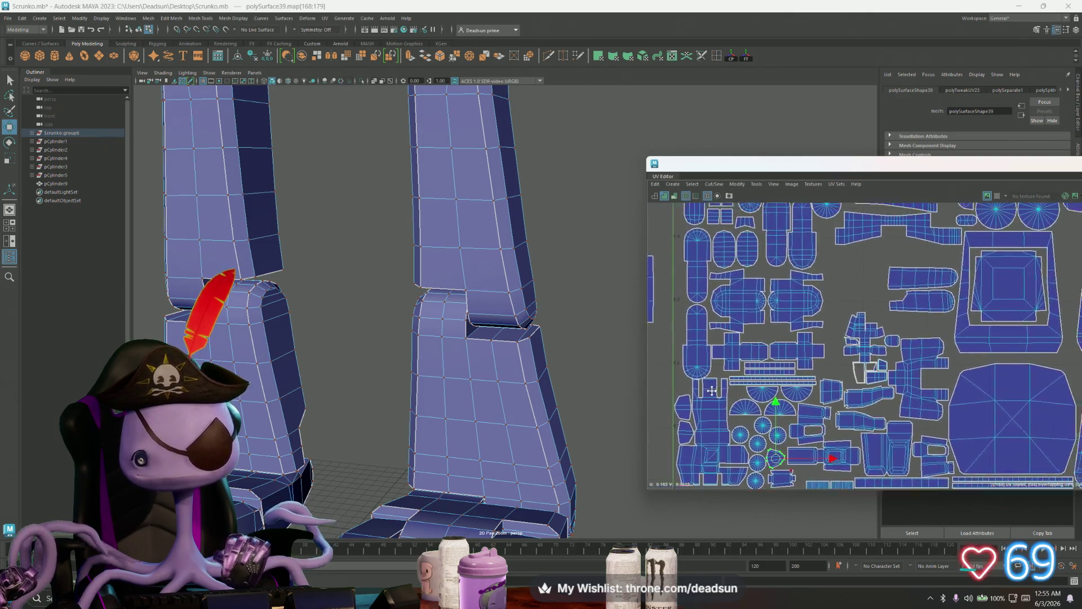
{"action": "scroll", "coordinate": [712, 390], "scroll_direction": "down", "scroll_amount": 4}
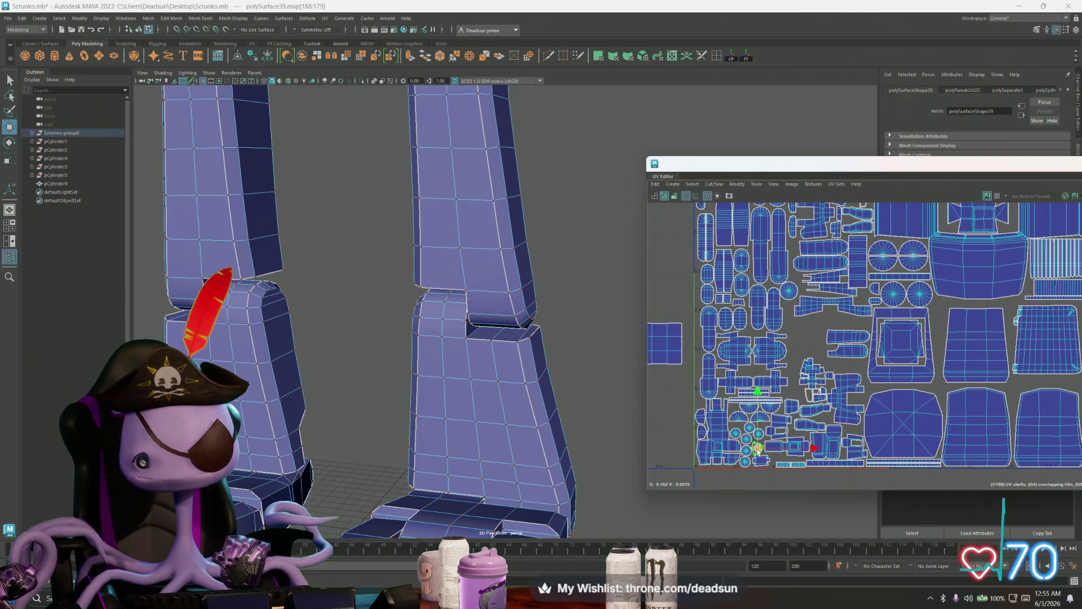
{"action": "scroll", "coordinate": [848, 373], "scroll_direction": "up", "scroll_amount": 5}
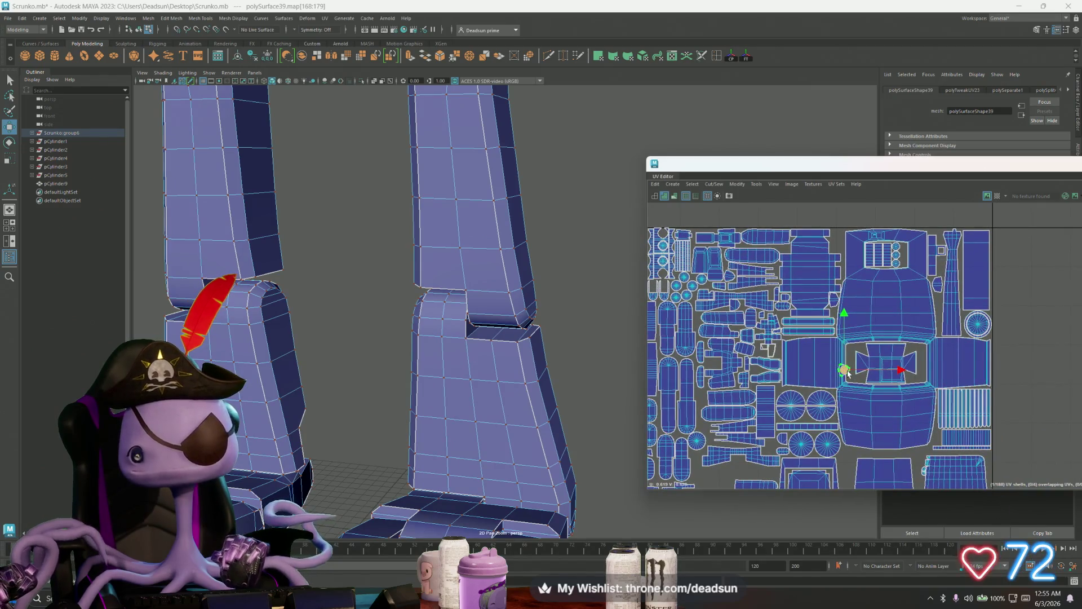
{"action": "left_click_drag", "start_coordinate": [848, 374], "coordinate": [841, 239]}
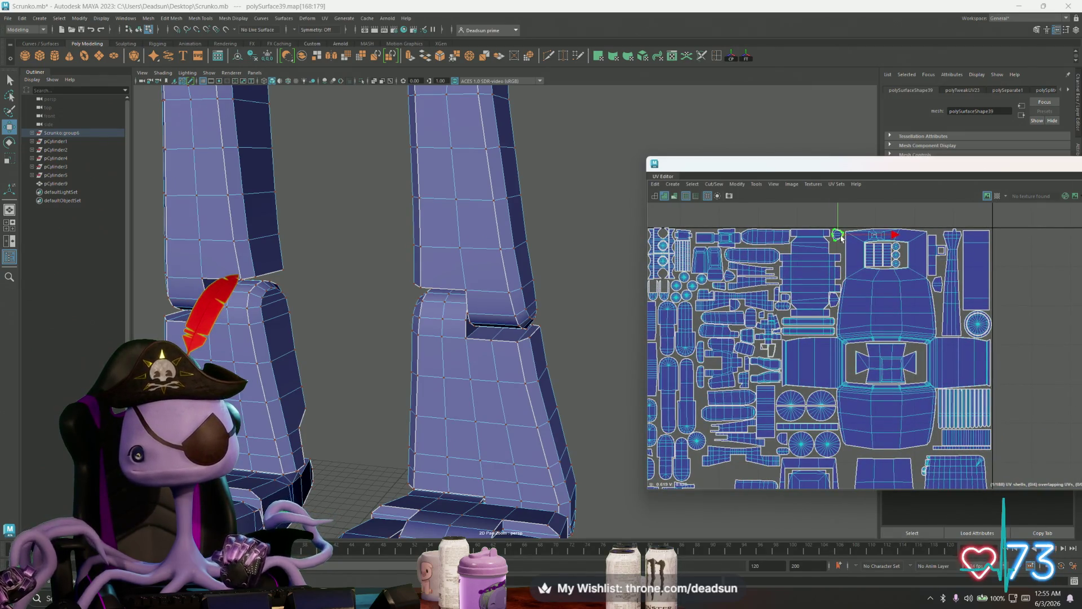
{"action": "scroll", "coordinate": [847, 243], "scroll_direction": "up", "scroll_amount": 3}
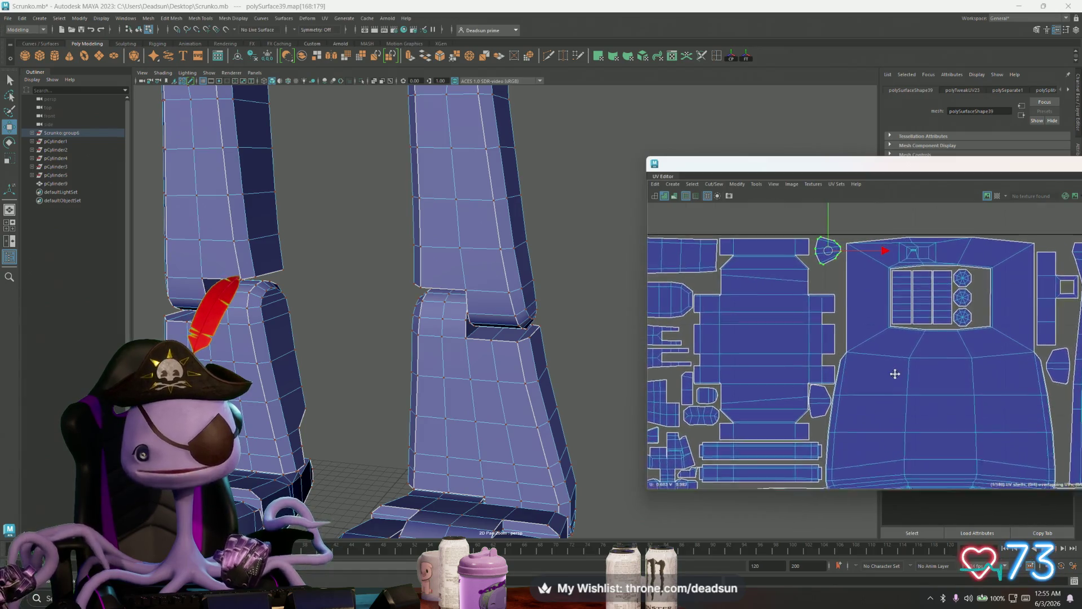
{"action": "scroll", "coordinate": [799, 270], "scroll_direction": "up", "scroll_amount": 5}
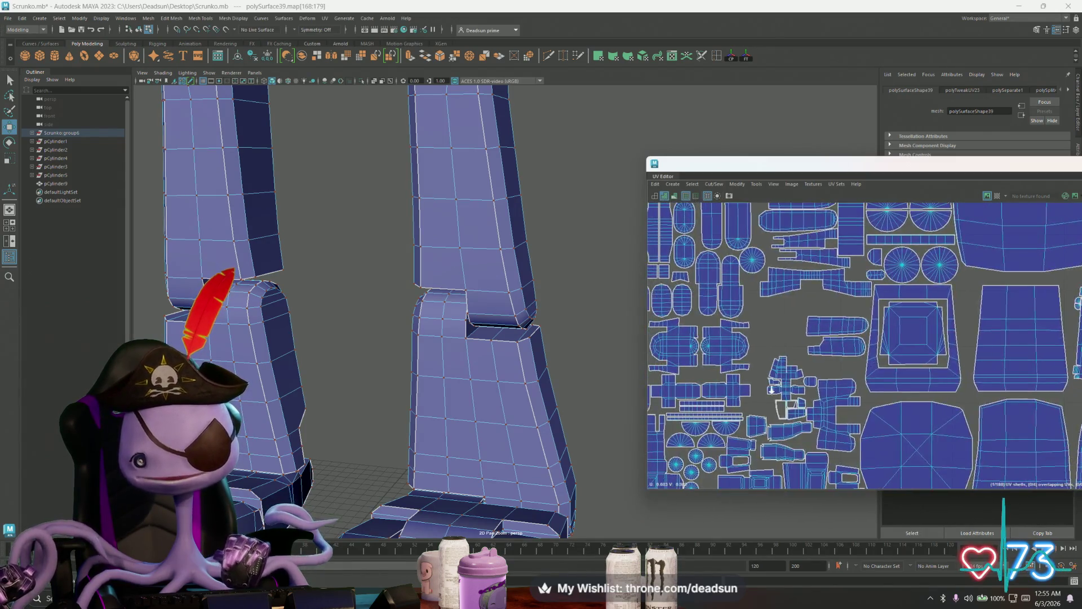
{"action": "scroll", "coordinate": [679, 358], "scroll_direction": "down", "scroll_amount": 4}
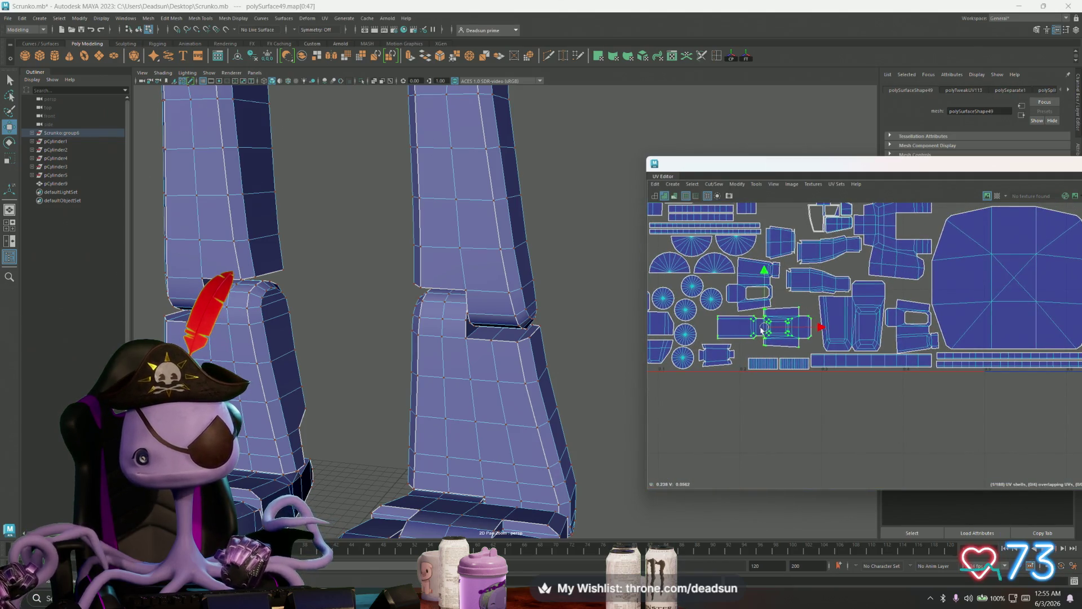
Shift the selected shell left, the small flared shell left and down, and the large boxy shell down
{"action": "left_click_drag", "start_coordinate": [762, 330], "coordinate": [743, 332]}
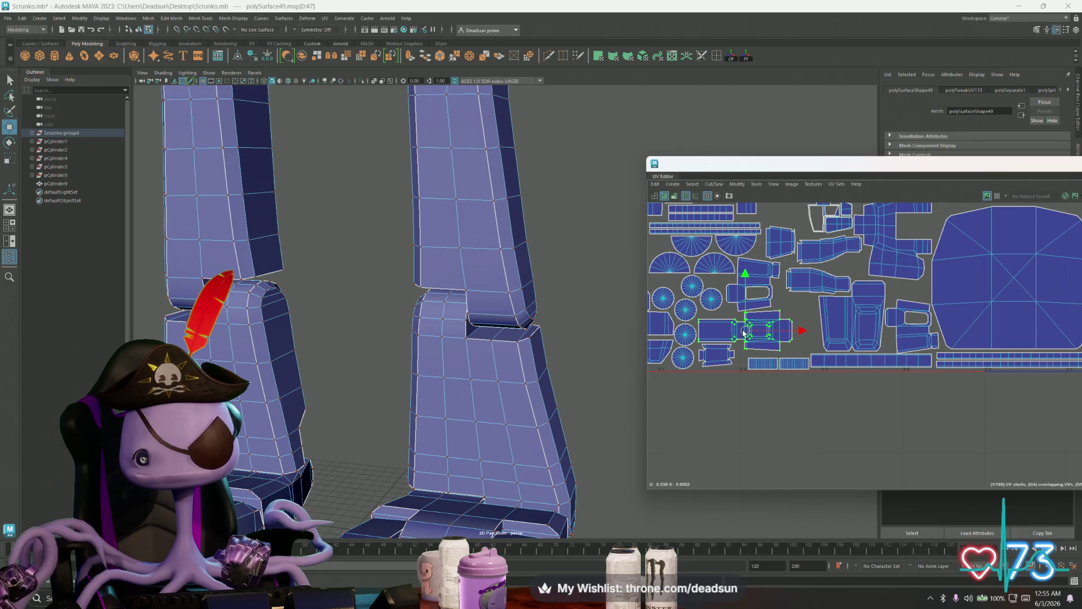
{"action": "left_click", "coordinate": [706, 358]}
{"action": "scroll", "coordinate": [808, 373], "scroll_direction": "up", "scroll_amount": 6}
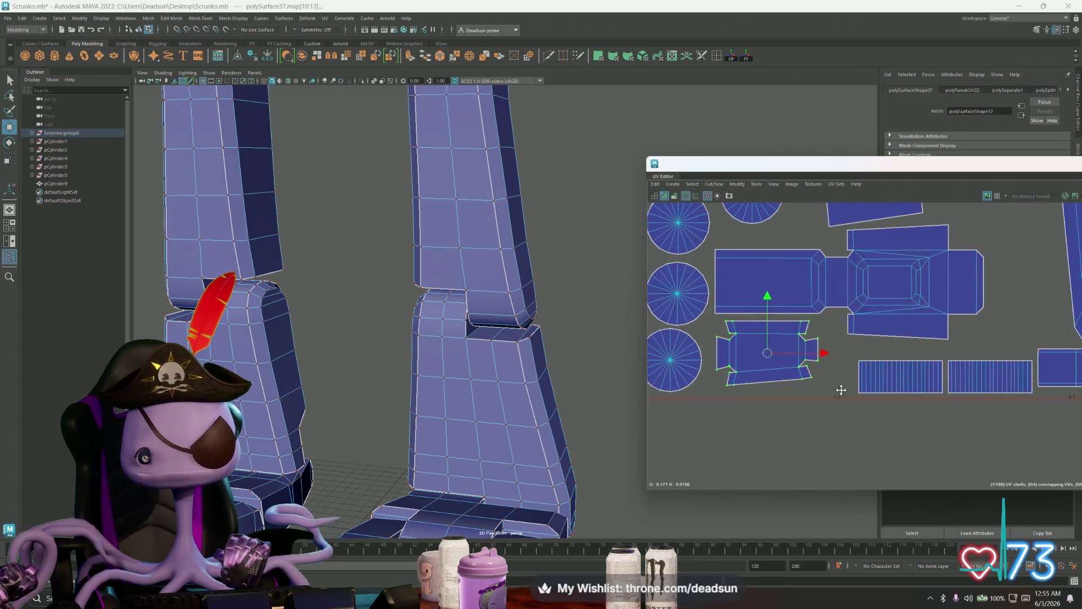
{"action": "left_click_drag", "start_coordinate": [808, 373], "coordinate": [796, 382]}
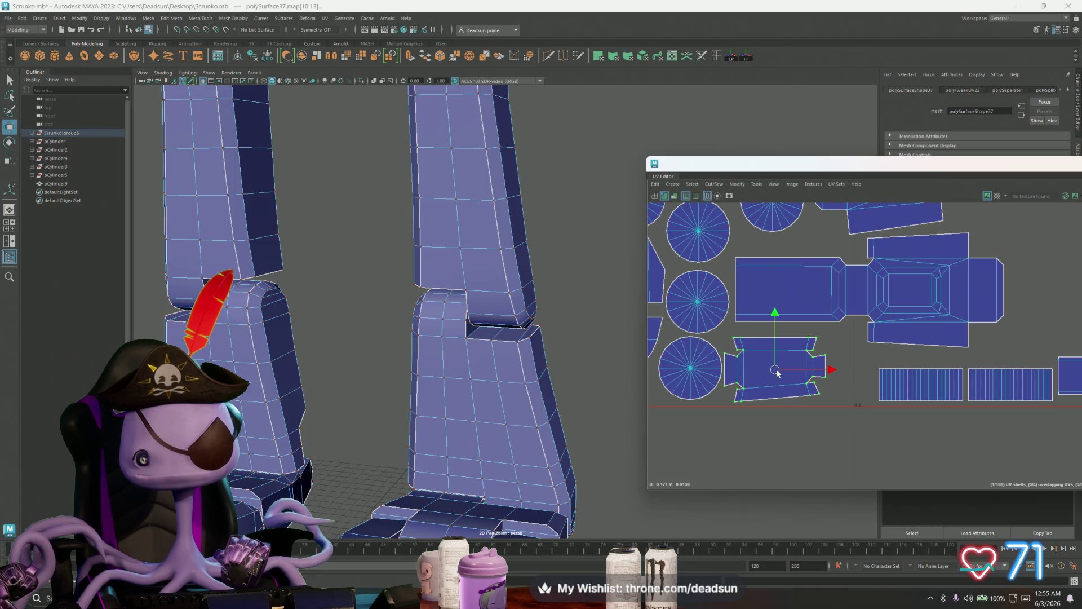
{"action": "left_click", "coordinate": [814, 303]}
{"action": "left_click_drag", "start_coordinate": [868, 293], "coordinate": [869, 305]}
{"action": "left_click", "coordinate": [868, 305]}
Move the shell with the hole down and left, then select the elongated shell
{"action": "scroll", "coordinate": [800, 328], "scroll_direction": "down", "scroll_amount": 3}
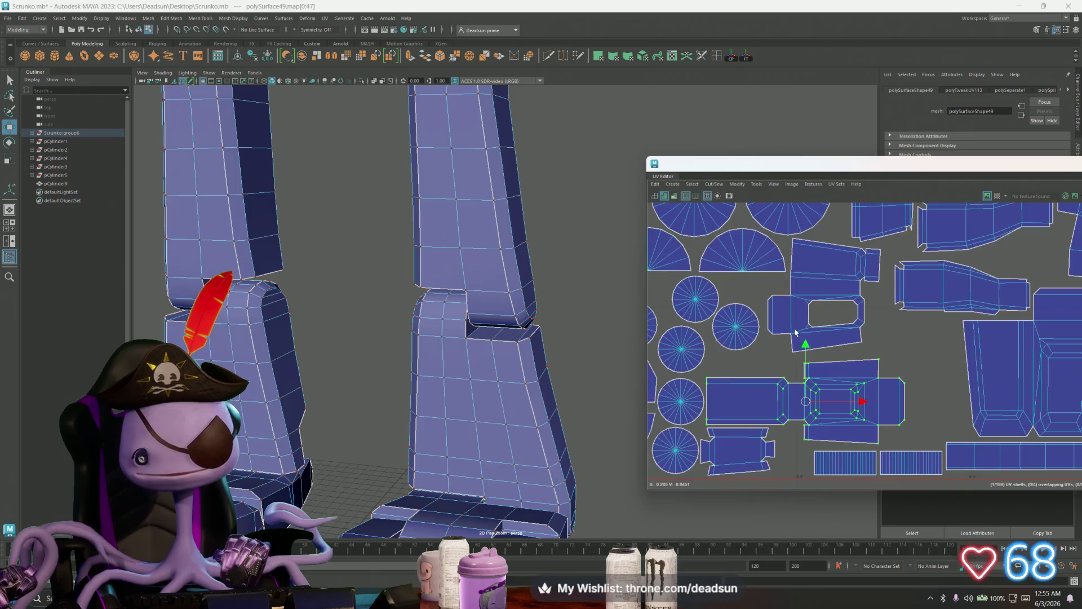
{"action": "double_click", "coordinate": [809, 331]}
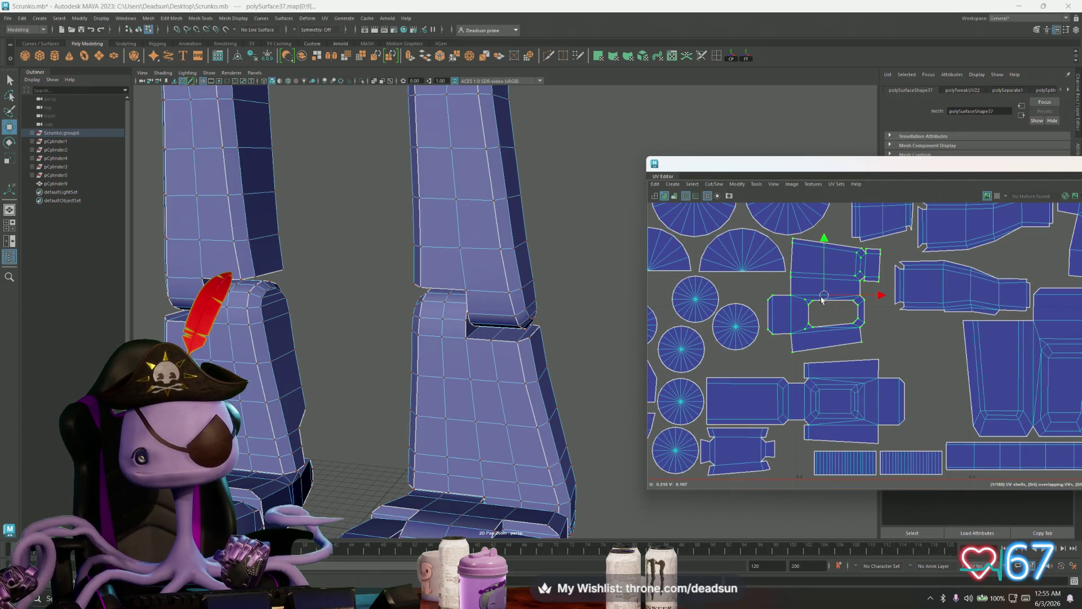
{"action": "left_click_drag", "start_coordinate": [821, 300], "coordinate": [819, 307]}
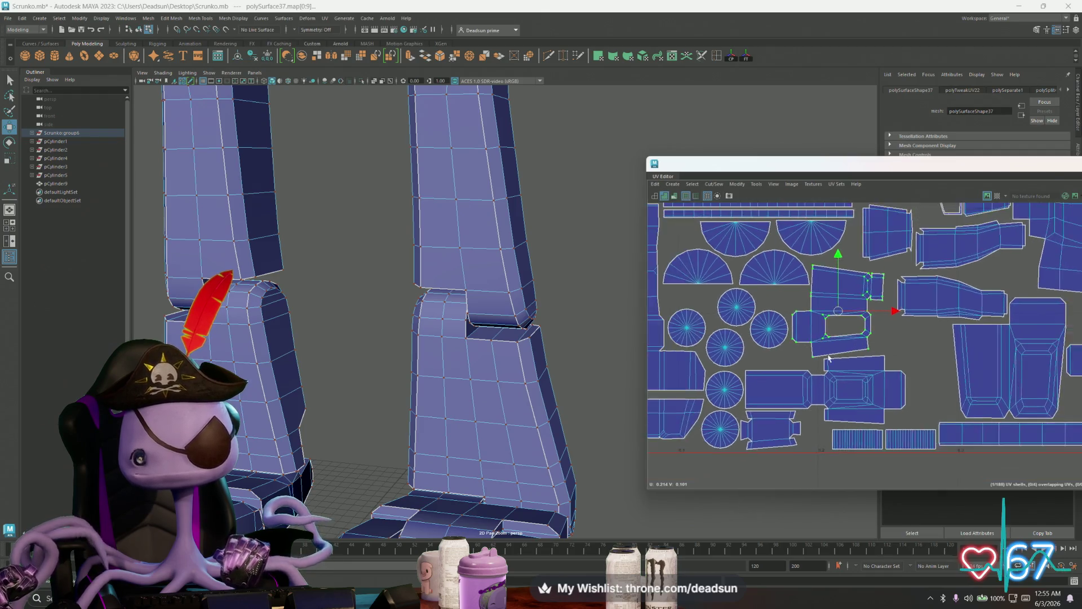
{"action": "middle_click_drag", "start_coordinate": [818, 308], "coordinate": [788, 365], "text": "alt"}
{"action": "left_click", "coordinate": [755, 301]}
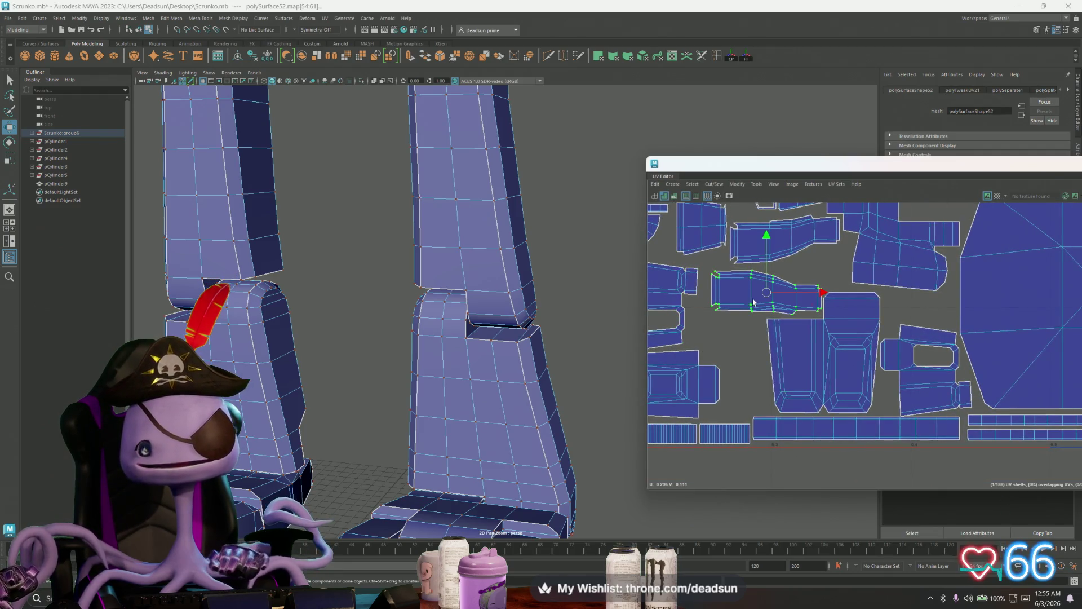
Frame the matching faces in 3D and rotate the elongated shell 90° to vertical
{"action": "key", "text": "f"}
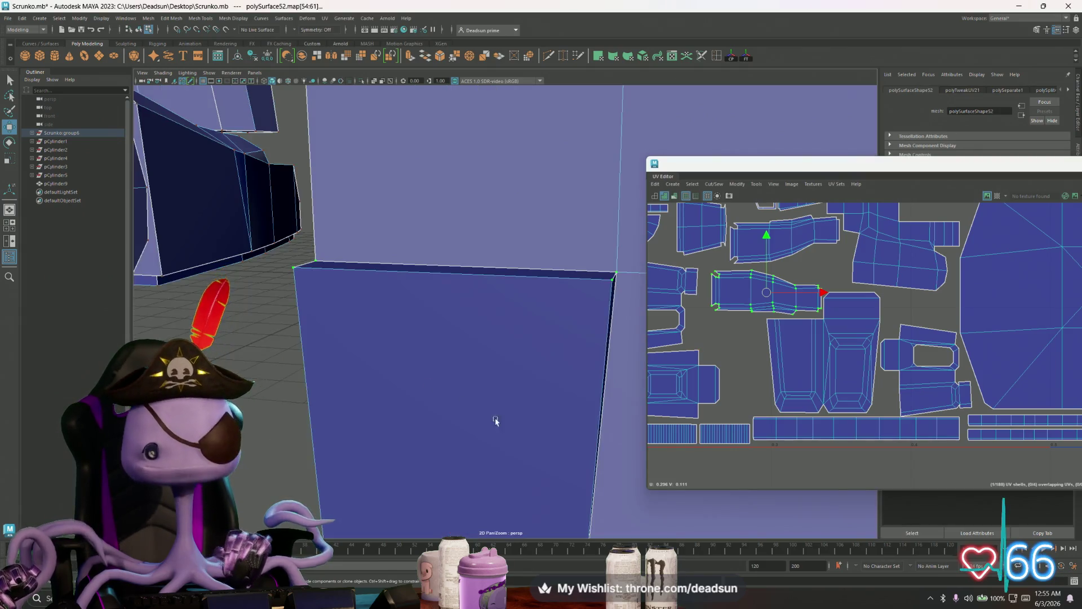
{"action": "mouse_move", "coordinate": [495, 422]}
{"action": "left_mouse_down", "text": "alt"}
{"action": "mouse_move", "coordinate": [460, 367]}
{"action": "mouse_move", "coordinate": [580, 361]}
{"action": "left_mouse_up", "text": "alt"}
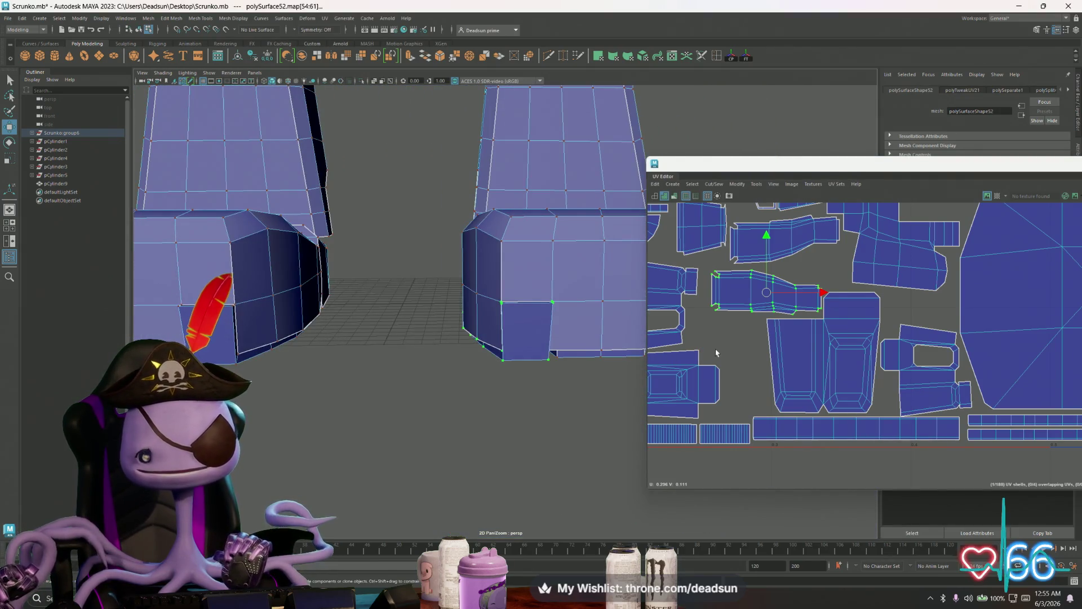
{"action": "key", "text": "e"}
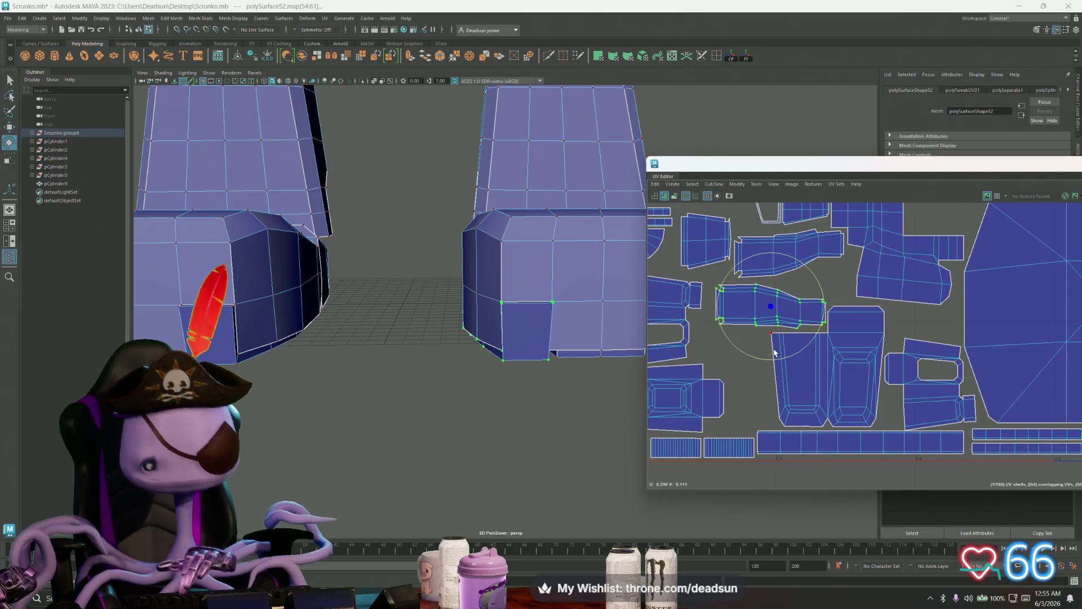
{"action": "mouse_move", "coordinate": [745, 358]}
{"action": "left_mouse_down"}
{"action": "mouse_move", "coordinate": [789, 358]}
{"action": "mouse_move", "coordinate": [820, 329]}
{"action": "mouse_move", "coordinate": [729, 325]}
{"action": "left_mouse_up"}
{"action": "key", "text": "w"}
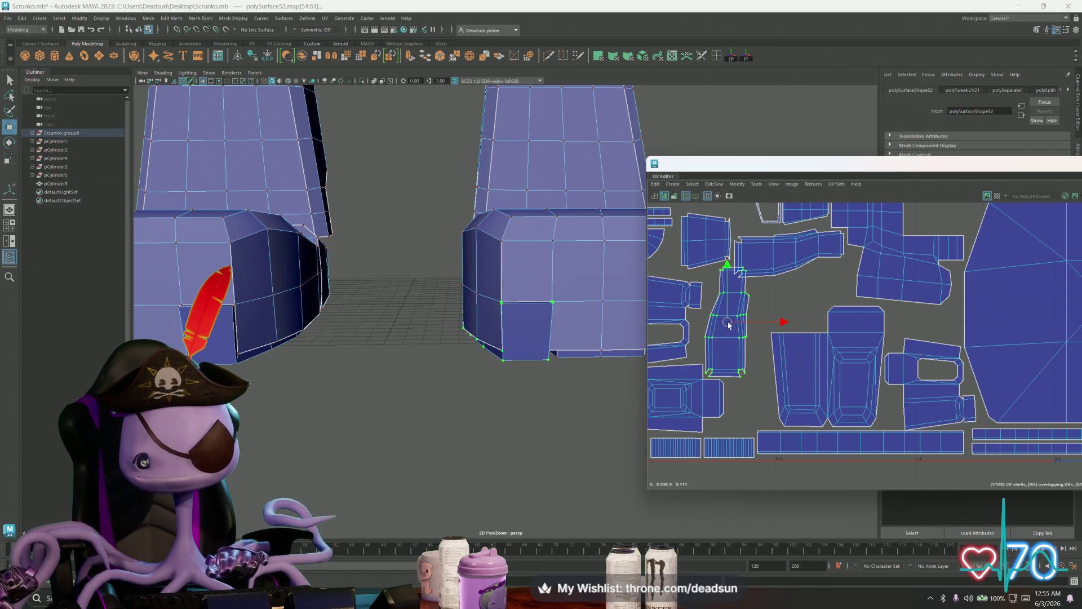
Move the large lower shell and the right-hand shell left, then clear the selection
{"action": "left_click", "coordinate": [778, 374]}
{"action": "left_click_drag", "start_coordinate": [823, 370], "coordinate": [807, 369]}
{"action": "left_click", "coordinate": [895, 384]}
{"action": "left_click_drag", "start_coordinate": [926, 383], "coordinate": [905, 381]}
{"action": "scroll", "coordinate": [719, 431], "scroll_direction": "down", "scroll_amount": 4}
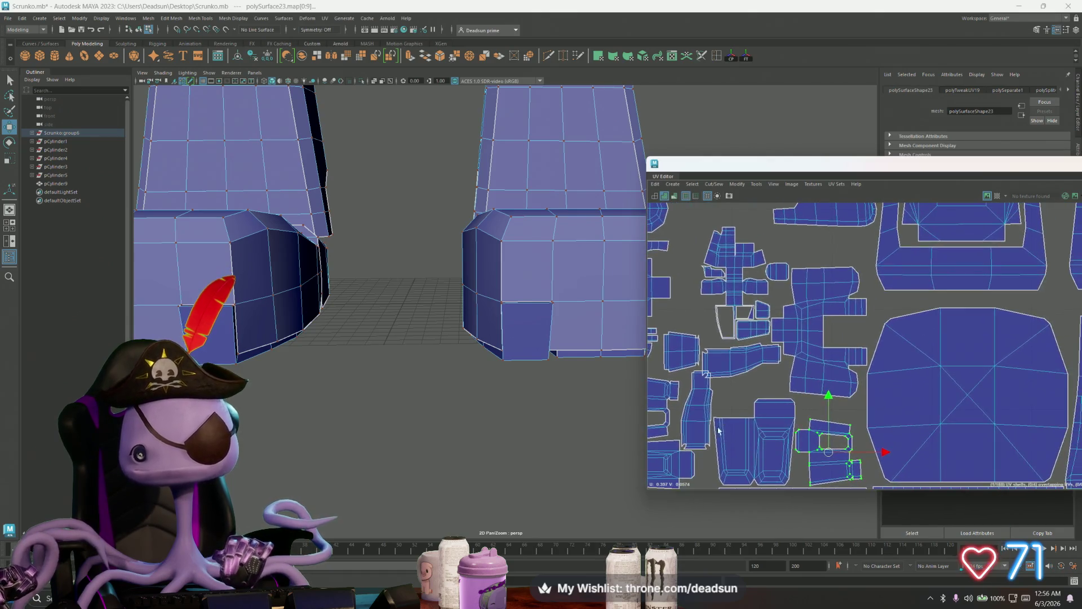
{"action": "left_click", "coordinate": [819, 384]}
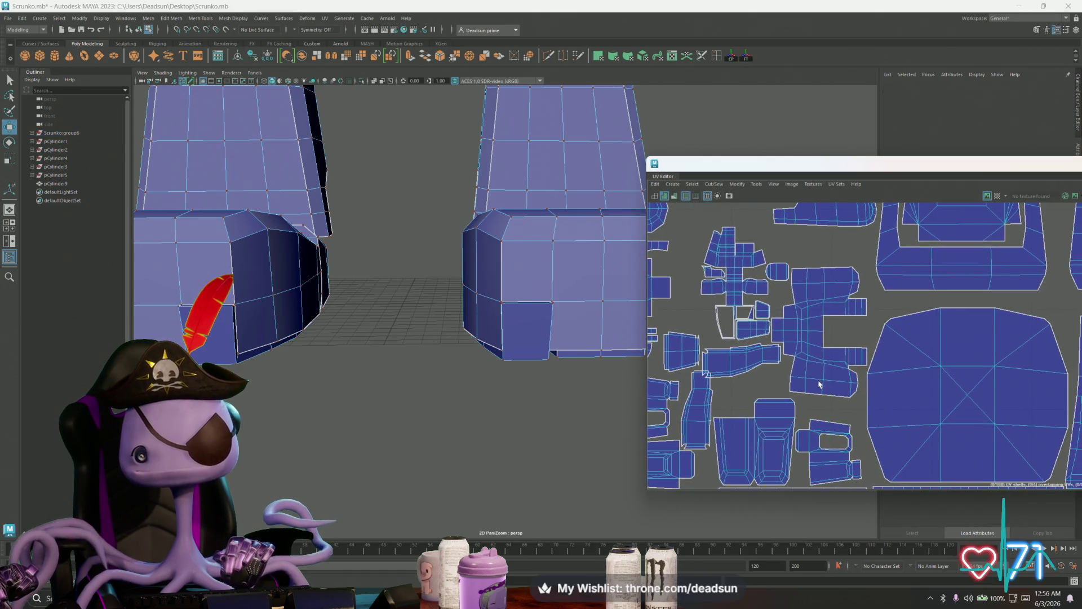
Move a lower-left shell up to the upper left and slide the bottom shell slightly left
{"action": "left_click", "coordinate": [706, 422]}
{"action": "mouse_move", "coordinate": [699, 414]}
{"action": "left_mouse_down"}
{"action": "mouse_move", "coordinate": [764, 411]}
{"action": "mouse_move", "coordinate": [679, 293]}
{"action": "mouse_move", "coordinate": [685, 284]}
{"action": "left_mouse_up"}
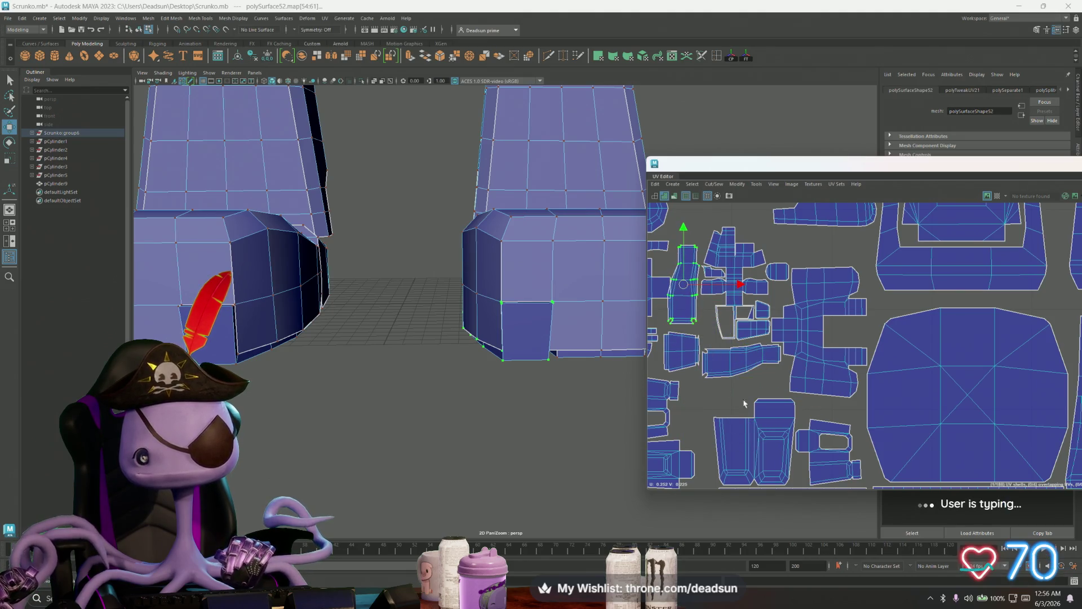
{"action": "middle_click_drag", "start_coordinate": [825, 397], "coordinate": [797, 384], "text": "alt"}
{"action": "left_click", "coordinate": [753, 429]}
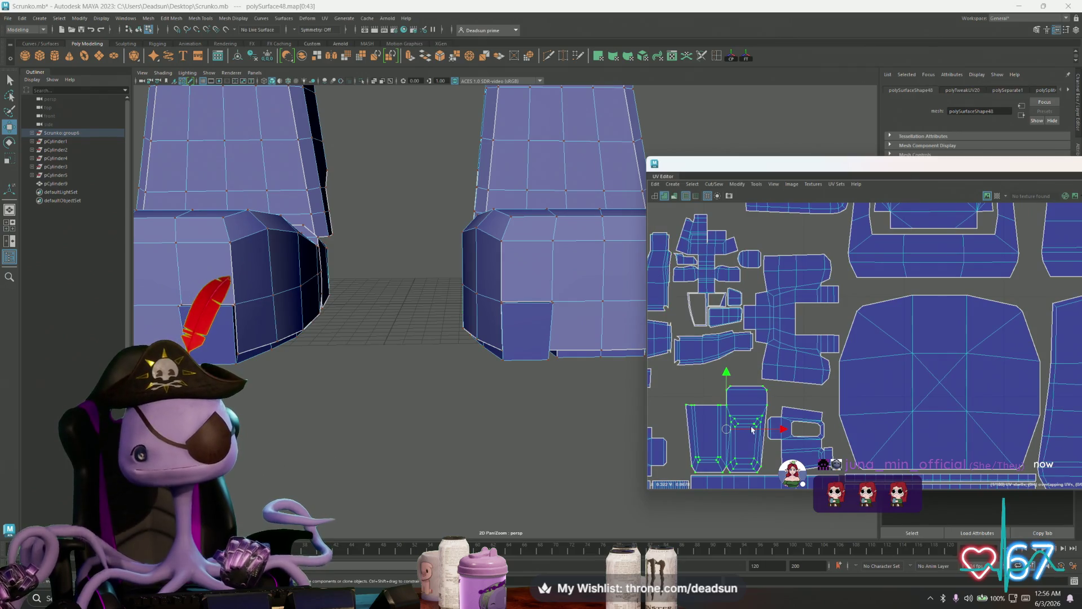
{"action": "left_click_drag", "start_coordinate": [782, 429], "coordinate": [762, 429]}
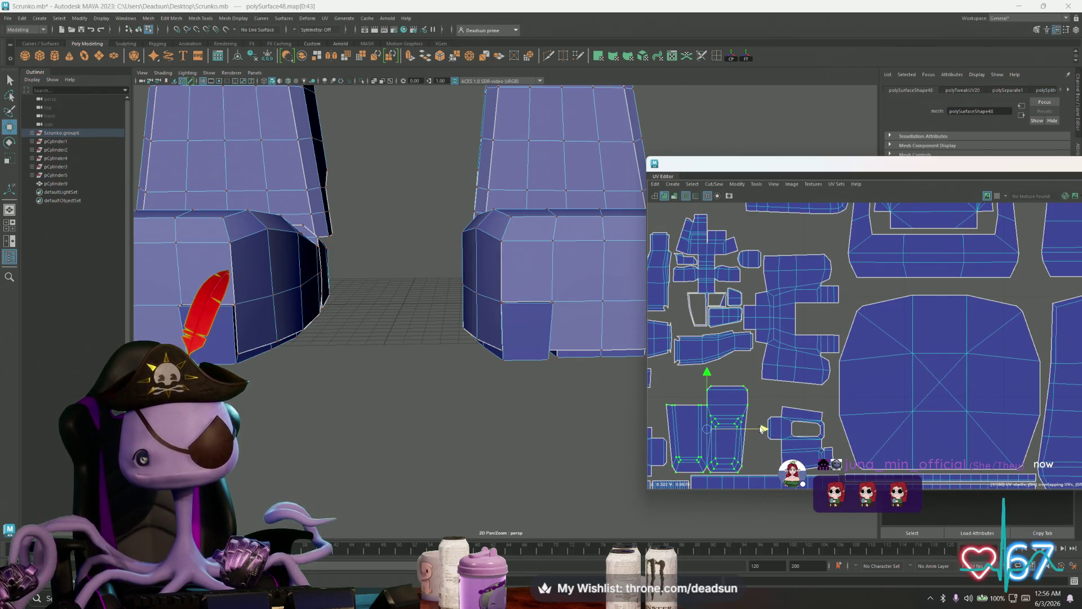
Save the scene to Scrunko.mb and shift the small shell left to close the gap
{"action": "left_click", "coordinate": [799, 446]}
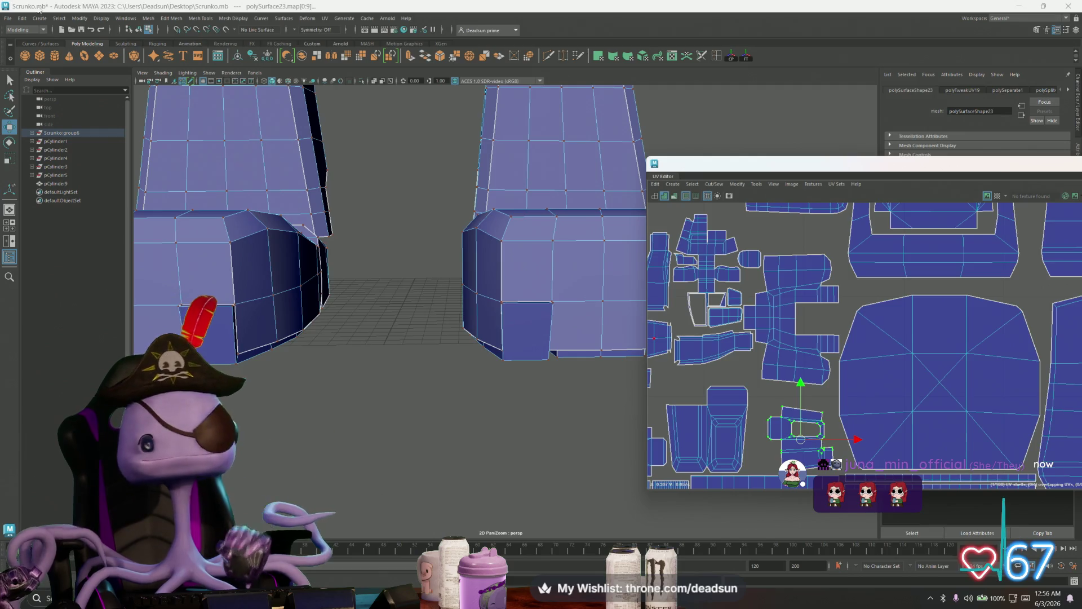
{"action": "left_click", "coordinate": [10, 18]}
{"action": "left_click", "coordinate": [34, 54]}
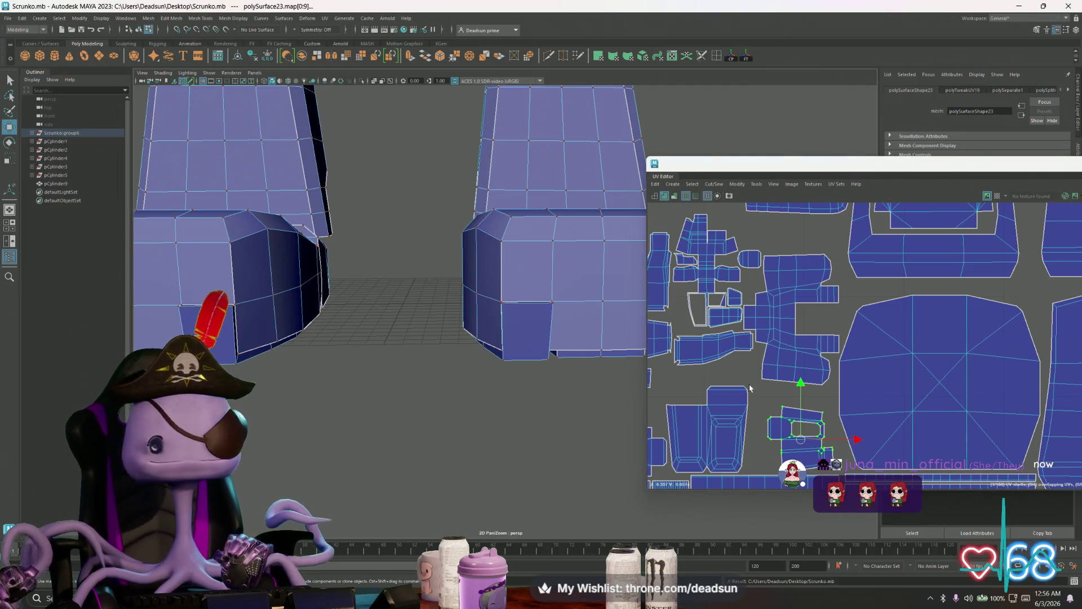
{"action": "left_click_drag", "start_coordinate": [826, 441], "coordinate": [781, 439]}
Move another polySurface52 shell down and left, then select another small shell
{"action": "middle_click_drag", "start_coordinate": [781, 438], "coordinate": [813, 473], "text": "alt"}
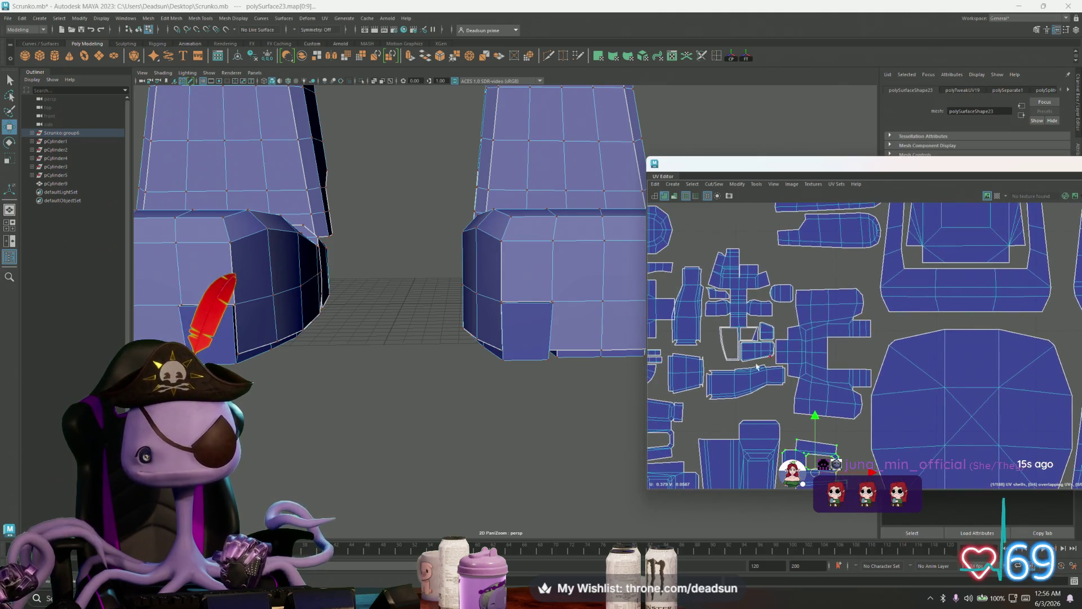
{"action": "left_click", "coordinate": [740, 389]}
{"action": "left_click_drag", "start_coordinate": [739, 393], "coordinate": [726, 413]}
{"action": "middle_click_drag", "start_coordinate": [726, 413], "coordinate": [800, 433], "text": "alt"}
{"action": "left_click", "coordinate": [756, 401]}
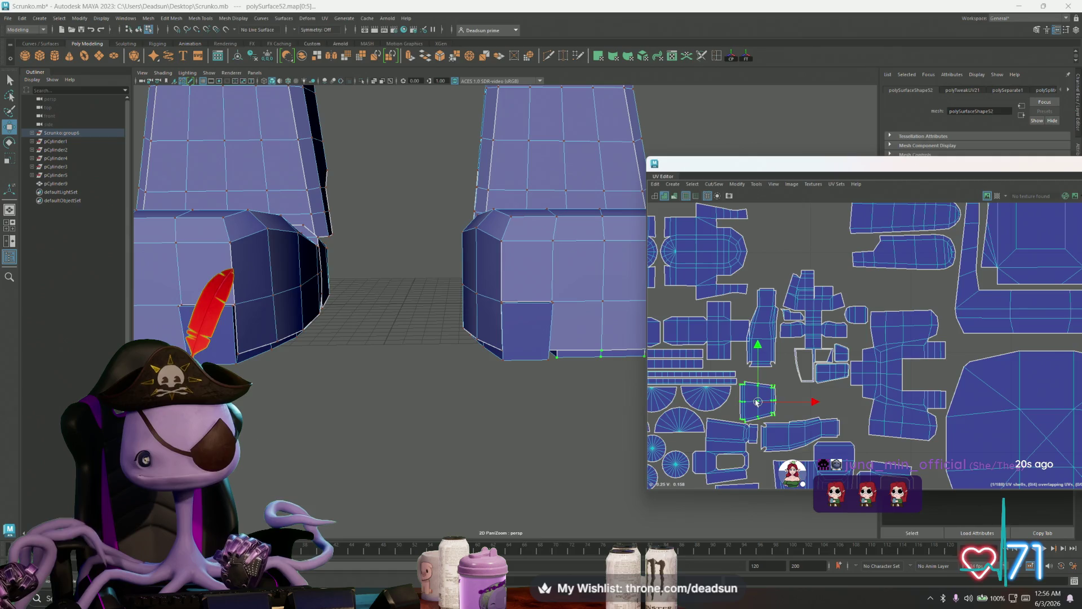
Nudge the selected shell up and the left-edge shell right and down into tighter positions
{"action": "left_click_drag", "start_coordinate": [757, 402], "coordinate": [757, 400]}
{"action": "middle_click_drag", "start_coordinate": [845, 415], "coordinate": [751, 407], "text": "alt"}
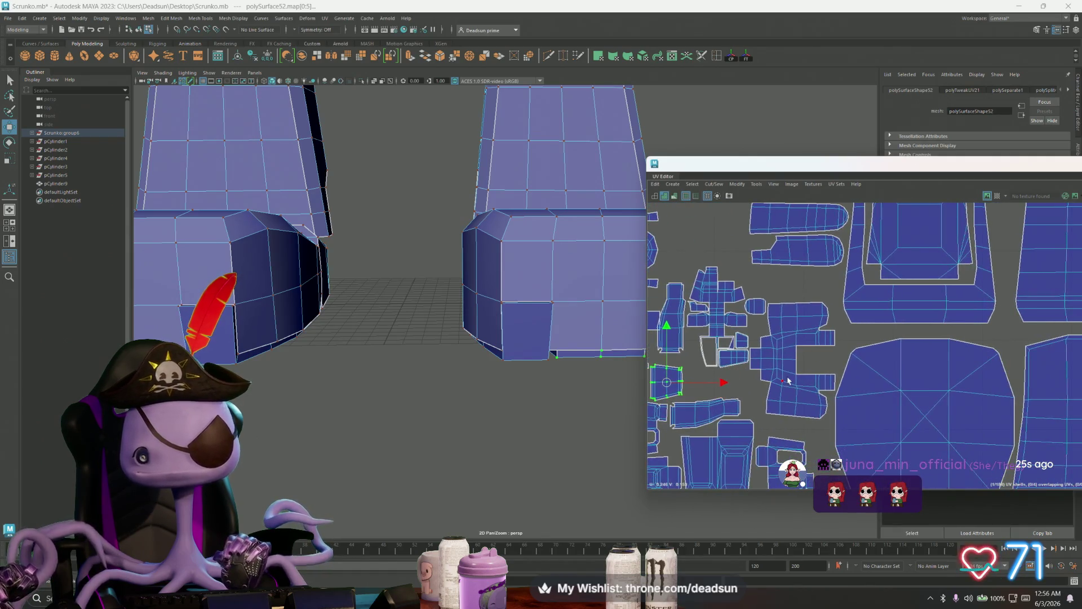
{"action": "left_click", "coordinate": [782, 377]}
{"action": "left_click_drag", "start_coordinate": [782, 377], "coordinate": [785, 382]}
{"action": "scroll", "coordinate": [786, 382], "scroll_direction": "down", "scroll_amount": 5}
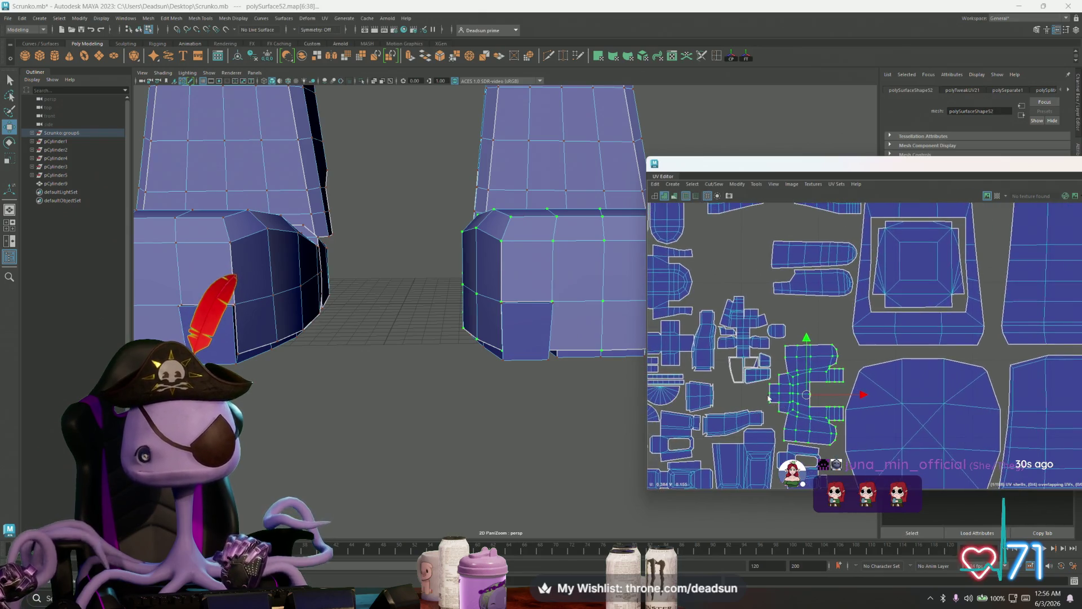
{"action": "scroll", "coordinate": [806, 410], "scroll_direction": "up", "scroll_amount": 3}
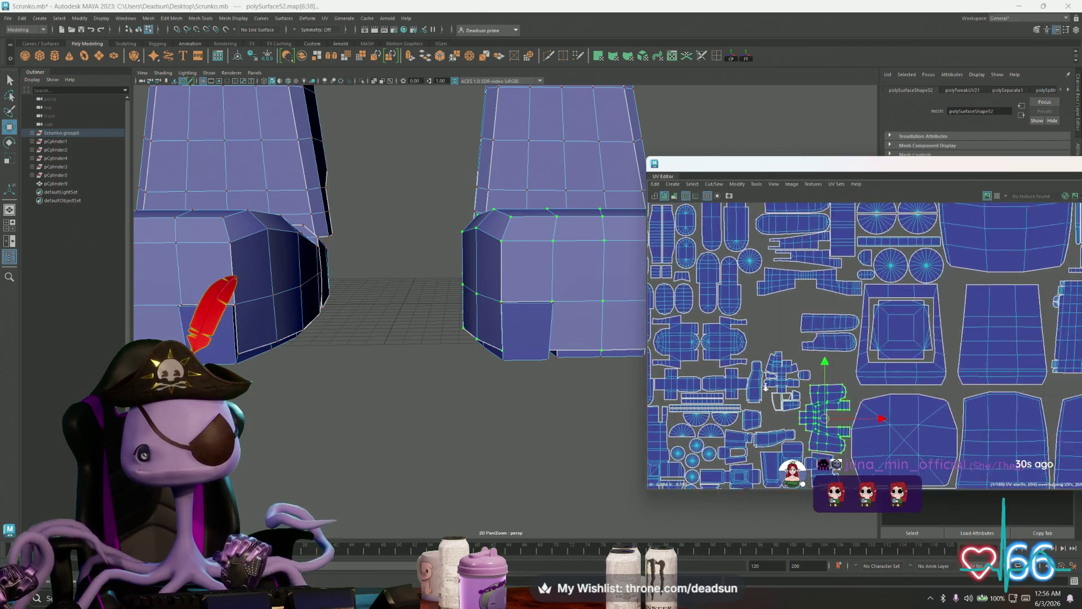
{"action": "left_click_drag", "start_coordinate": [751, 401], "coordinate": [751, 399]}
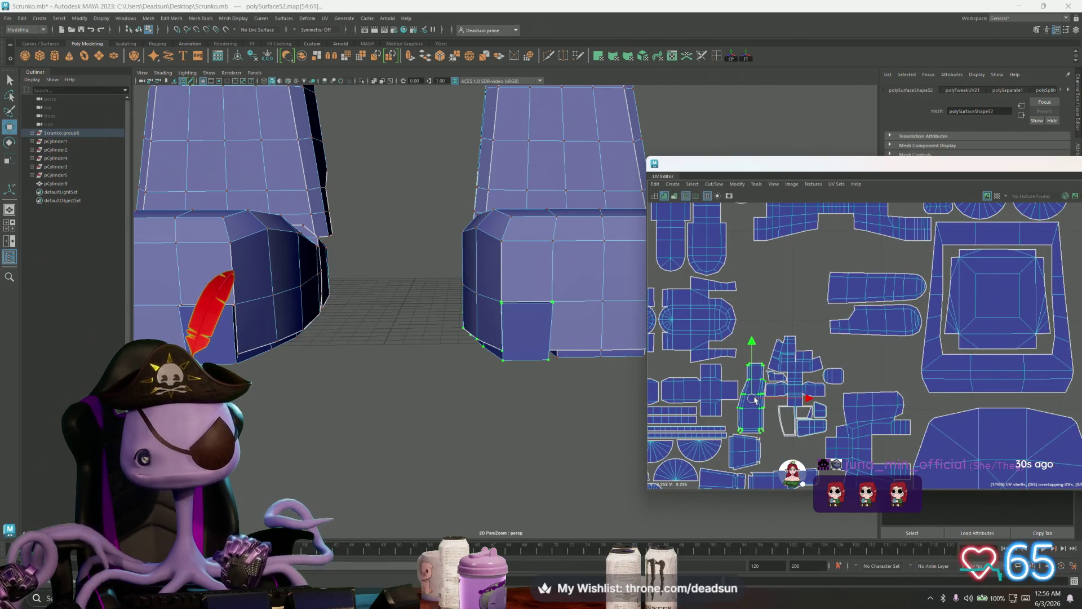
Select the cross-shaped shell, the shell below it and the small oval shell, then move them down together
{"action": "scroll", "coordinate": [755, 399], "scroll_direction": "up", "scroll_amount": 4}
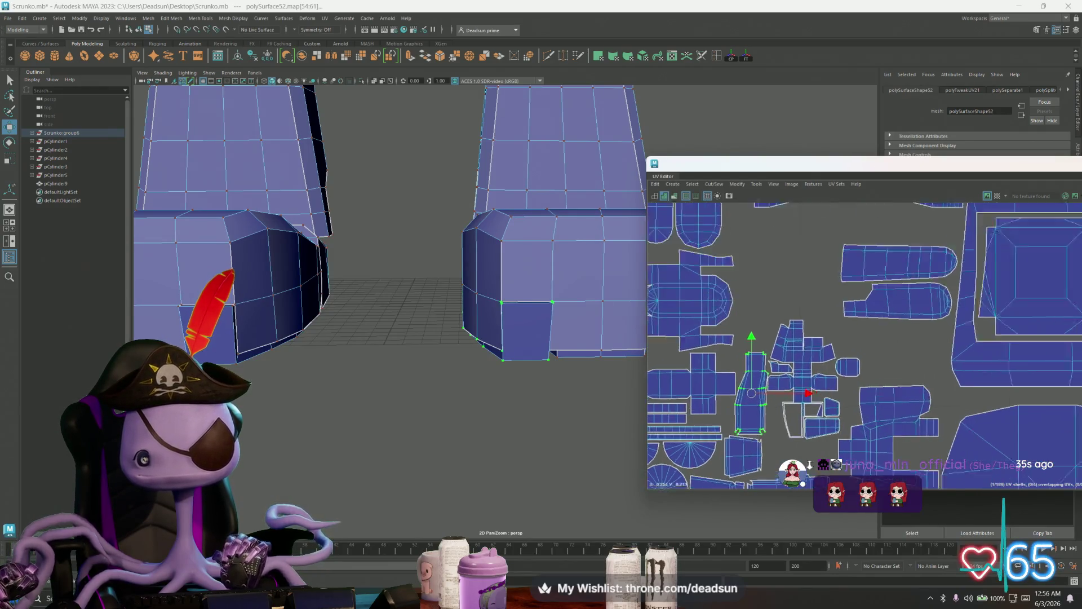
{"action": "middle_click_drag", "start_coordinate": [764, 406], "coordinate": [748, 391], "text": "alt"}
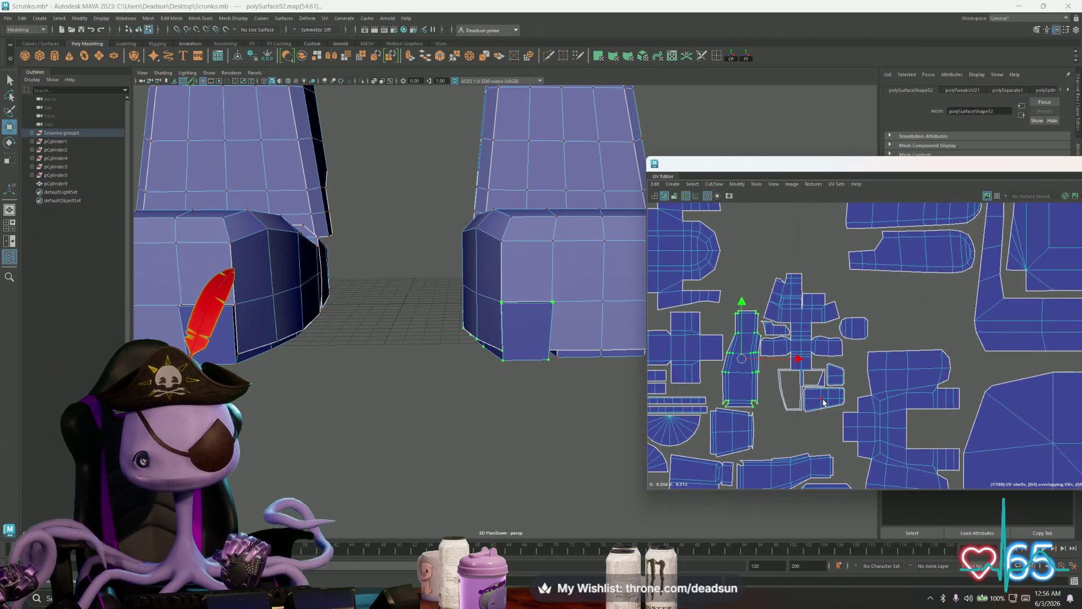
{"action": "left_click", "coordinate": [792, 400]}
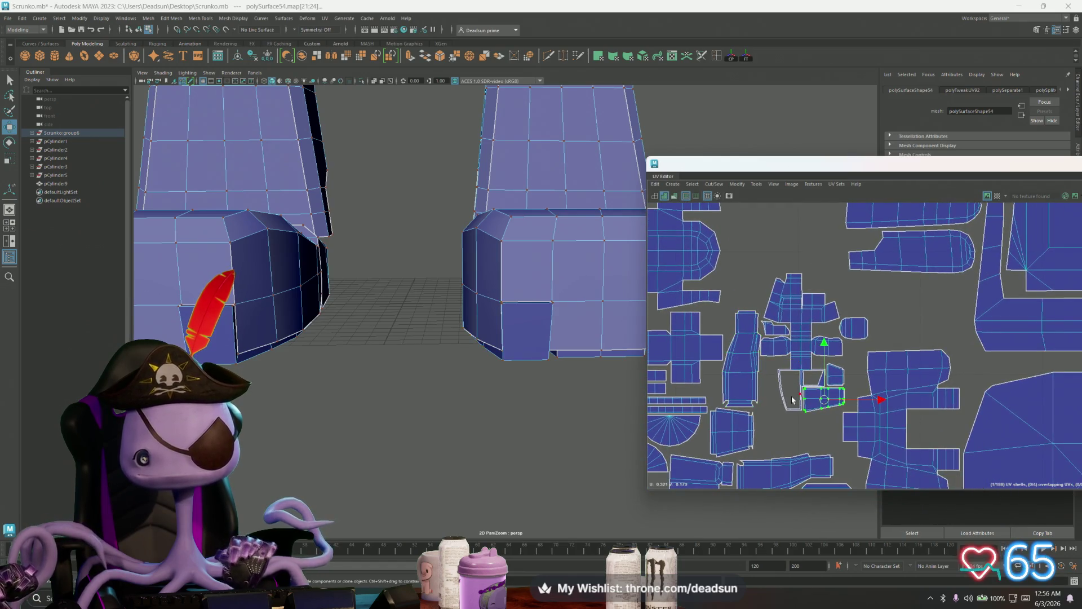
{"action": "left_click", "coordinate": [866, 327], "text": "shift"}
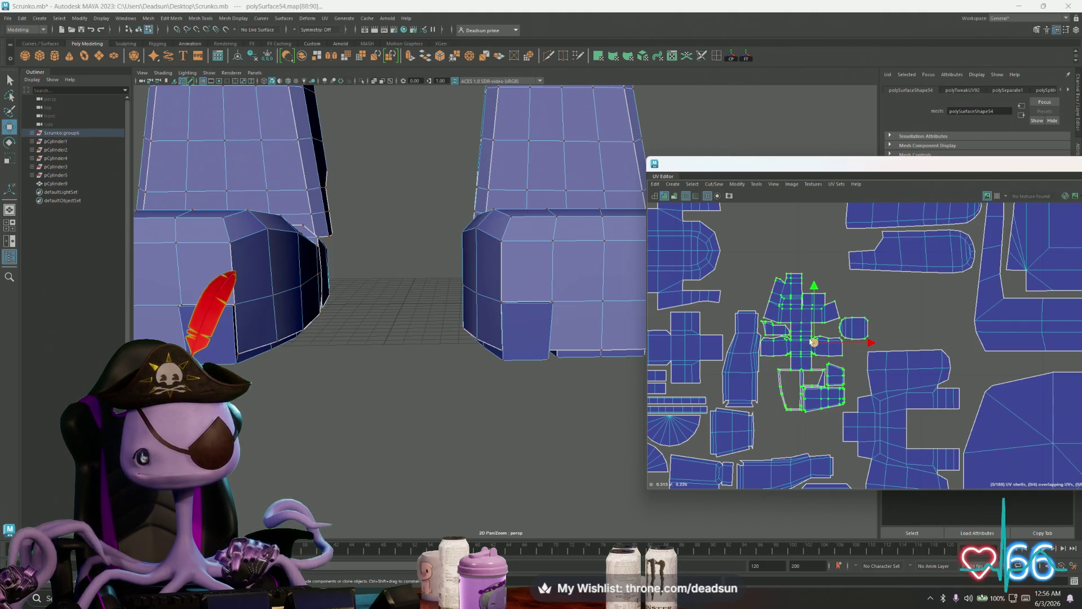
{"action": "left_click_drag", "start_coordinate": [813, 341], "coordinate": [811, 382]}
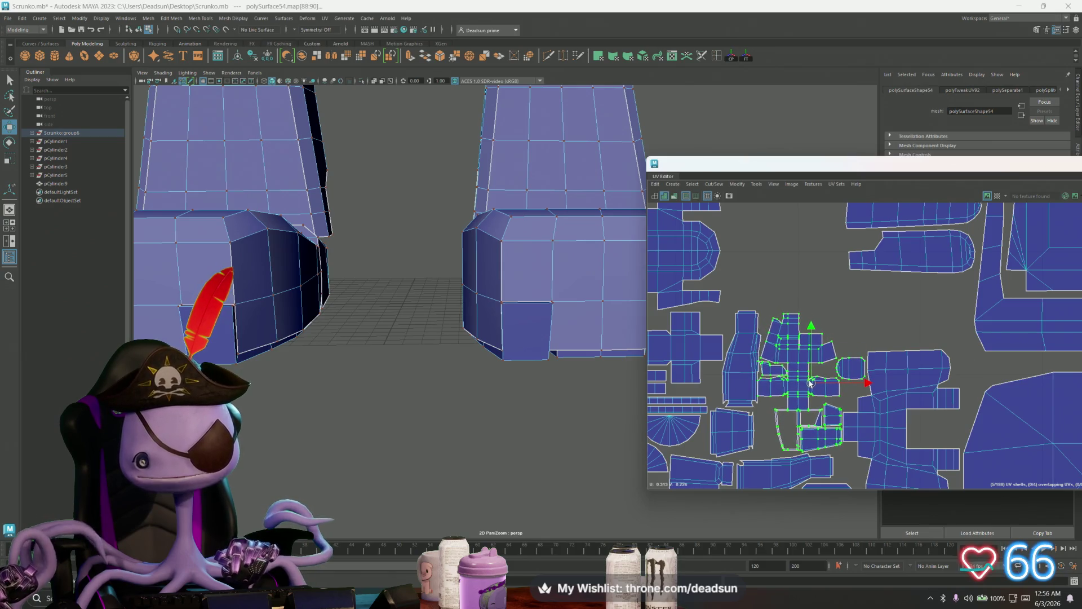
{"action": "scroll", "coordinate": [801, 389], "scroll_direction": "up", "scroll_amount": 2}
{"action": "middle_click_drag", "start_coordinate": [801, 389], "coordinate": [803, 340], "text": "alt"}
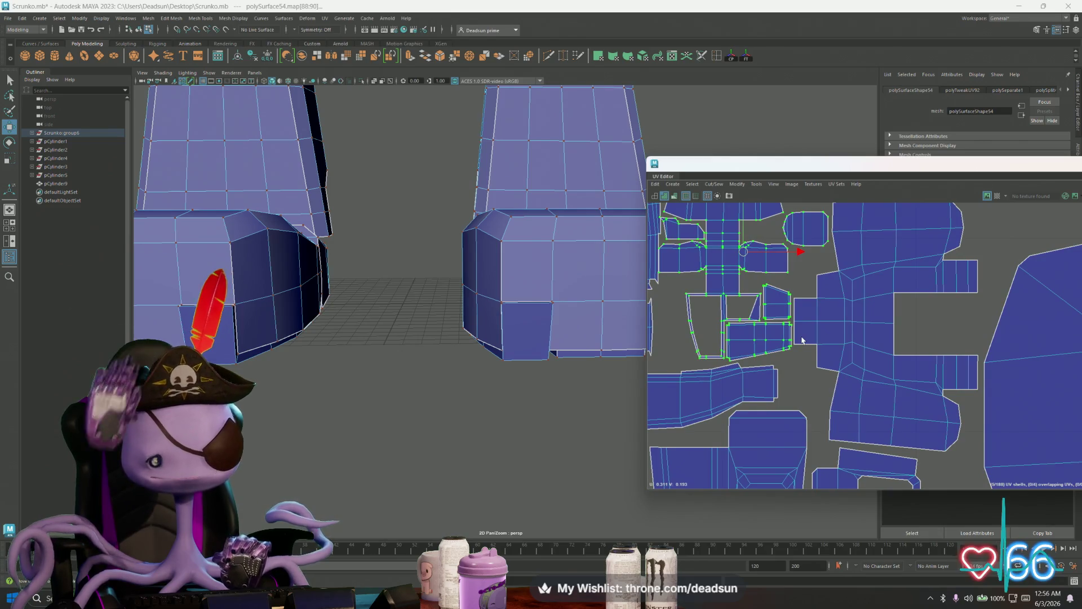
Nudge the large central shell slightly right and down
{"action": "left_click", "coordinate": [854, 376]}
{"action": "left_click_drag", "start_coordinate": [885, 326], "coordinate": [886, 332]}
{"action": "scroll", "coordinate": [886, 332], "scroll_direction": "down", "scroll_amount": 3}
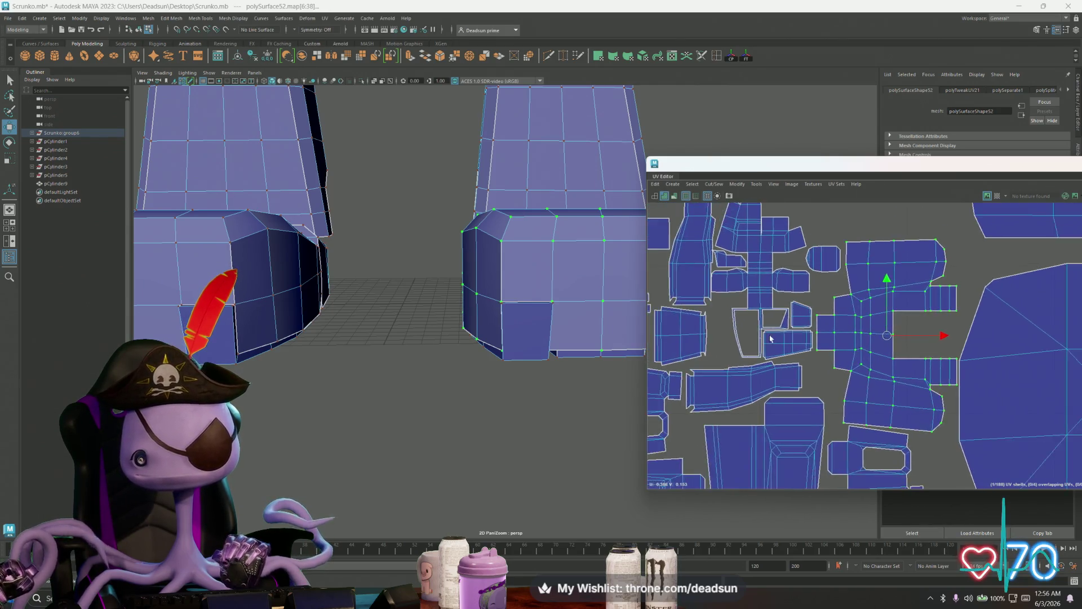
{"action": "scroll", "coordinate": [853, 381], "scroll_direction": "up", "scroll_amount": 2}
Rotate the small shell beside the horizontal shell into an upright trapezoid and slide it left
{"action": "left_click", "coordinate": [724, 293]}
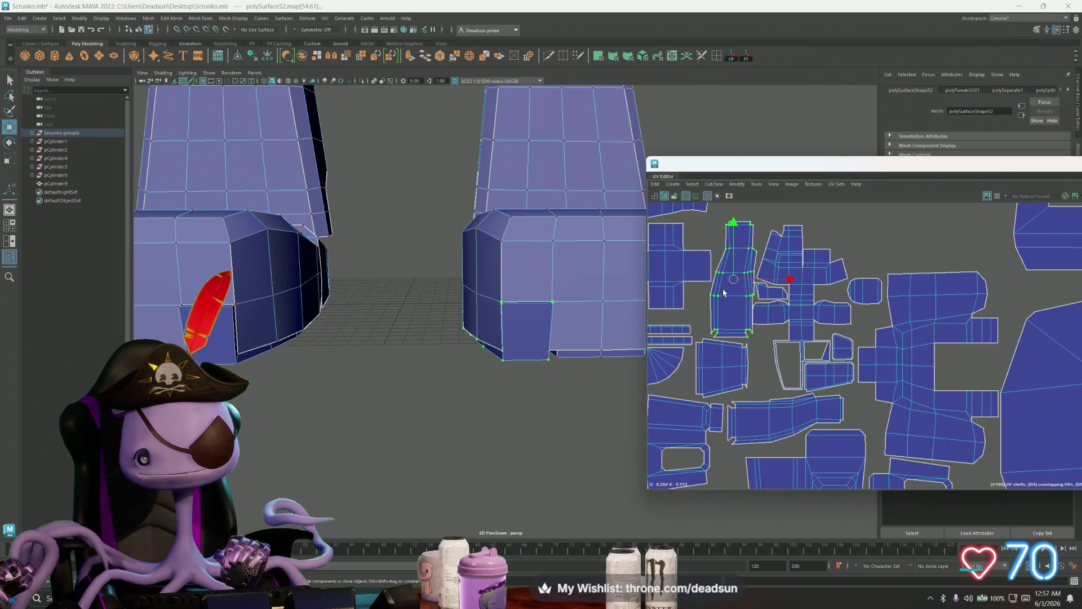
{"action": "scroll", "coordinate": [715, 360], "scroll_direction": "down", "scroll_amount": 3}
{"action": "left_click", "coordinate": [775, 414]}
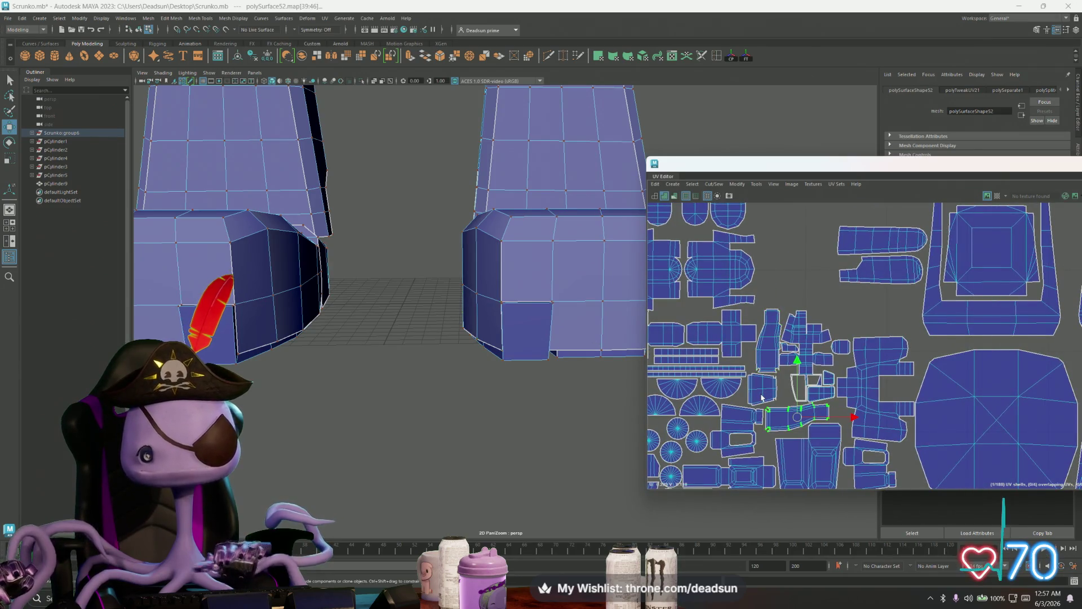
{"action": "left_click", "coordinate": [759, 392]}
{"action": "key", "text": "e"}
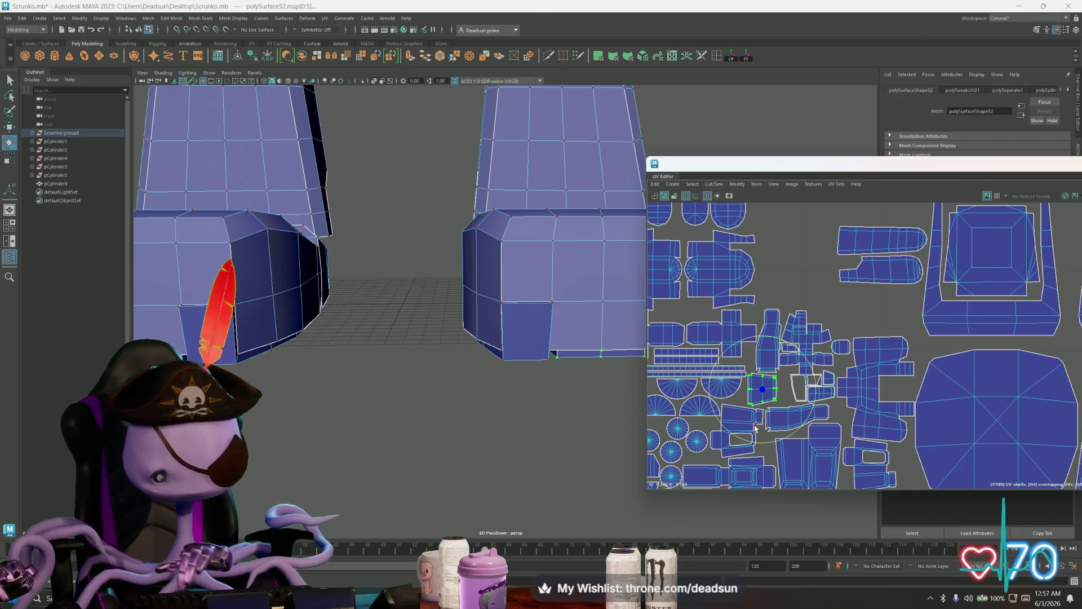
{"action": "left_click_drag", "start_coordinate": [732, 438], "coordinate": [806, 418]}
{"action": "scroll", "coordinate": [762, 395], "scroll_direction": "up", "scroll_amount": 5}
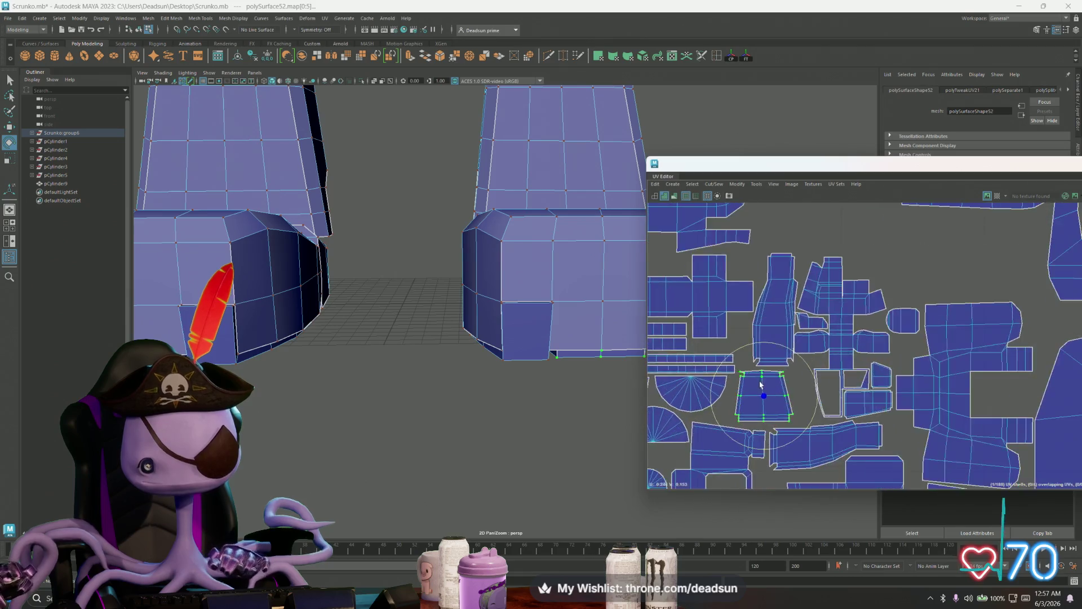
{"action": "key", "text": "w"}
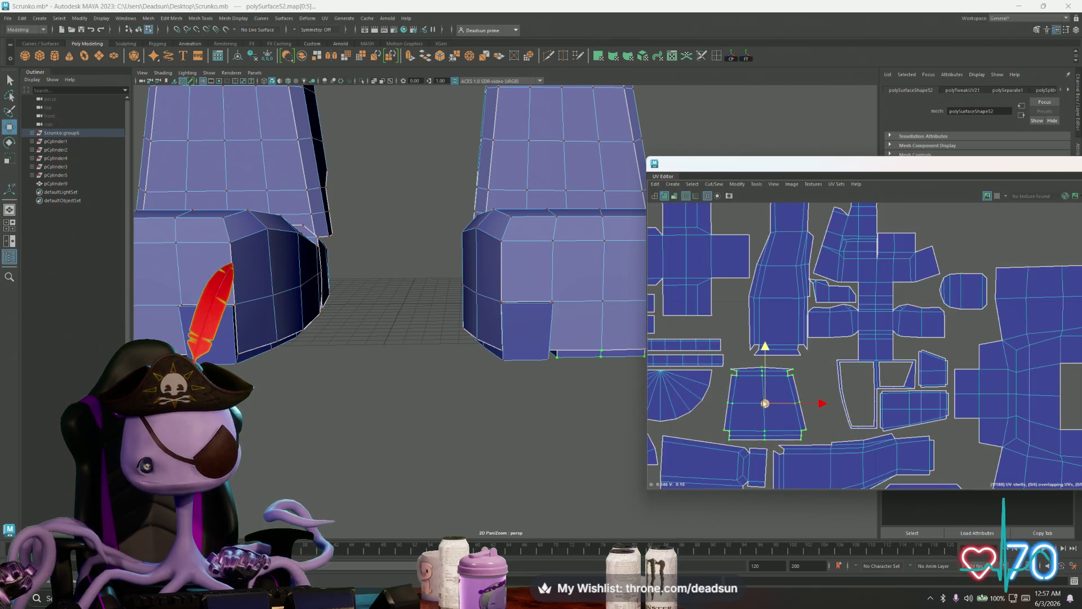
{"action": "left_click_drag", "start_coordinate": [765, 403], "coordinate": [748, 404]}
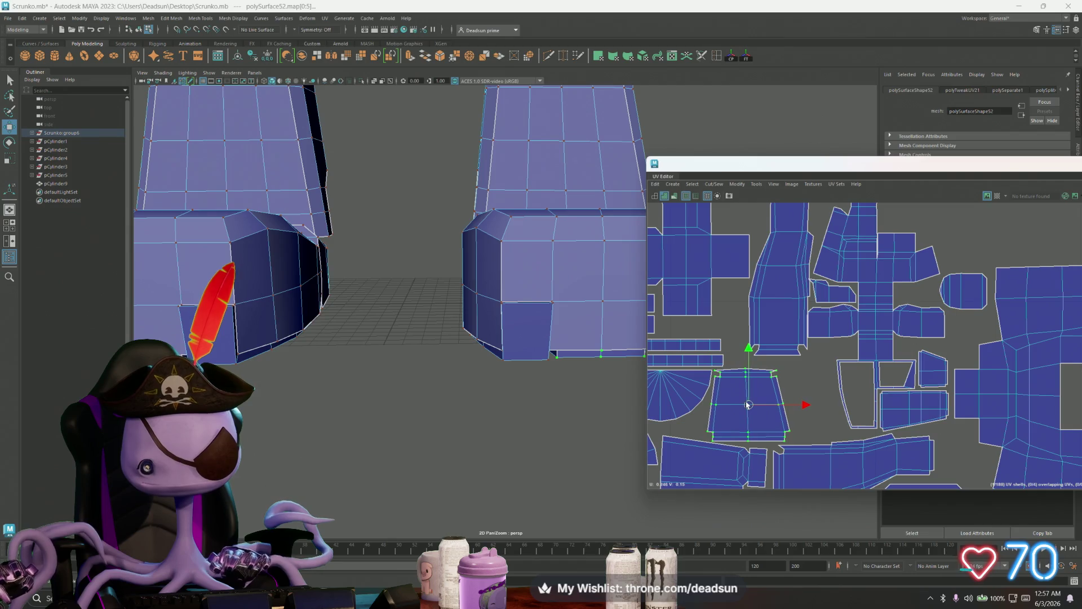
Nudge the tall shell down and left, then reposition the small oval shell slightly right
{"action": "mouse_move", "coordinate": [738, 428]}
{"action": "middle_mouse_down", "text": "alt"}
{"action": "mouse_move", "coordinate": [776, 398]}
{"action": "mouse_move", "coordinate": [768, 386]}
{"action": "mouse_move", "coordinate": [784, 362]}
{"action": "mouse_move", "coordinate": [749, 395]}
{"action": "mouse_move", "coordinate": [770, 373]}
{"action": "middle_mouse_up", "text": "alt"}
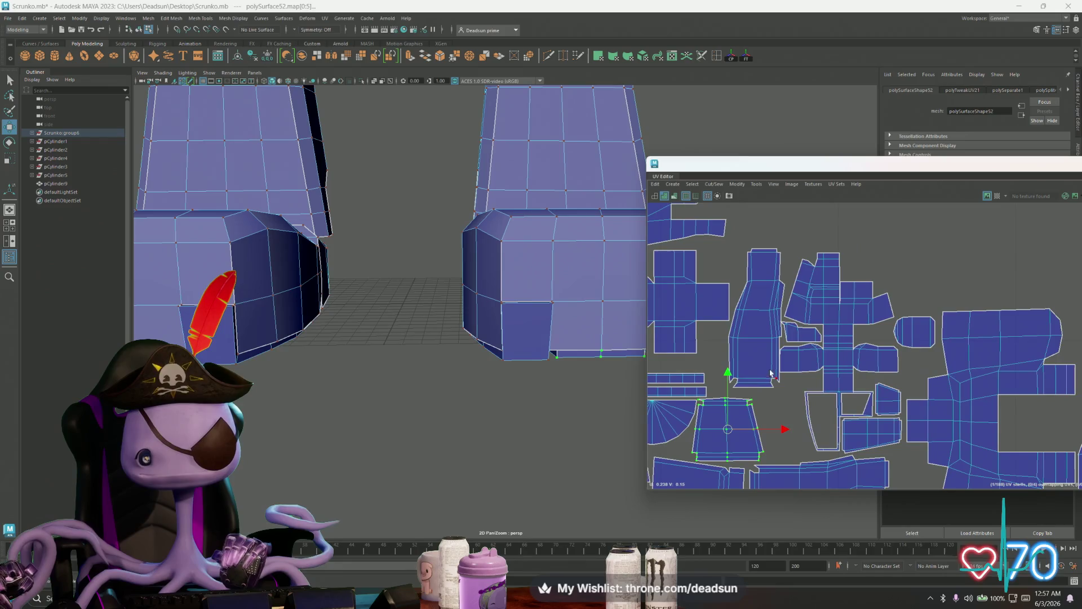
{"action": "left_click", "coordinate": [760, 348]}
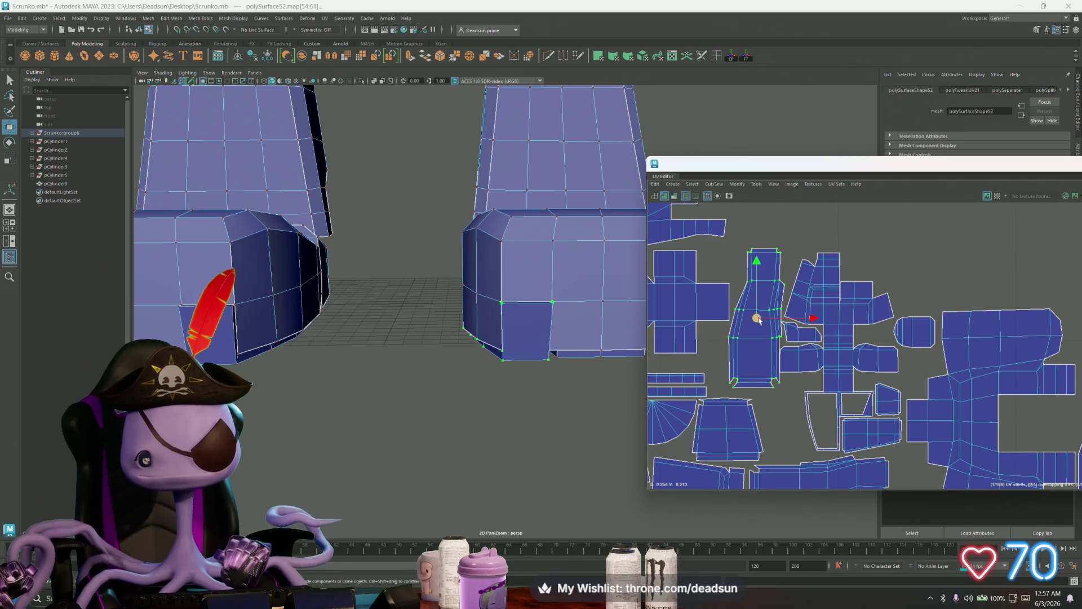
{"action": "left_click_drag", "start_coordinate": [759, 320], "coordinate": [757, 329]}
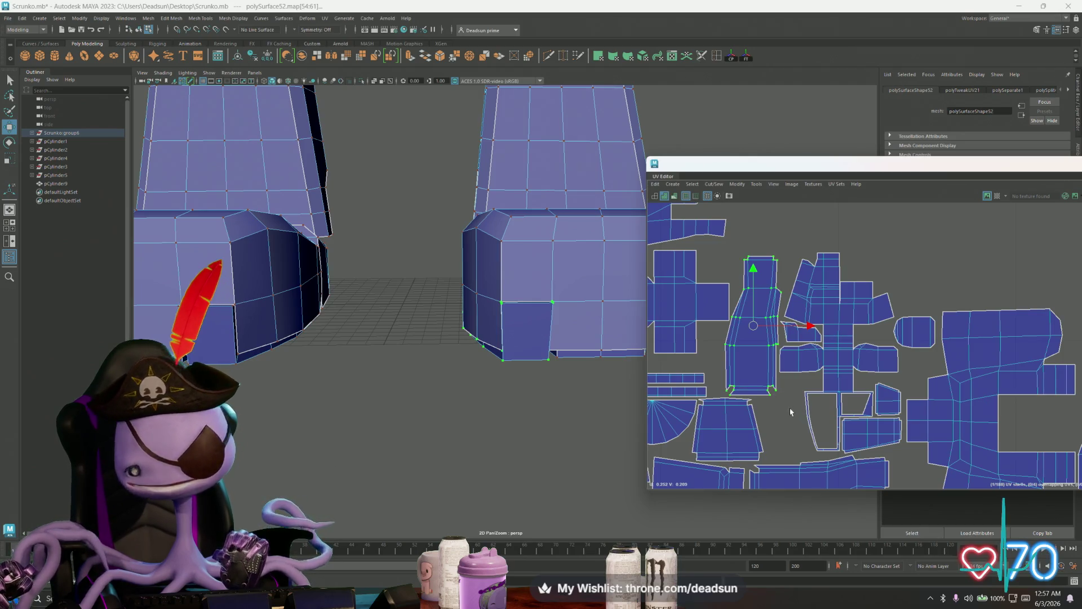
{"action": "left_click", "coordinate": [914, 332]}
{"action": "left_click_drag", "start_coordinate": [914, 333], "coordinate": [915, 482]}
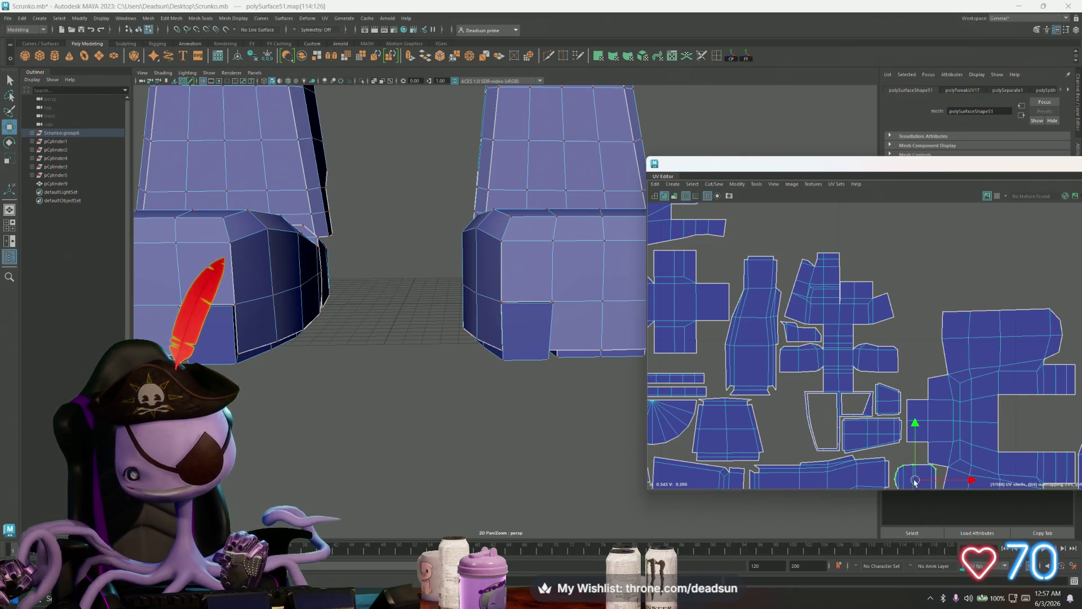
{"action": "middle_click_drag", "start_coordinate": [914, 482], "coordinate": [878, 379], "text": "alt"}
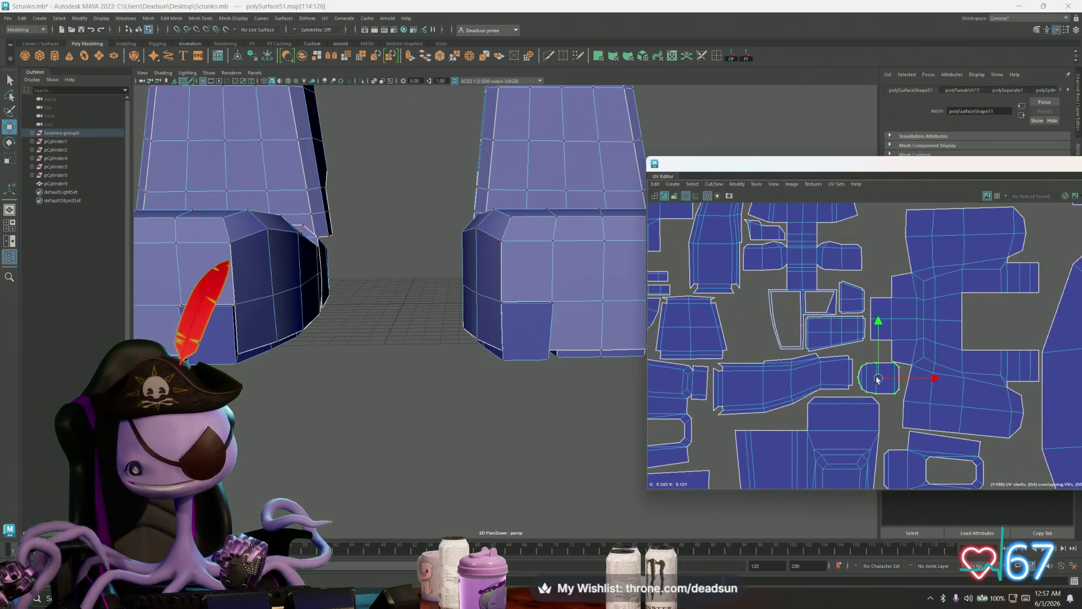
{"action": "left_click_drag", "start_coordinate": [877, 378], "coordinate": [881, 379]}
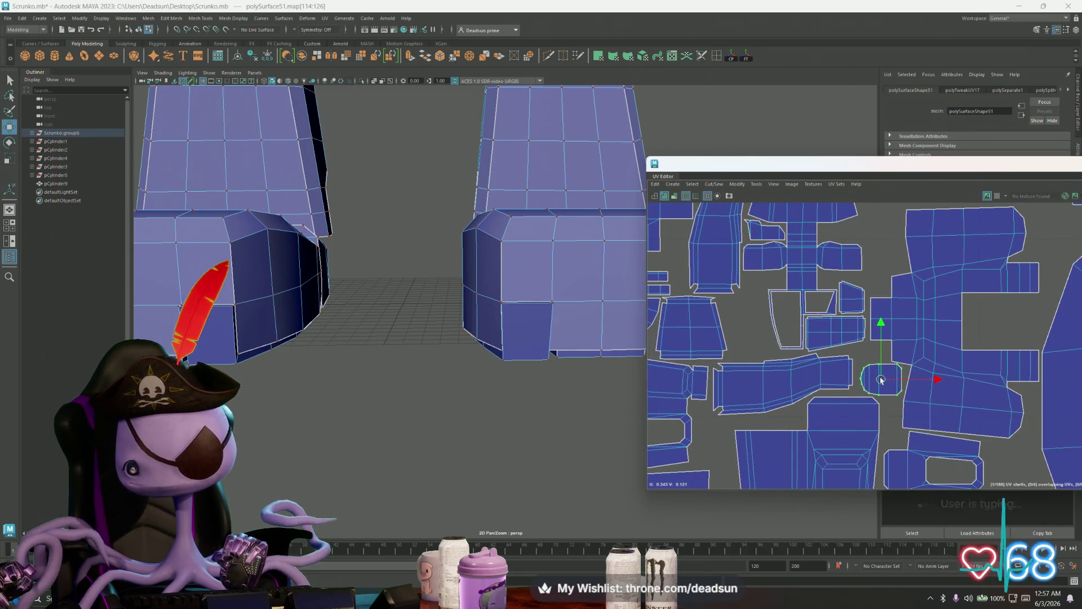
Inspect the small shell and the tall shell by selecting each one
{"action": "scroll", "coordinate": [834, 400], "scroll_direction": "down", "scroll_amount": 3}
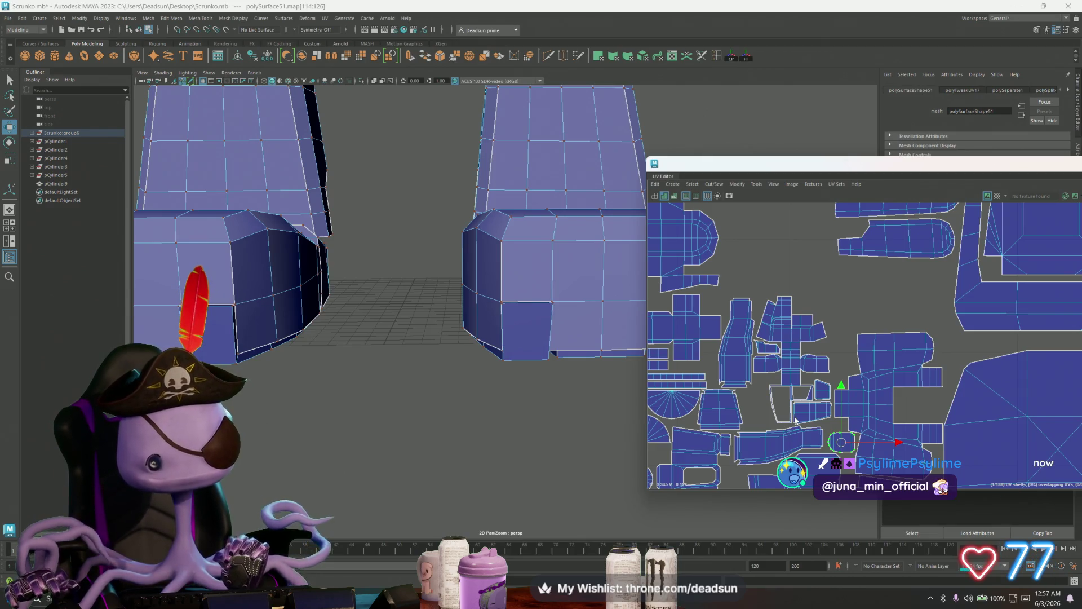
{"action": "scroll", "coordinate": [803, 351], "scroll_direction": "up", "scroll_amount": 5}
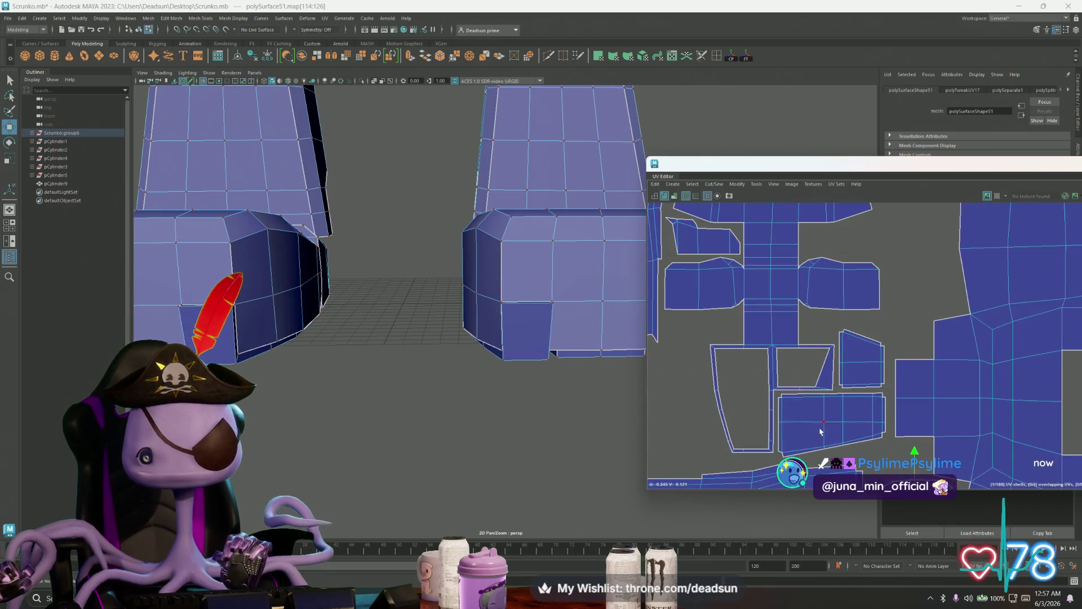
{"action": "scroll", "coordinate": [775, 392], "scroll_direction": "up", "scroll_amount": 1}
{"action": "left_click", "coordinate": [767, 333]}
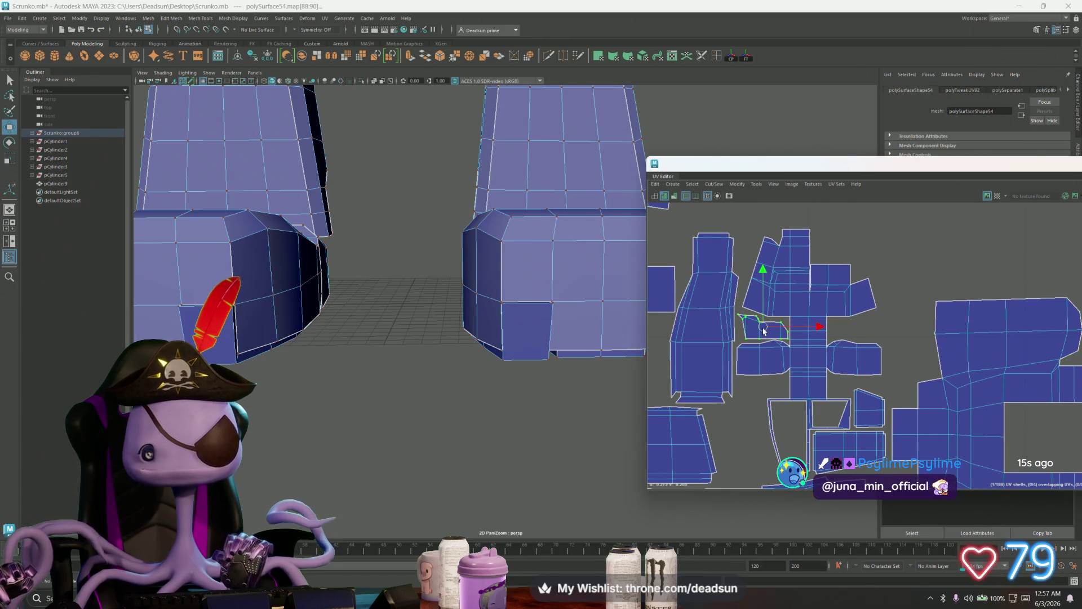
{"action": "scroll", "coordinate": [764, 332], "scroll_direction": "down", "scroll_amount": 4}
{"action": "left_click", "coordinate": [762, 374]}
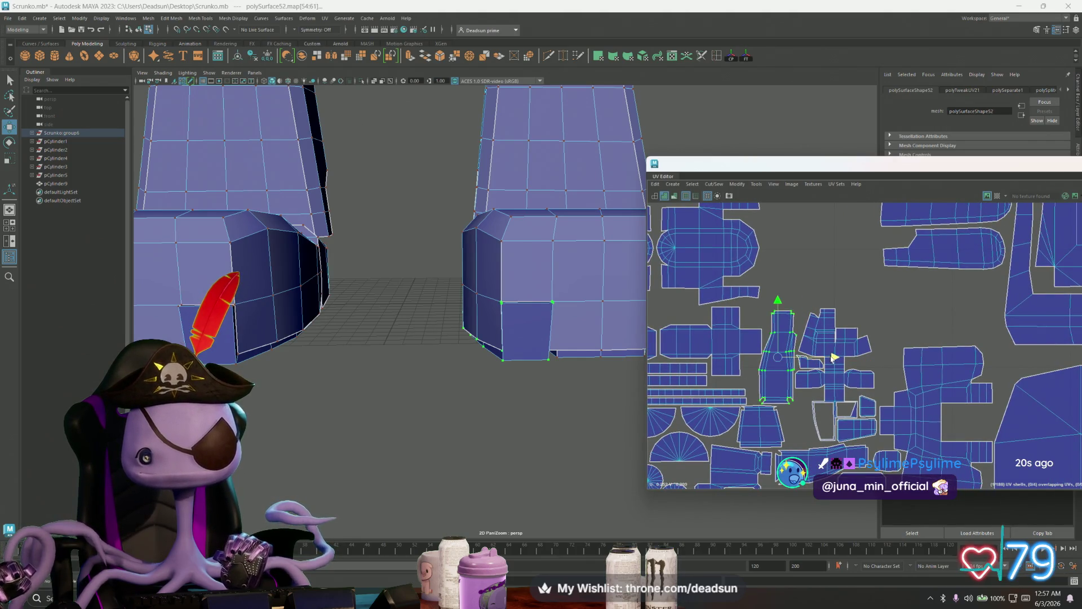
{"action": "scroll", "coordinate": [781, 383], "scroll_direction": "up", "scroll_amount": 4}
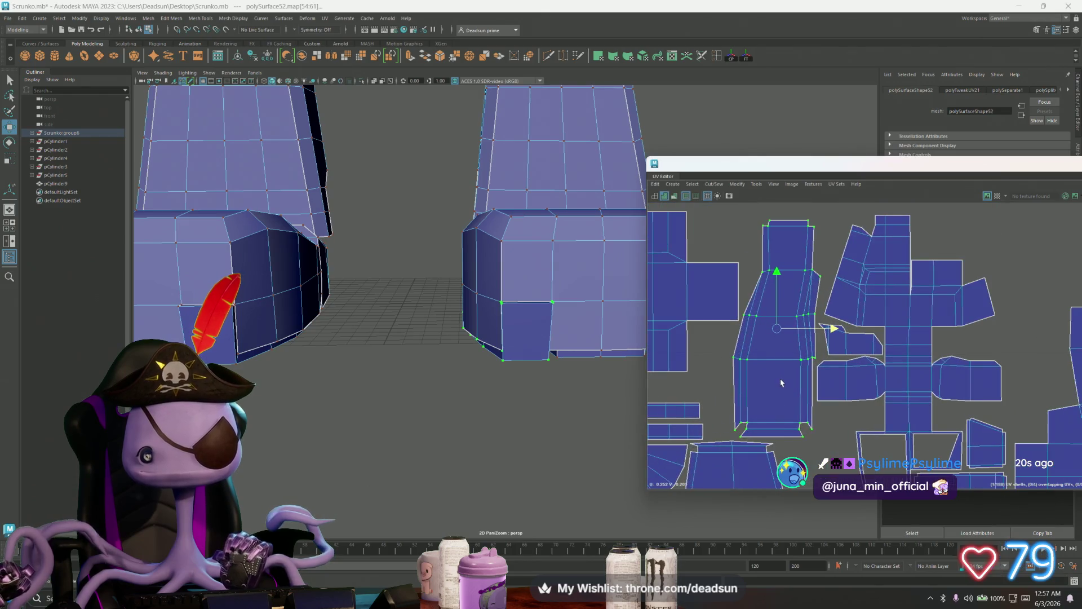
{"action": "scroll", "coordinate": [811, 414], "scroll_direction": "down", "scroll_amount": 6}
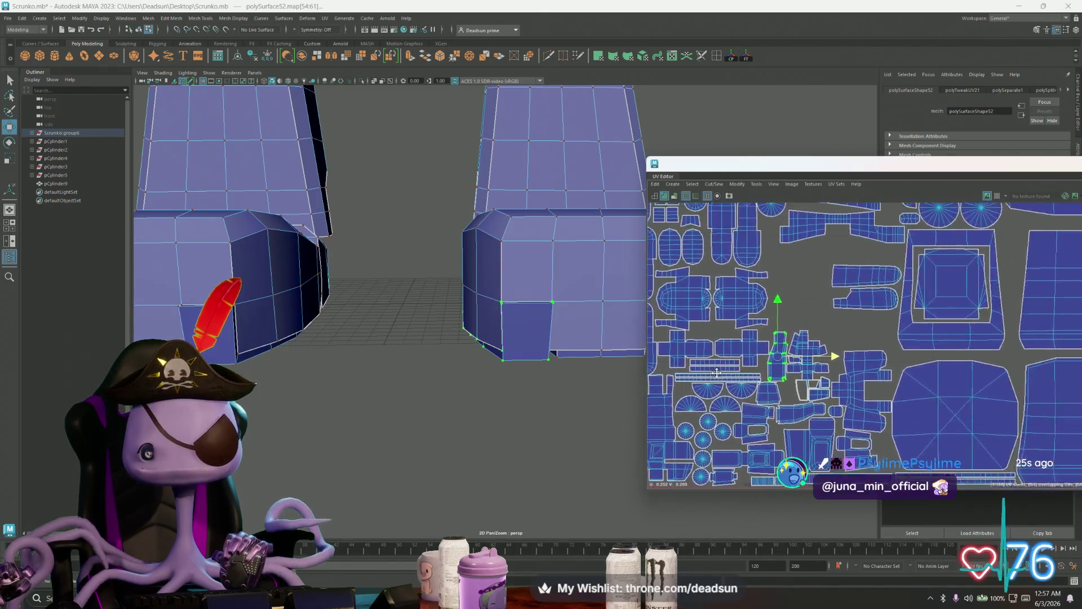
Move the small rounded shell down into open space and rotate it slightly
{"action": "middle_click_drag", "start_coordinate": [715, 422], "coordinate": [706, 414], "text": "alt"}
{"action": "left_click", "coordinate": [855, 350]}
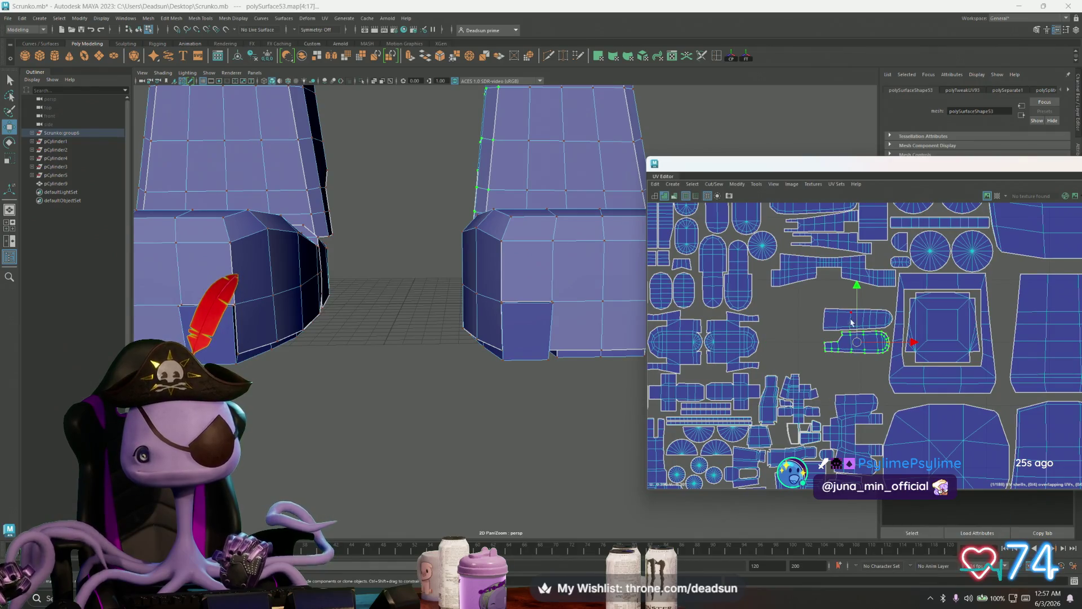
{"action": "left_click_drag", "start_coordinate": [855, 355], "coordinate": [854, 383]}
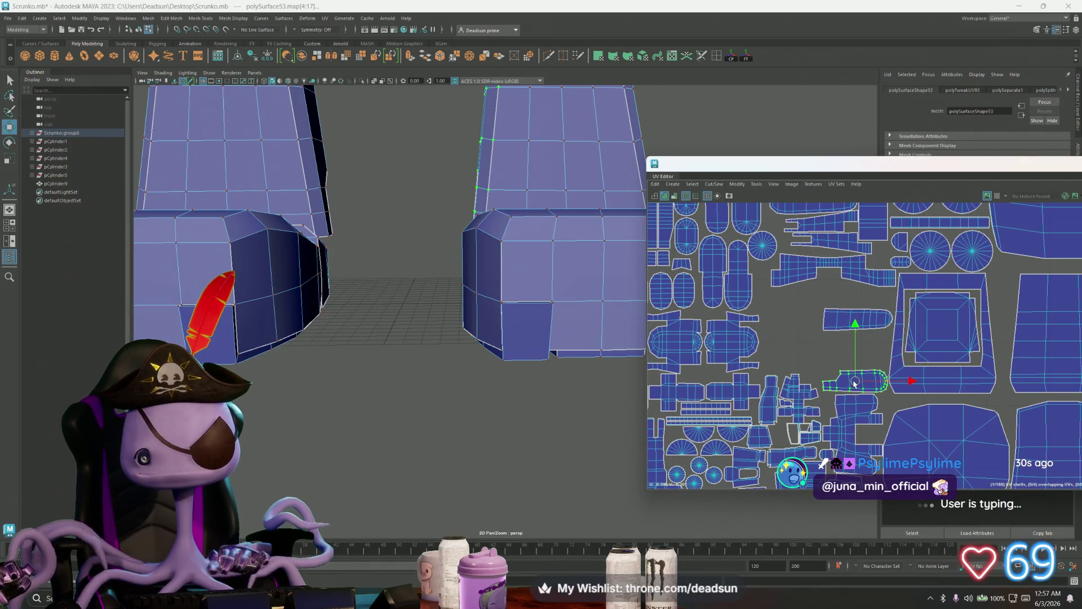
{"action": "key", "text": "e"}
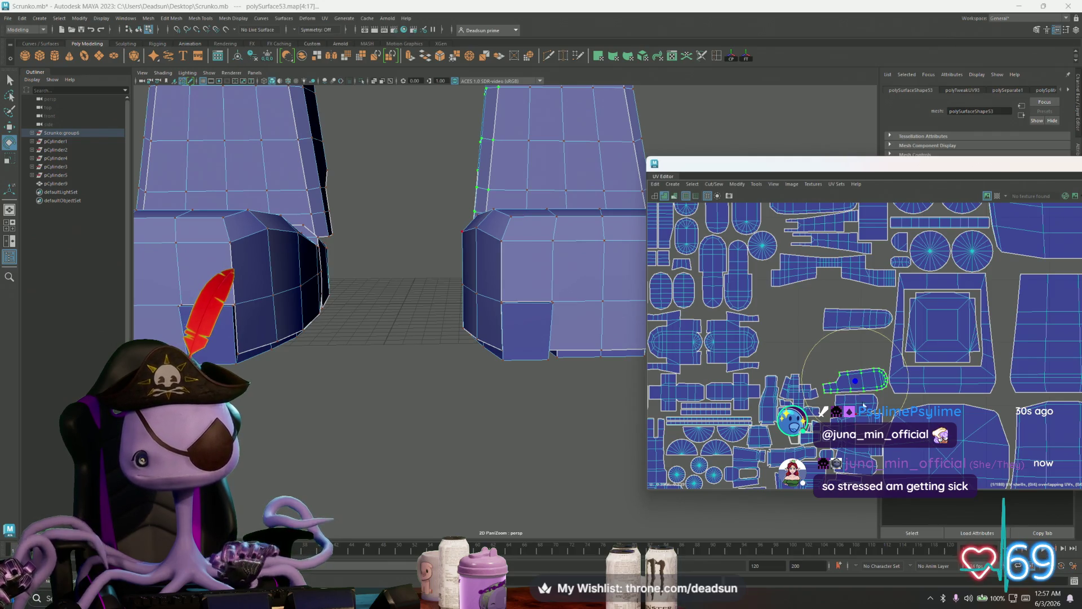
{"action": "left_click_drag", "start_coordinate": [863, 406], "coordinate": [873, 420]}
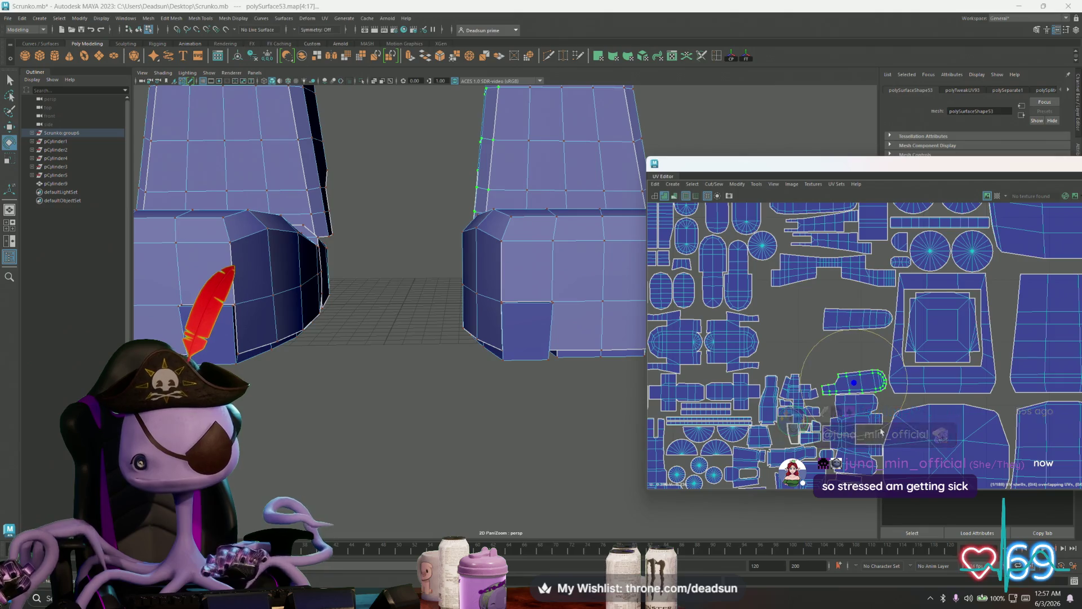
{"action": "key", "text": "w"}
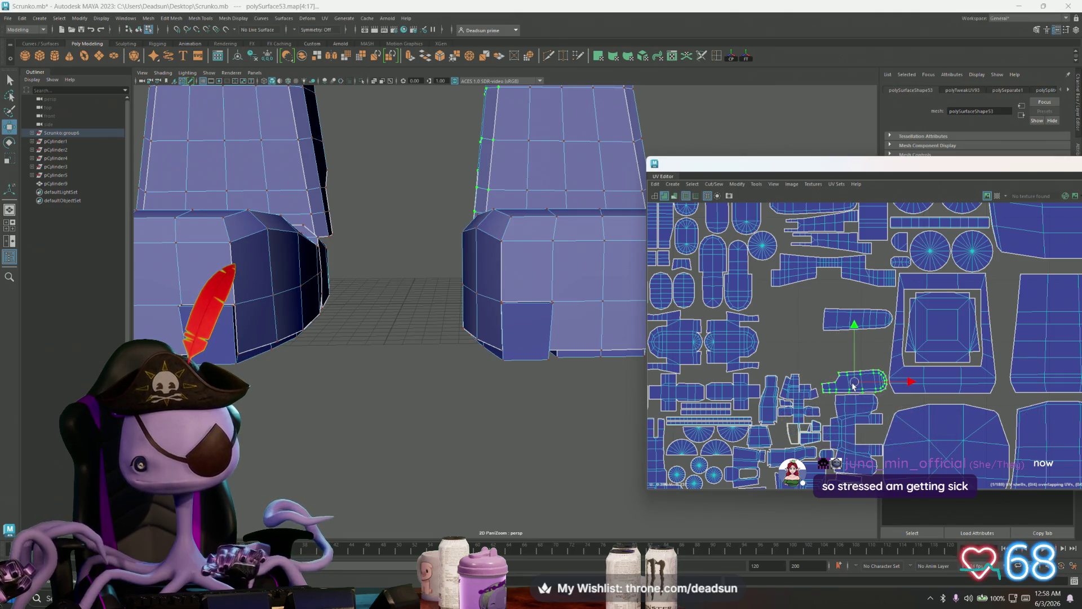
Raise the elongated rounded shell into the gap and tilt it about 35° clockwise
{"action": "left_click", "coordinate": [843, 316]}
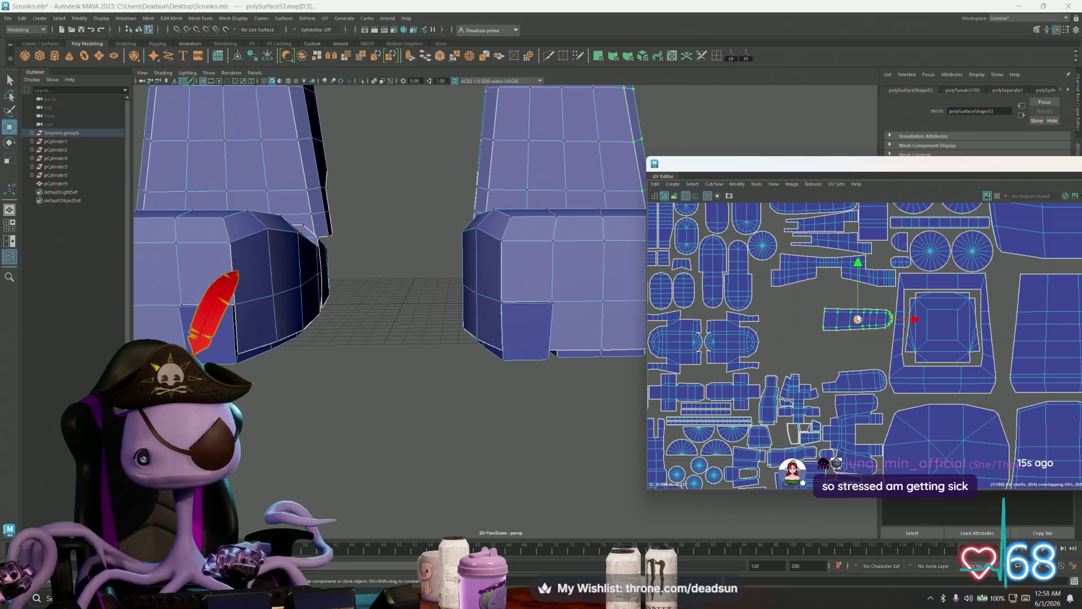
{"action": "mouse_move", "coordinate": [857, 319]}
{"action": "left_mouse_down"}
{"action": "mouse_move", "coordinate": [796, 299]}
{"action": "mouse_move", "coordinate": [856, 297]}
{"action": "left_mouse_up"}
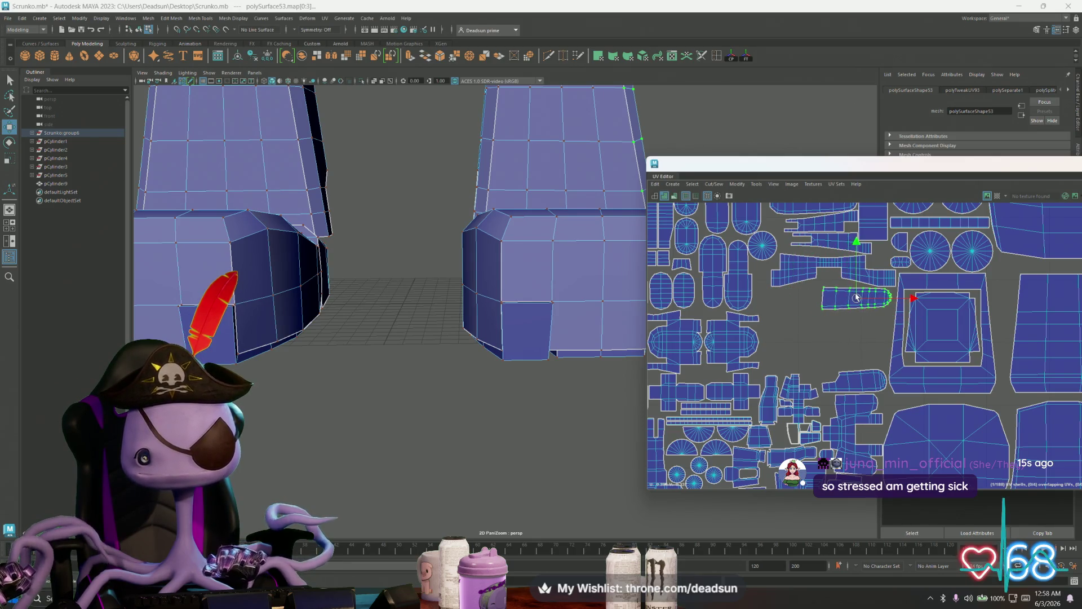
{"action": "key", "text": "e"}
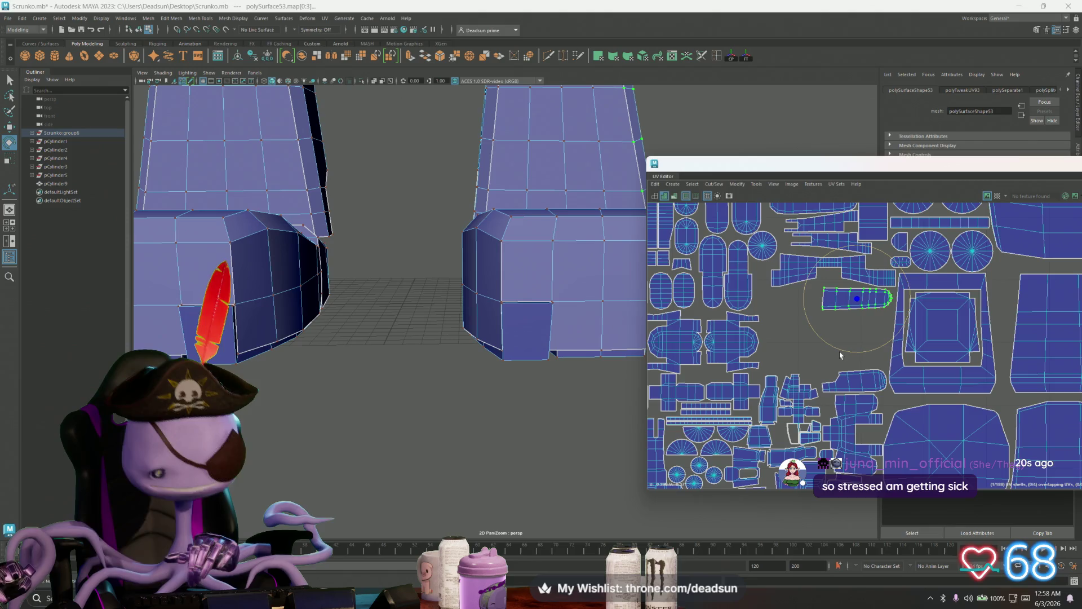
{"action": "mouse_move", "coordinate": [835, 347]}
{"action": "left_mouse_down"}
{"action": "mouse_move", "coordinate": [905, 304]}
{"action": "mouse_move", "coordinate": [923, 253]}
{"action": "mouse_move", "coordinate": [912, 265]}
{"action": "left_mouse_up"}
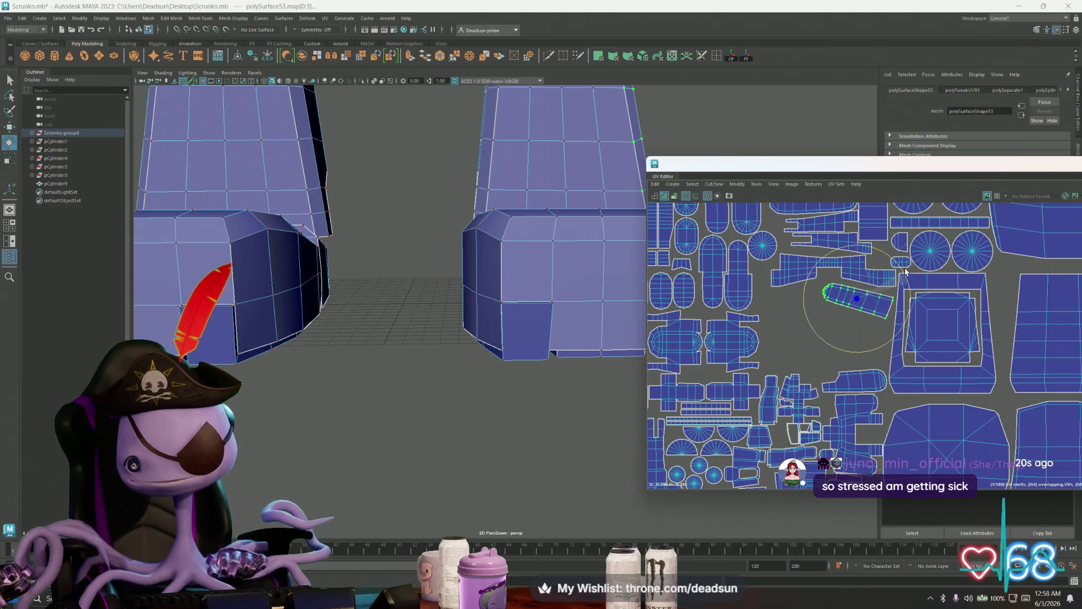
{"action": "key", "text": "w"}
{"action": "left_click_drag", "start_coordinate": [859, 300], "coordinate": [860, 294]}
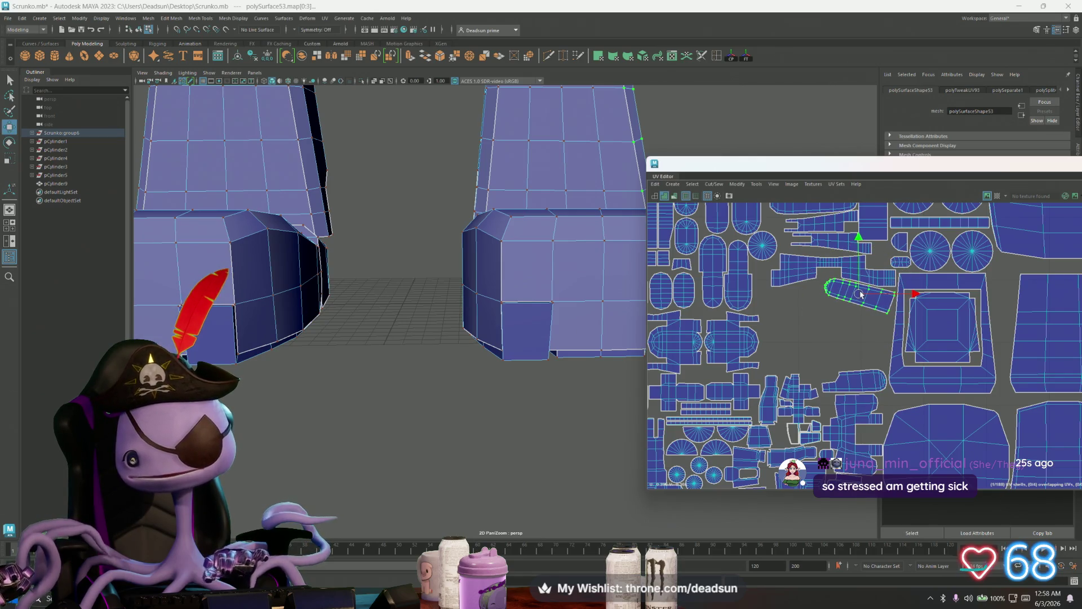
{"action": "scroll", "coordinate": [813, 338], "scroll_direction": "down", "scroll_amount": 6}
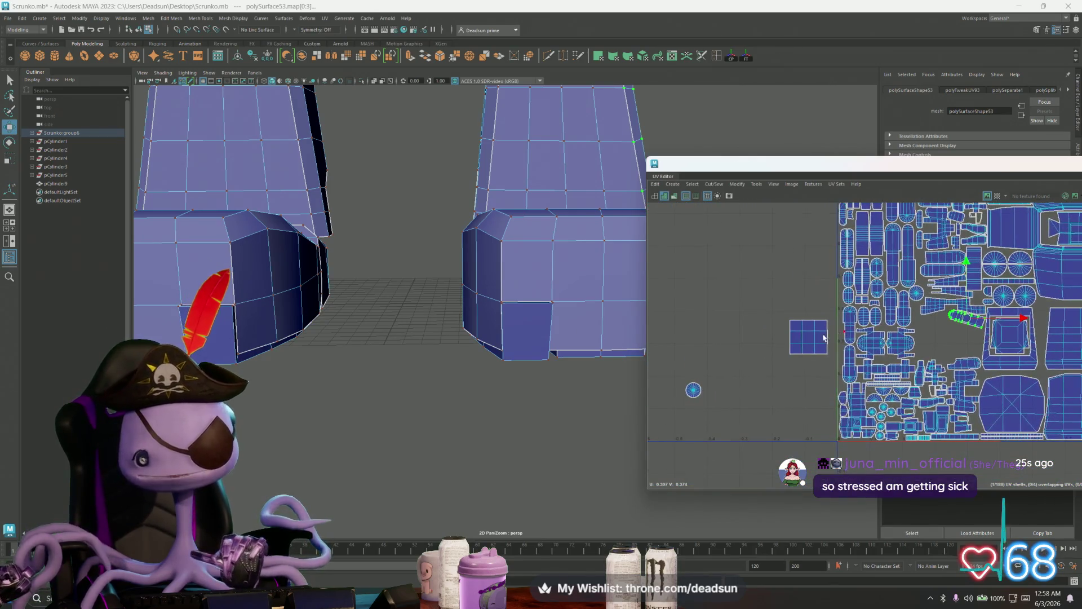
Move the stray square shell and the stray circular shell into the packed layout
{"action": "left_click", "coordinate": [810, 337]}
{"action": "left_click_drag", "start_coordinate": [812, 337], "coordinate": [937, 339]}
{"action": "left_click", "coordinate": [698, 396]}
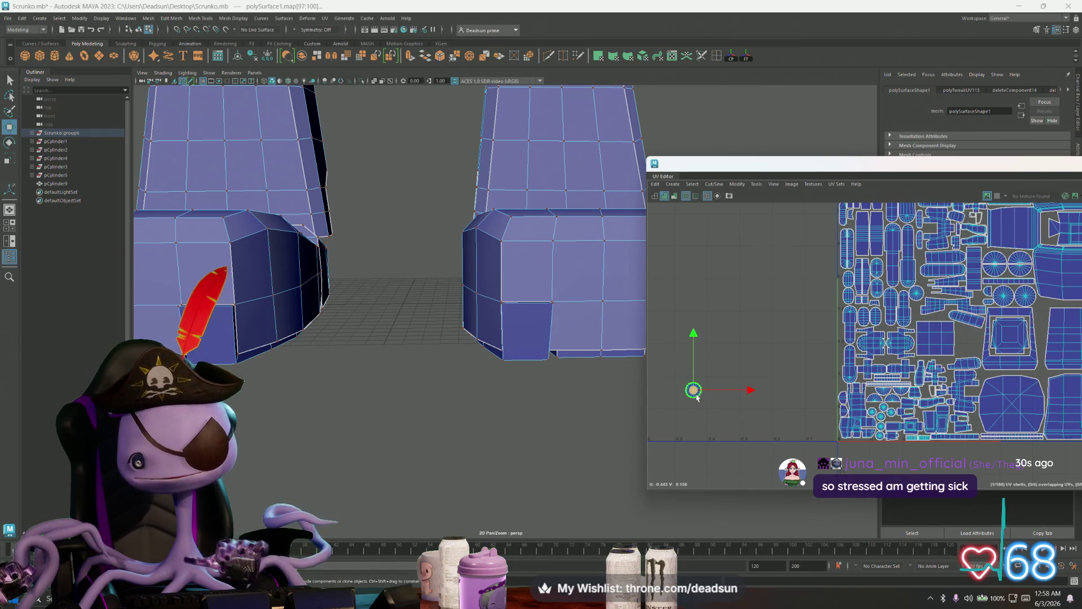
{"action": "left_click_drag", "start_coordinate": [698, 396], "coordinate": [975, 342]}
{"action": "scroll", "coordinate": [975, 342], "scroll_direction": "up", "scroll_amount": 5}
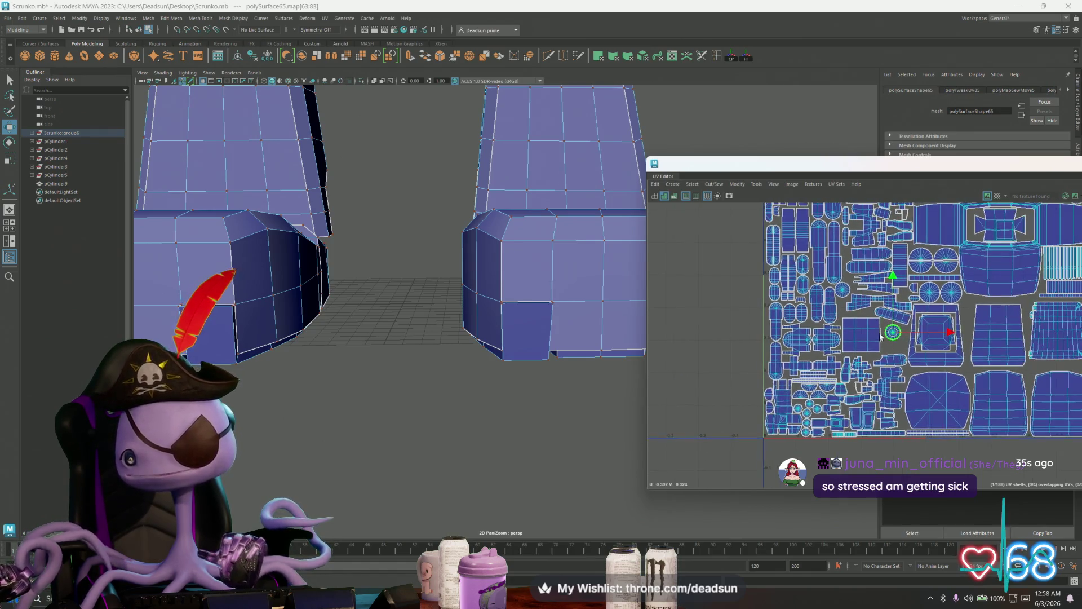
{"action": "left_click_drag", "start_coordinate": [898, 324], "coordinate": [886, 316]}
Fine-tune the circular shell's position and shift the square shell slightly down
{"action": "scroll", "coordinate": [873, 323], "scroll_direction": "down", "scroll_amount": 3}
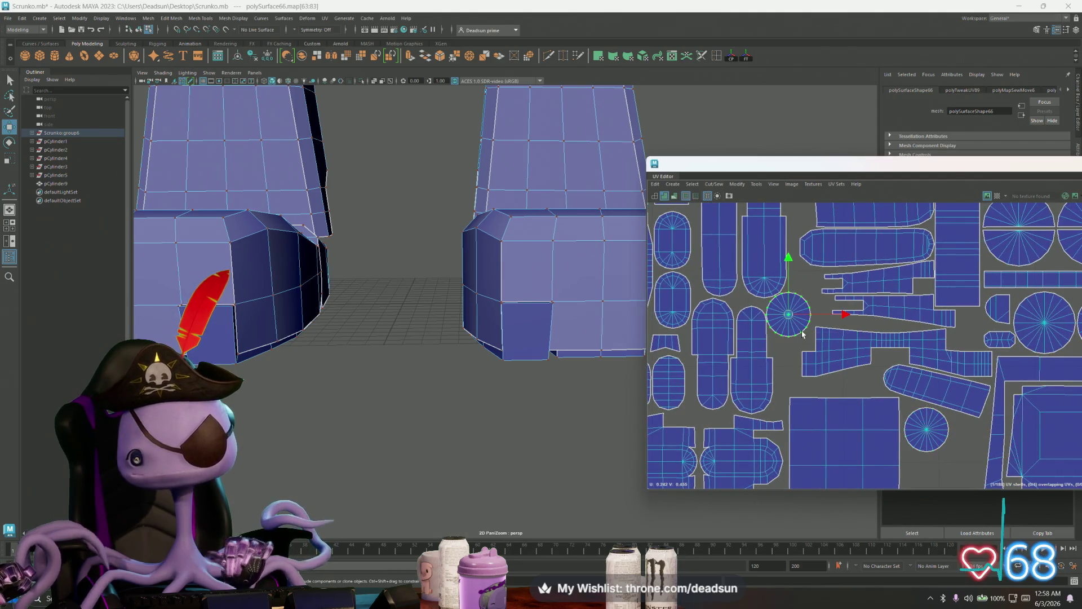
{"action": "scroll", "coordinate": [841, 344], "scroll_direction": "down", "scroll_amount": 2}
{"action": "scroll", "coordinate": [841, 344], "scroll_direction": "up", "scroll_amount": 2}
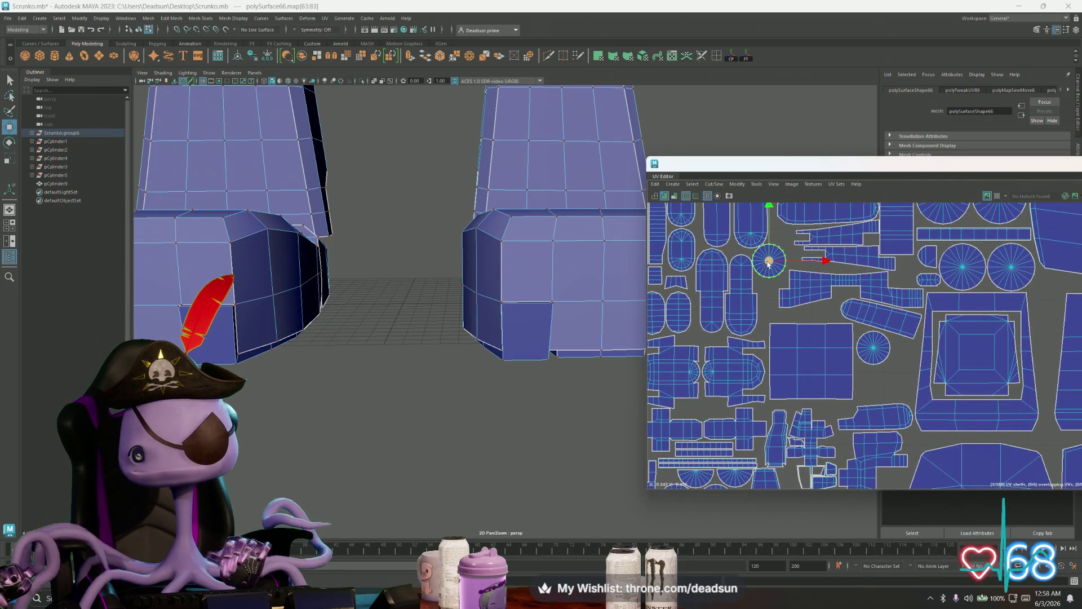
{"action": "left_click_drag", "start_coordinate": [769, 263], "coordinate": [771, 264]}
{"action": "left_click", "coordinate": [814, 355]}
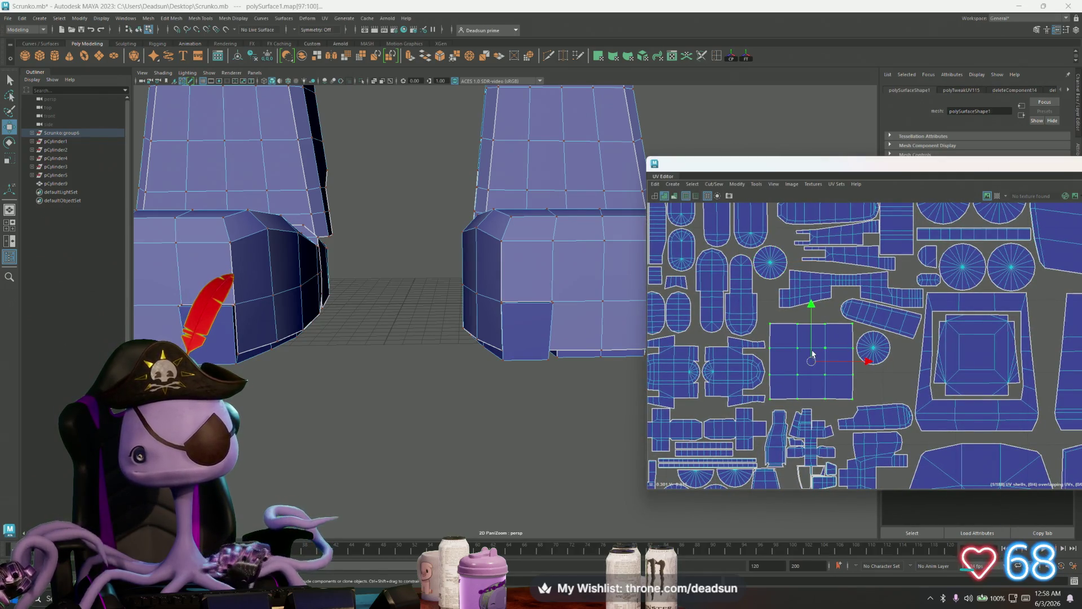
{"action": "left_click_drag", "start_coordinate": [811, 361], "coordinate": [808, 370]}
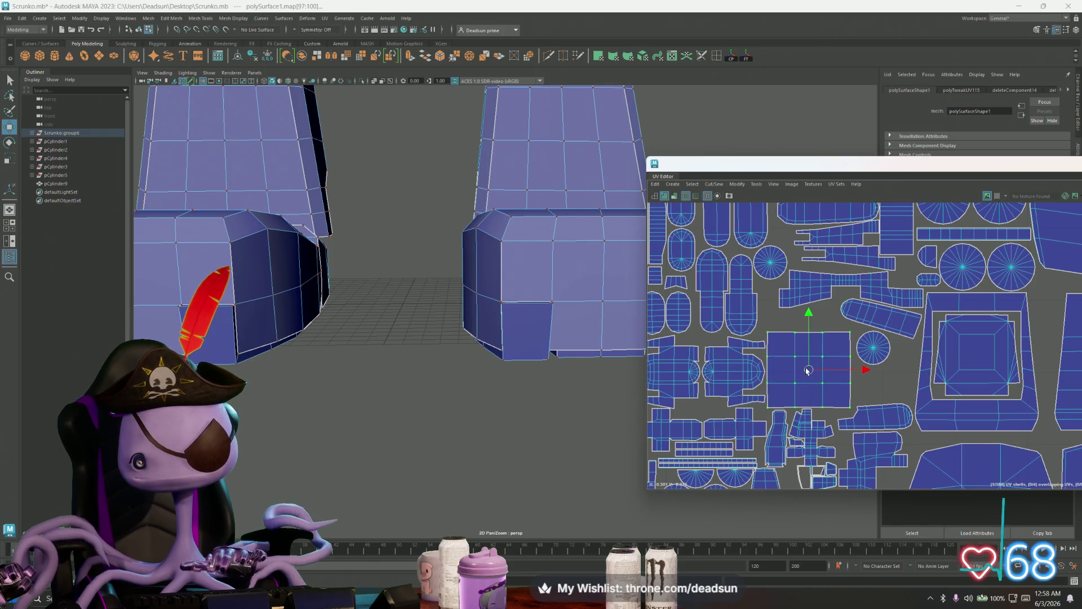
Undo the square shell's placement and the elongated shell's tilt, then lower the elongated shell beside the square frame
{"action": "left_click", "coordinate": [854, 319]}
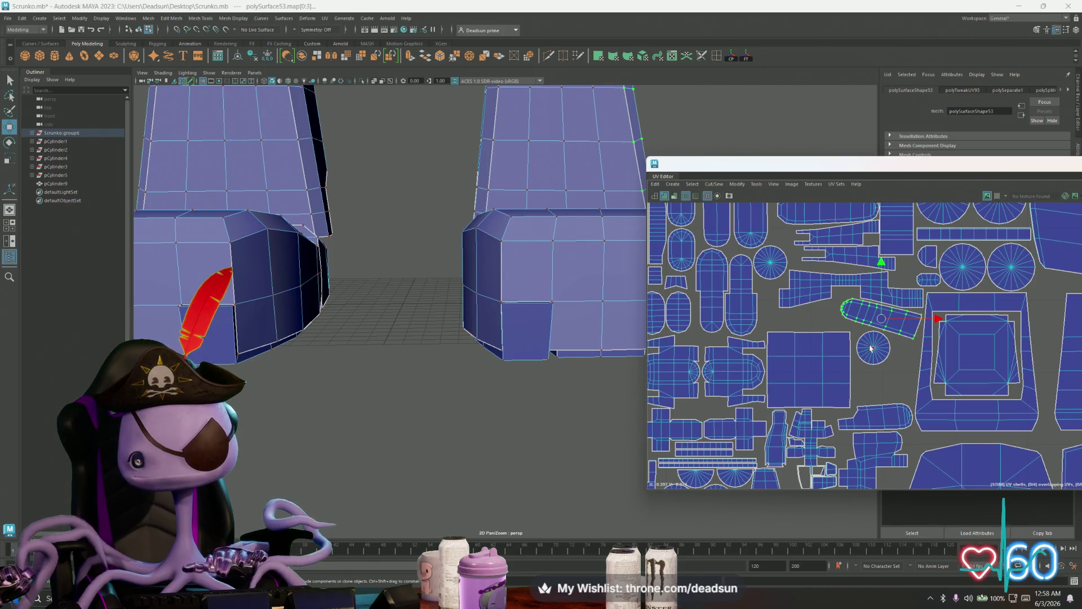
{"action": "key", "text": "e"}
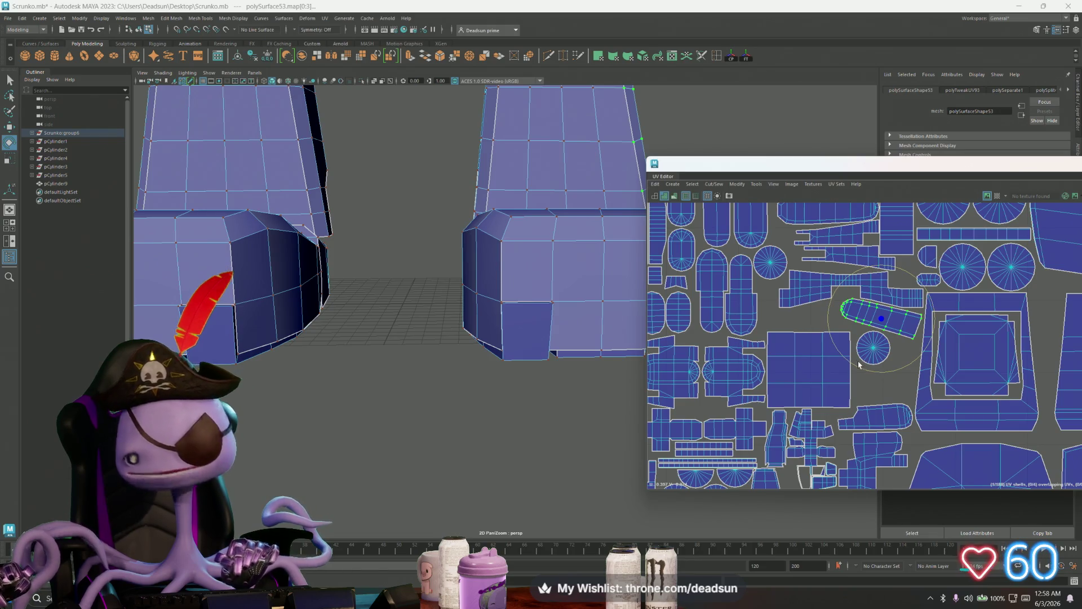
{"action": "key", "text": "ctrl+z"}
{"action": "key", "text": "ctrl+z"}
{"action": "key", "text": "ctrl+z"}
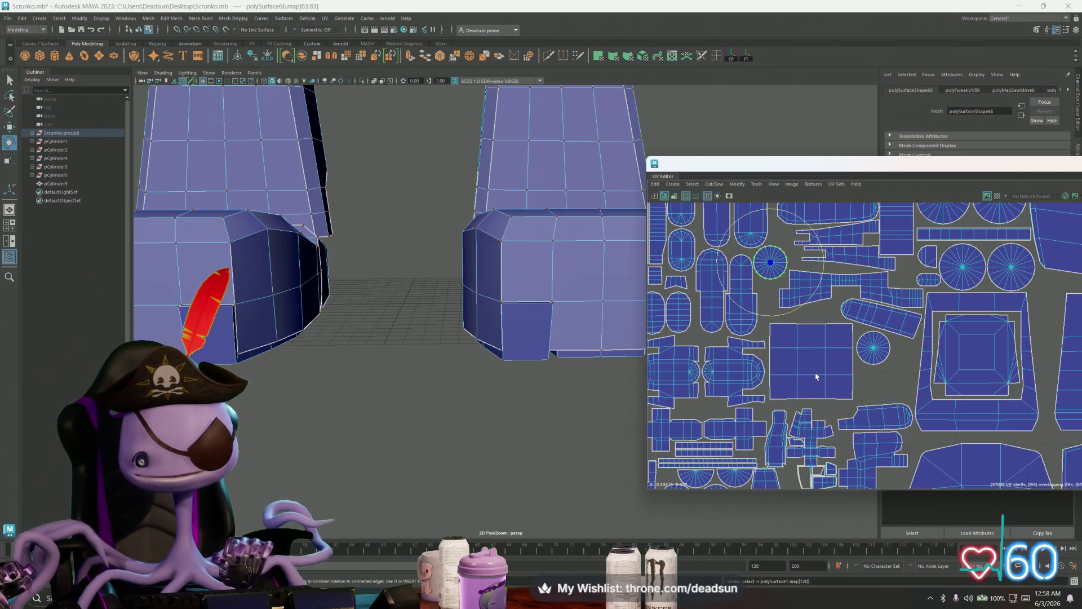
{"action": "key", "text": "ctrl+z"}
{"action": "key", "text": "ctrl+z"}
{"action": "key", "text": "ctrl+z"}
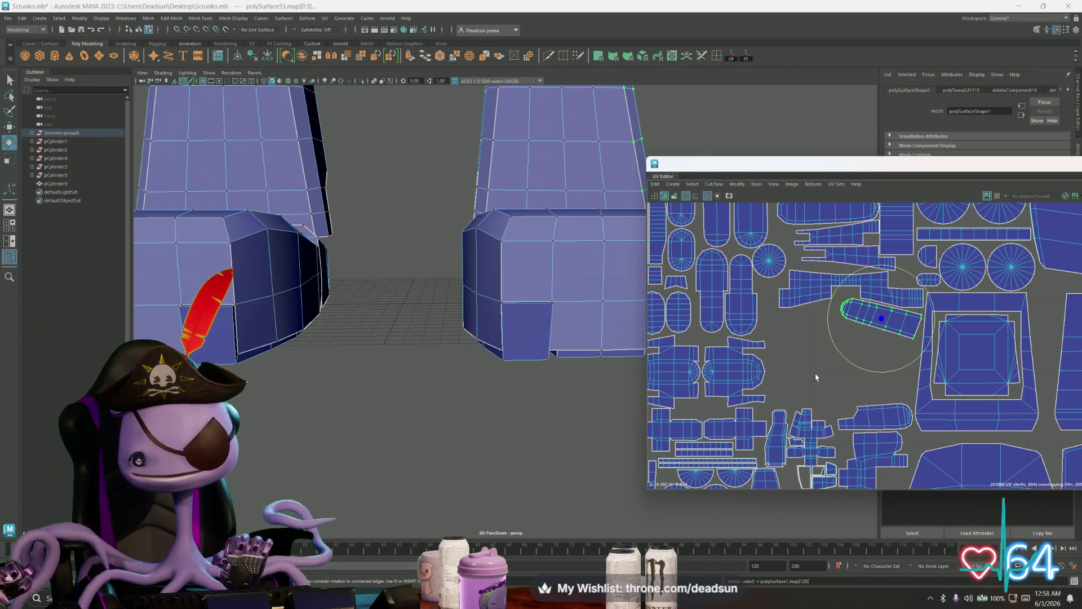
{"action": "key", "text": "ctrl+z"}
{"action": "key", "text": "w"}
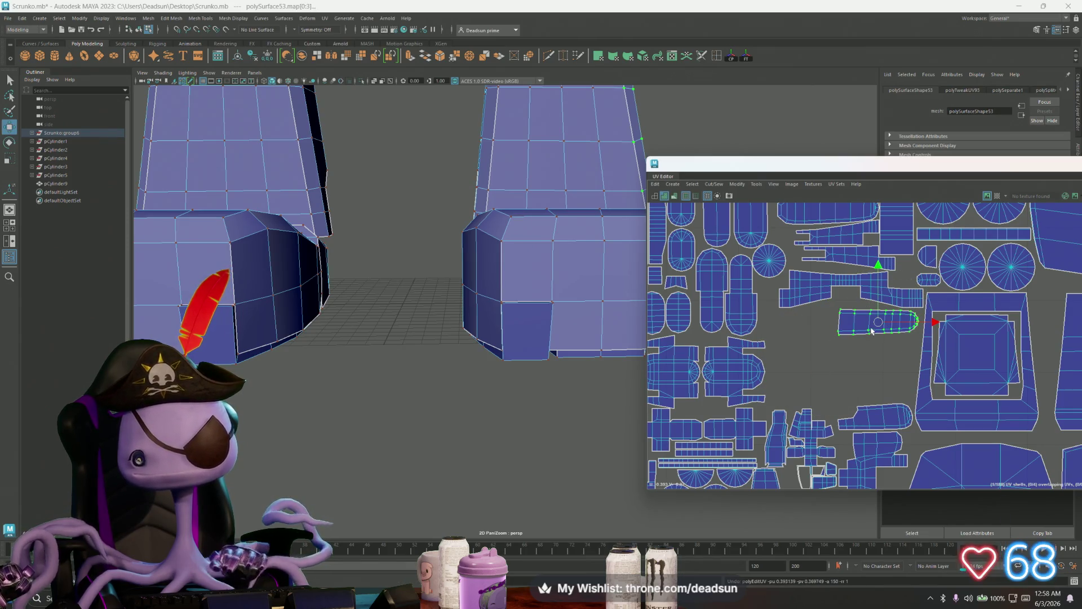
{"action": "left_click_drag", "start_coordinate": [878, 322], "coordinate": [878, 393]}
Drag the stray square shell from the empty left area into a gap, then select the rounded shell above it
{"action": "scroll", "coordinate": [878, 393], "scroll_direction": "down", "scroll_amount": 3}
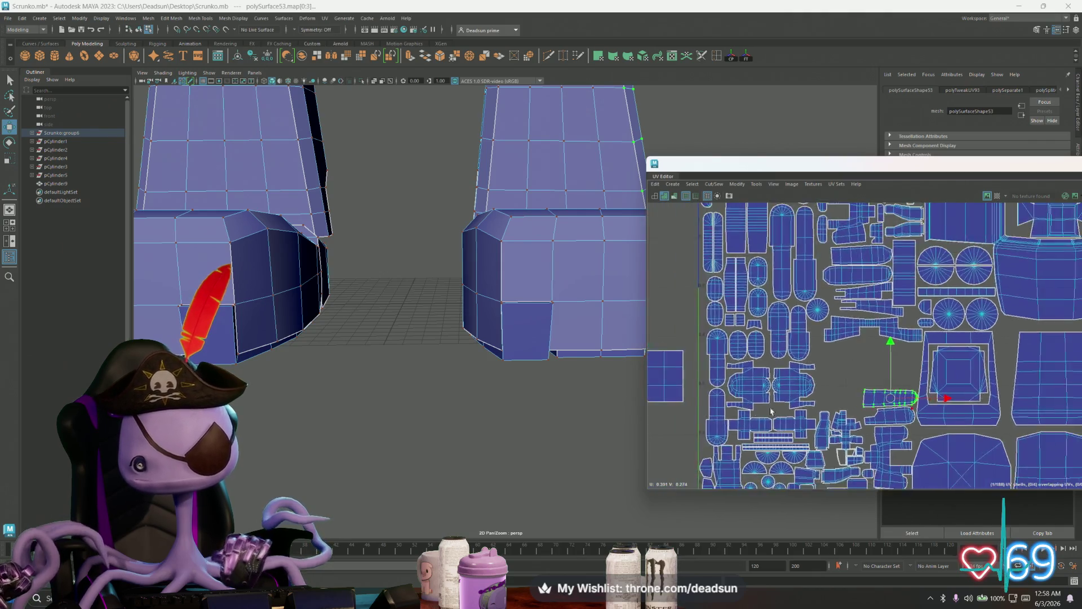
{"action": "middle_click_drag", "start_coordinate": [878, 393], "coordinate": [954, 381], "text": "alt"}
{"action": "left_click", "coordinate": [720, 350]}
{"action": "left_click_drag", "start_coordinate": [719, 350], "coordinate": [912, 342]}
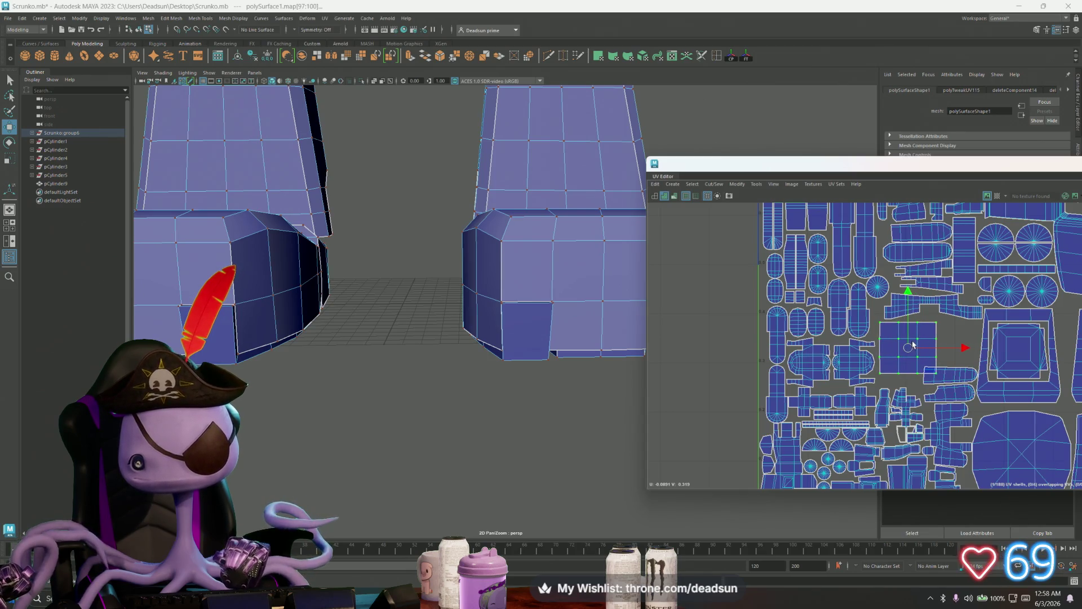
{"action": "scroll", "coordinate": [941, 393], "scroll_direction": "up", "scroll_amount": 2}
{"action": "left_click", "coordinate": [957, 374]}
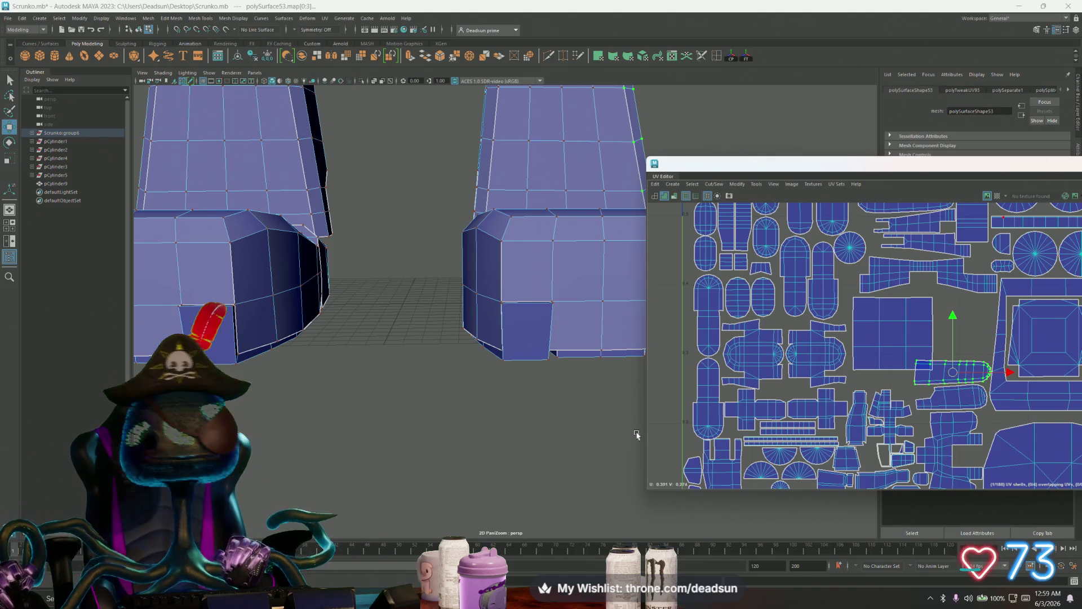
Turn the rounded shell upright by about 90° and move it beside the square shell
{"action": "middle_click_drag", "start_coordinate": [821, 415], "coordinate": [708, 428], "text": "alt"}
{"action": "key", "text": "e"}
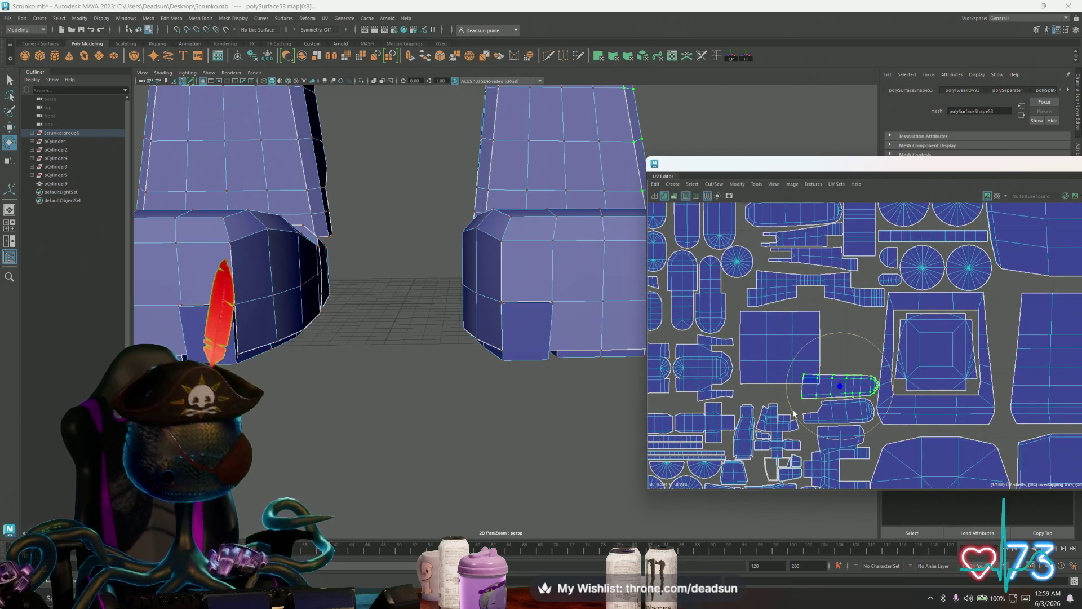
{"action": "mouse_move", "coordinate": [791, 416]}
{"action": "left_mouse_down"}
{"action": "mouse_move", "coordinate": [826, 438]}
{"action": "mouse_move", "coordinate": [866, 432]}
{"action": "left_mouse_up"}
{"action": "key", "text": "w"}
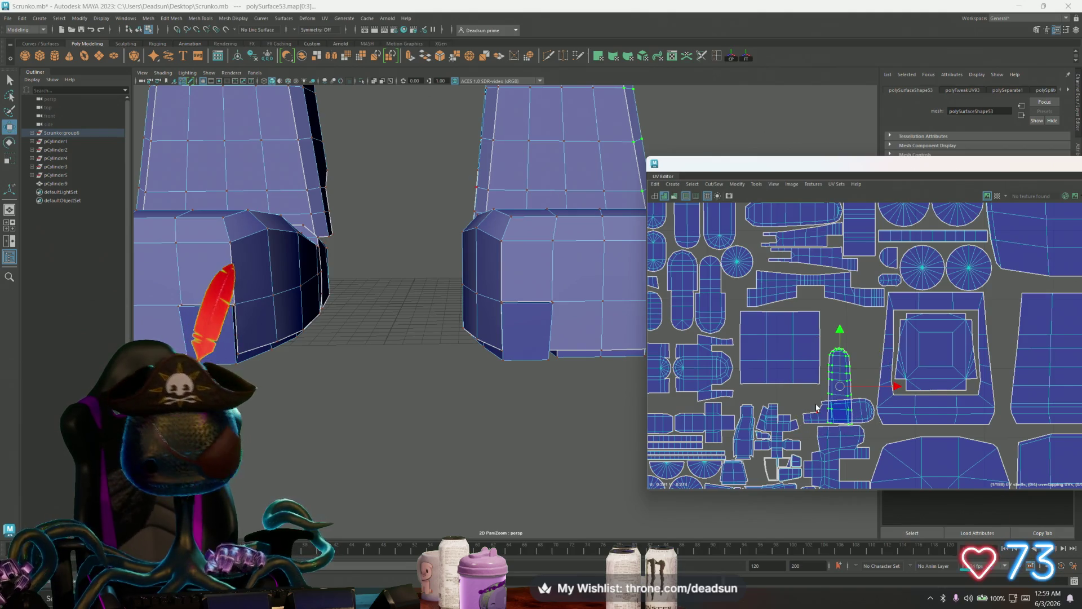
{"action": "left_click_drag", "start_coordinate": [841, 390], "coordinate": [864, 362]}
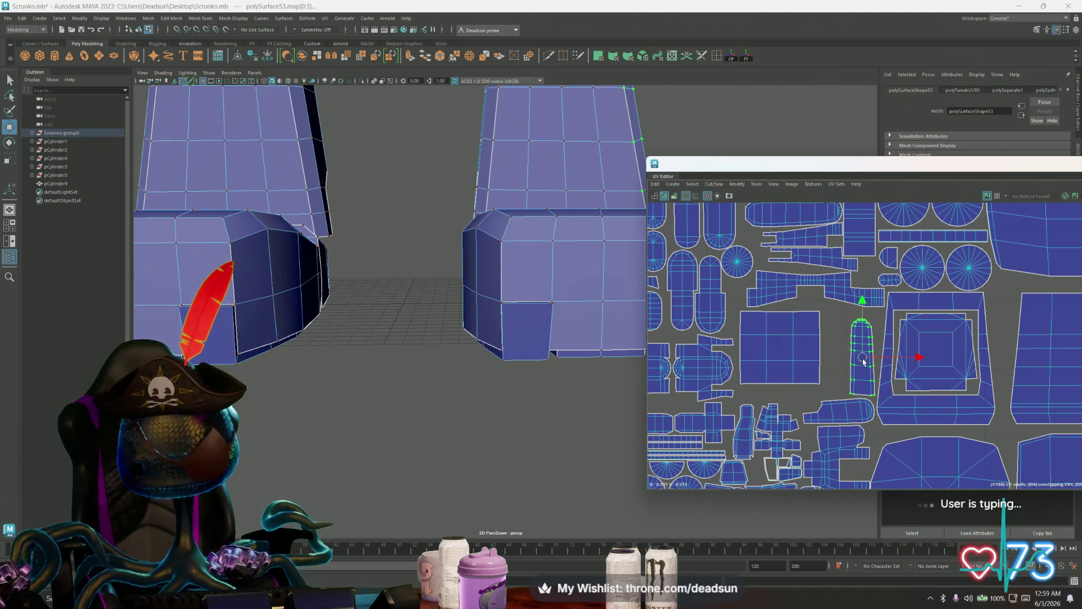
Nudge and enlarge the square shell, then undo the last shell move
{"action": "left_click", "coordinate": [785, 370]}
{"action": "mouse_move", "coordinate": [780, 348]}
{"action": "left_mouse_down"}
{"action": "mouse_move", "coordinate": [800, 359]}
{"action": "mouse_move", "coordinate": [791, 354]}
{"action": "left_mouse_up"}
{"action": "key", "text": "r"}
{"action": "key", "text": "w"}
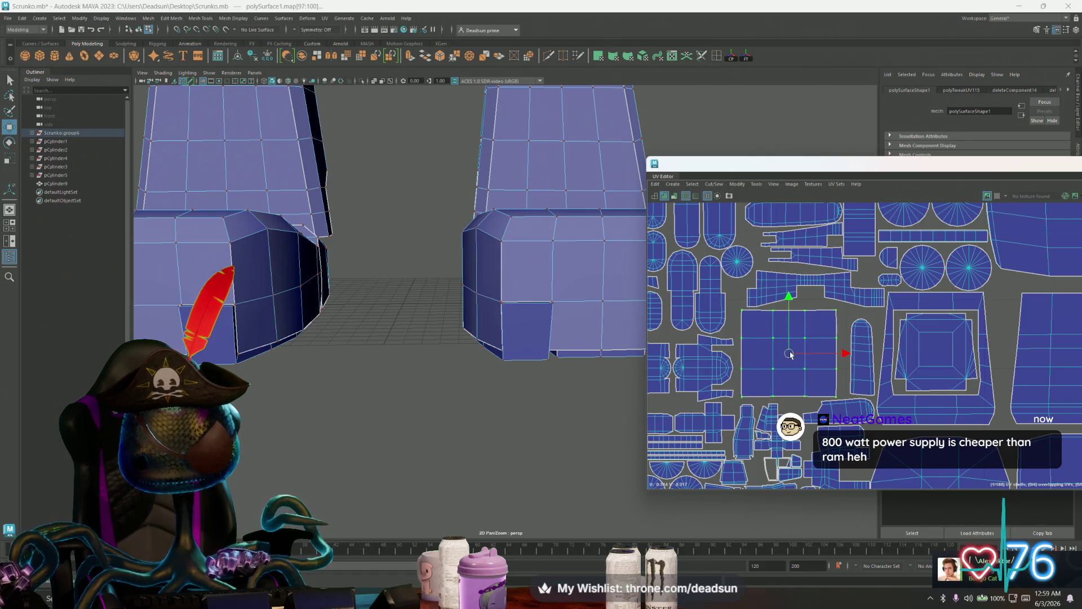
{"action": "mouse_move", "coordinate": [801, 389]}
{"action": "right_mouse_down", "text": "alt"}
{"action": "mouse_move", "coordinate": [761, 367]}
{"action": "mouse_move", "coordinate": [678, 368]}
{"action": "right_mouse_up", "text": "alt"}
{"action": "key", "text": "ctrl+z"}
{"action": "key", "text": "ctrl+z"}
{"action": "key", "text": "ctrl+z"}
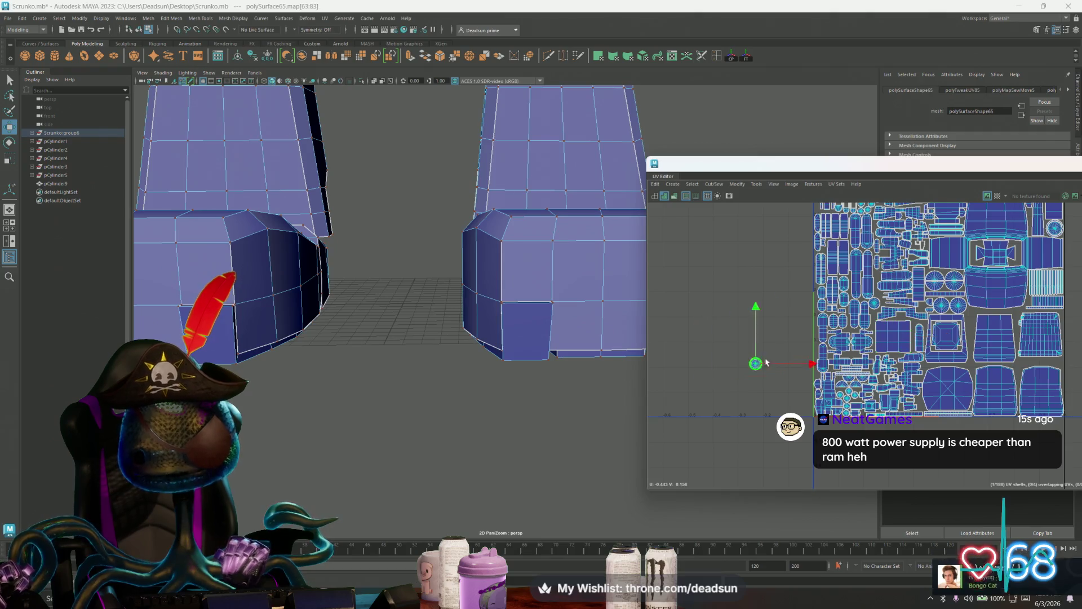
Shift the large grid shell and the small circular shell up and to the right
{"action": "scroll", "coordinate": [966, 316], "scroll_direction": "up", "scroll_amount": 5}
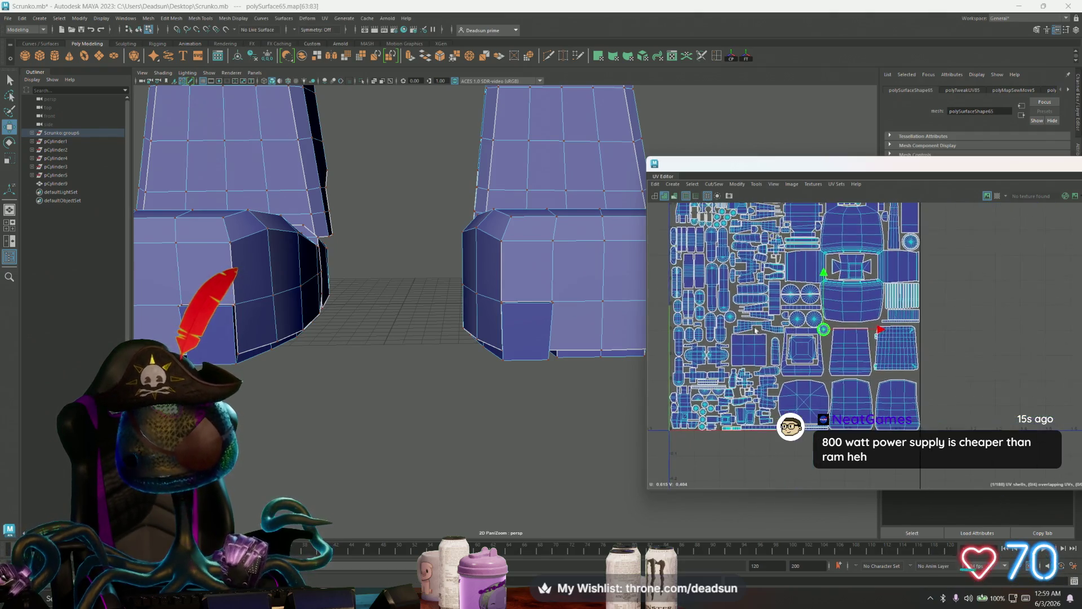
{"action": "left_click", "coordinate": [900, 381]}
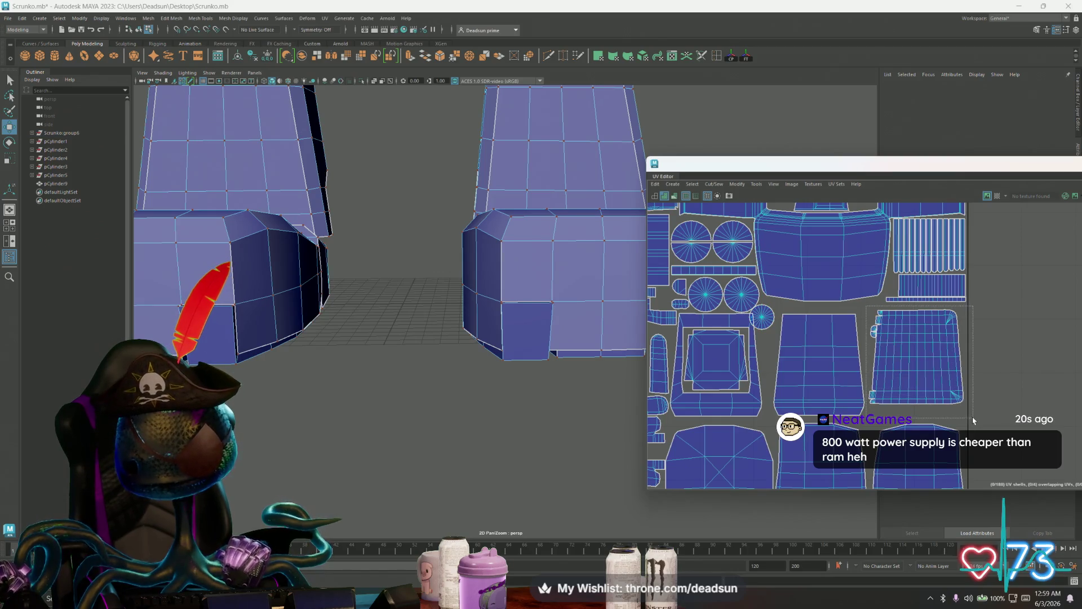
{"action": "left_click", "coordinate": [916, 355]}
{"action": "scroll", "coordinate": [922, 389], "scroll_direction": "up", "scroll_amount": 2}
{"action": "left_click_drag", "start_coordinate": [908, 336], "coordinate": [912, 326]}
{"action": "scroll", "coordinate": [900, 337], "scroll_direction": "down", "scroll_amount": 2}
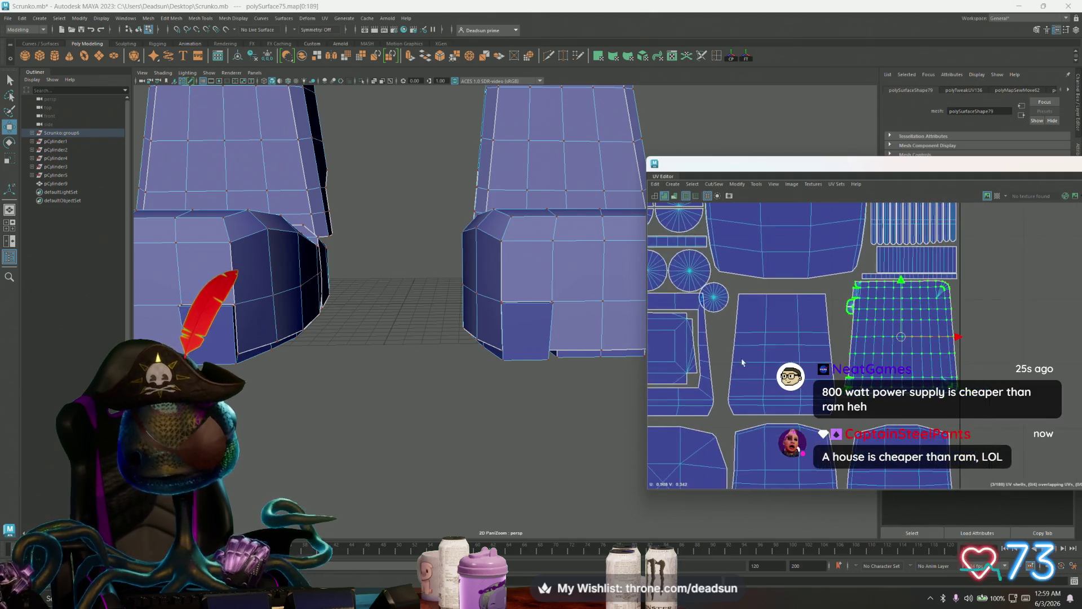
{"action": "left_click", "coordinate": [777, 303]}
{"action": "left_click_drag", "start_coordinate": [776, 300], "coordinate": [786, 294]}
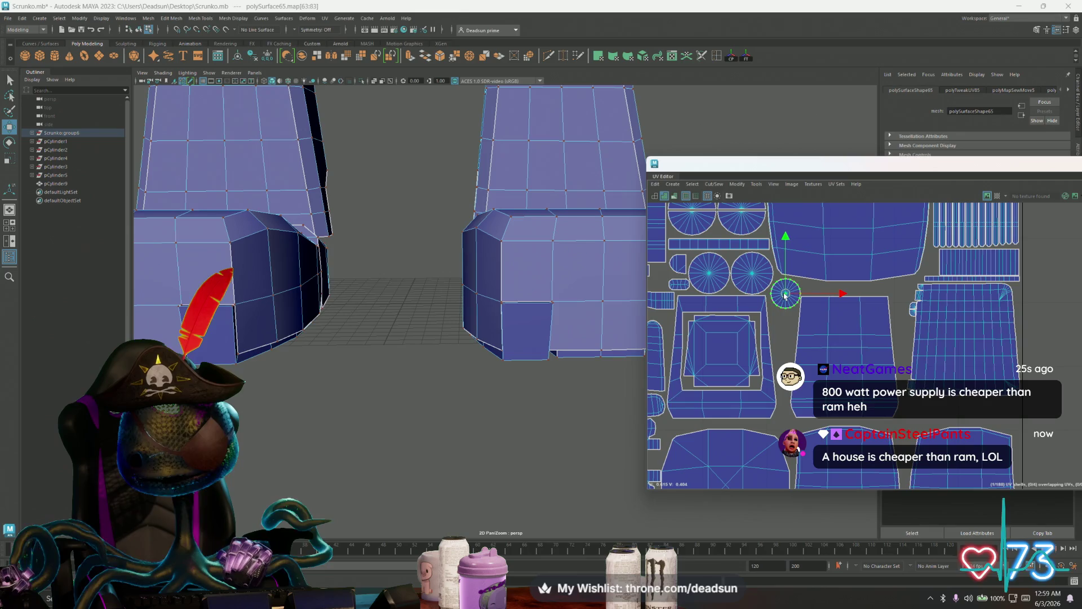
{"action": "left_click", "coordinate": [831, 330]}
{"action": "left_click_drag", "start_coordinate": [844, 358], "coordinate": [852, 348]}
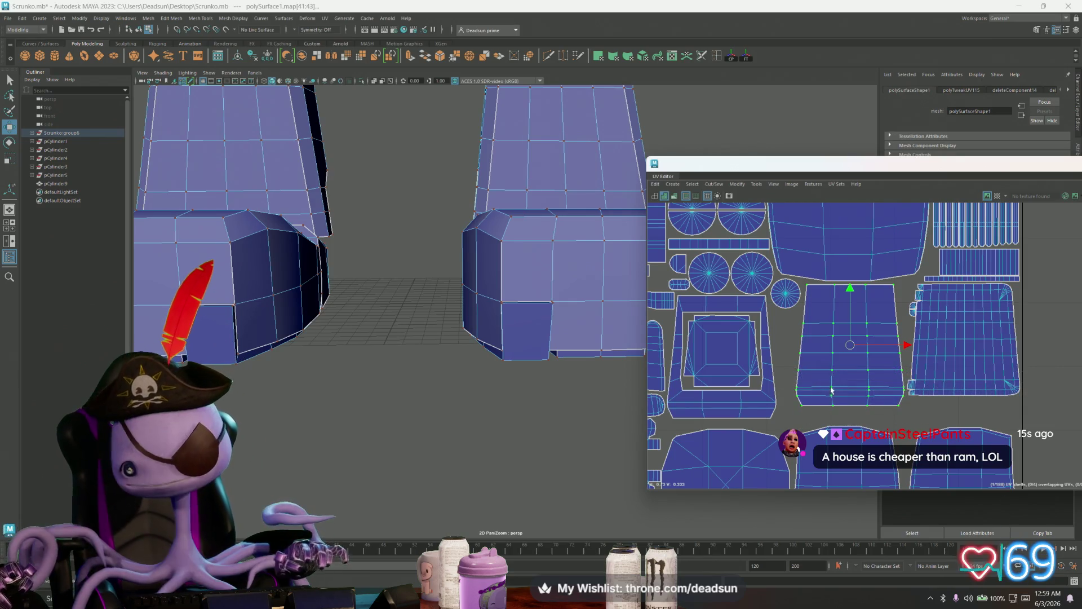
Park the small circular shell outside the tile on the right
{"action": "scroll", "coordinate": [800, 407], "scroll_direction": "down", "scroll_amount": 3}
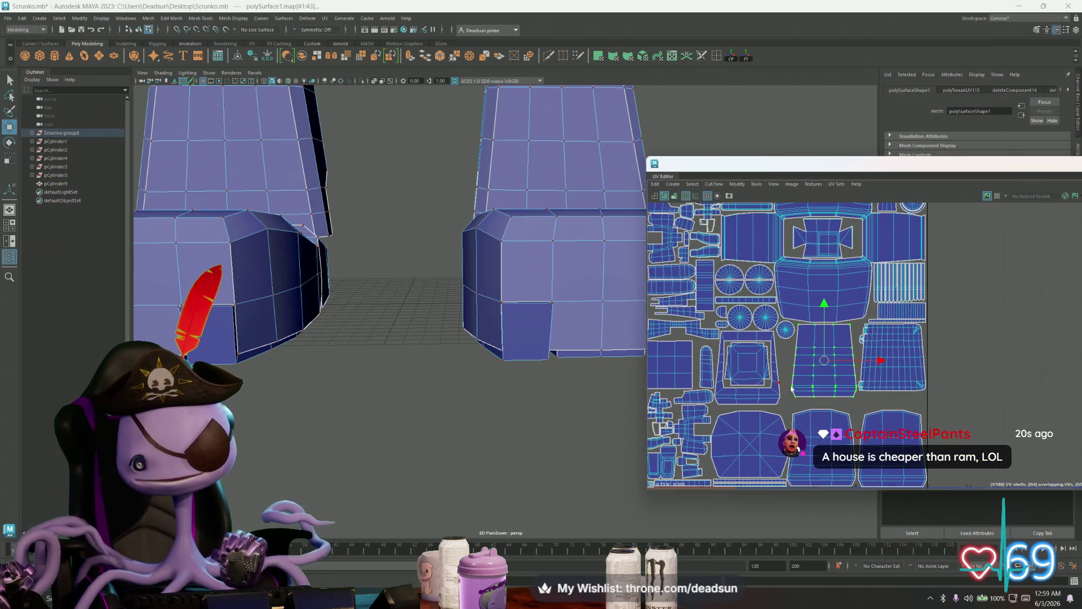
{"action": "middle_click_drag", "start_coordinate": [791, 388], "coordinate": [799, 356], "text": "alt"}
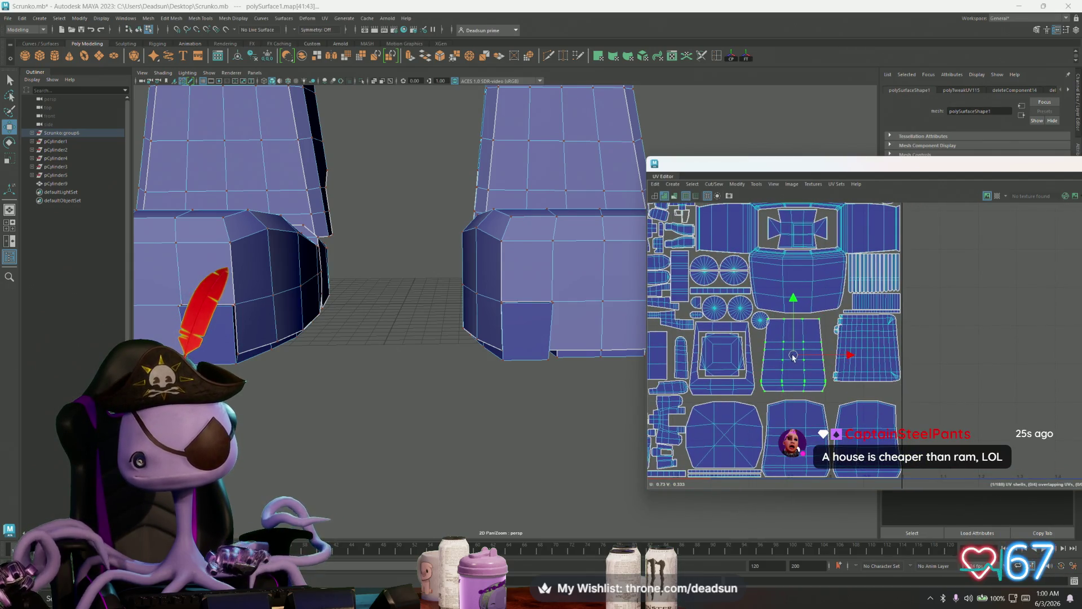
{"action": "scroll", "coordinate": [787, 353], "scroll_direction": "up", "scroll_amount": 2}
{"action": "left_click", "coordinate": [738, 309]}
{"action": "scroll", "coordinate": [825, 344], "scroll_direction": "down", "scroll_amount": 3}
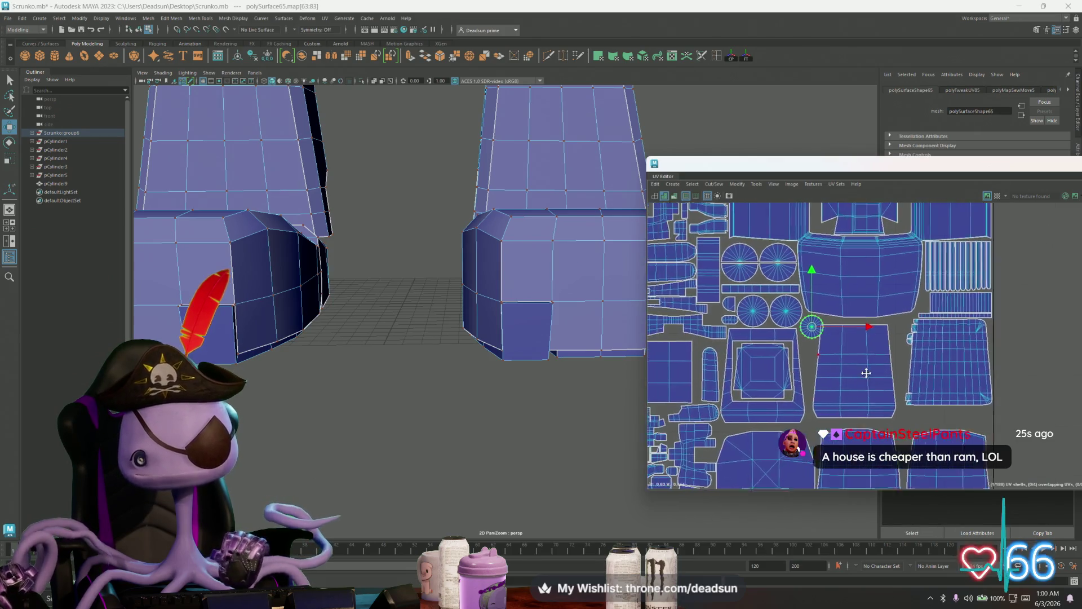
{"action": "left_click_drag", "start_coordinate": [806, 326], "coordinate": [960, 396]}
Unfold the tall shell in the middle of the layout, nudge it, and shrink it slightly
{"action": "left_click", "coordinate": [839, 361]}
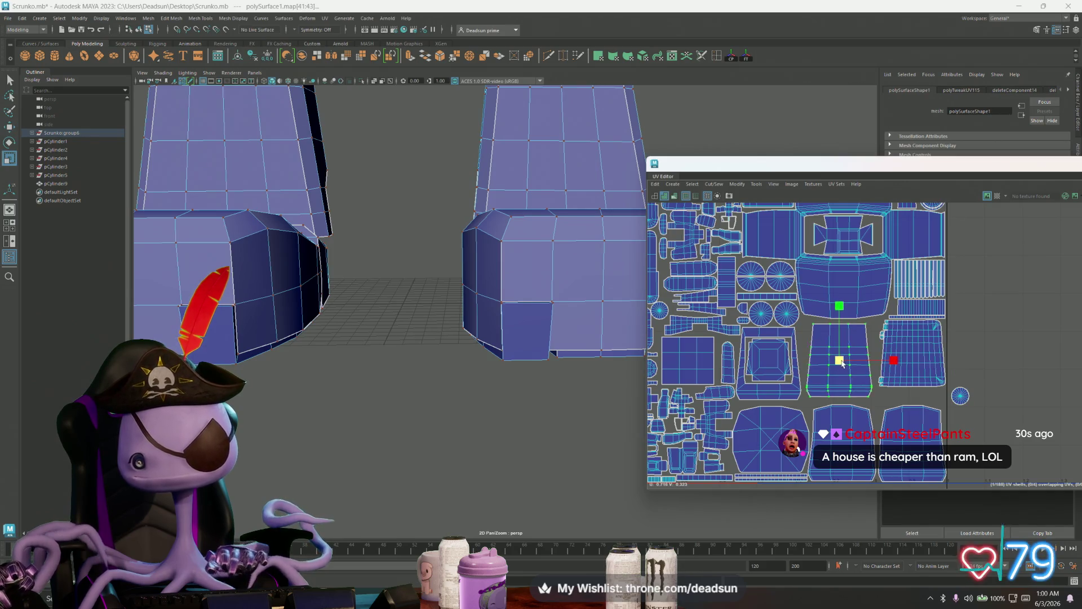
{"action": "key", "text": "ctrl+u"}
{"action": "left_click_drag", "start_coordinate": [839, 361], "coordinate": [840, 359]}
{"action": "scroll", "coordinate": [840, 363], "scroll_direction": "up", "scroll_amount": 2}
{"action": "key", "text": "r"}
{"action": "key", "text": "w"}
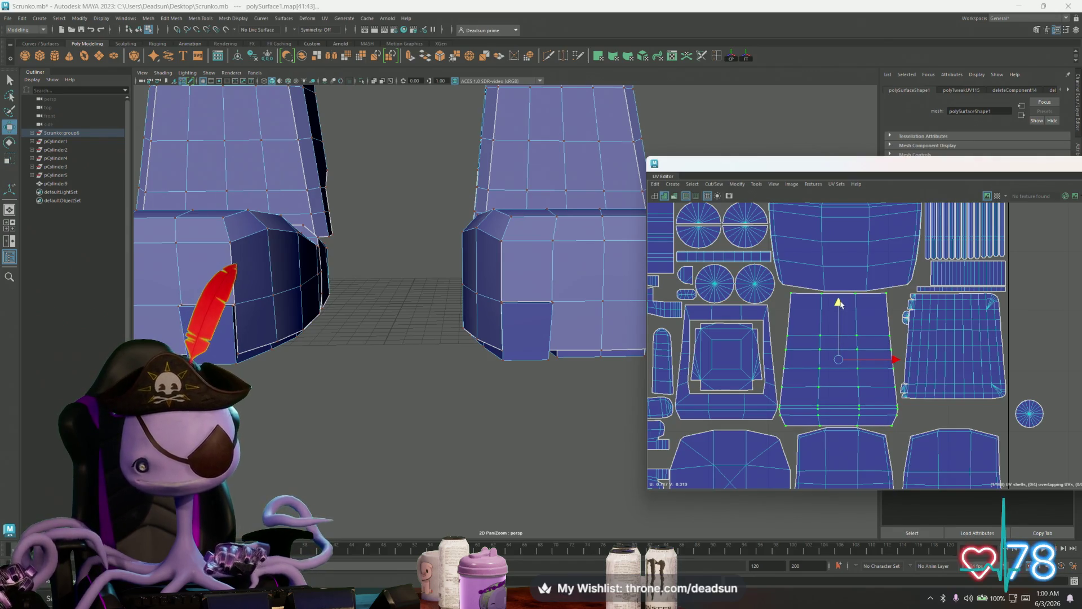
{"action": "left_click_drag", "start_coordinate": [840, 303], "coordinate": [840, 303]}
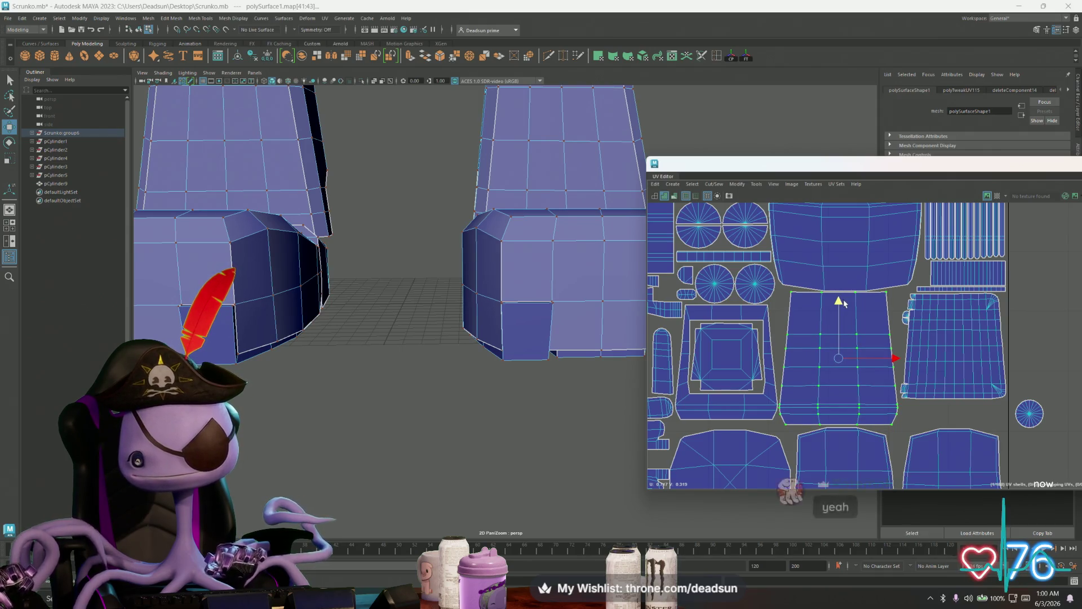
{"action": "scroll", "coordinate": [848, 315], "scroll_direction": "up", "scroll_amount": 1}
{"action": "scroll", "coordinate": [848, 317], "scroll_direction": "up", "scroll_amount": 2}
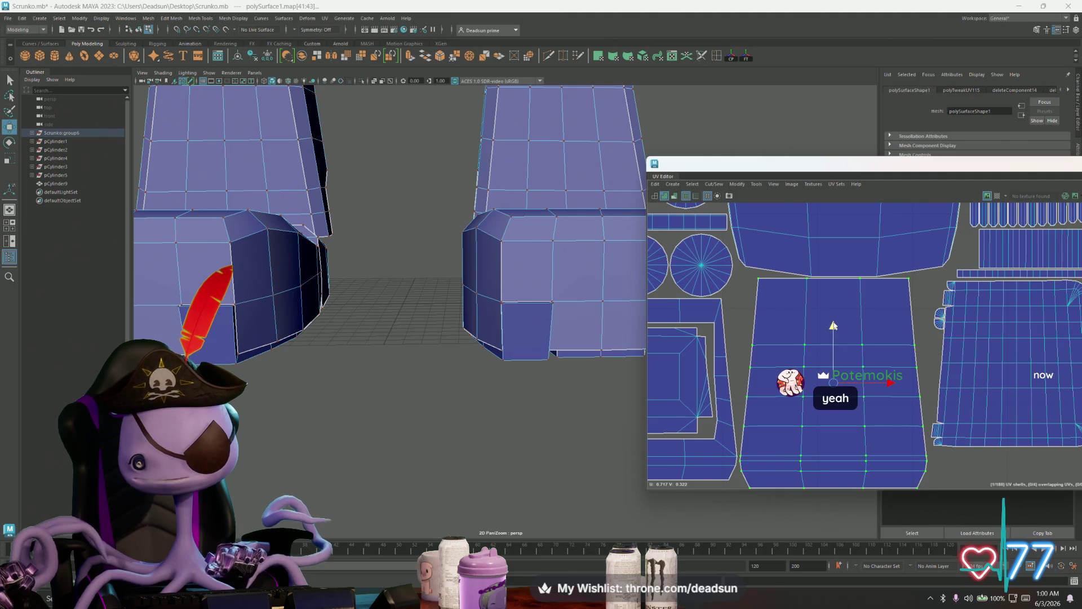
{"action": "key", "text": "r"}
{"action": "left_click_drag", "start_coordinate": [833, 383], "coordinate": [833, 383]}
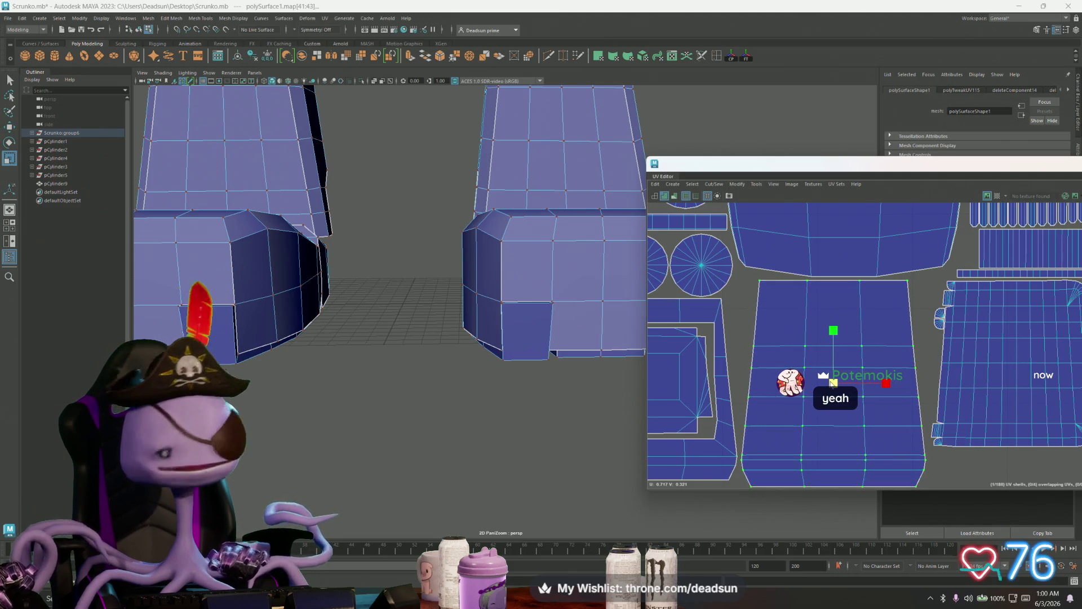
Move the small circular shell toward the layout, then back out into the empty space on the right
{"action": "mouse_move", "coordinate": [888, 407]}
{"action": "middle_mouse_down", "text": "alt"}
{"action": "mouse_move", "coordinate": [835, 358]}
{"action": "mouse_move", "coordinate": [738, 340]}
{"action": "middle_mouse_up", "text": "alt"}
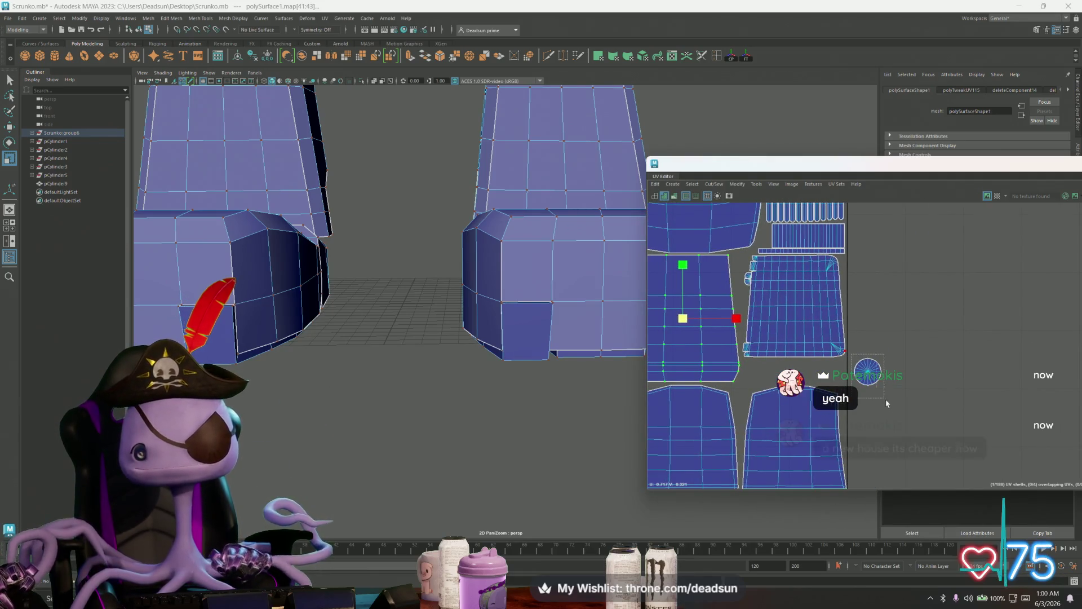
{"action": "left_click_drag", "start_coordinate": [886, 400], "coordinate": [887, 401]}
{"action": "scroll", "coordinate": [1048, 445], "scroll_direction": "down", "scroll_amount": 6}
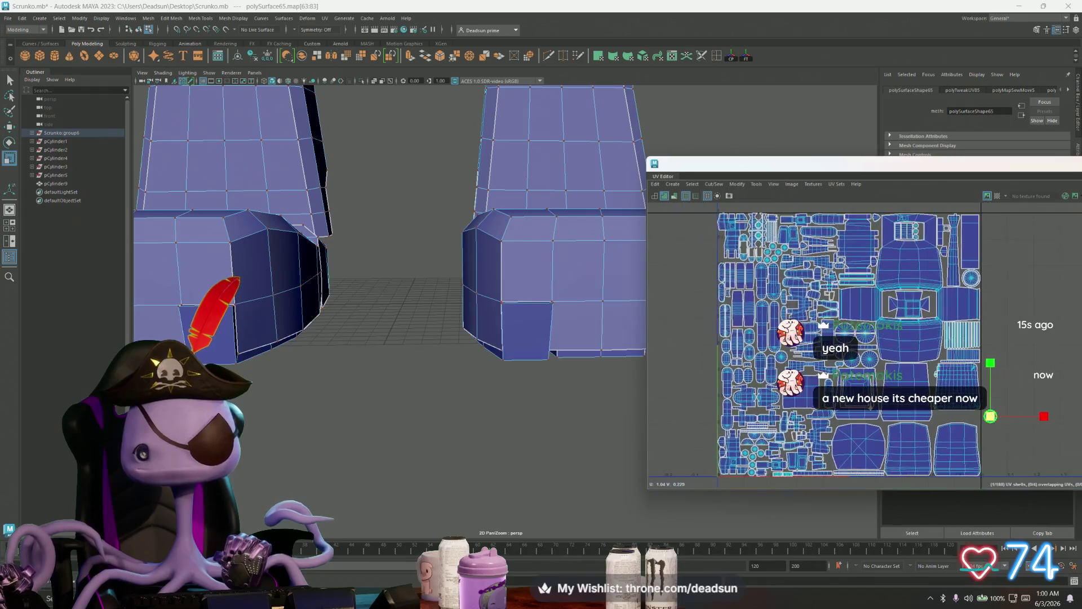
{"action": "mouse_move", "coordinate": [992, 419]}
{"action": "middle_mouse_down", "text": "alt"}
{"action": "mouse_move", "coordinate": [885, 437]}
{"action": "mouse_move", "coordinate": [934, 422]}
{"action": "middle_mouse_up", "text": "alt"}
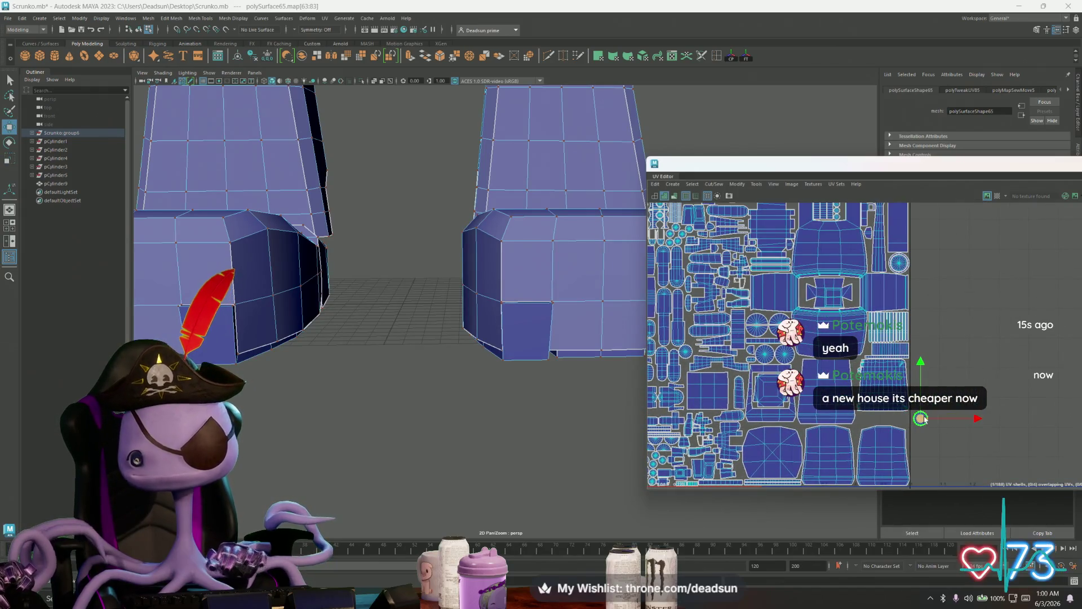
{"action": "left_click_drag", "start_coordinate": [925, 420], "coordinate": [908, 421]}
{"action": "scroll", "coordinate": [905, 417], "scroll_direction": "up", "scroll_amount": 5}
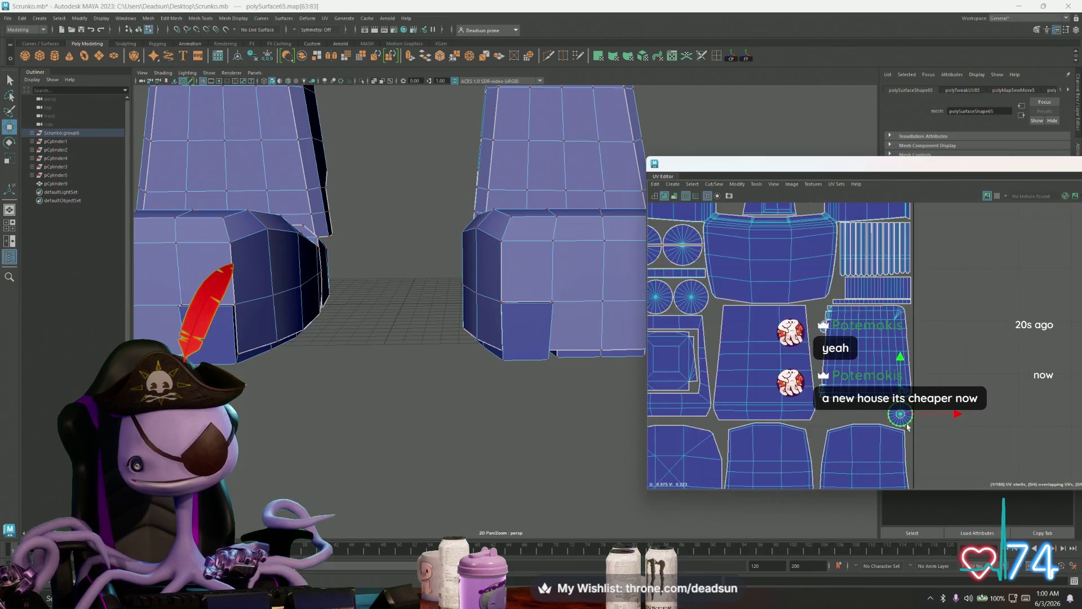
{"action": "left_click_drag", "start_coordinate": [900, 412], "coordinate": [898, 411]}
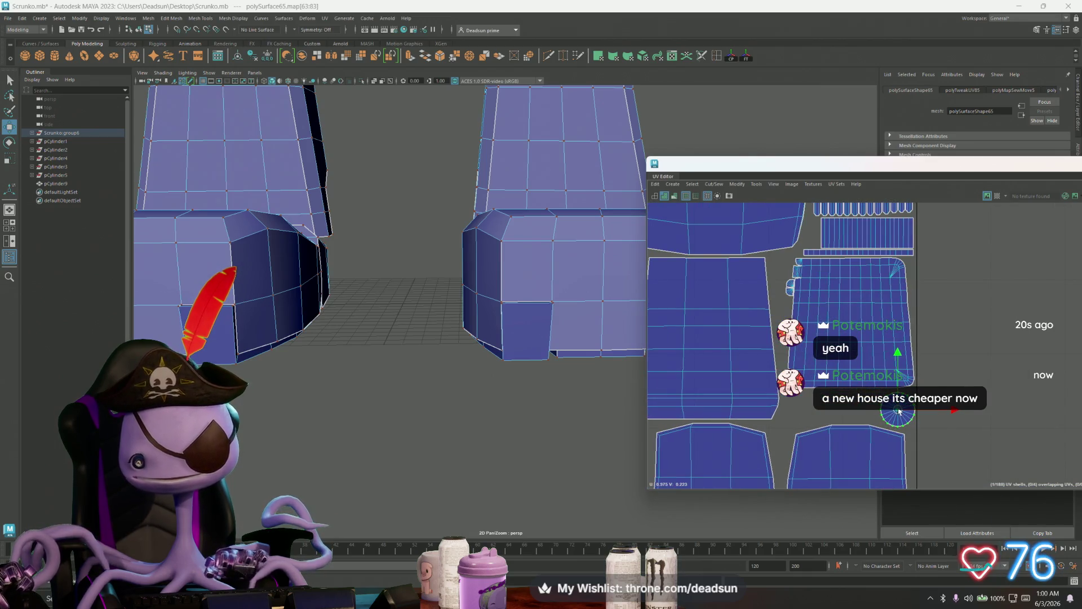
{"action": "key", "text": "r"}
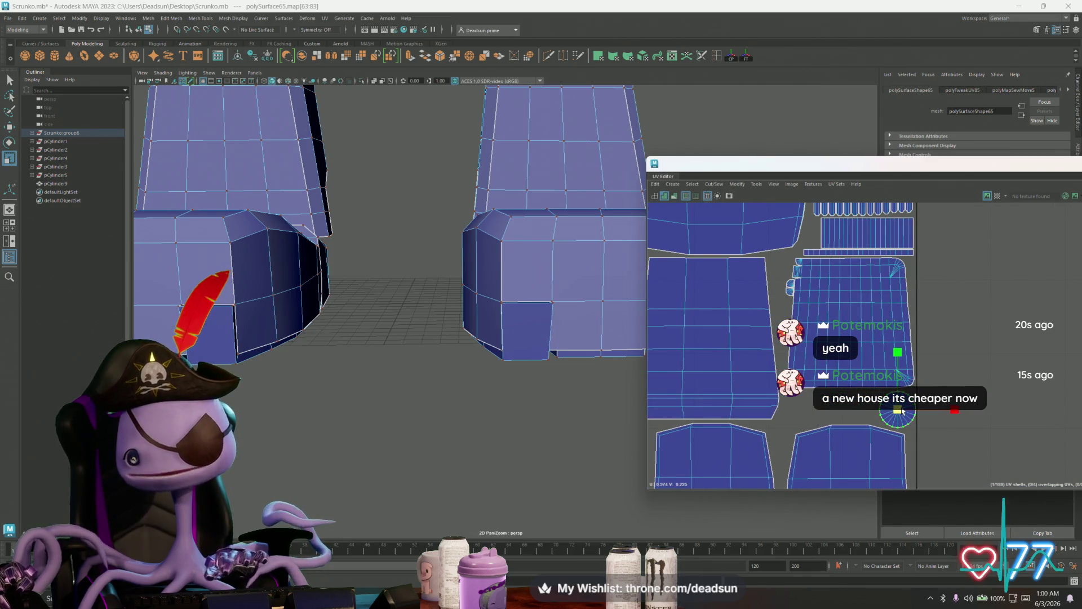
{"action": "key", "text": "w"}
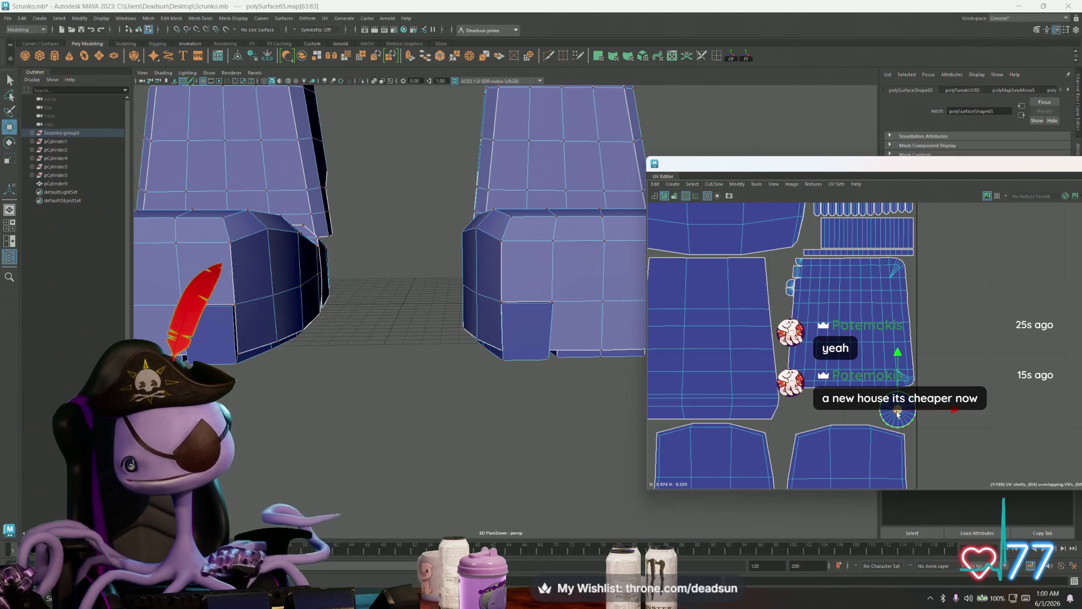
{"action": "left_click_drag", "start_coordinate": [899, 411], "coordinate": [976, 414]}
Select the large grid UV shell and nudge it slightly down and left
{"action": "left_click_drag", "start_coordinate": [796, 275], "coordinate": [784, 260]}
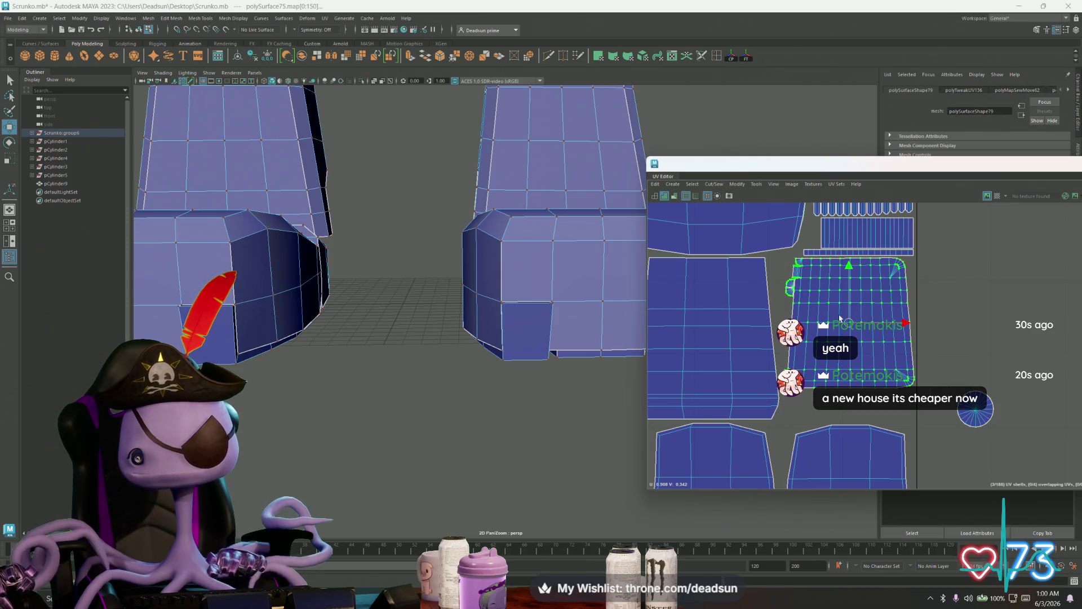
{"action": "left_click_drag", "start_coordinate": [853, 326], "coordinate": [850, 324]}
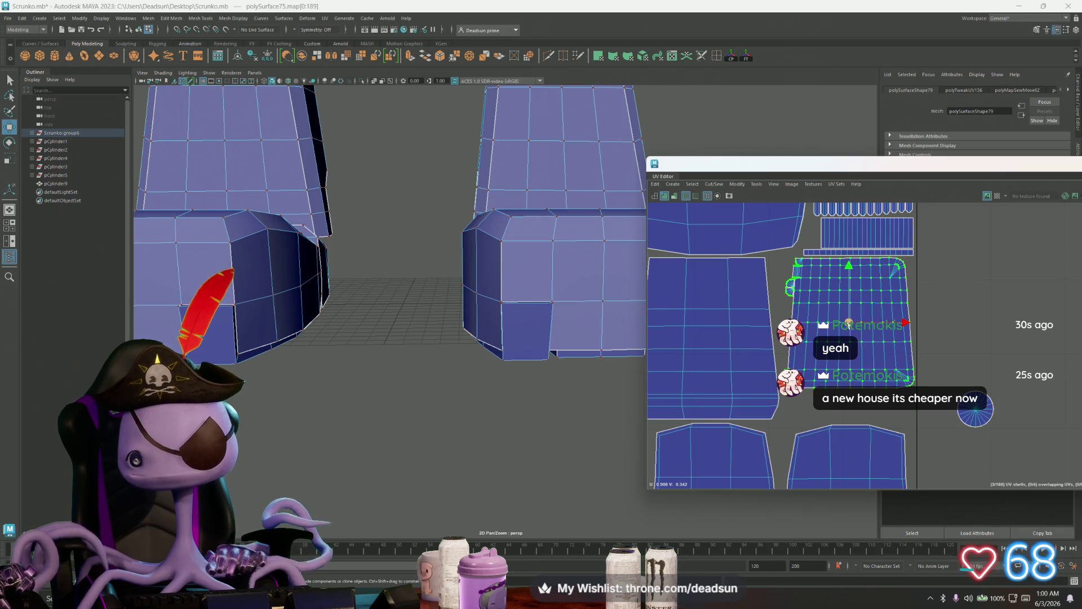
{"action": "left_click_drag", "start_coordinate": [849, 323], "coordinate": [849, 327]}
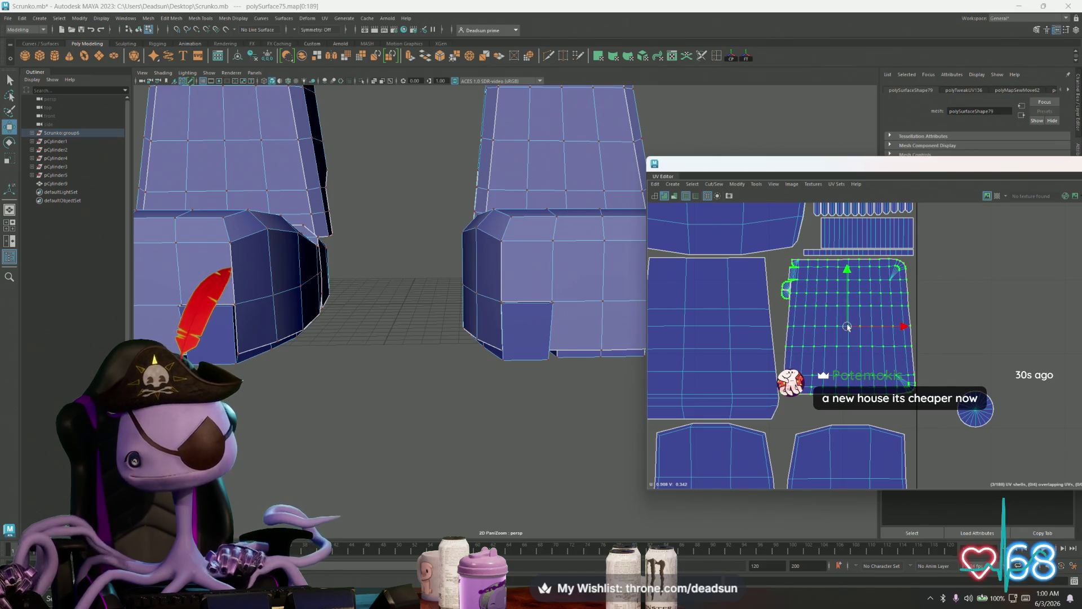
Rotate the grid shell 90° clockwise, then shift it slightly left and down
{"action": "key", "text": "e"}
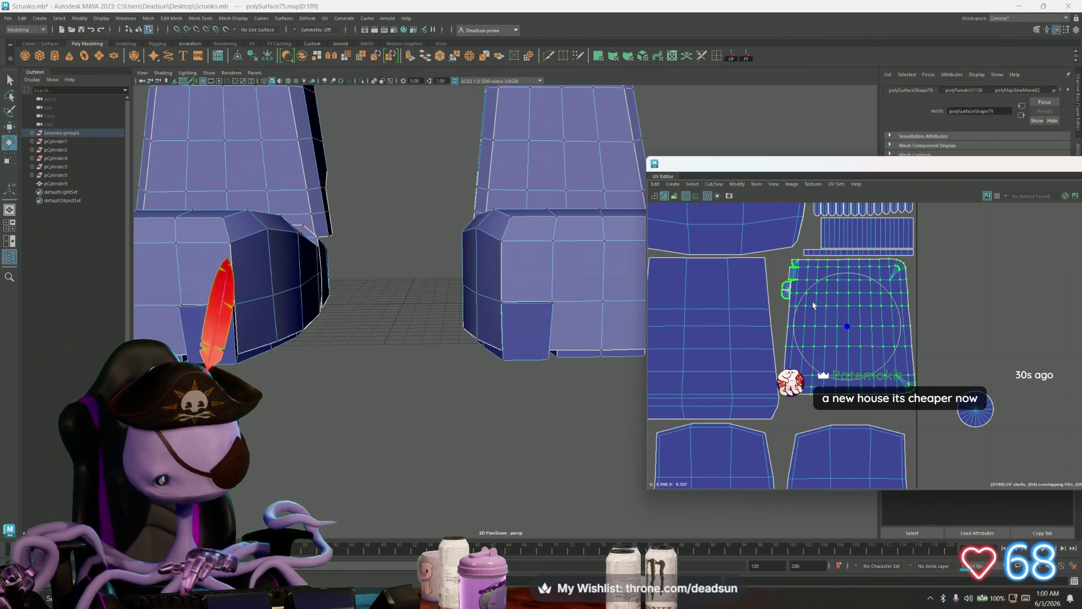
{"action": "mouse_move", "coordinate": [814, 291]}
{"action": "left_mouse_down"}
{"action": "mouse_move", "coordinate": [880, 294]}
{"action": "mouse_move", "coordinate": [902, 338]}
{"action": "mouse_move", "coordinate": [879, 372]}
{"action": "mouse_move", "coordinate": [860, 376]}
{"action": "left_mouse_up"}
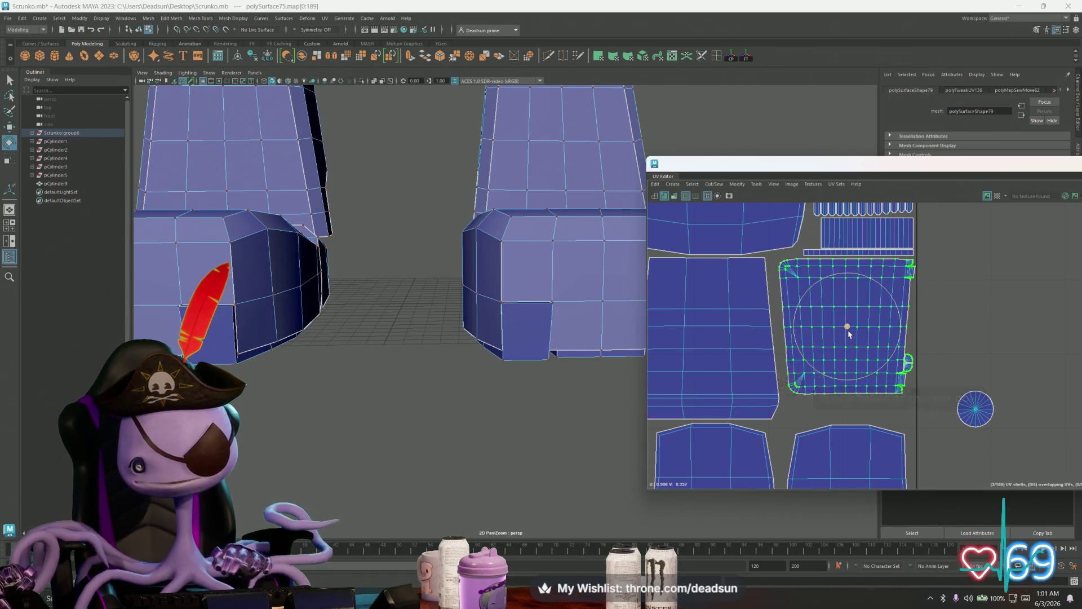
{"action": "key", "text": "w"}
{"action": "left_click_drag", "start_coordinate": [848, 333], "coordinate": [846, 333]}
{"action": "key", "text": "r"}
{"action": "key", "text": "w"}
{"action": "key", "text": "r"}
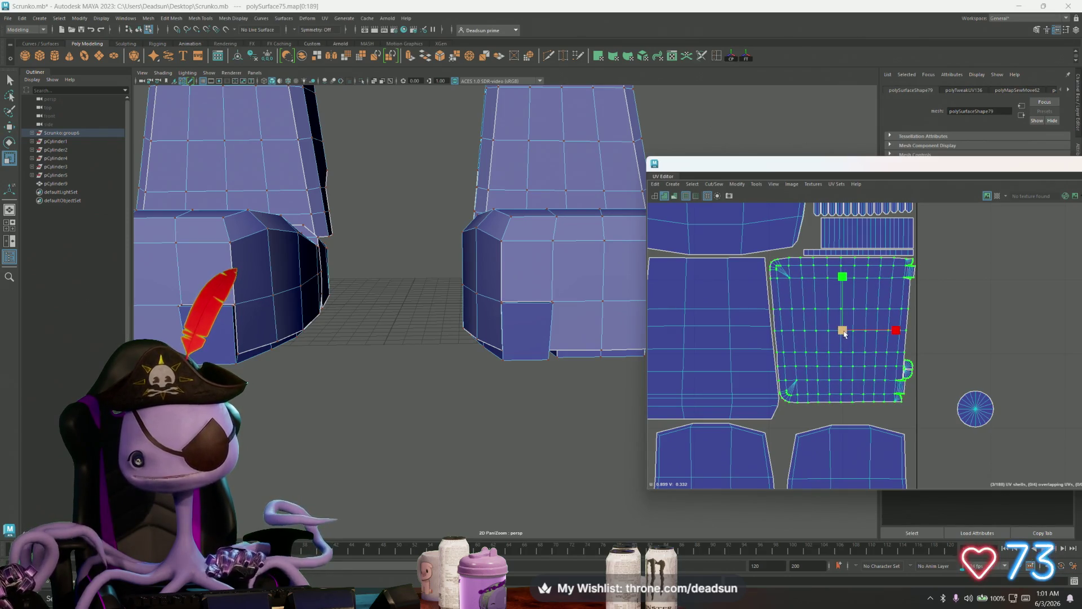
Select the shell to the left of the grid shell and nudge it slightly down
{"action": "mouse_move", "coordinate": [816, 368]}
{"action": "middle_mouse_down", "text": "alt"}
{"action": "mouse_move", "coordinate": [905, 375]}
{"action": "mouse_move", "coordinate": [854, 369]}
{"action": "mouse_move", "coordinate": [783, 383]}
{"action": "middle_mouse_up", "text": "alt"}
{"action": "left_click", "coordinate": [781, 381]}
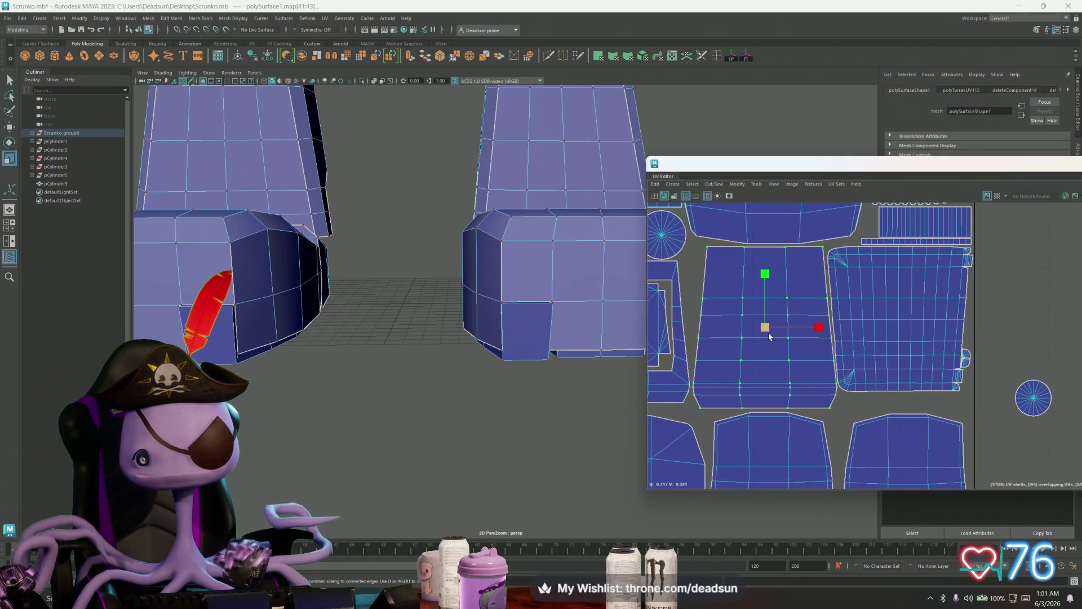
{"action": "key", "text": "w"}
{"action": "left_click_drag", "start_coordinate": [767, 332], "coordinate": [764, 333]}
Reframe the UV Editor view so the whole packed layout is centred
{"action": "middle_click_drag", "start_coordinate": [785, 336], "coordinate": [846, 362], "text": "alt"}
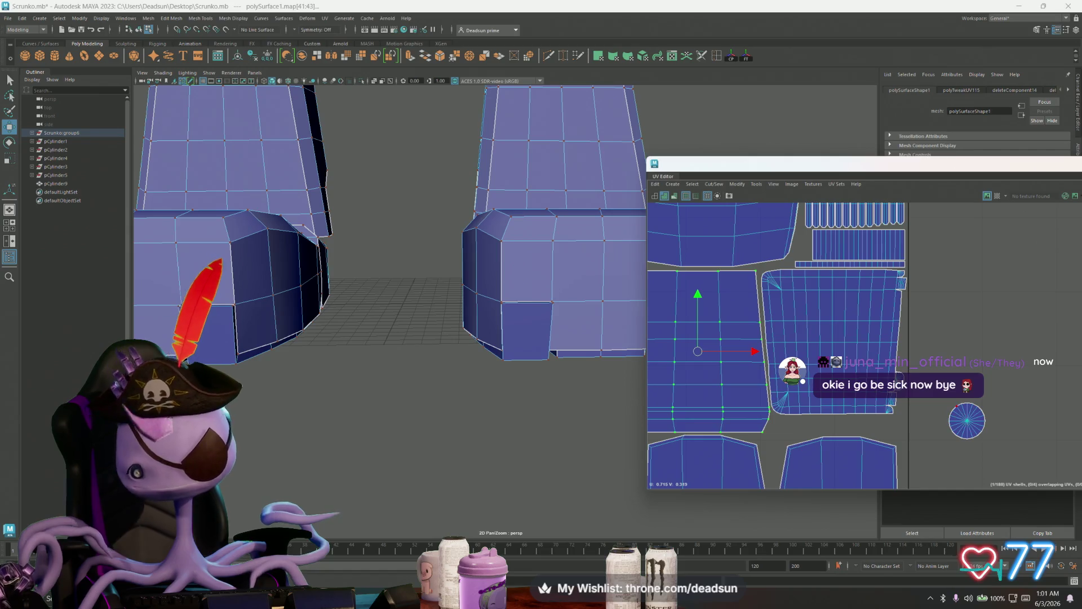
{"action": "scroll", "coordinate": [846, 262], "scroll_direction": "up", "scroll_amount": 4}
{"action": "scroll", "coordinate": [846, 262], "scroll_direction": "down", "scroll_amount": 2}
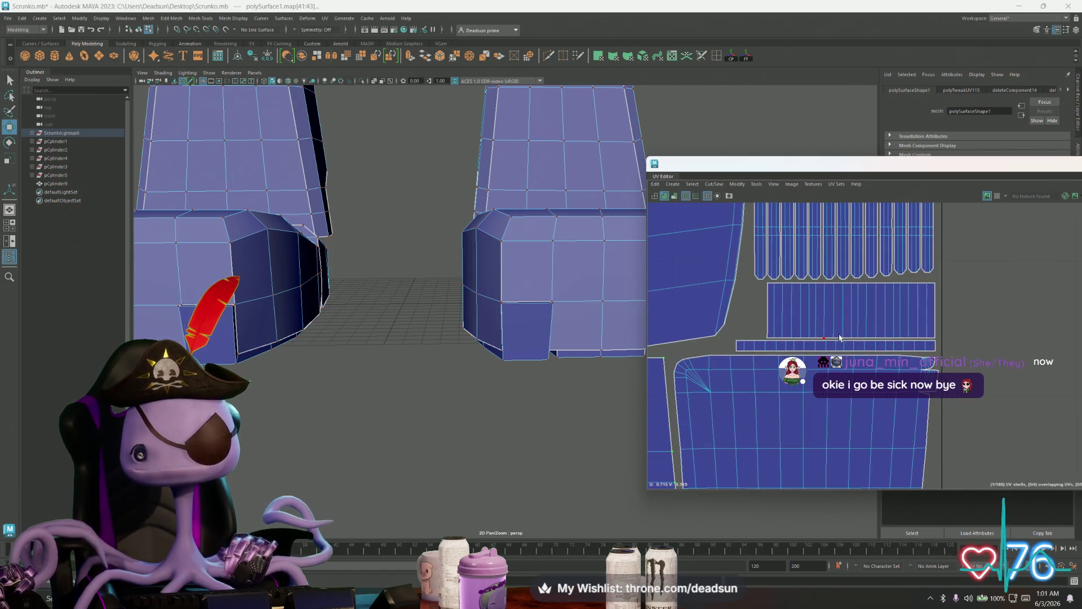
{"action": "middle_click_drag", "start_coordinate": [729, 302], "coordinate": [729, 394], "text": "alt"}
{"action": "middle_click_drag", "start_coordinate": [832, 411], "coordinate": [882, 357], "text": "alt"}
{"action": "scroll", "coordinate": [882, 358], "scroll_direction": "down", "scroll_amount": 8}
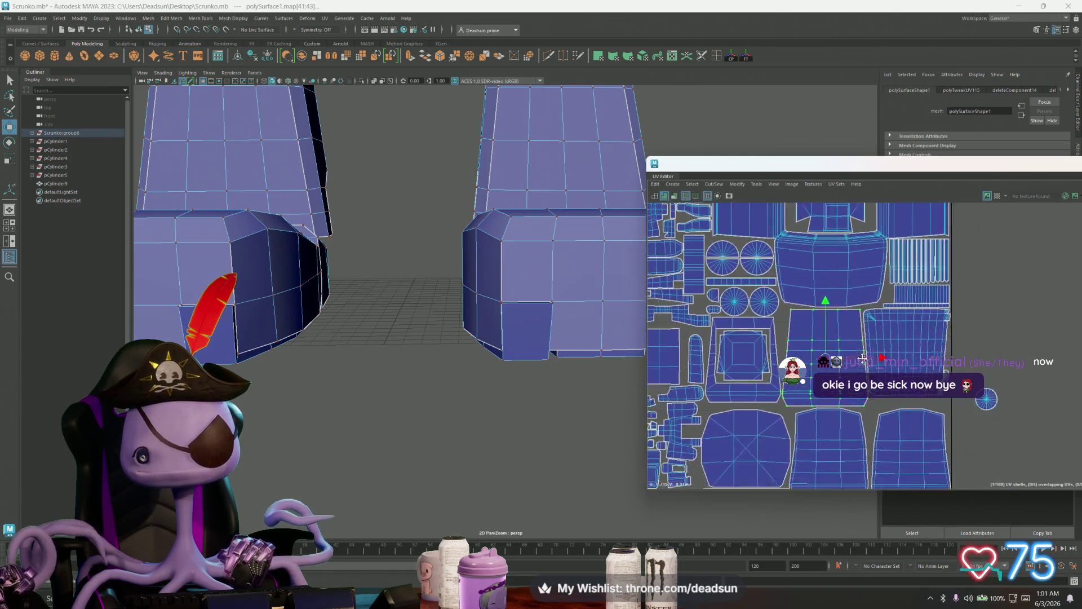
{"action": "middle_click_drag", "start_coordinate": [976, 386], "coordinate": [1018, 386], "text": "alt"}
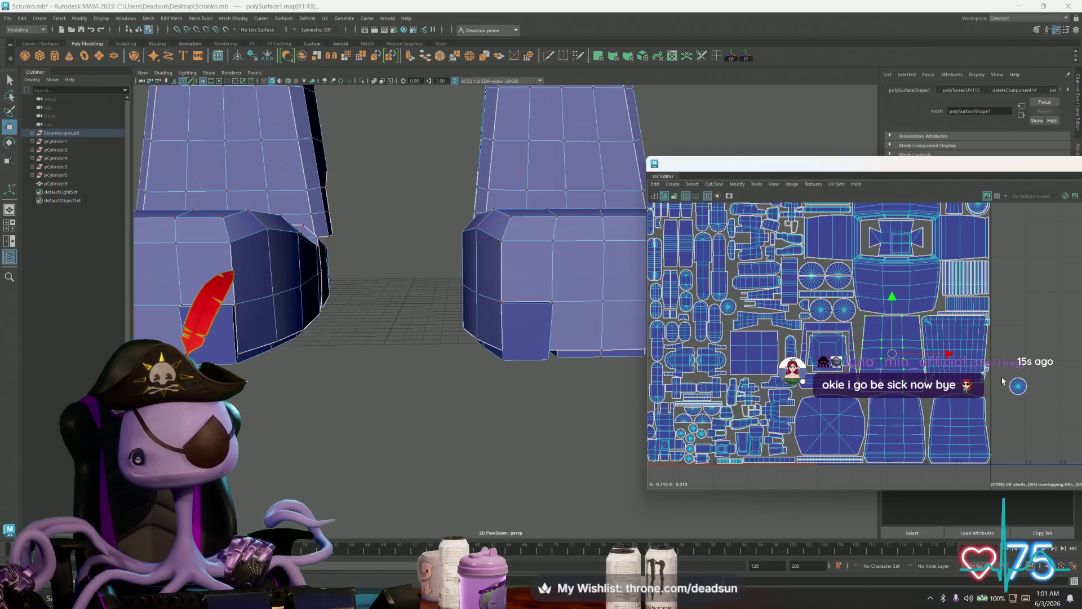
Move the small round shell from the margin onto the 0–1 UV tile
{"action": "left_click", "coordinate": [1019, 387]}
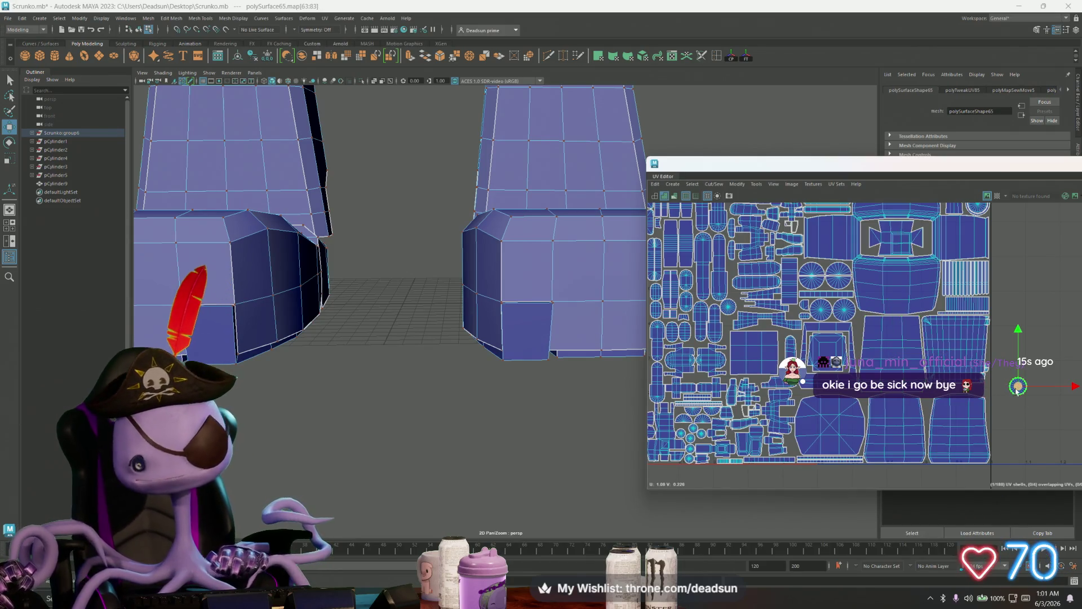
{"action": "left_click_drag", "start_coordinate": [1018, 387], "coordinate": [936, 398]}
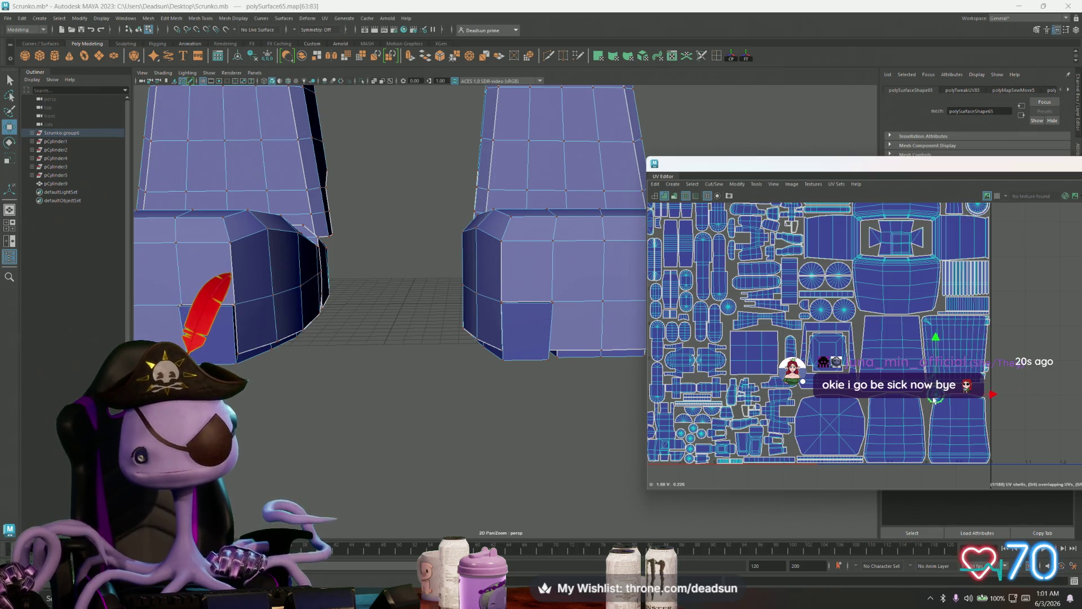
{"action": "mouse_move", "coordinate": [936, 398]}
{"action": "middle_mouse_down", "text": "alt"}
{"action": "mouse_move", "coordinate": [890, 428]}
{"action": "mouse_move", "coordinate": [888, 415]}
{"action": "middle_mouse_up", "text": "alt"}
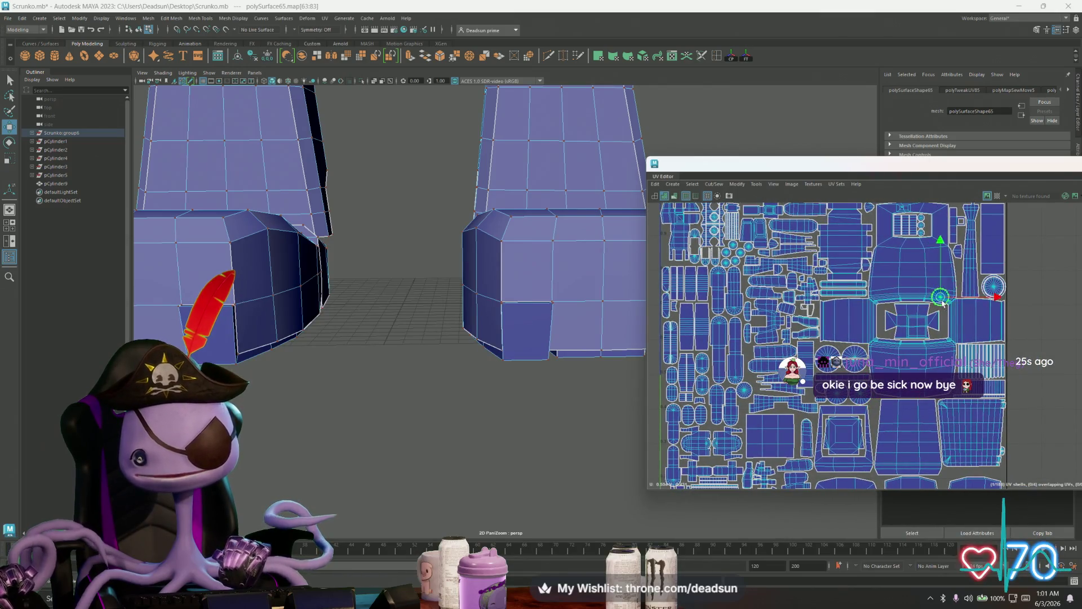
Select the narrow shell at lower left and move it slightly left
{"action": "left_click", "coordinate": [776, 426]}
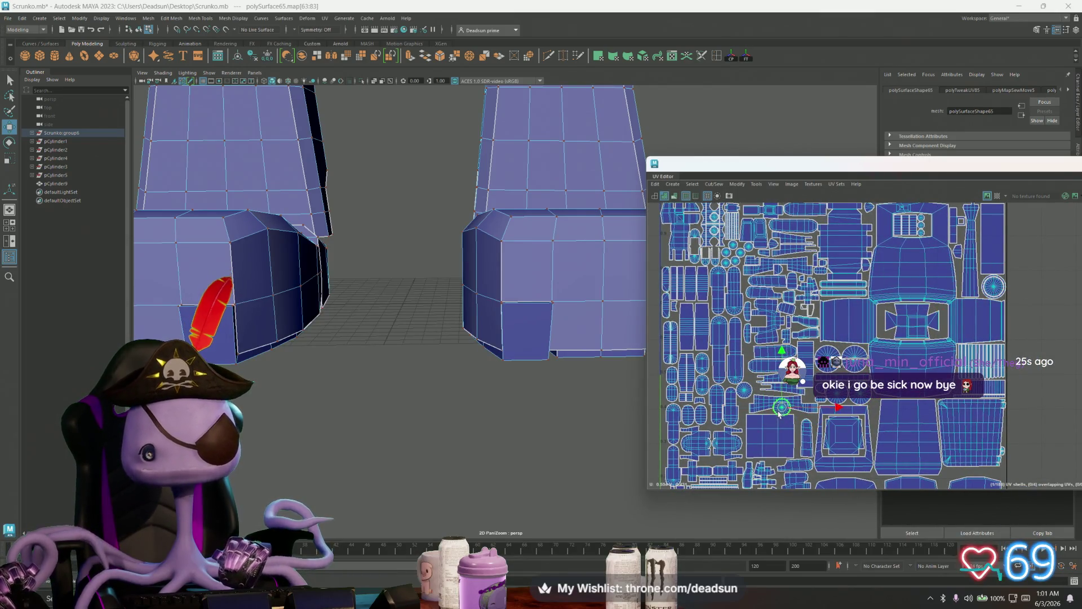
{"action": "left_click", "coordinate": [816, 431]}
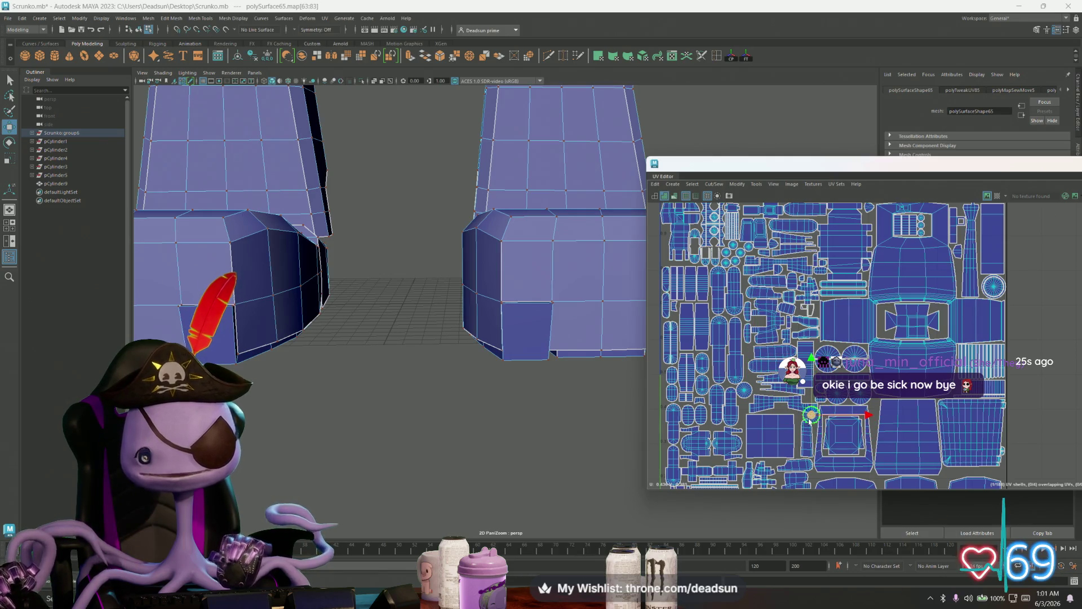
{"action": "middle_click_drag", "start_coordinate": [815, 438], "coordinate": [836, 332], "text": "alt"}
{"action": "right_click_drag", "start_coordinate": [836, 332], "coordinate": [892, 407], "text": "alt"}
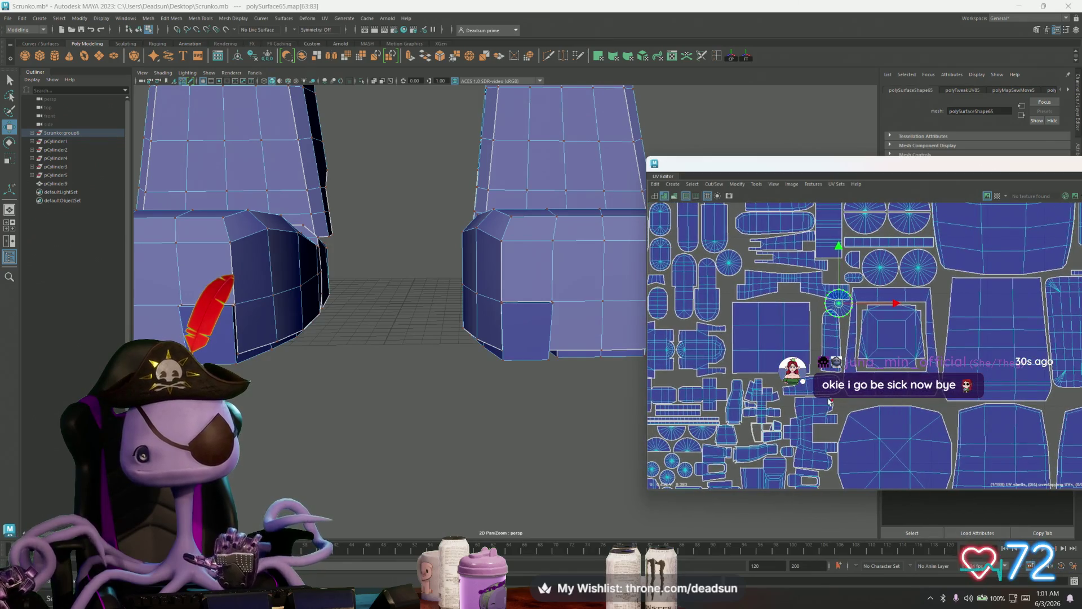
{"action": "left_click", "coordinate": [810, 385]}
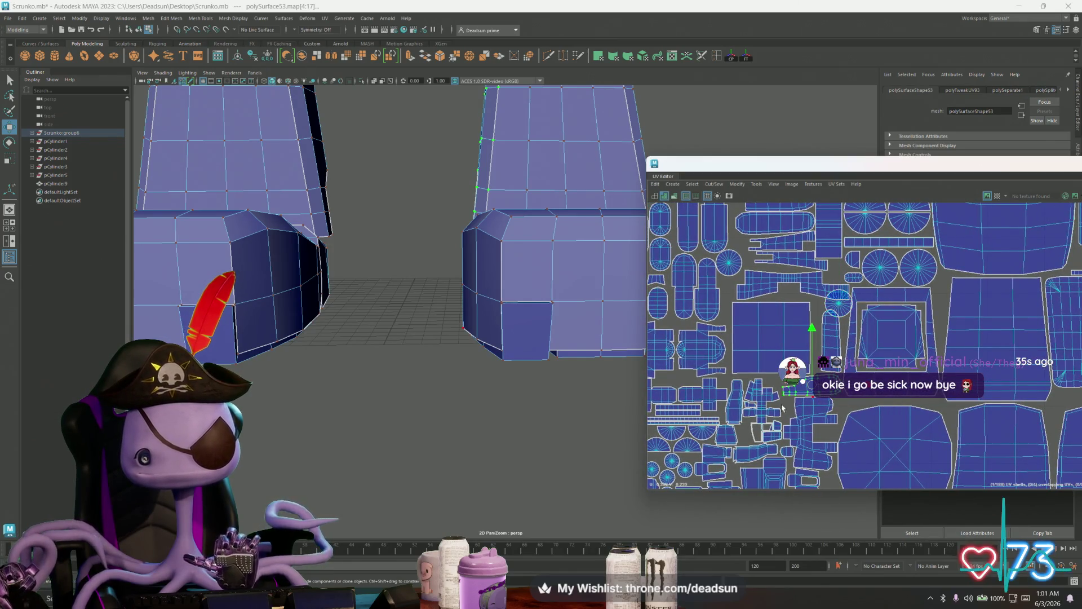
{"action": "scroll", "coordinate": [783, 407], "scroll_direction": "up", "scroll_amount": 3}
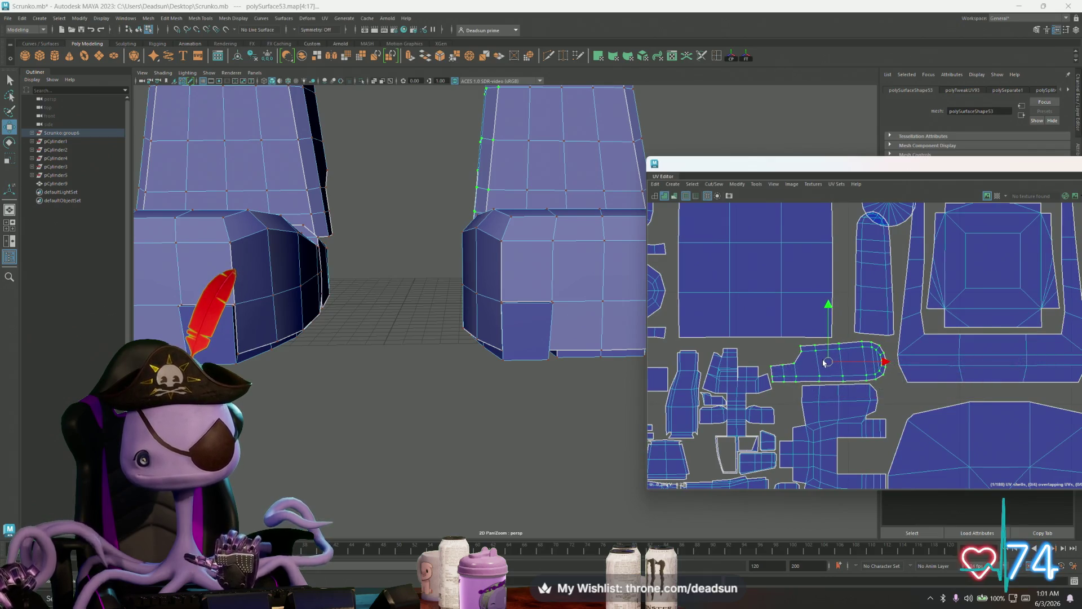
{"action": "middle_click_drag", "start_coordinate": [859, 309], "coordinate": [851, 340], "text": "alt"}
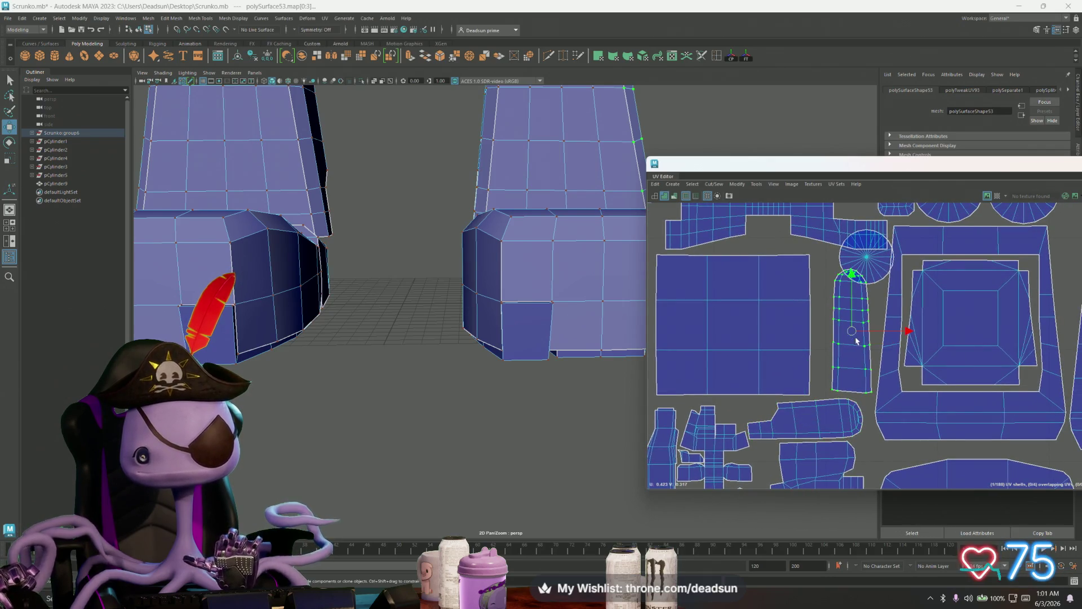
{"action": "left_click_drag", "start_coordinate": [856, 341], "coordinate": [834, 334]}
Enlarge the large square UV shell slightly with the Scale tool
{"action": "middle_click_drag", "start_coordinate": [812, 333], "coordinate": [904, 355], "text": "alt"}
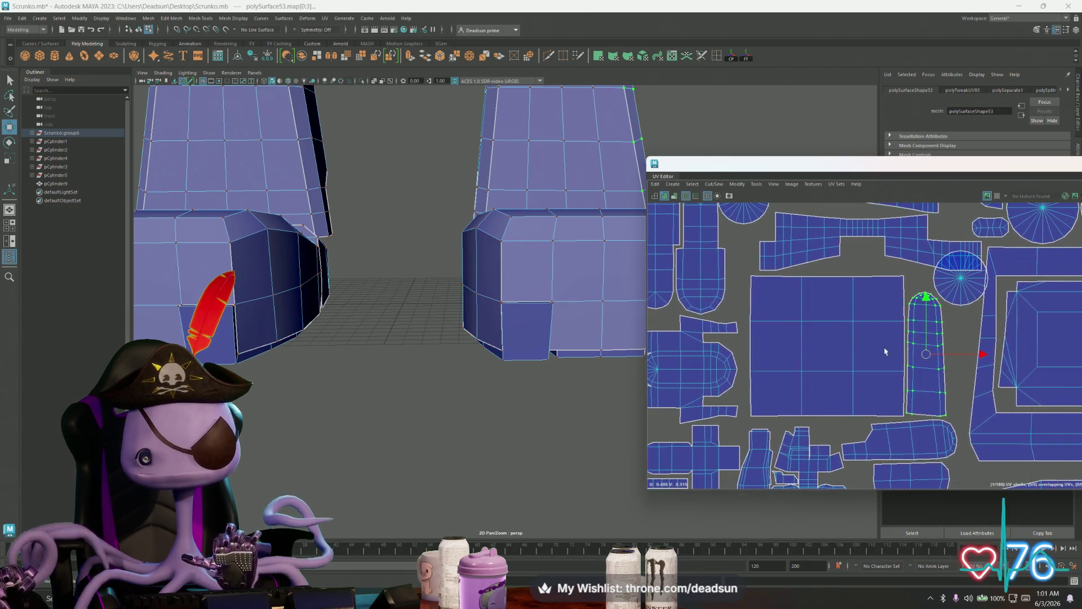
{"action": "left_click", "coordinate": [829, 346]}
{"action": "key", "text": "r"}
{"action": "left_click_drag", "start_coordinate": [829, 346], "coordinate": [822, 347]}
{"action": "key", "text": "r"}
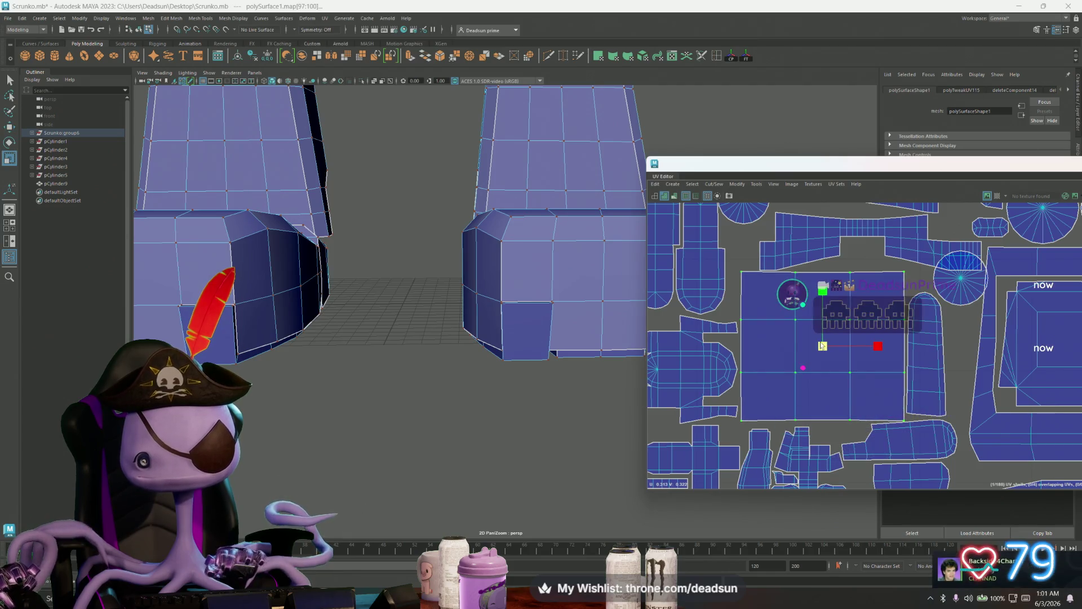
{"action": "middle_click_drag", "start_coordinate": [823, 347], "coordinate": [829, 405], "text": "alt"}
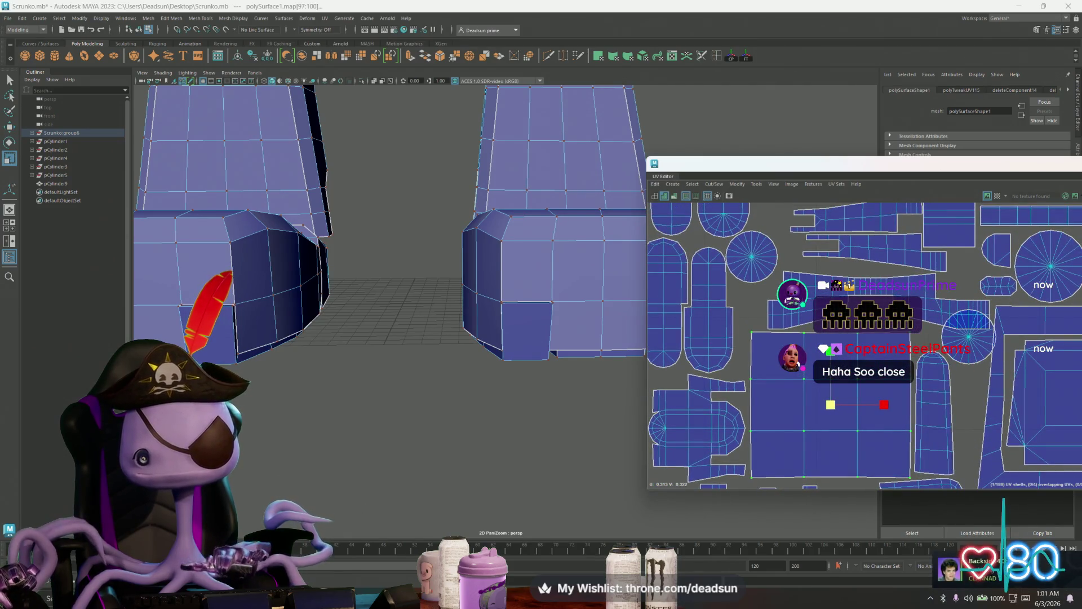
{"action": "middle_click_drag", "start_coordinate": [963, 365], "coordinate": [853, 339], "text": "alt"}
{"action": "scroll", "coordinate": [857, 366], "scroll_direction": "down", "scroll_amount": 3}
{"action": "scroll", "coordinate": [853, 339], "scroll_direction": "up", "scroll_amount": 3}
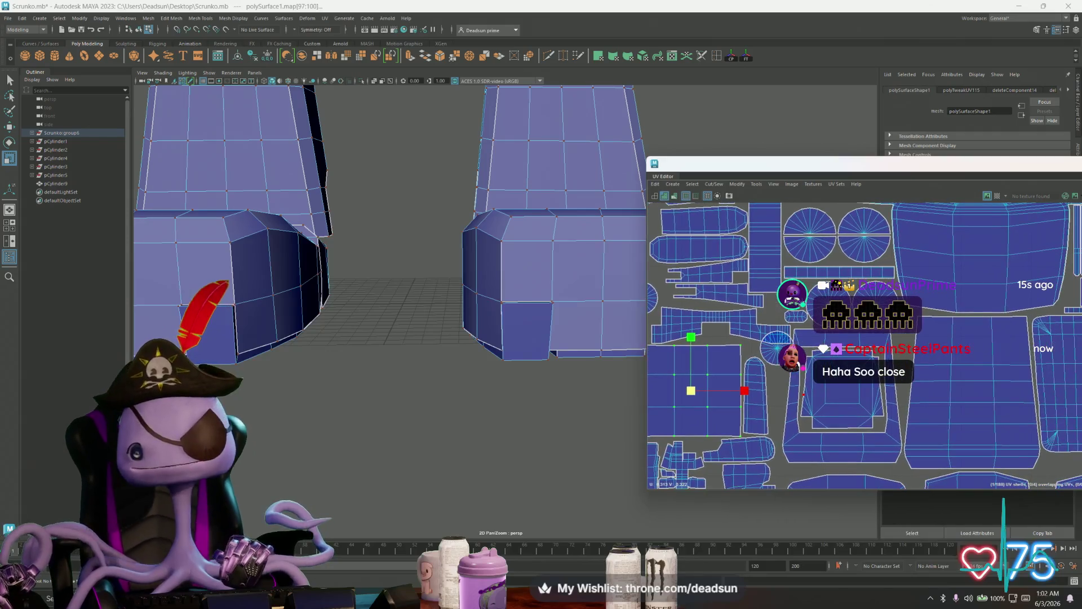
Select a shell on the left side of the layout and nudge it slightly down
{"action": "key", "text": "w"}
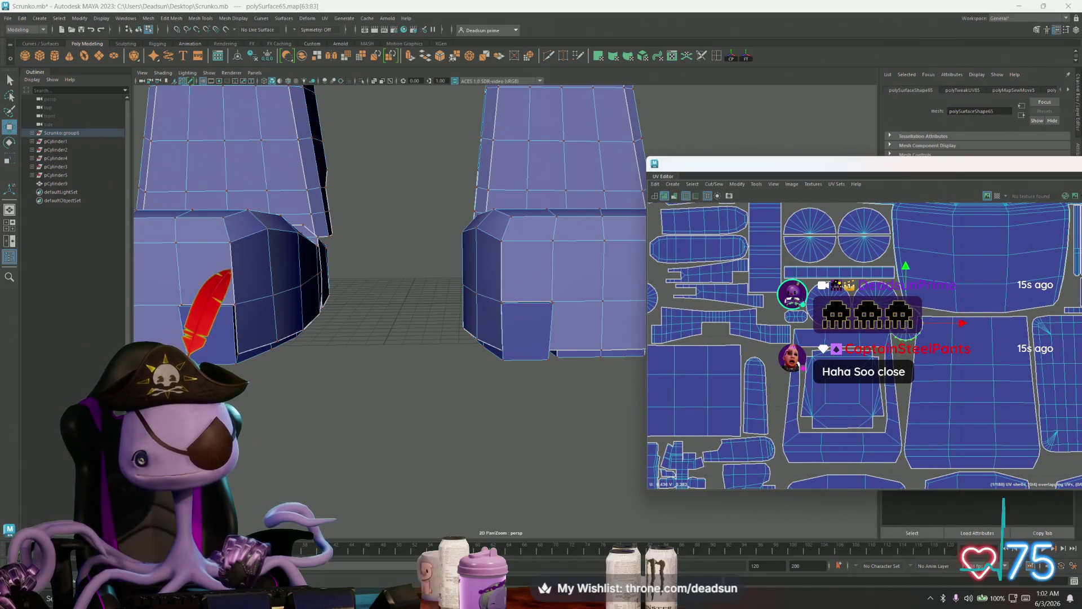
{"action": "left_click", "coordinate": [704, 242]}
{"action": "left_click", "coordinate": [747, 341]}
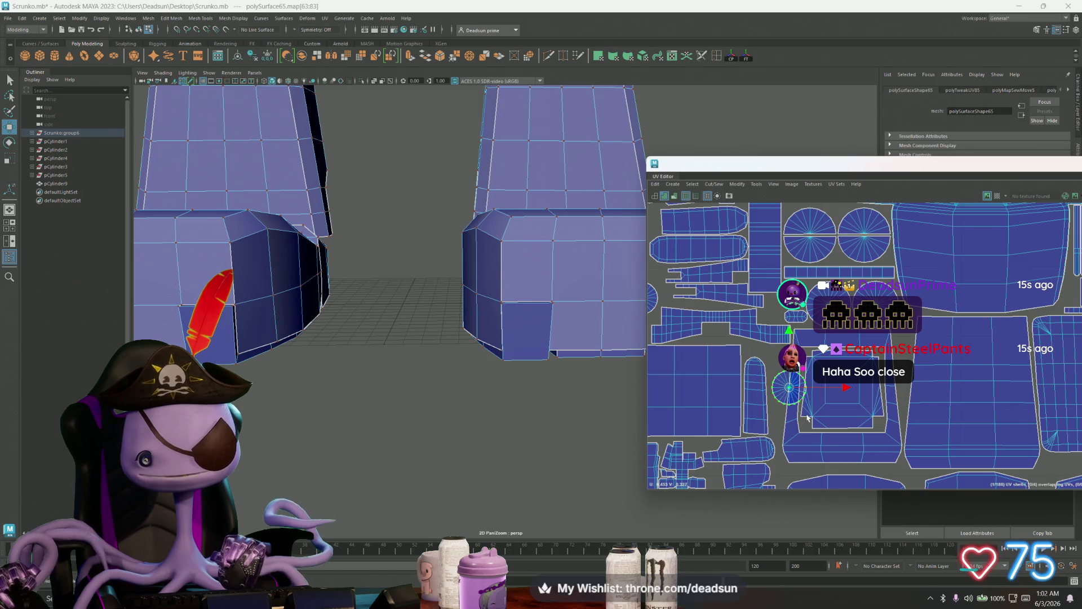
{"action": "scroll", "coordinate": [808, 418], "scroll_direction": "down", "scroll_amount": 3}
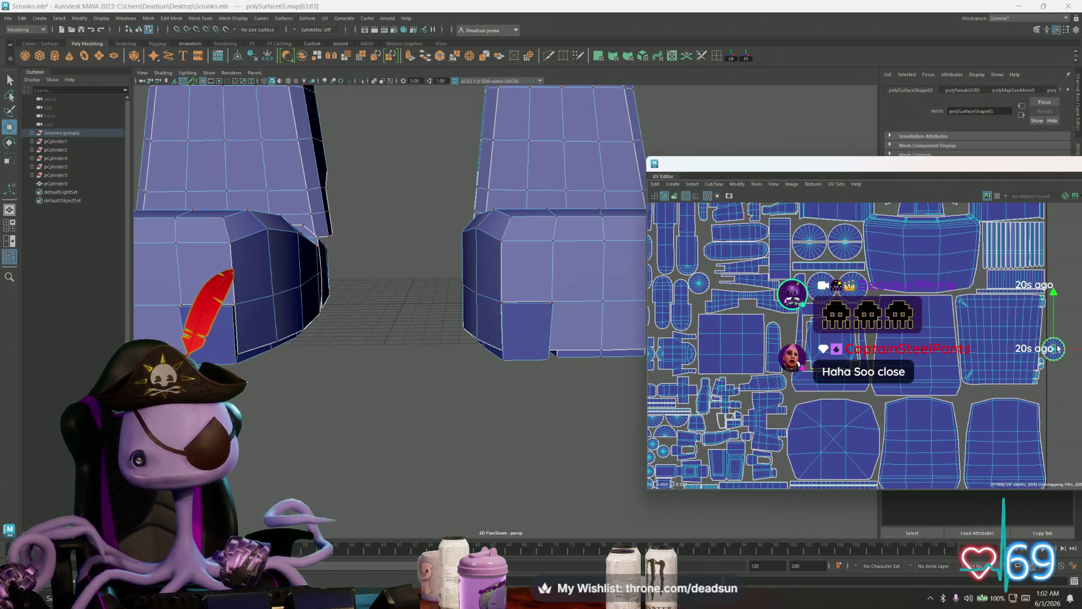
{"action": "scroll", "coordinate": [824, 361], "scroll_direction": "up", "scroll_amount": 3}
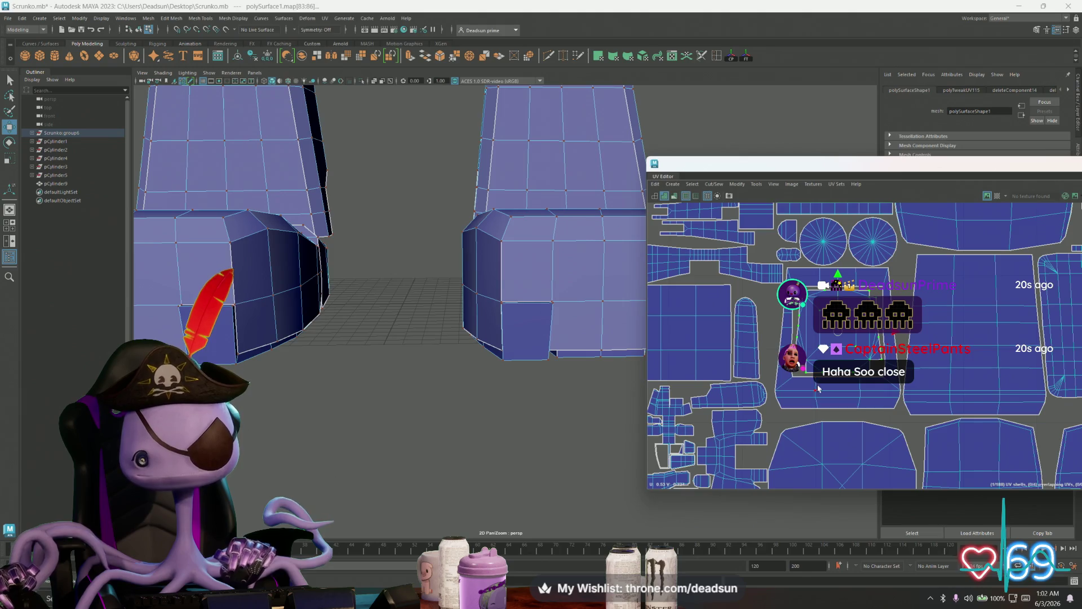
{"action": "left_click_drag", "start_coordinate": [837, 338], "coordinate": [838, 339]}
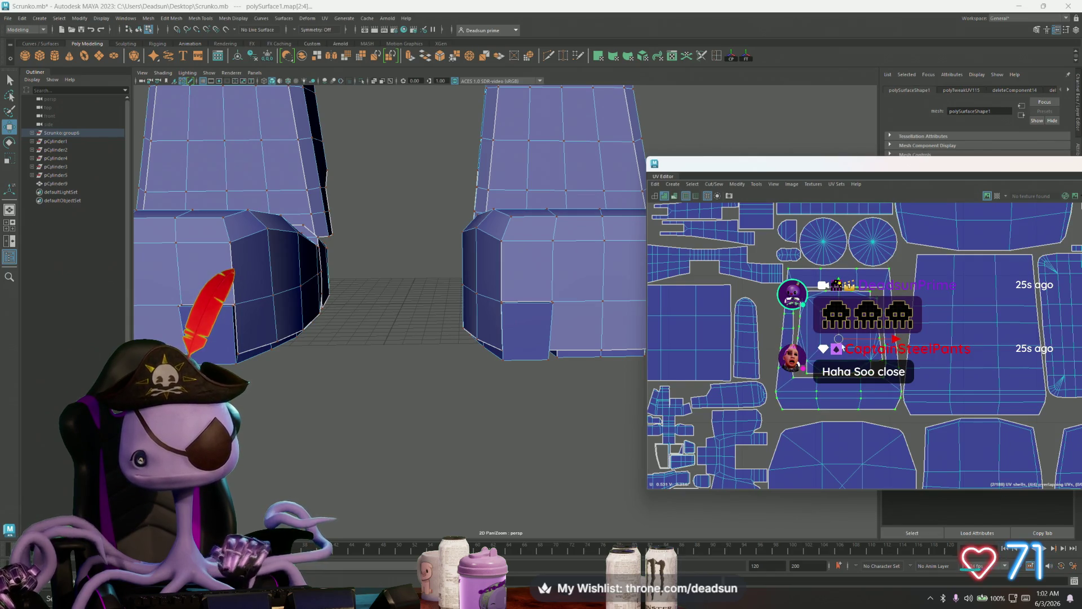
Select the small circular shell outside the tile and frame its part in the 3D view
{"action": "scroll", "coordinate": [941, 439], "scroll_direction": "down", "scroll_amount": 5}
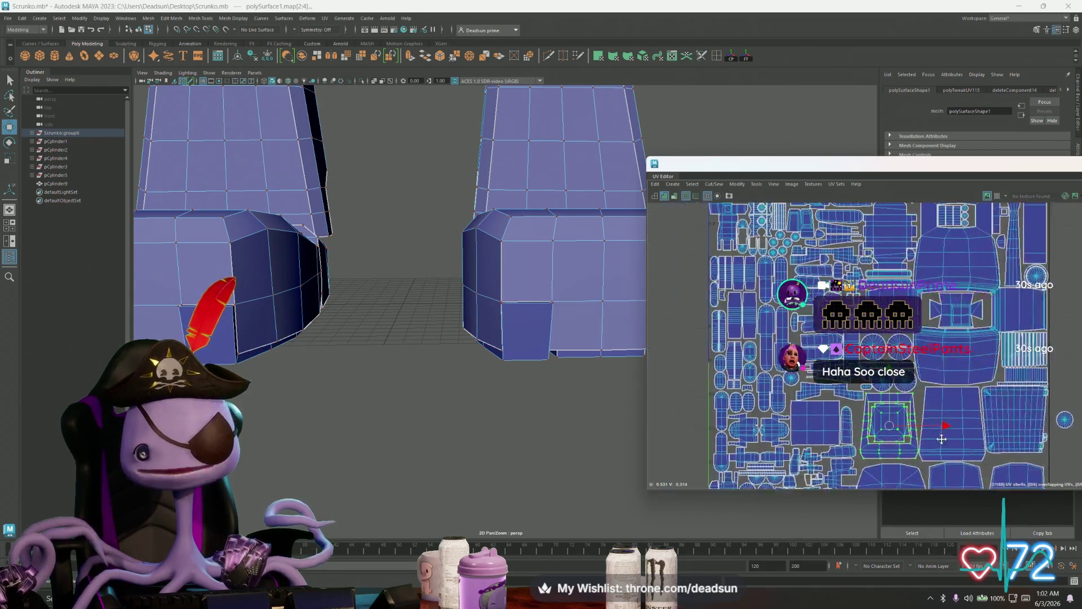
{"action": "middle_click_drag", "start_coordinate": [1070, 405], "coordinate": [1022, 373], "text": "alt"}
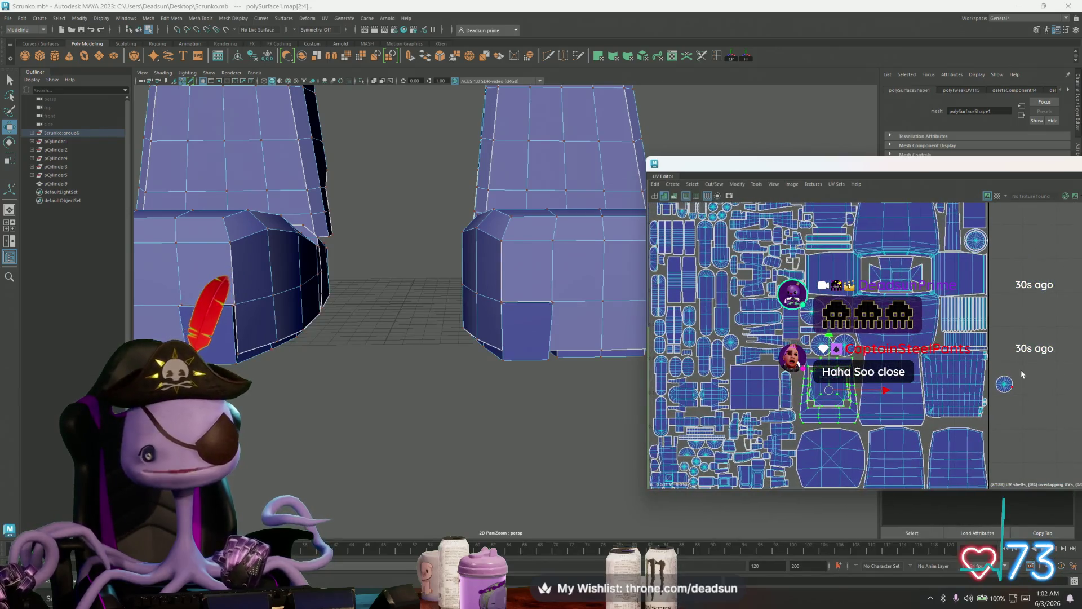
{"action": "left_click_drag", "start_coordinate": [989, 410], "coordinate": [990, 408]}
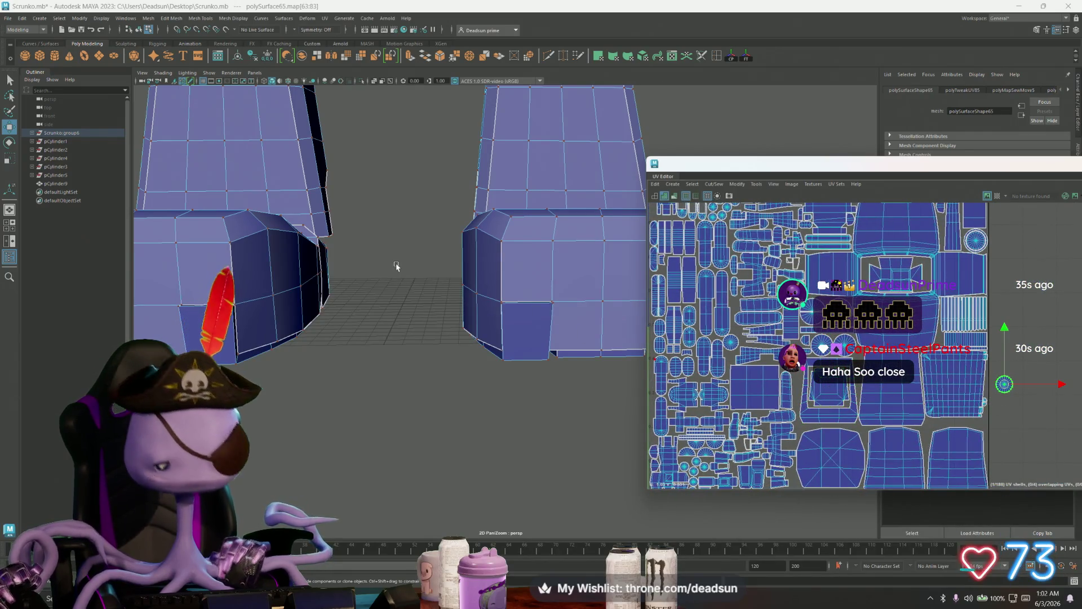
{"action": "key", "text": "f"}
{"action": "mouse_move", "coordinate": [426, 273]}
{"action": "left_mouse_down", "text": "alt"}
{"action": "mouse_move", "coordinate": [447, 321]}
{"action": "mouse_move", "coordinate": [431, 293]}
{"action": "left_mouse_up", "text": "alt"}
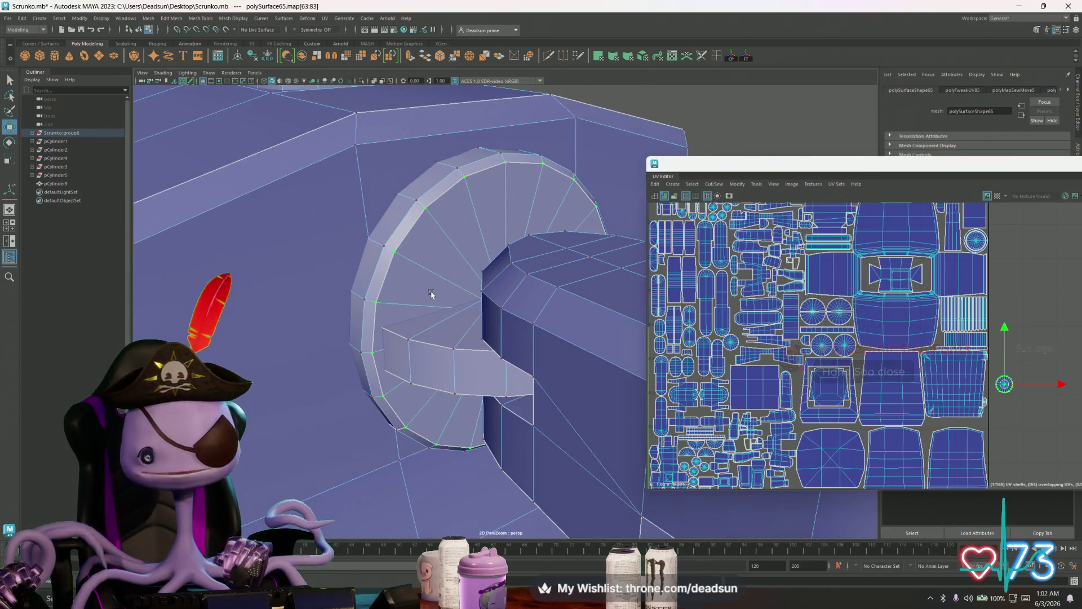
Select the small circular UV shell and nudge it slightly down-right
{"action": "mouse_move", "coordinate": [767, 481]}
{"action": "middle_mouse_down", "text": "alt"}
{"action": "mouse_move", "coordinate": [801, 393]}
{"action": "mouse_move", "coordinate": [846, 417]}
{"action": "mouse_move", "coordinate": [828, 455]}
{"action": "mouse_move", "coordinate": [814, 455]}
{"action": "mouse_move", "coordinate": [820, 471]}
{"action": "mouse_move", "coordinate": [823, 399]}
{"action": "middle_mouse_up", "text": "alt"}
{"action": "left_click", "coordinate": [886, 376]}
{"action": "left_click", "coordinate": [803, 410]}
{"action": "scroll", "coordinate": [804, 403], "scroll_direction": "up", "scroll_amount": 5}
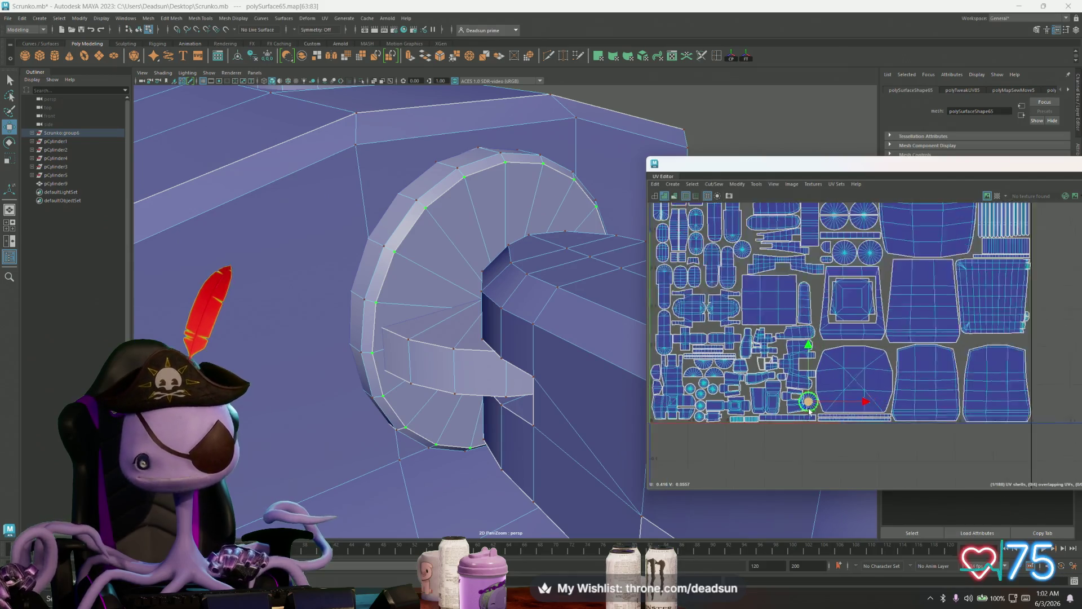
{"action": "left_click_drag", "start_coordinate": [813, 389], "coordinate": [818, 398]}
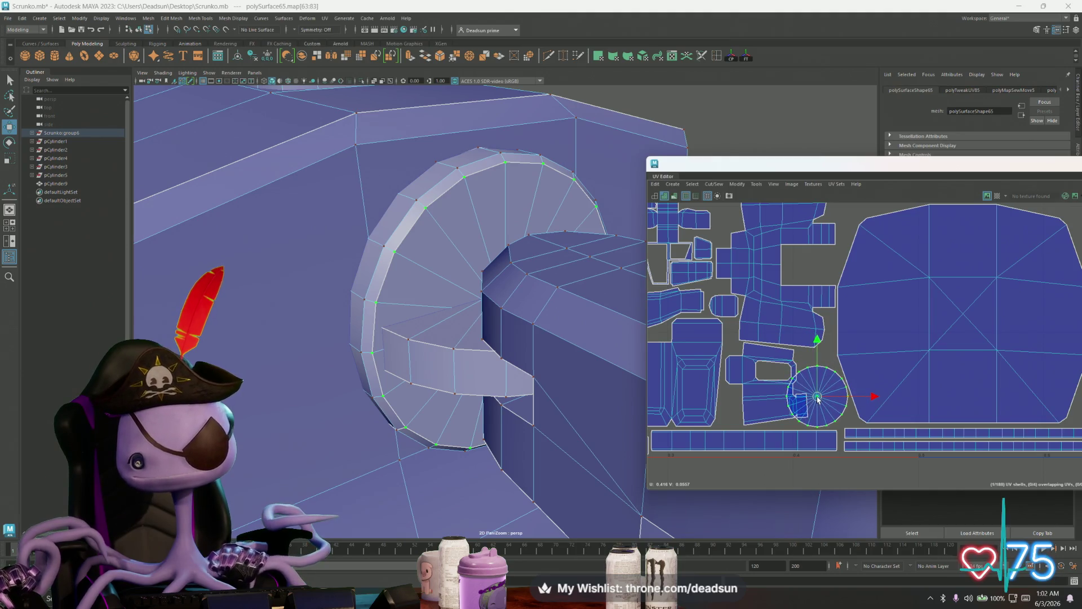
Select polySurface23's UV shell, frame it in the viewport, and nudge it slightly right
{"action": "left_click", "coordinate": [766, 391]}
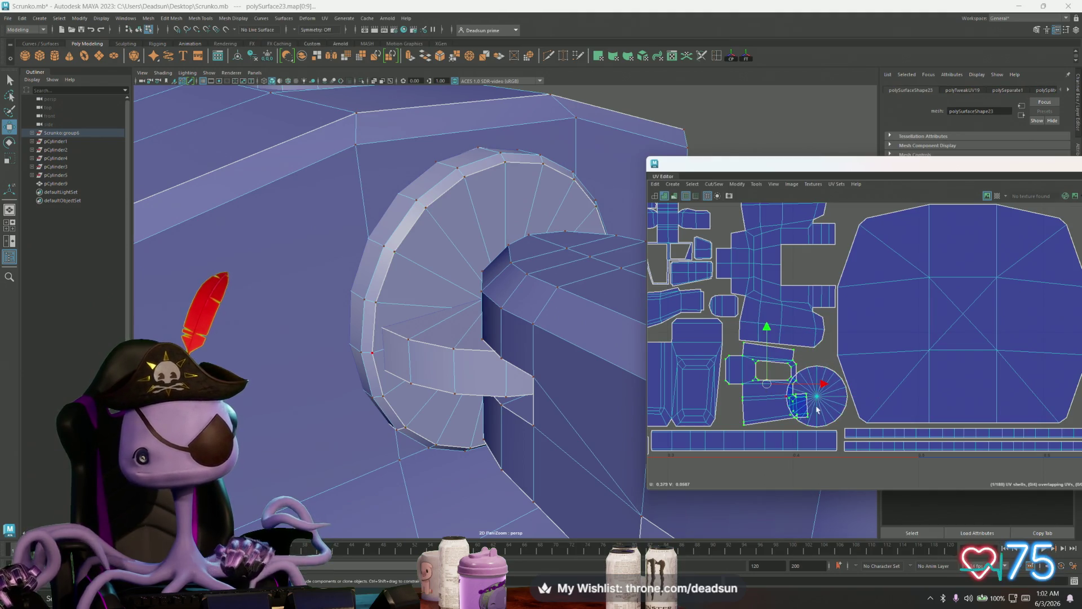
{"action": "scroll", "coordinate": [767, 392], "scroll_direction": "down", "scroll_amount": 3}
{"action": "left_click_drag", "start_coordinate": [545, 391], "coordinate": [292, 360], "text": "alt"}
{"action": "key", "text": "f"}
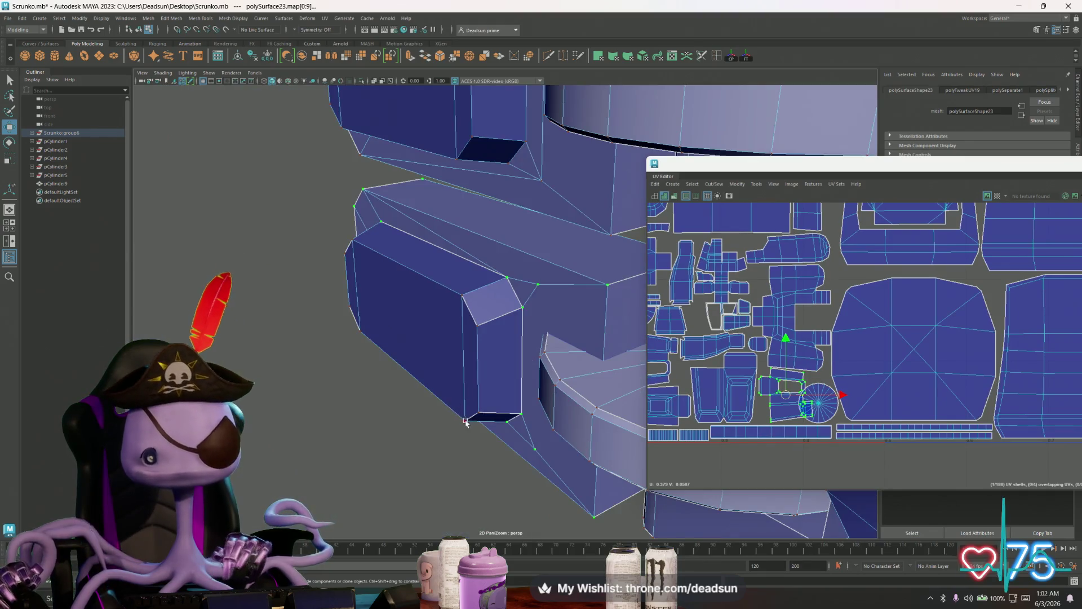
{"action": "mouse_move", "coordinate": [466, 416]}
{"action": "left_mouse_down", "text": "alt"}
{"action": "mouse_move", "coordinate": [430, 370]}
{"action": "mouse_move", "coordinate": [499, 410]}
{"action": "mouse_move", "coordinate": [503, 375]}
{"action": "left_mouse_up", "text": "alt"}
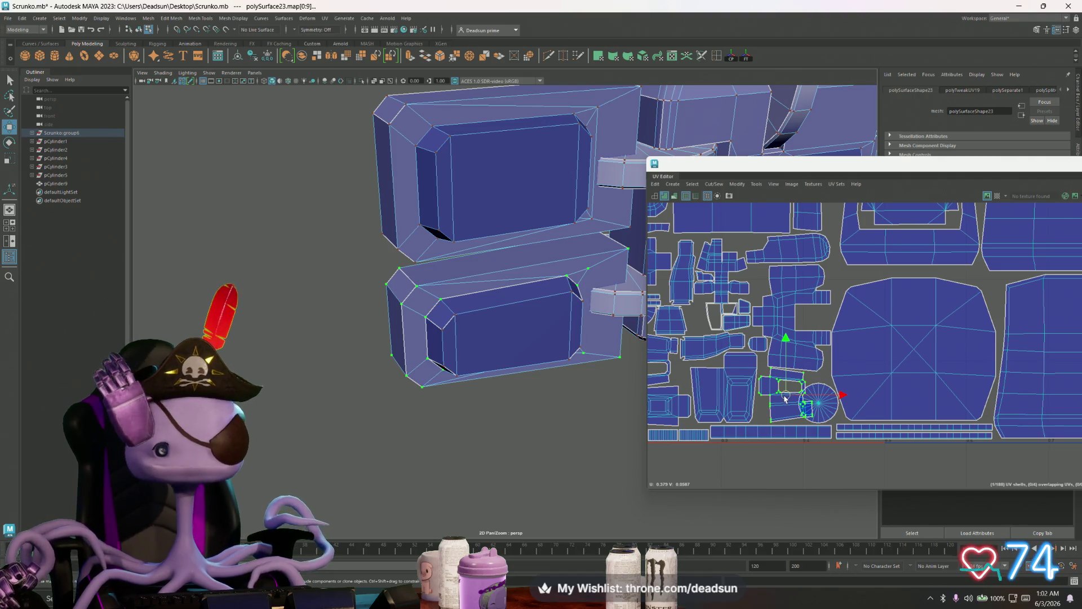
{"action": "mouse_move", "coordinate": [784, 399]}
{"action": "left_mouse_down"}
{"action": "mouse_move", "coordinate": [764, 431]}
{"action": "mouse_move", "coordinate": [786, 402]}
{"action": "left_mouse_up"}
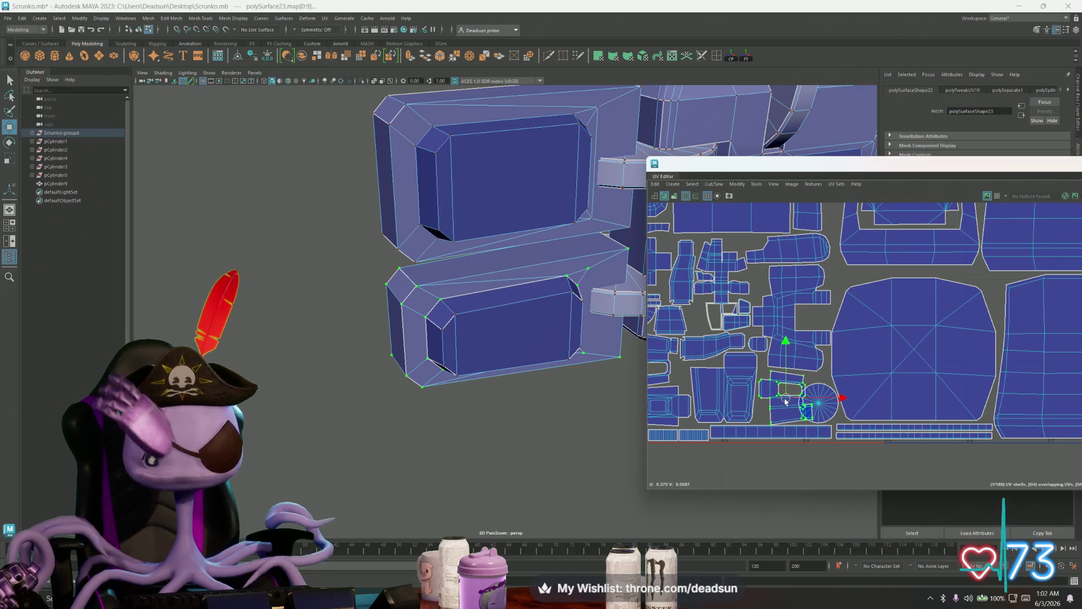
{"action": "scroll", "coordinate": [797, 408], "scroll_direction": "down", "scroll_amount": 5}
{"action": "mouse_move", "coordinate": [796, 408]}
{"action": "middle_mouse_down", "text": "alt"}
{"action": "mouse_move", "coordinate": [918, 387]}
{"action": "mouse_move", "coordinate": [902, 417]}
{"action": "mouse_move", "coordinate": [964, 402]}
{"action": "middle_mouse_up", "text": "alt"}
Move the tall capsule UV shell about 20 px left
{"action": "scroll", "coordinate": [733, 322], "scroll_direction": "up", "scroll_amount": 4}
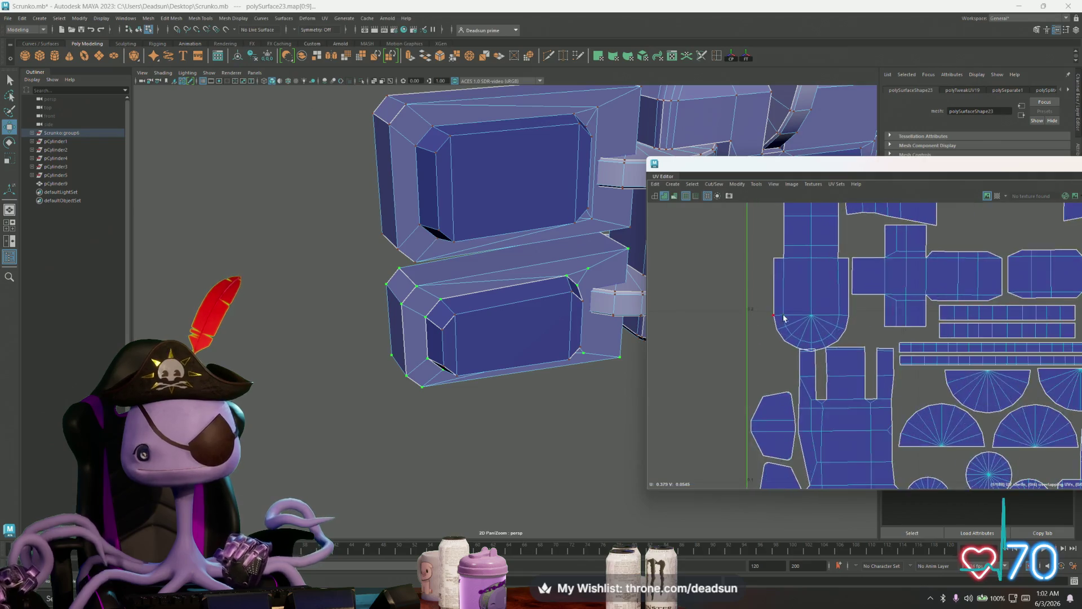
{"action": "left_click", "coordinate": [827, 314]}
{"action": "scroll", "coordinate": [745, 390], "scroll_direction": "up", "scroll_amount": 2}
{"action": "scroll", "coordinate": [745, 389], "scroll_direction": "down", "scroll_amount": 2}
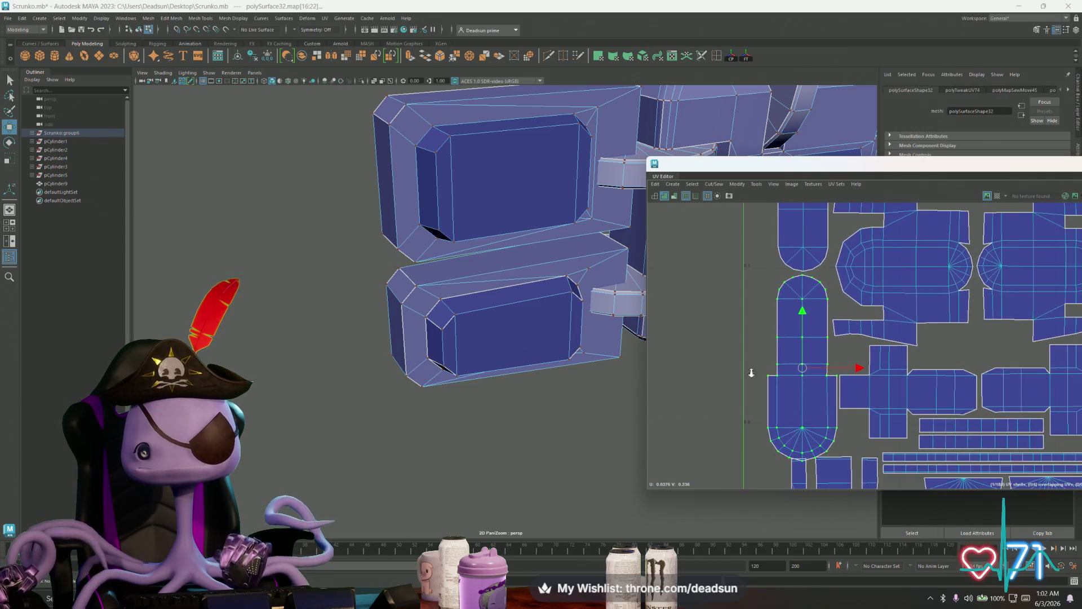
{"action": "left_click_drag", "start_coordinate": [801, 367], "coordinate": [782, 368]}
Select the cross-shaped shell, the strip shell and the shell to its right, and slide them left
{"action": "scroll", "coordinate": [789, 369], "scroll_direction": "down", "scroll_amount": 2}
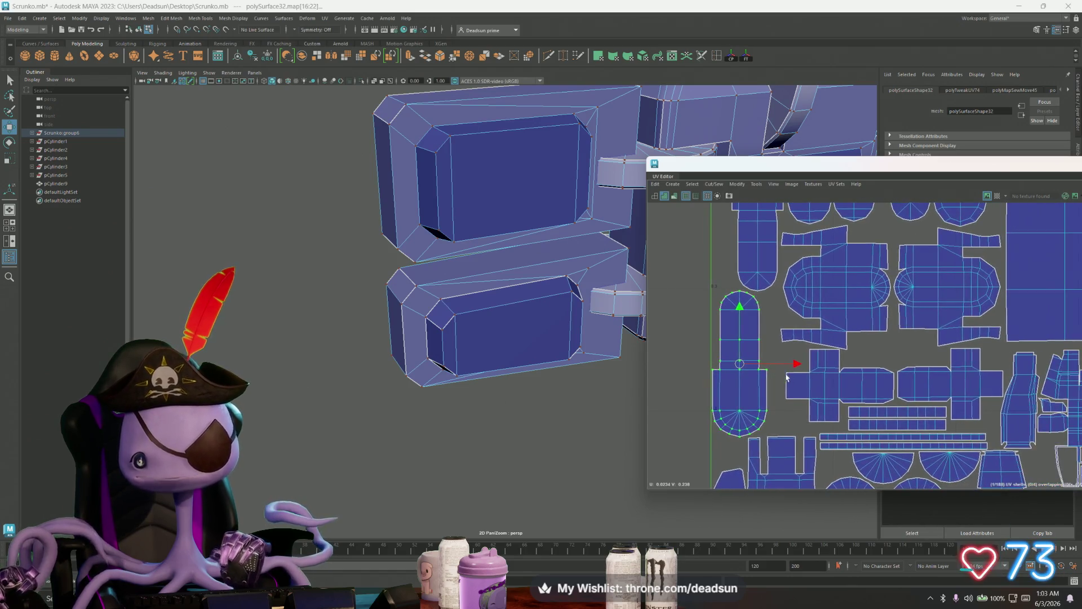
{"action": "left_click", "coordinate": [829, 385]}
{"action": "left_click", "coordinate": [877, 420], "text": "shift"}
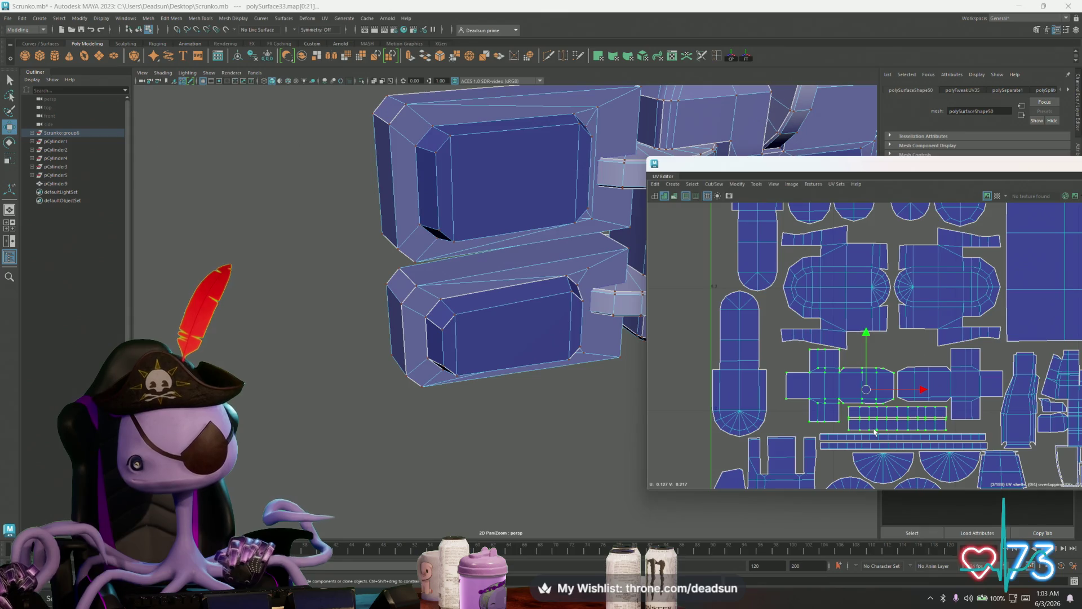
{"action": "left_click", "coordinate": [975, 389], "text": "shift"}
{"action": "left_click_drag", "start_coordinate": [952, 389], "coordinate": [934, 389]}
Slide the large shell below-right about 30 px left
{"action": "middle_click_drag", "start_coordinate": [774, 263], "coordinate": [794, 381], "text": "alt"}
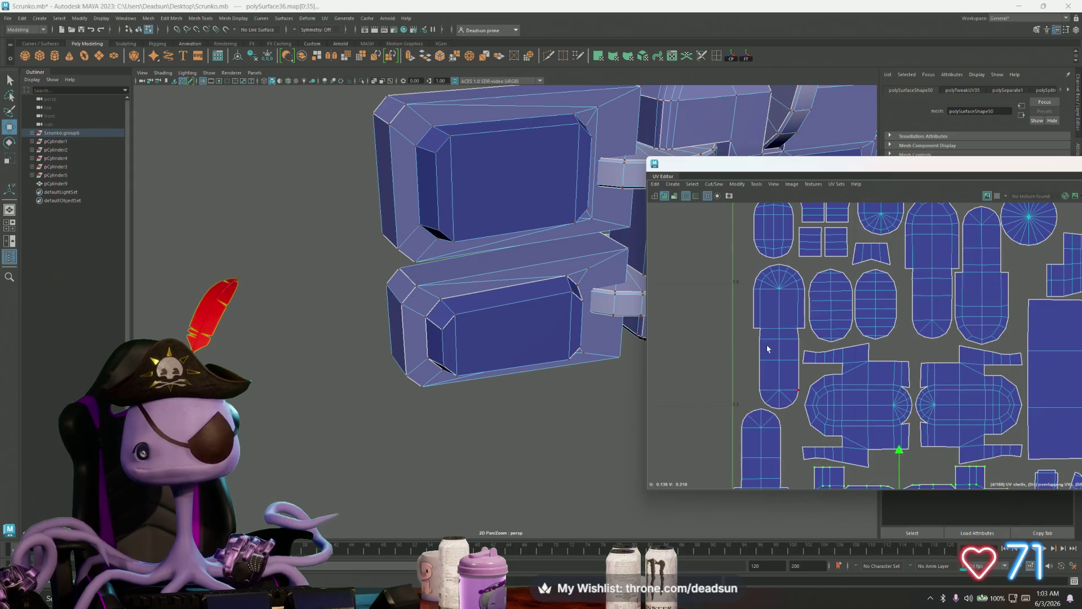
{"action": "left_click", "coordinate": [762, 335]}
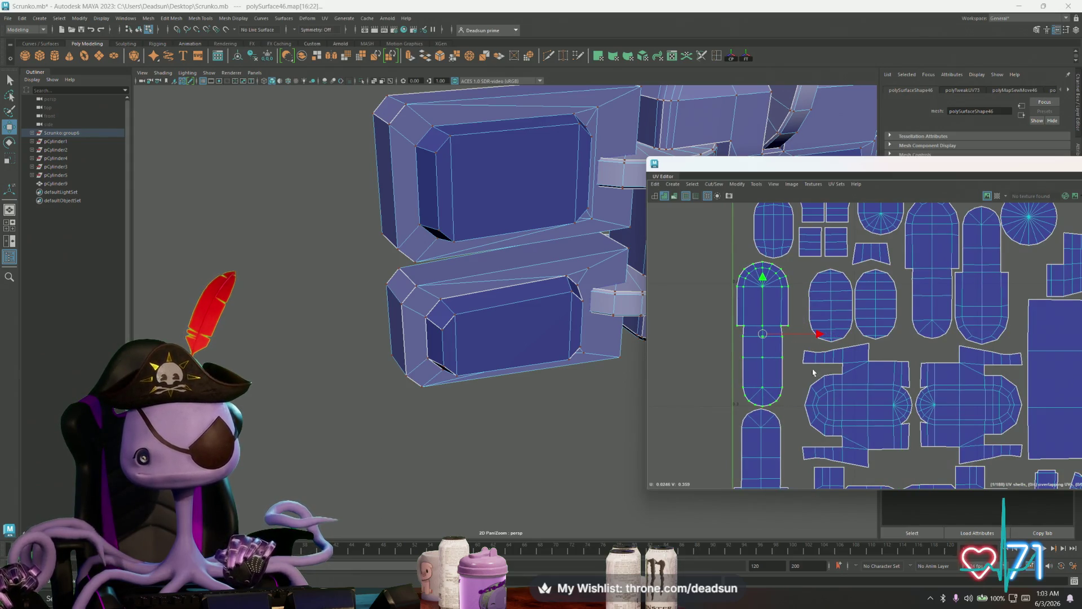
{"action": "left_click", "coordinate": [868, 390]}
{"action": "left_click_drag", "start_coordinate": [956, 411], "coordinate": [938, 409]}
Slide the two oval UV shells about 30 px left
{"action": "middle_click_drag", "start_coordinate": [899, 355], "coordinate": [879, 438], "text": "alt"}
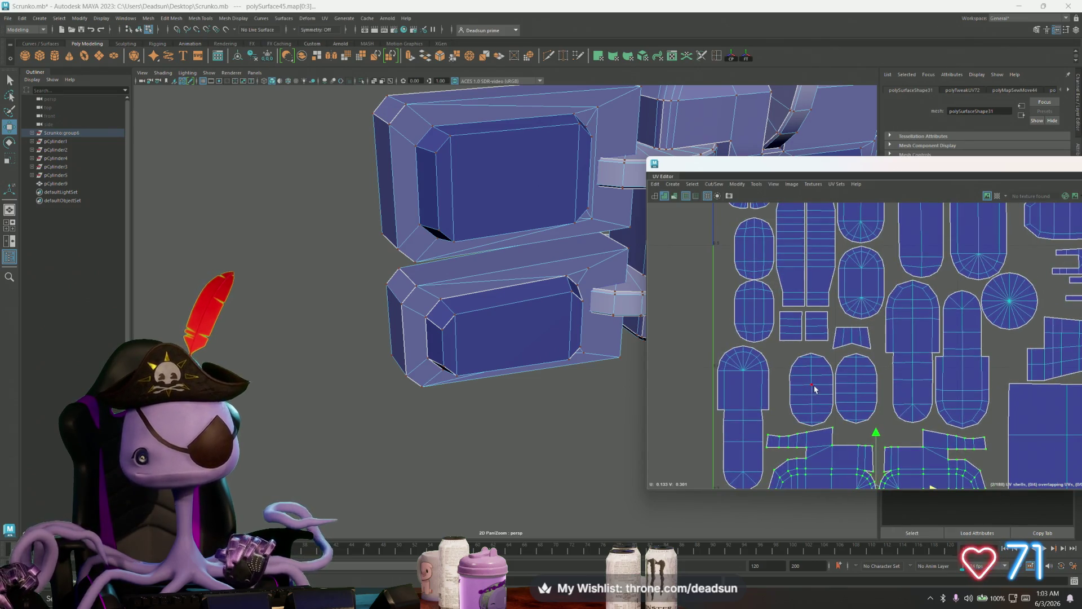
{"action": "left_click_drag", "start_coordinate": [875, 395], "coordinate": [807, 382]}
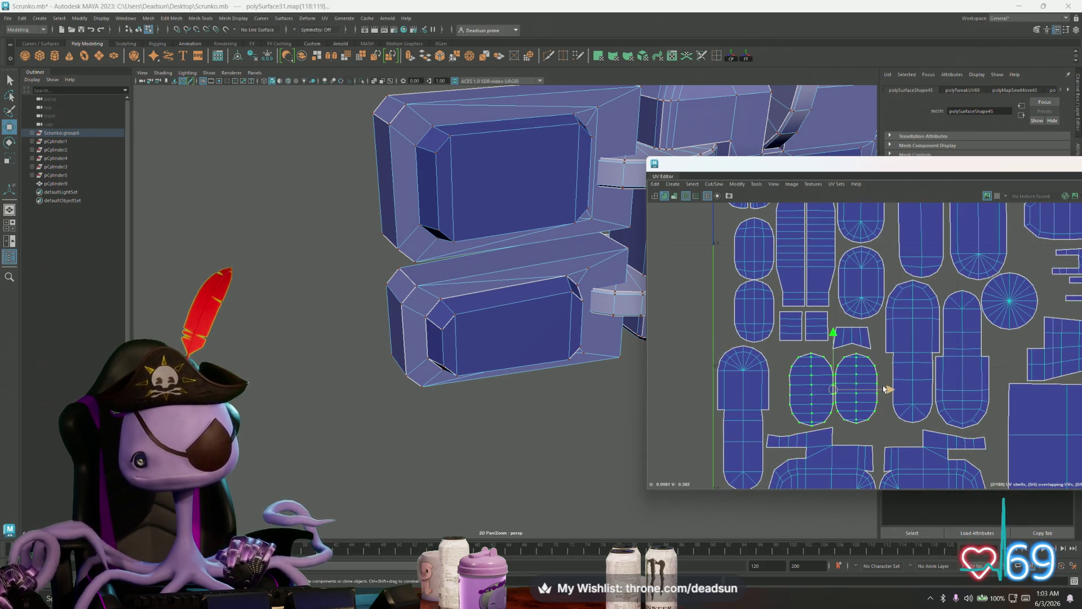
{"action": "left_click_drag", "start_coordinate": [886, 389], "coordinate": [869, 389]}
{"action": "middle_click_drag", "start_coordinate": [735, 307], "coordinate": [761, 410], "text": "alt"}
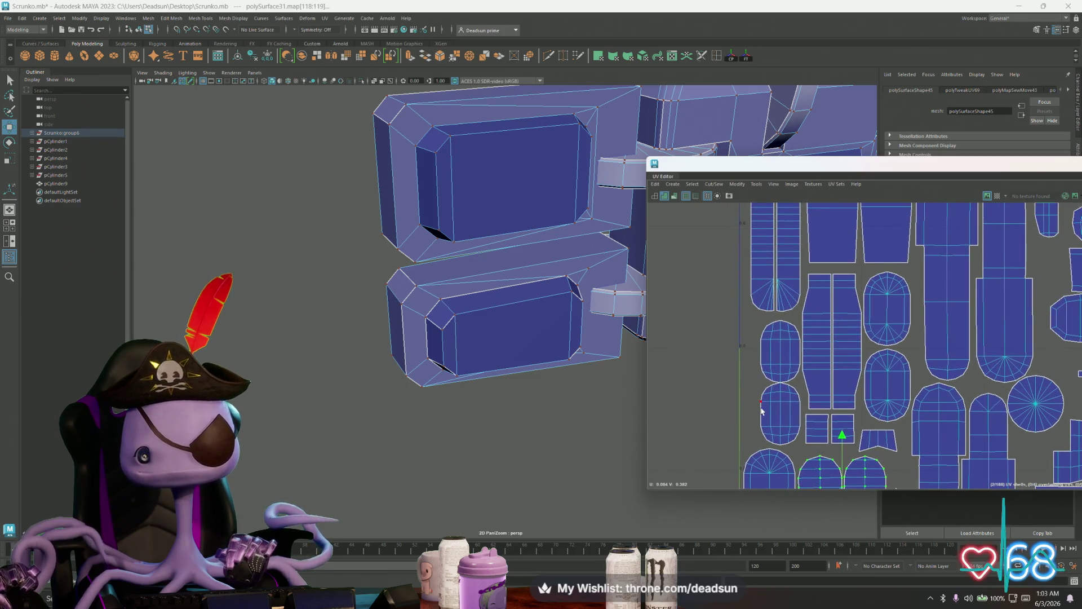
{"action": "left_click", "coordinate": [761, 411]}
{"action": "left_click_drag", "start_coordinate": [836, 380], "coordinate": [816, 382]}
Slide the long rounded strip shell slightly left against its neighbours
{"action": "middle_click_drag", "start_coordinate": [775, 354], "coordinate": [792, 486], "text": "alt"}
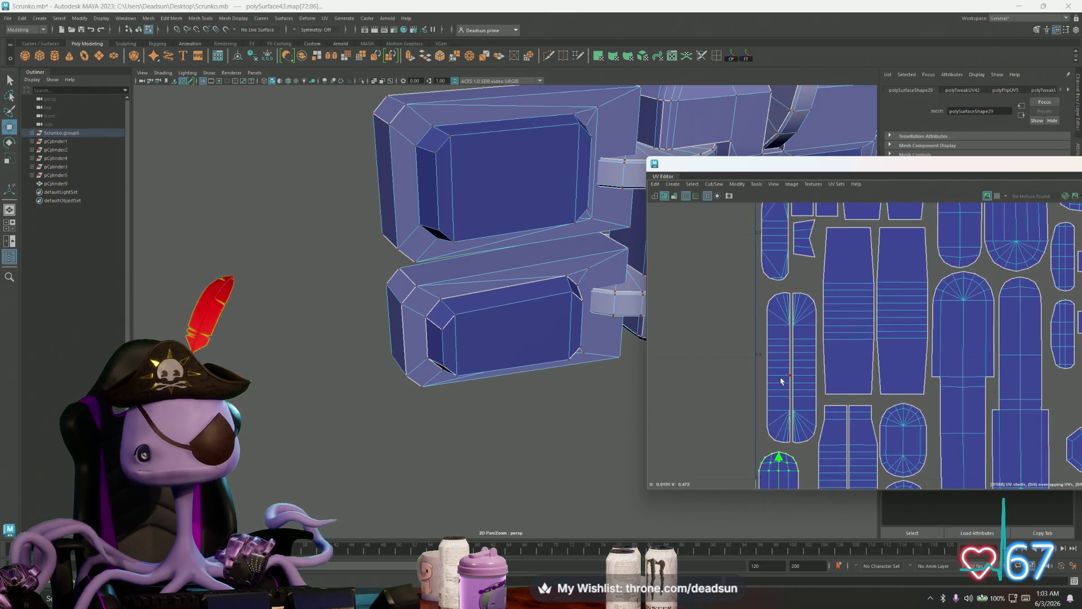
{"action": "left_click", "coordinate": [814, 340]}
{"action": "left_click_drag", "start_coordinate": [795, 379], "coordinate": [789, 379]}
{"action": "mouse_move", "coordinate": [789, 379]}
{"action": "right_mouse_down", "text": "alt"}
{"action": "mouse_move", "coordinate": [693, 378]}
{"action": "mouse_move", "coordinate": [703, 368]}
{"action": "mouse_move", "coordinate": [689, 307]}
{"action": "mouse_move", "coordinate": [742, 310]}
{"action": "right_mouse_up", "text": "alt"}
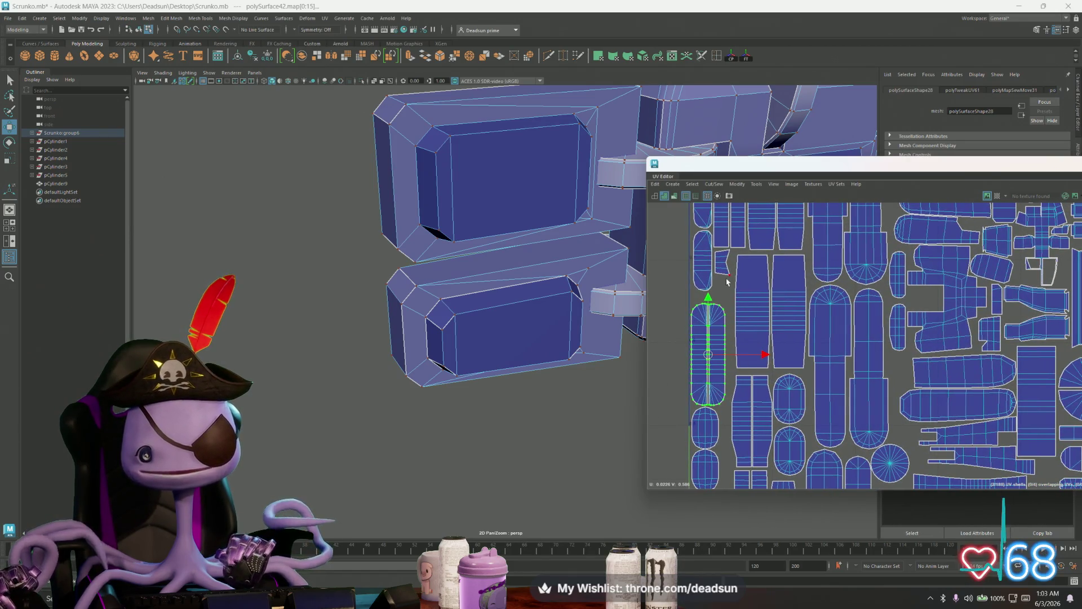
{"action": "mouse_move", "coordinate": [725, 284]}
{"action": "middle_mouse_down", "text": "alt"}
{"action": "mouse_move", "coordinate": [710, 330]}
{"action": "mouse_move", "coordinate": [694, 300]}
{"action": "mouse_move", "coordinate": [727, 298]}
{"action": "middle_mouse_up", "text": "alt"}
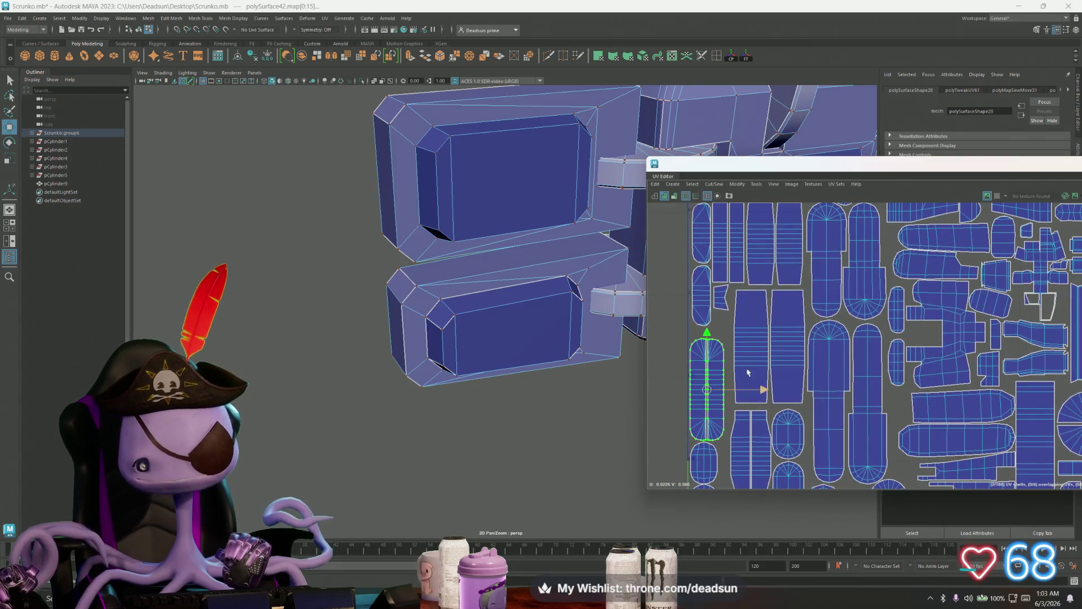
Select the polySurface40 shell, then move the small upper-left shell higher in the layout
{"action": "left_click", "coordinate": [751, 323]}
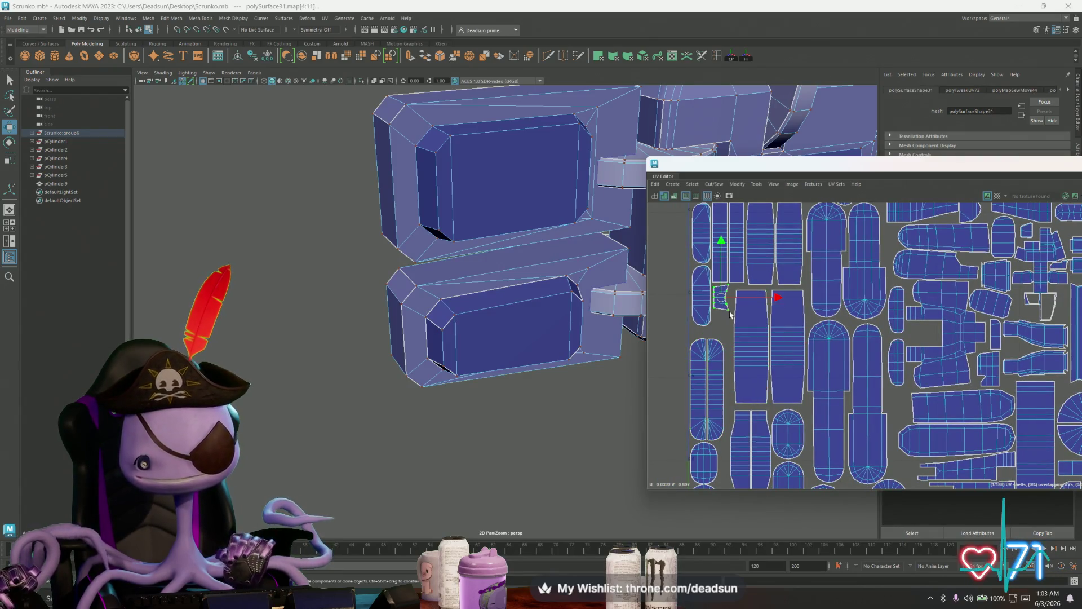
{"action": "middle_click_drag", "start_coordinate": [726, 305], "coordinate": [742, 401], "text": "alt"}
{"action": "left_click", "coordinate": [713, 260]}
{"action": "middle_click_drag", "start_coordinate": [715, 259], "coordinate": [722, 336], "text": "alt"}
{"action": "left_click_drag", "start_coordinate": [719, 336], "coordinate": [720, 288]}
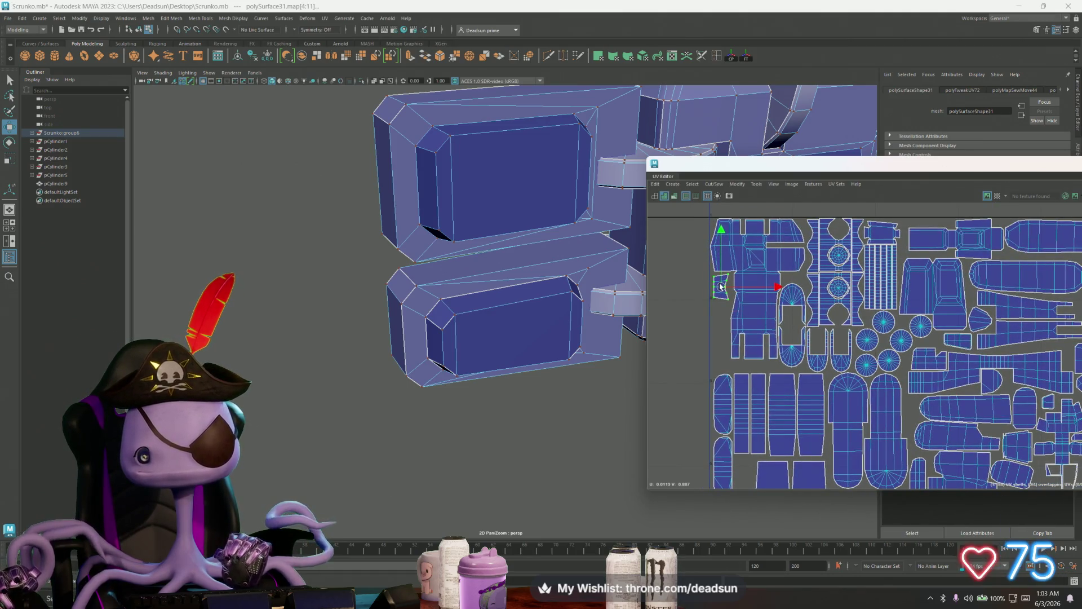
Nudge the tall UV shell slightly to the left
{"action": "middle_click_drag", "start_coordinate": [774, 356], "coordinate": [750, 305], "text": "alt"}
{"action": "scroll", "coordinate": [750, 304], "scroll_direction": "down", "scroll_amount": 2}
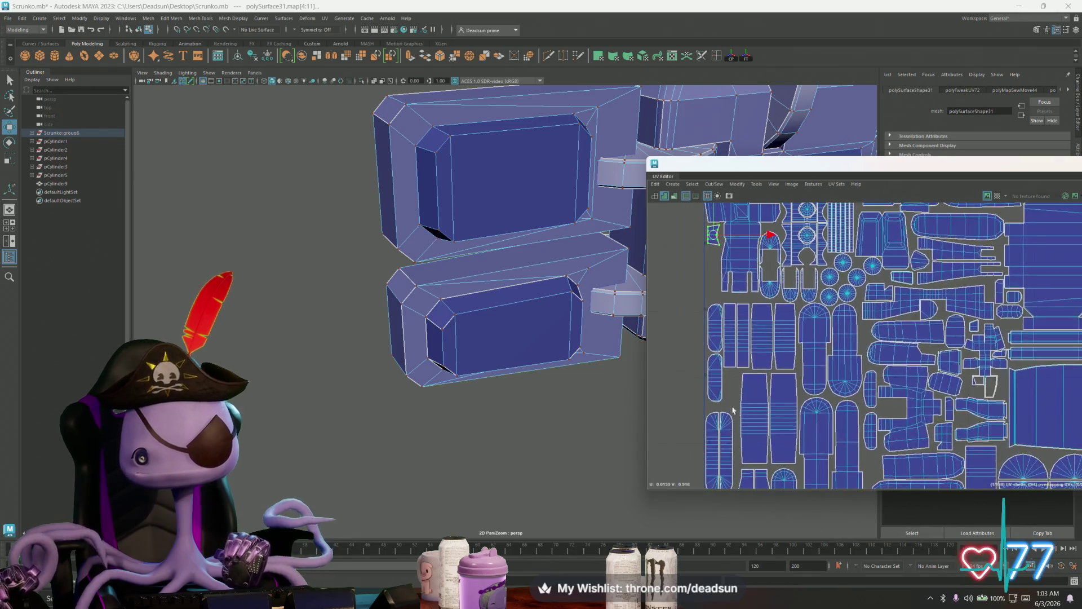
{"action": "left_click", "coordinate": [761, 411]}
{"action": "left_click", "coordinate": [761, 402]}
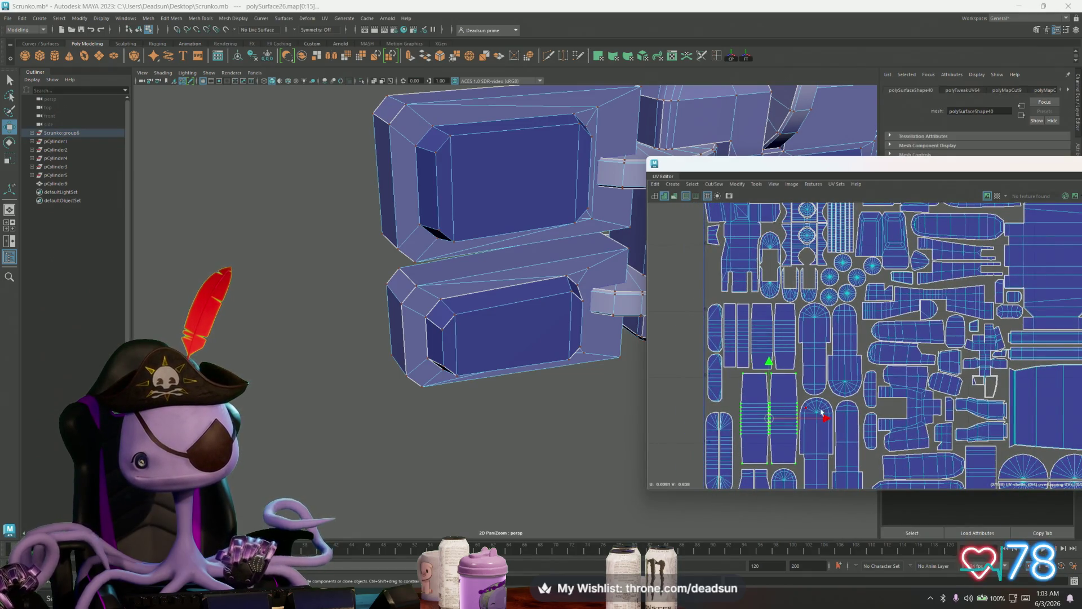
{"action": "middle_click_drag", "start_coordinate": [826, 418], "coordinate": [821, 419]}
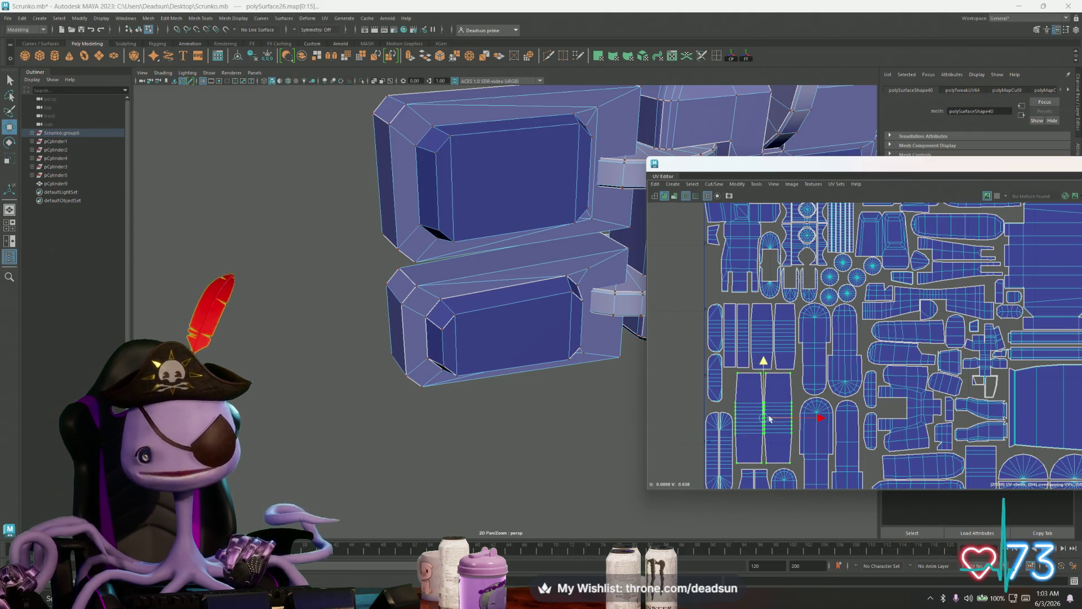
Shift the polySurface29 shell and its adjacent half-shell slightly left and up
{"action": "scroll", "coordinate": [770, 418], "scroll_direction": "up", "scroll_amount": 3}
{"action": "left_click", "coordinate": [741, 395]}
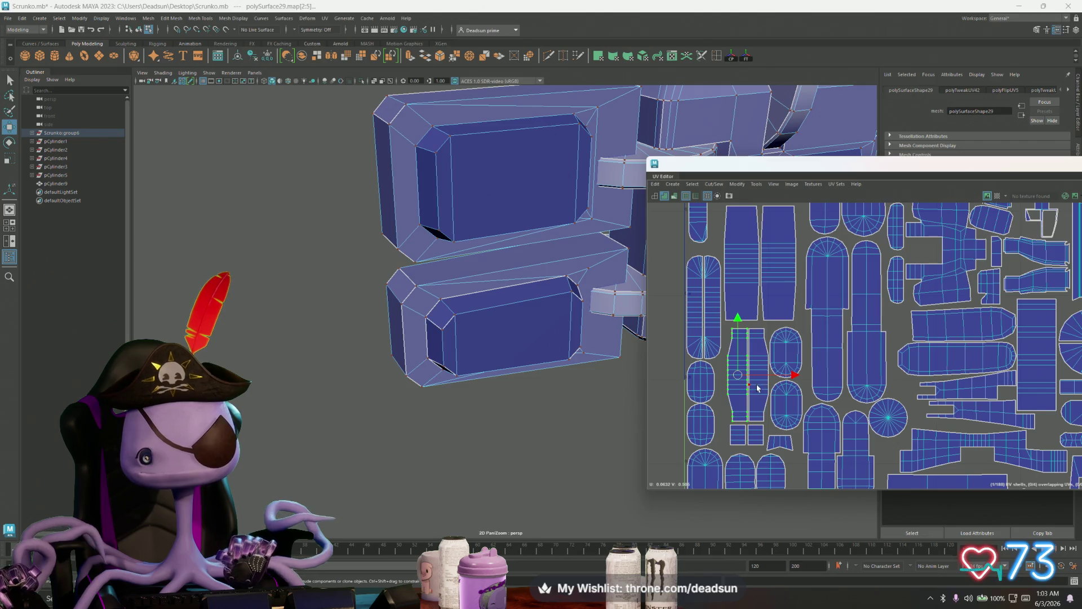
{"action": "left_click", "coordinate": [758, 388], "text": "shift"}
{"action": "middle_click_drag", "start_coordinate": [804, 375], "coordinate": [798, 375]}
{"action": "left_click_drag", "start_coordinate": [743, 319], "coordinate": [744, 314]}
Move the small square shell left and up; tilt the polySurface45 shell and raise it
{"action": "left_click", "coordinate": [750, 439]}
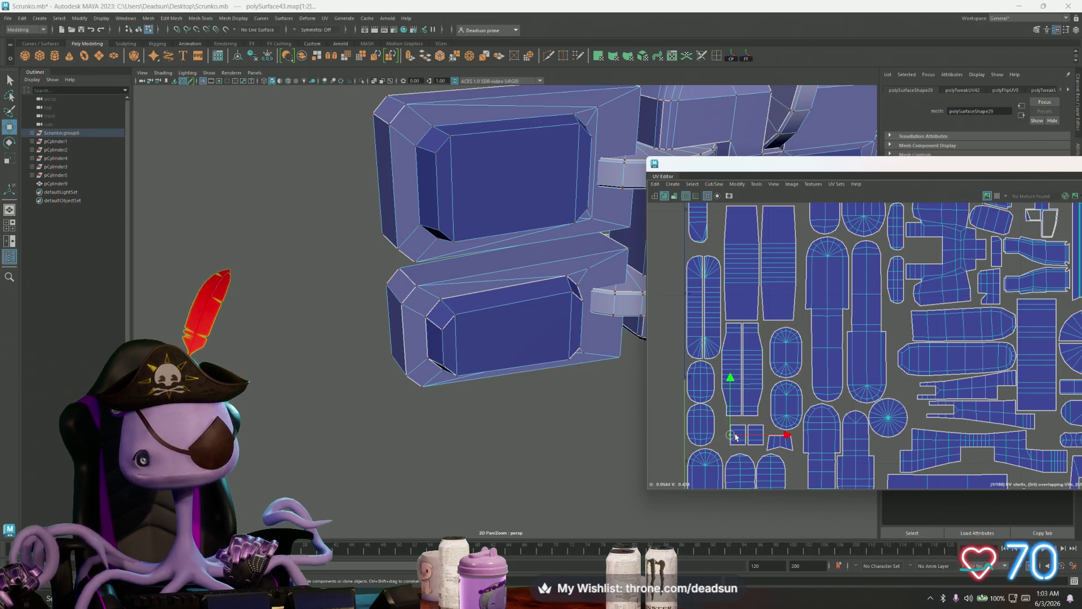
{"action": "middle_click_drag", "start_coordinate": [751, 444], "coordinate": [745, 440]}
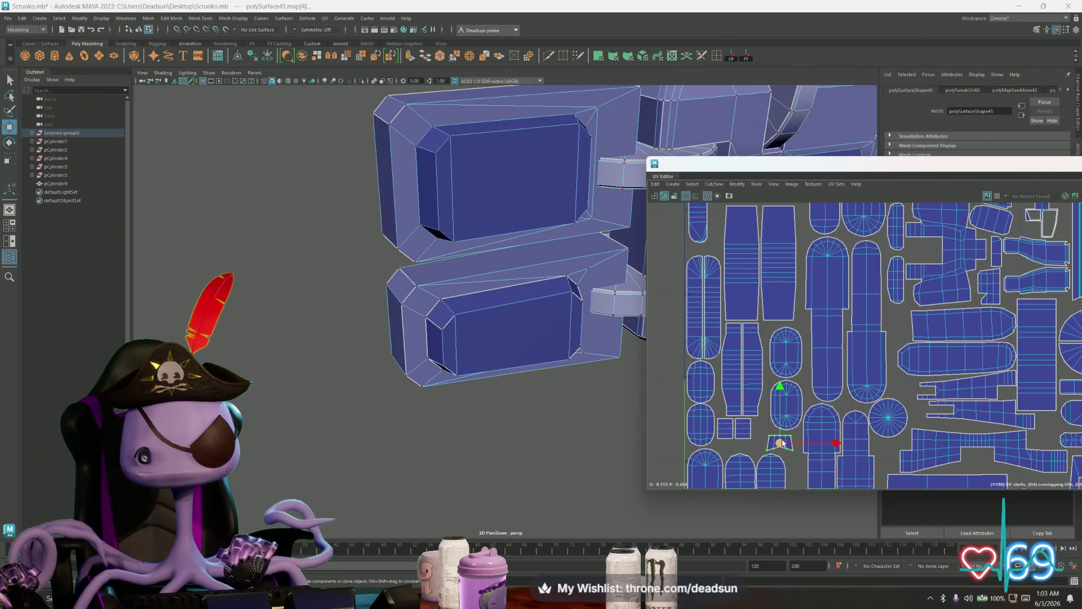
{"action": "left_click", "coordinate": [732, 415]}
{"action": "key", "text": "e"}
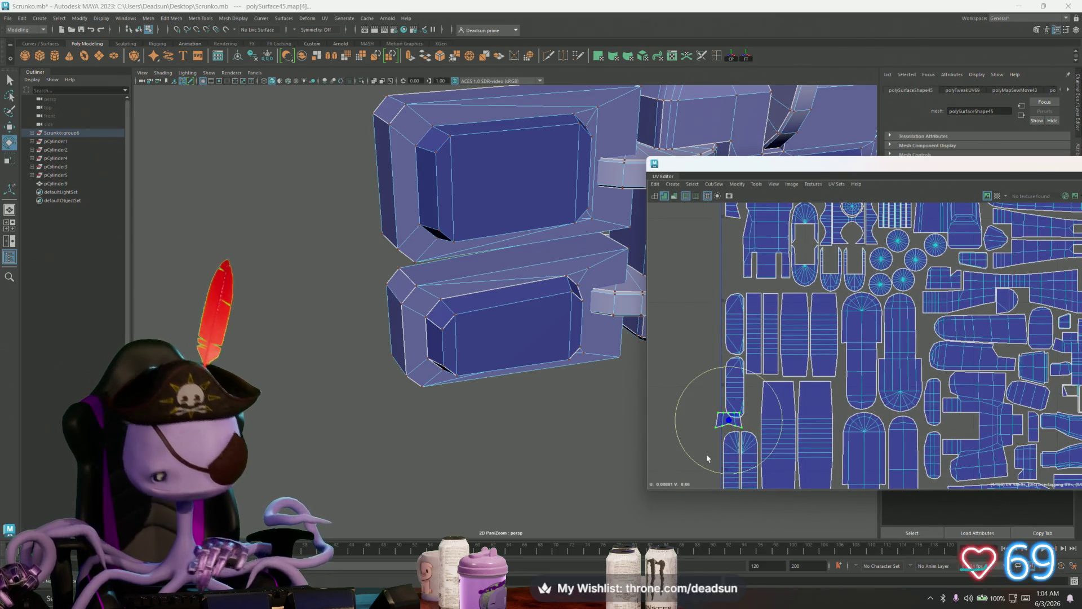
{"action": "middle_click_drag", "start_coordinate": [704, 457], "coordinate": [744, 466]}
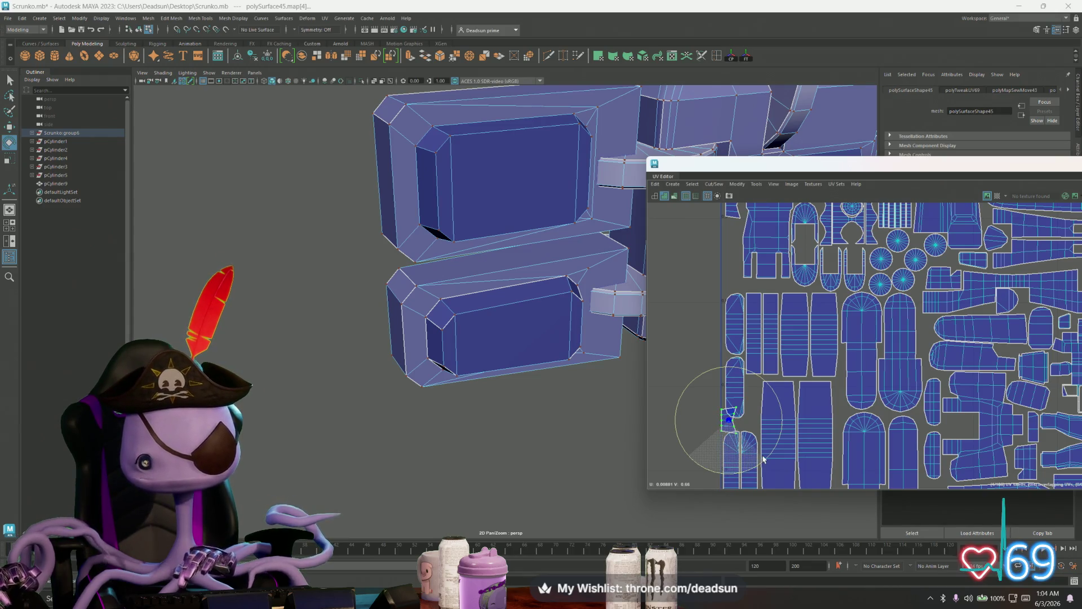
{"action": "key", "text": "w"}
{"action": "left_click_drag", "start_coordinate": [728, 400], "coordinate": [734, 234]}
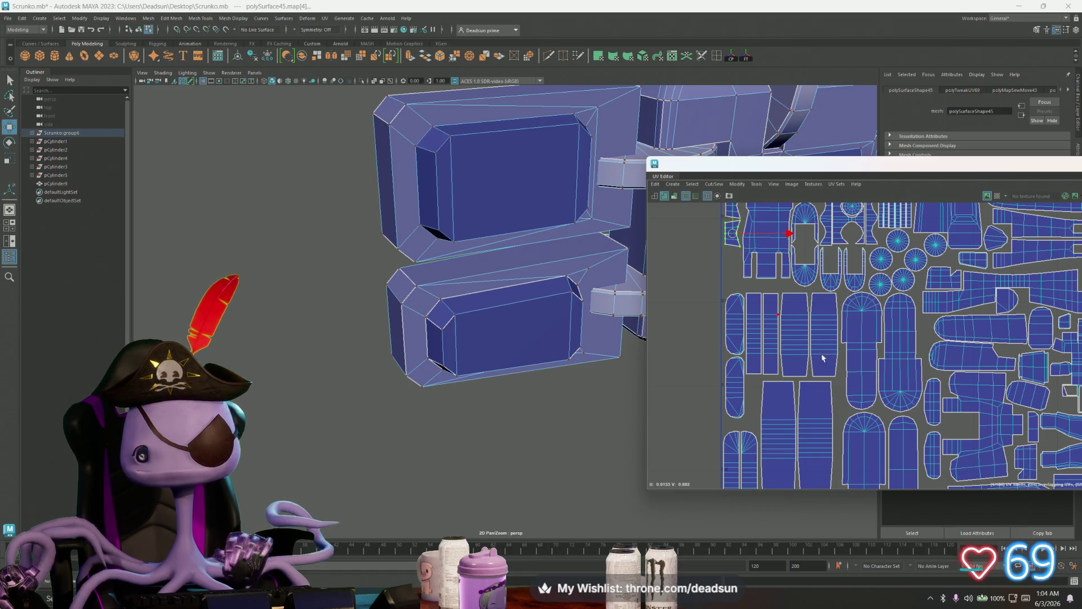
Shift the upper and lower oval shells up and to the left
{"action": "scroll", "coordinate": [701, 282], "scroll_direction": "down", "scroll_amount": 3}
{"action": "scroll", "coordinate": [735, 328], "scroll_direction": "up", "scroll_amount": 6}
{"action": "scroll", "coordinate": [735, 328], "scroll_direction": "up", "scroll_amount": 5}
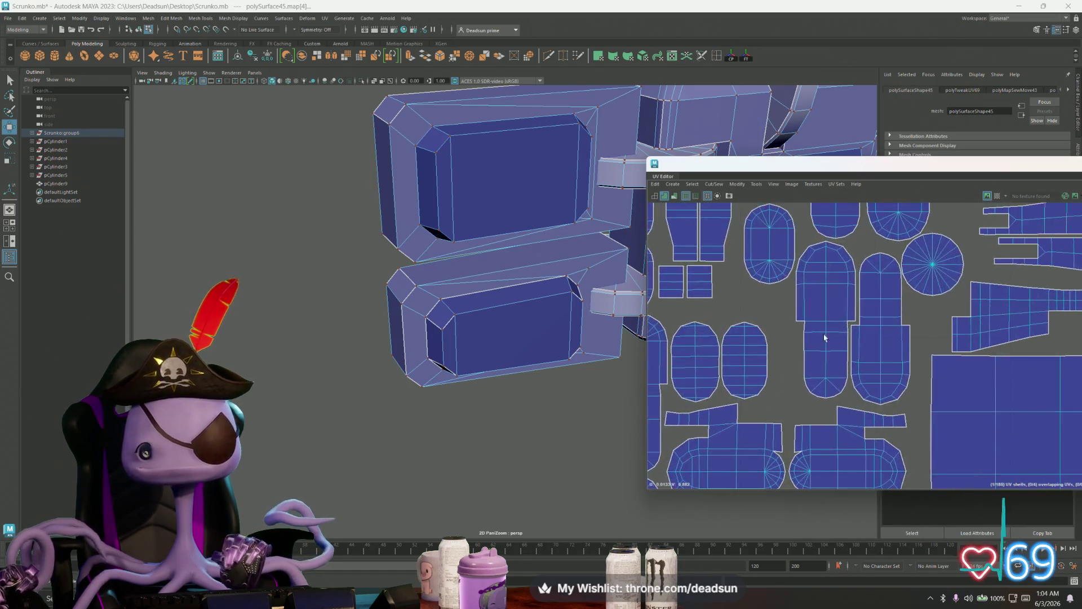
{"action": "left_click", "coordinate": [778, 329]}
{"action": "left_click_drag", "start_coordinate": [788, 328], "coordinate": [780, 321]}
{"action": "left_click", "coordinate": [783, 395]}
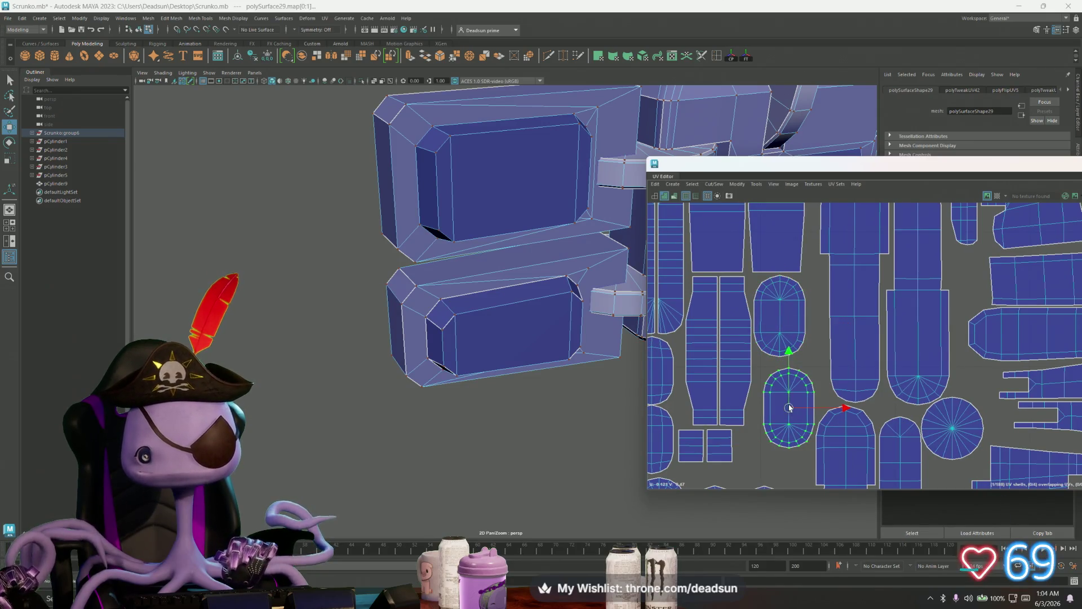
{"action": "left_click_drag", "start_coordinate": [791, 410], "coordinate": [781, 401]}
Move the pill-shaped shell down and left, undoing a misplaced move of the oval above
{"action": "scroll", "coordinate": [781, 400], "scroll_direction": "down", "scroll_amount": 3}
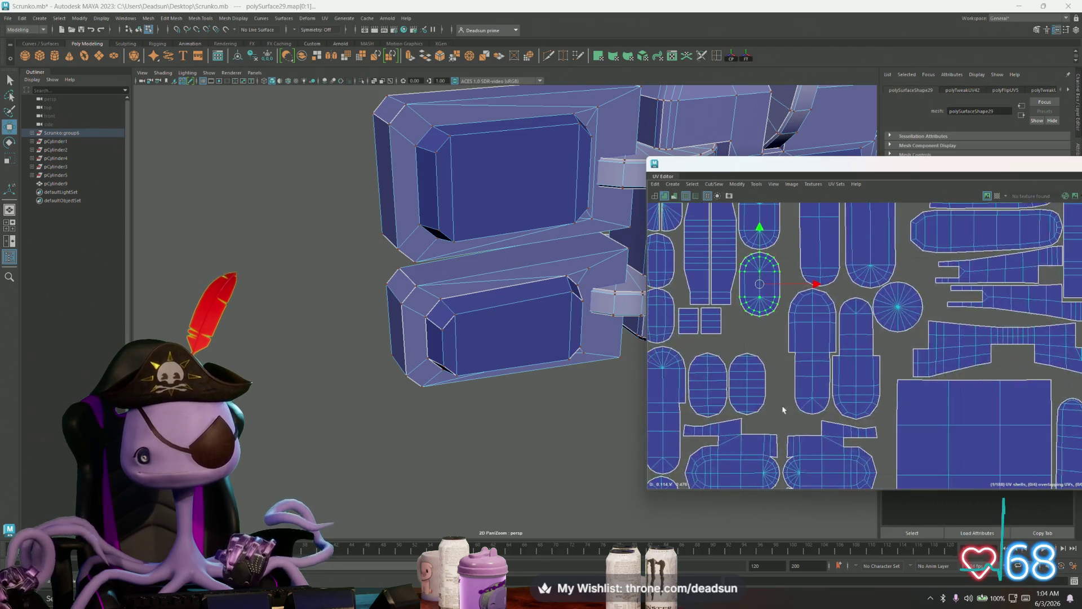
{"action": "left_click", "coordinate": [828, 370]}
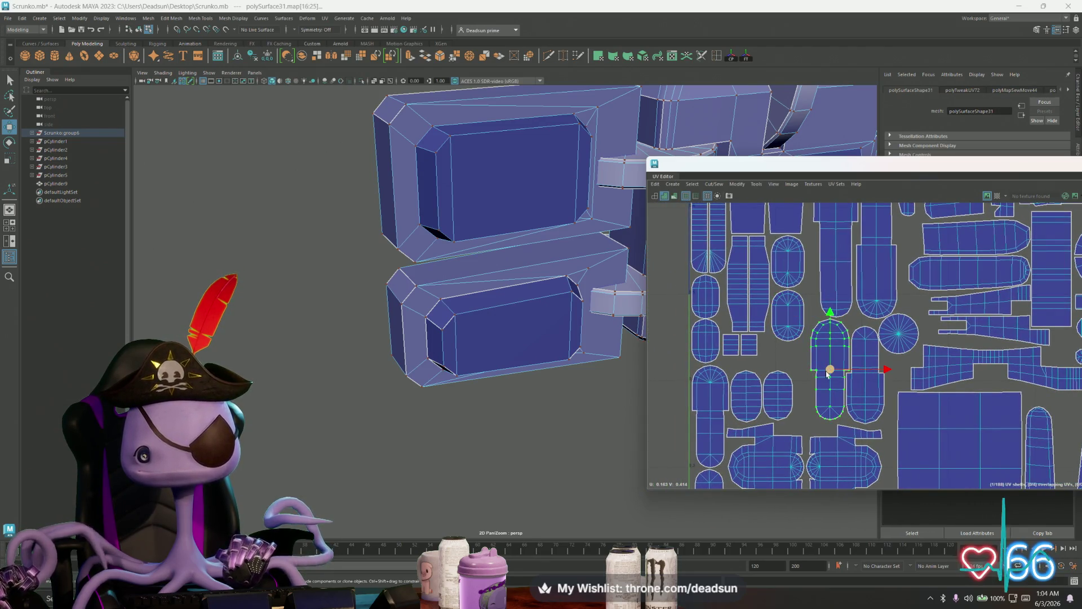
{"action": "left_click_drag", "start_coordinate": [829, 371], "coordinate": [811, 386]}
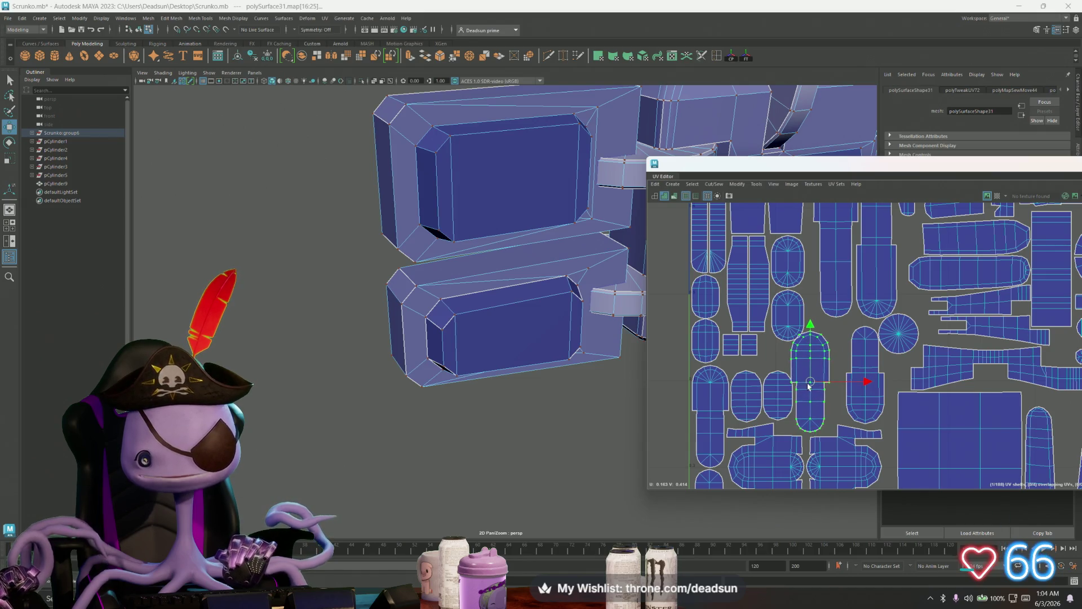
{"action": "middle_click_drag", "start_coordinate": [799, 371], "coordinate": [796, 426], "text": "alt"}
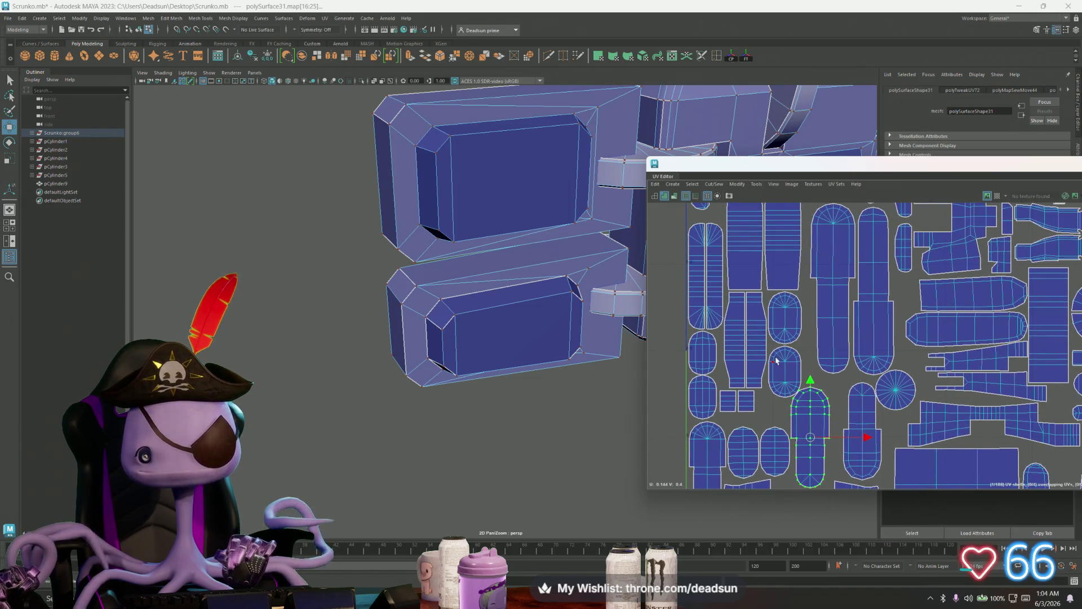
{"action": "left_click", "coordinate": [785, 320]}
{"action": "left_click_drag", "start_coordinate": [786, 376], "coordinate": [788, 386]}
{"action": "key", "text": "ctrl+z"}
{"action": "key", "text": "ctrl+z"}
{"action": "key", "text": "ctrl+z"}
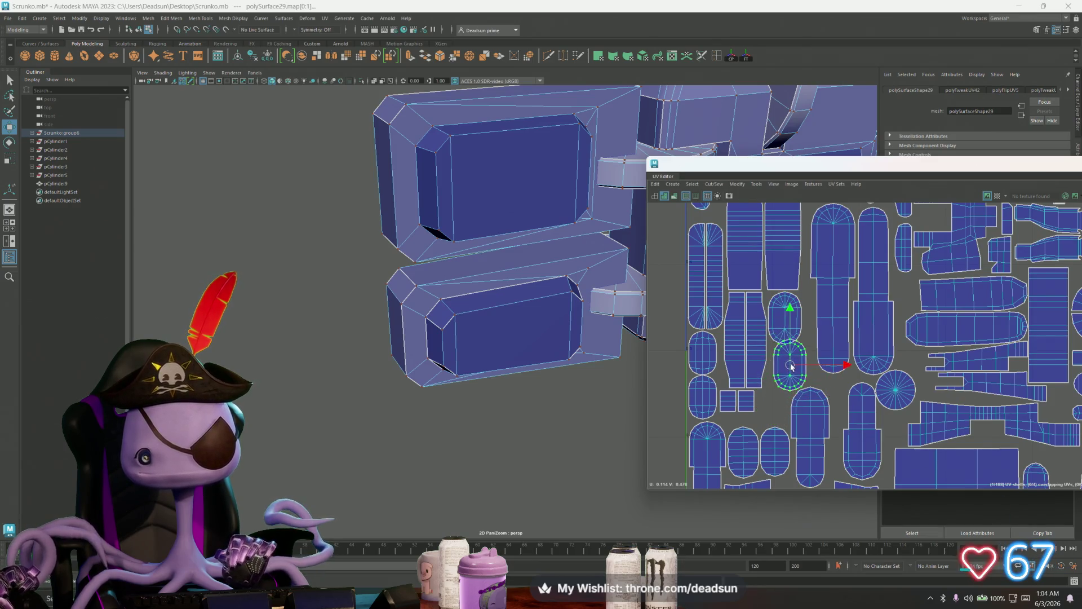
Nudge the lower pill shell right and slide the neighbouring pill shell left
{"action": "left_click", "coordinate": [803, 422]}
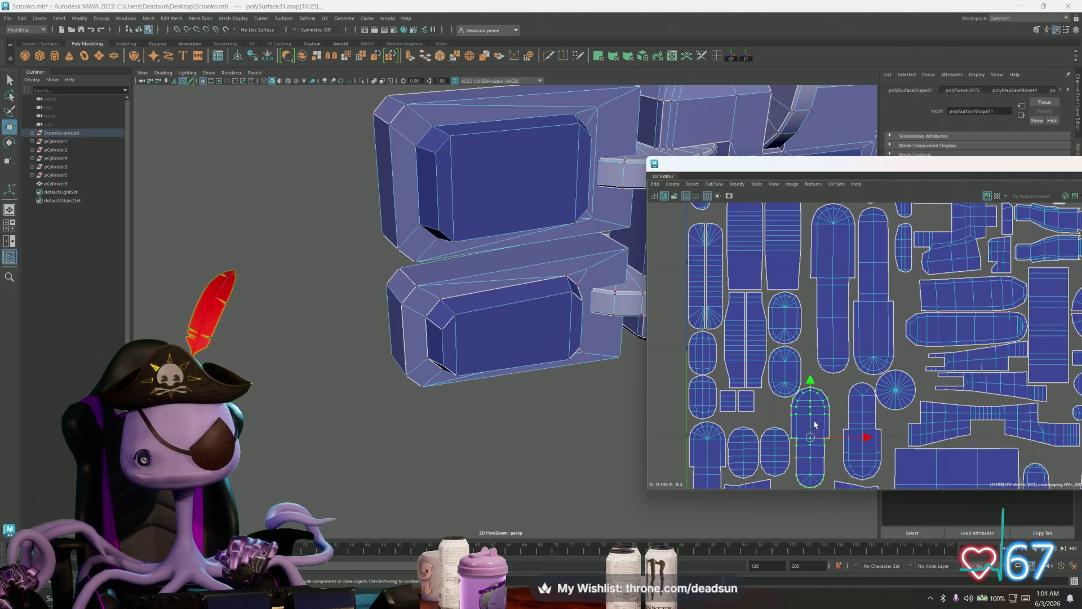
{"action": "left_click_drag", "start_coordinate": [810, 437], "coordinate": [815, 436]}
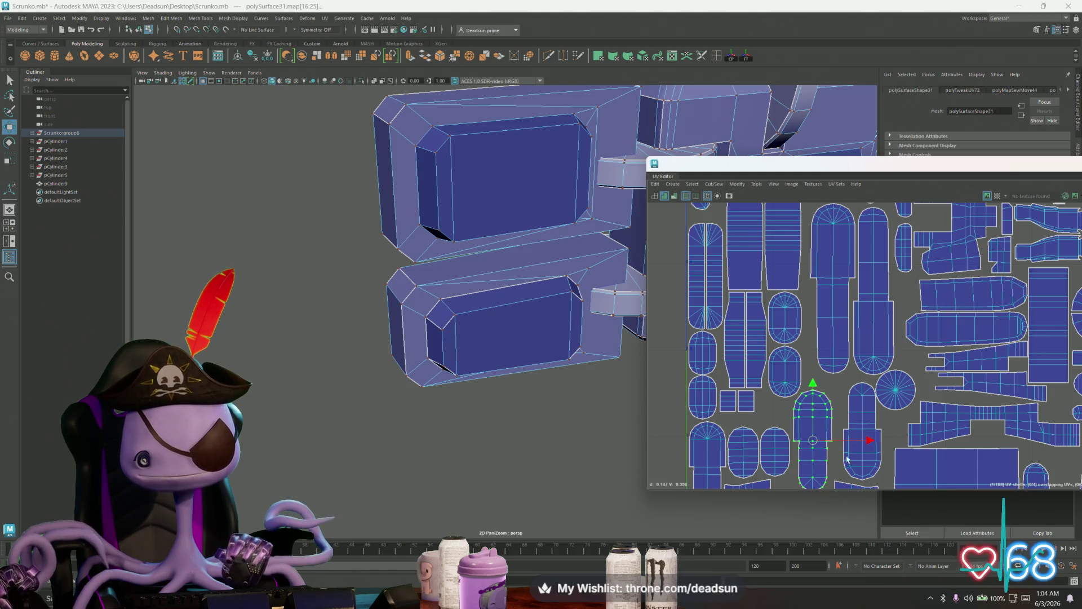
{"action": "middle_click_drag", "start_coordinate": [842, 440], "coordinate": [798, 356], "text": "alt"}
{"action": "left_click", "coordinate": [820, 349]}
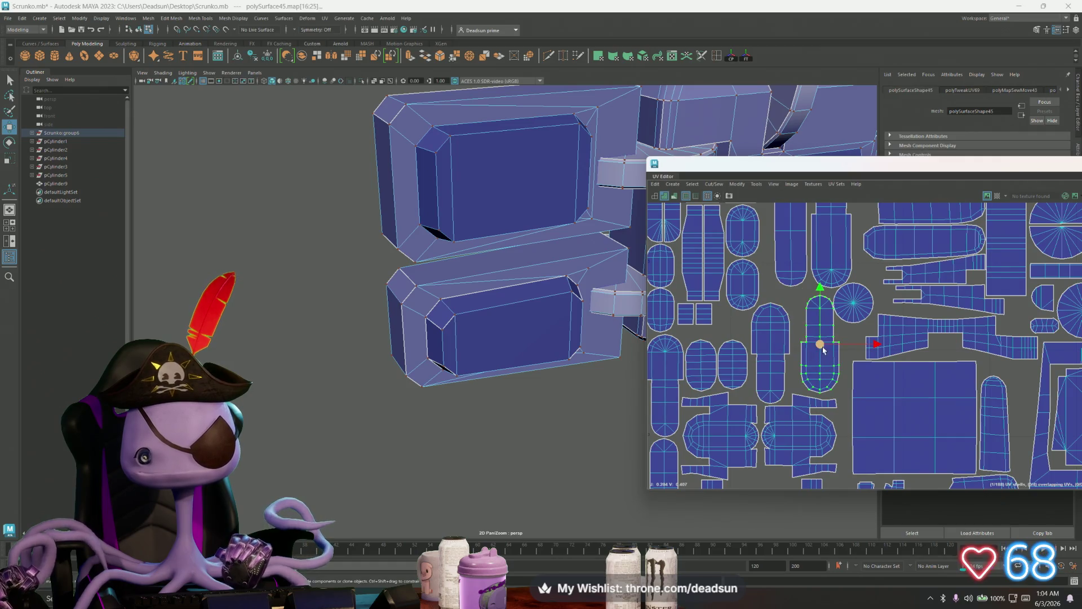
{"action": "left_click_drag", "start_coordinate": [823, 349], "coordinate": [816, 348]}
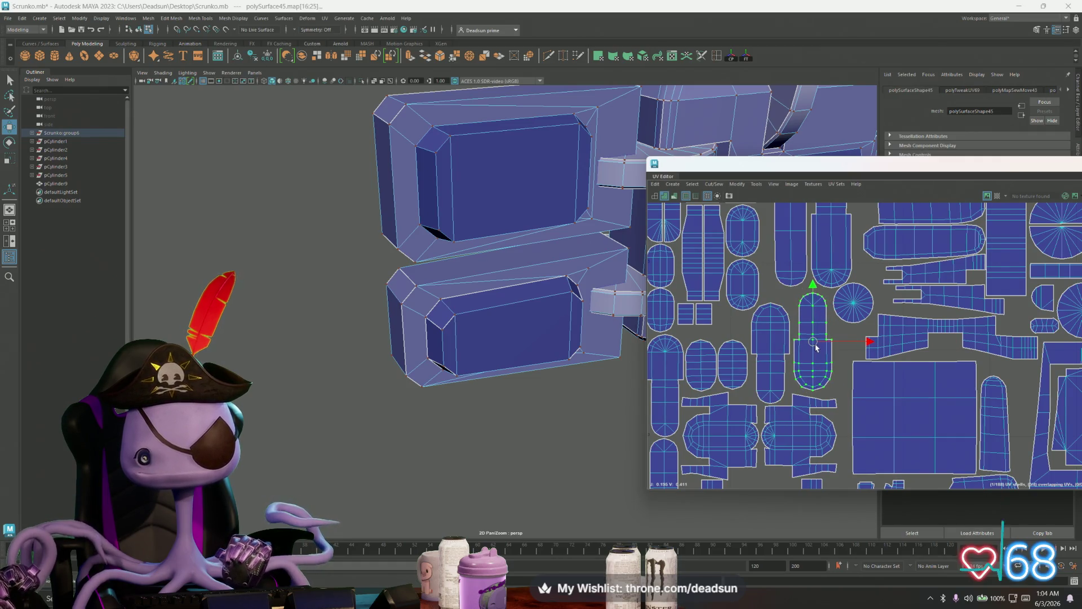
Slide the long rounded shell left and down, and move its right-hand neighbour down
{"action": "middle_click_drag", "start_coordinate": [844, 331], "coordinate": [789, 345], "text": "alt"}
{"action": "left_click", "coordinate": [776, 350]}
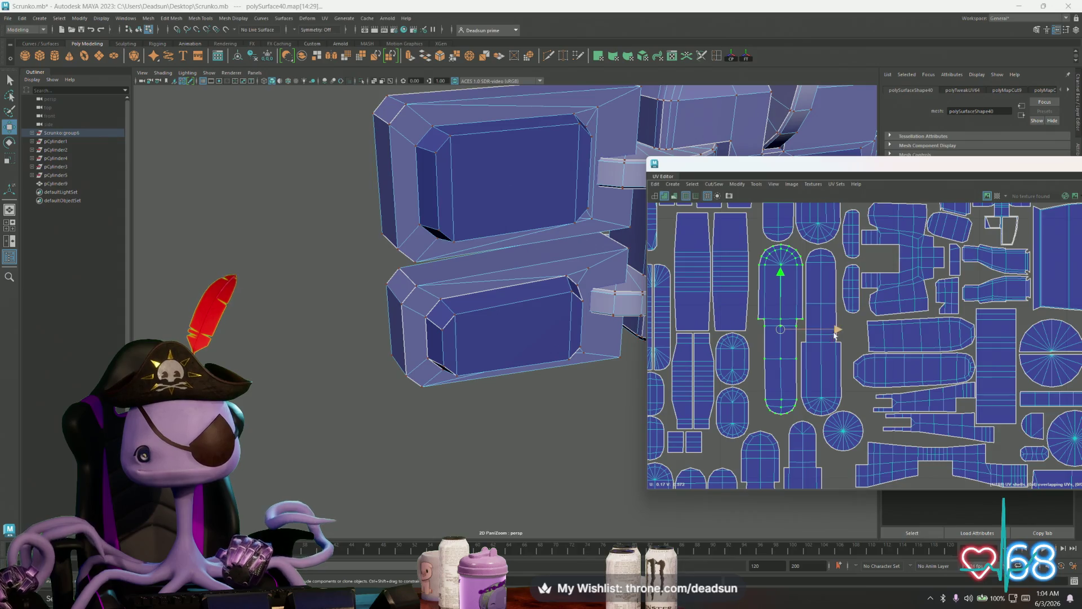
{"action": "left_click_drag", "start_coordinate": [835, 334], "coordinate": [828, 329]}
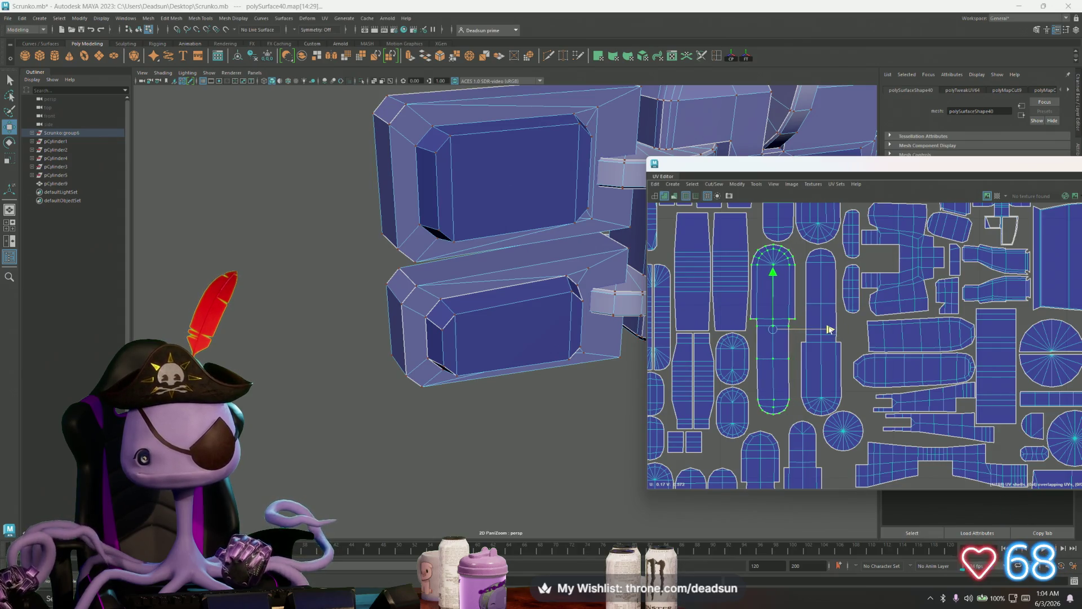
{"action": "left_click_drag", "start_coordinate": [781, 276], "coordinate": [778, 291]}
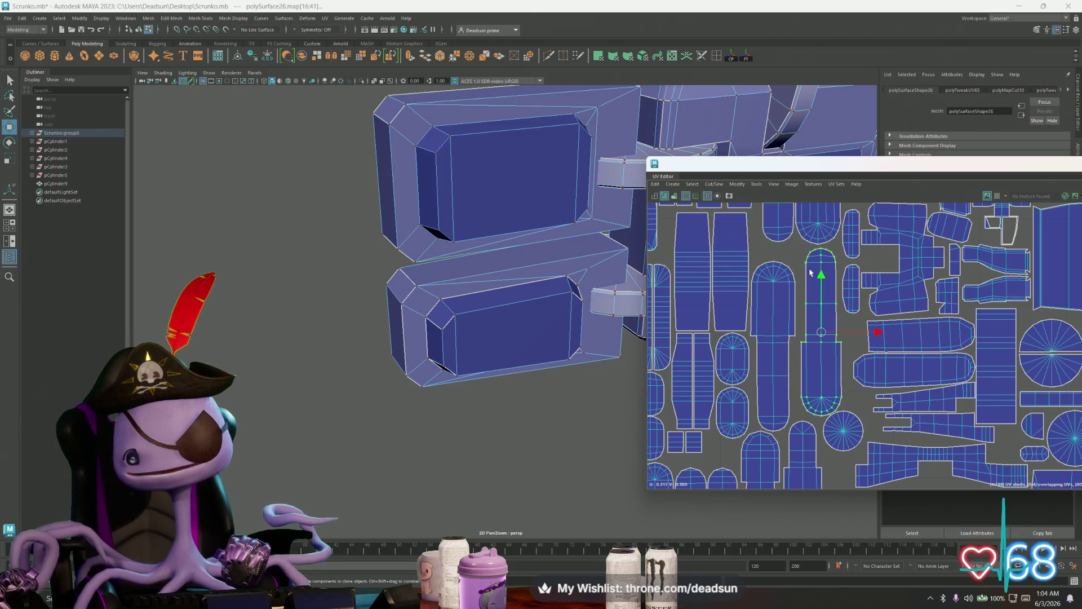
{"action": "left_click", "coordinate": [817, 334]}
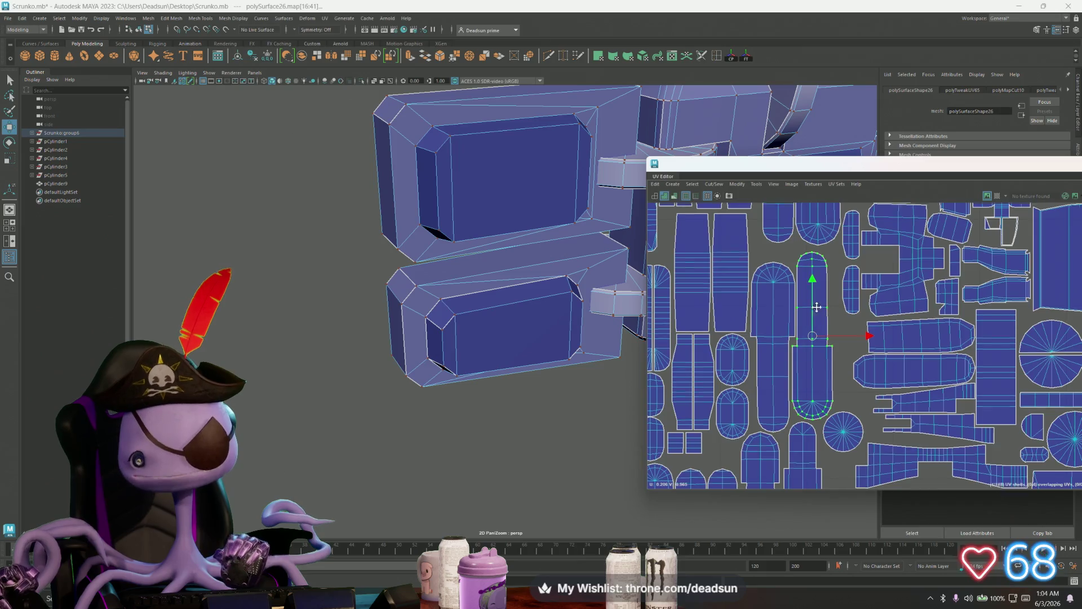
{"action": "mouse_move", "coordinate": [818, 302]}
{"action": "middle_mouse_down", "text": "alt"}
{"action": "mouse_move", "coordinate": [799, 405]}
{"action": "mouse_move", "coordinate": [761, 333]}
{"action": "middle_mouse_up", "text": "alt"}
Tuck the small narrow shell up and left, then frame and orbit the mesh
{"action": "left_click", "coordinate": [791, 320]}
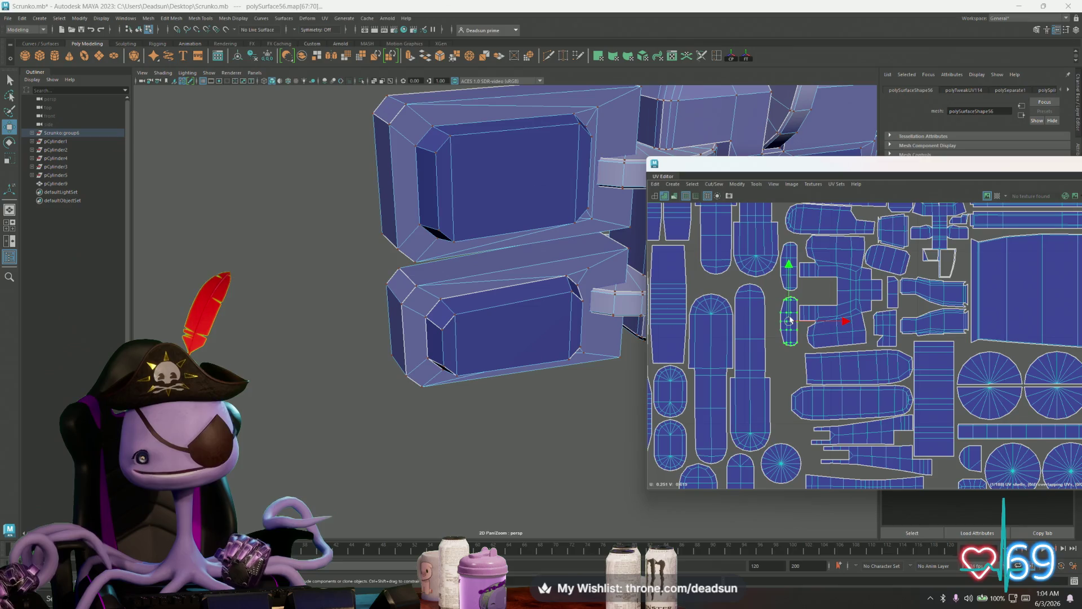
{"action": "left_click_drag", "start_coordinate": [791, 319], "coordinate": [696, 267]}
{"action": "mouse_move", "coordinate": [729, 275]}
{"action": "middle_mouse_down", "text": "alt"}
{"action": "mouse_move", "coordinate": [830, 313]}
{"action": "mouse_move", "coordinate": [756, 318]}
{"action": "middle_mouse_up", "text": "alt"}
{"action": "scroll", "coordinate": [830, 314], "scroll_direction": "up", "scroll_amount": 2}
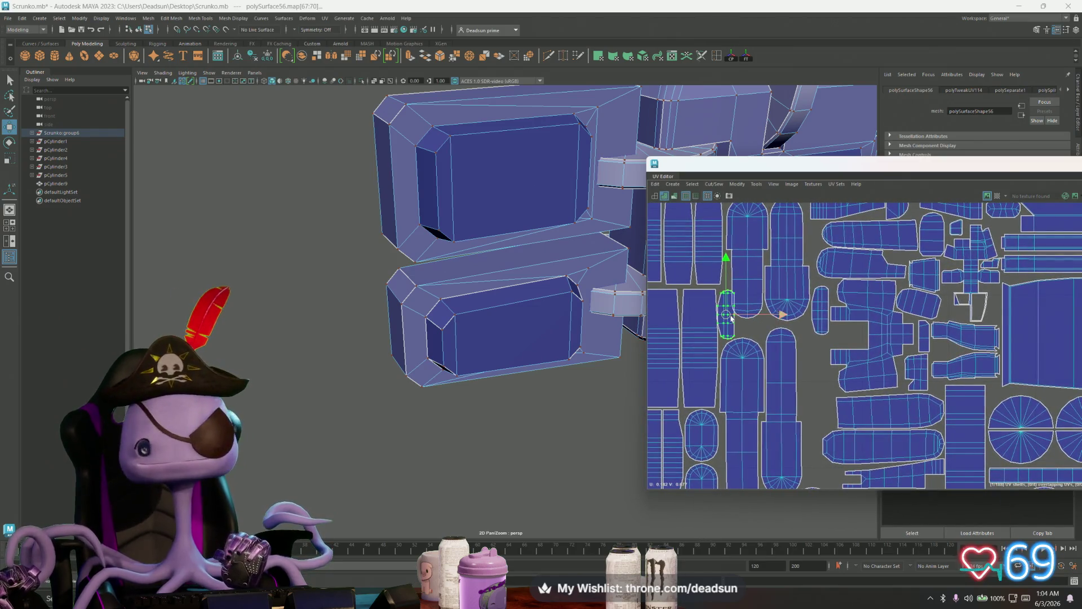
{"action": "key", "text": "f"}
{"action": "scroll", "coordinate": [457, 314], "scroll_direction": "down", "scroll_amount": 5}
{"action": "mouse_move", "coordinate": [457, 314]}
{"action": "left_mouse_down", "text": "alt"}
{"action": "mouse_move", "coordinate": [495, 338]}
{"action": "mouse_move", "coordinate": [550, 285]}
{"action": "mouse_move", "coordinate": [551, 321]}
{"action": "left_mouse_up", "text": "alt"}
Move the two narrow left-side shells up together
{"action": "left_click", "coordinate": [687, 328]}
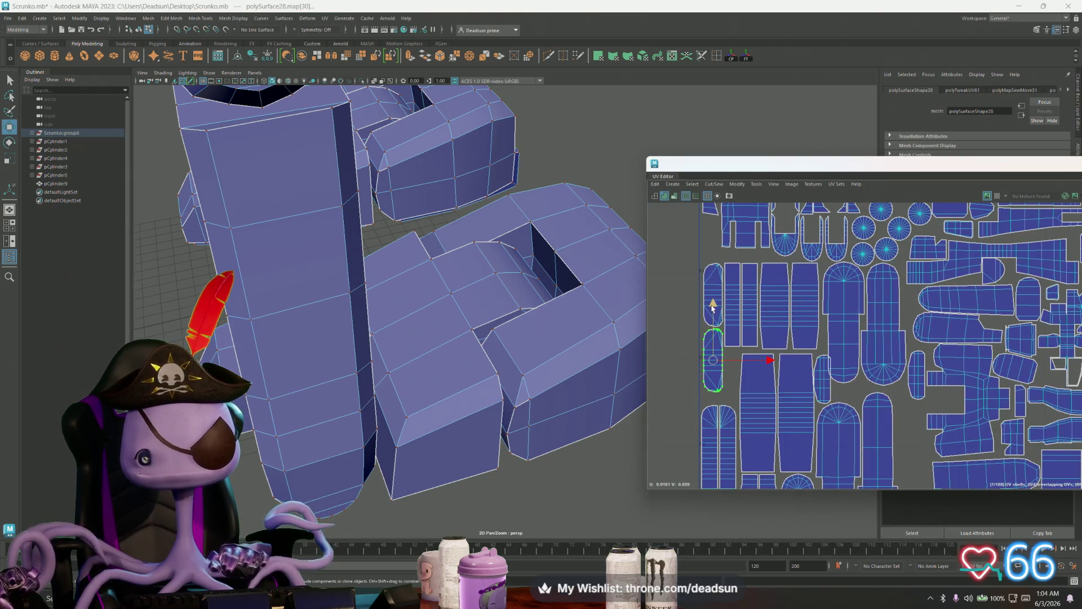
{"action": "left_click", "coordinate": [711, 277], "text": "shift"}
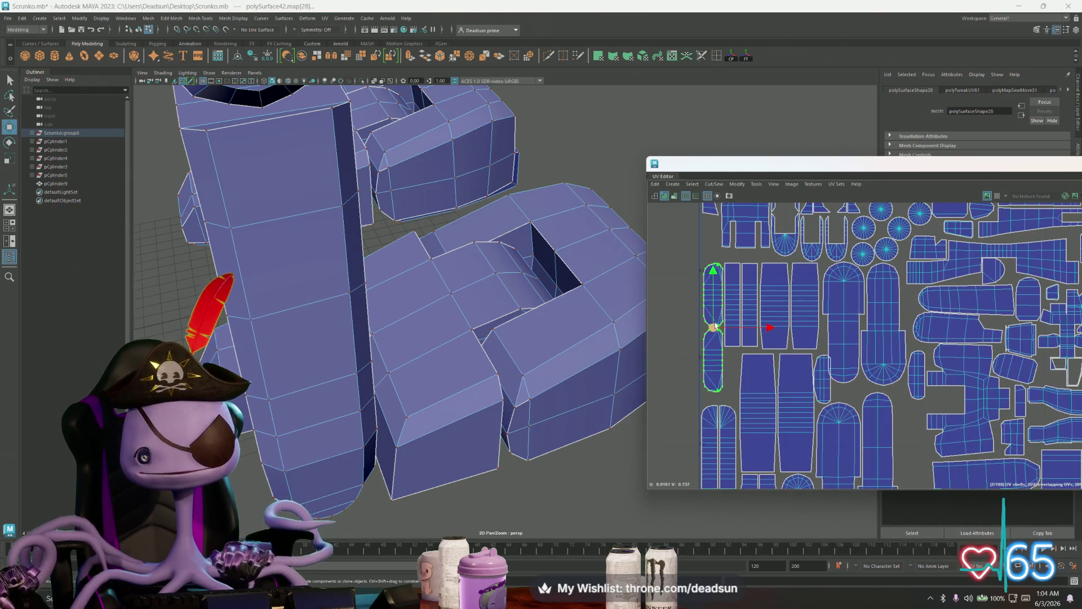
{"action": "left_click_drag", "start_coordinate": [713, 326], "coordinate": [712, 274]}
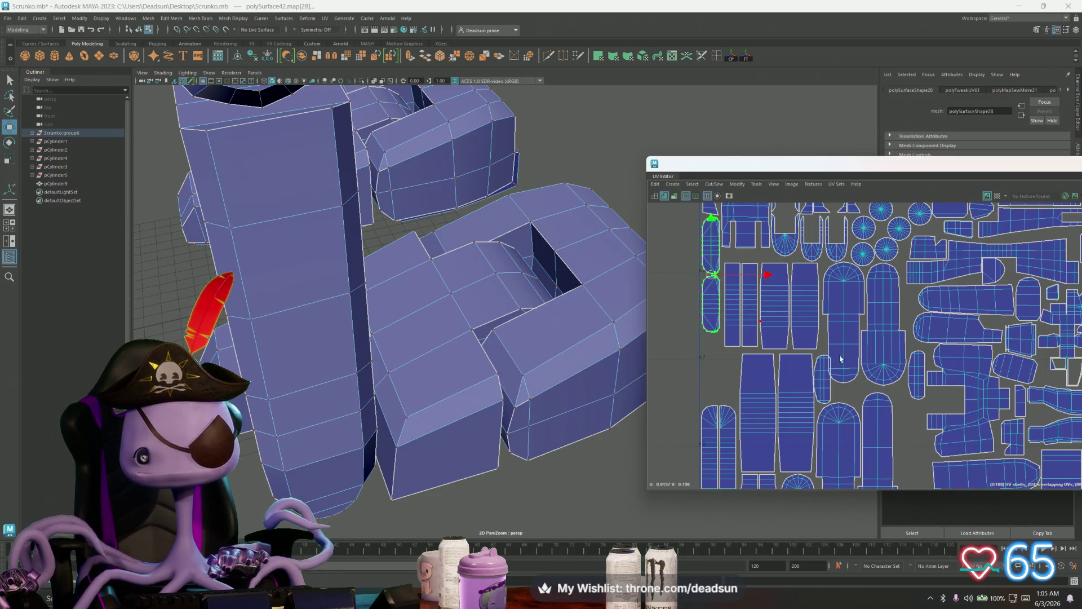
Move two small shells from the right into the left-hand column
{"action": "left_click", "coordinate": [824, 381]}
{"action": "left_click_drag", "start_coordinate": [825, 380], "coordinate": [716, 362]}
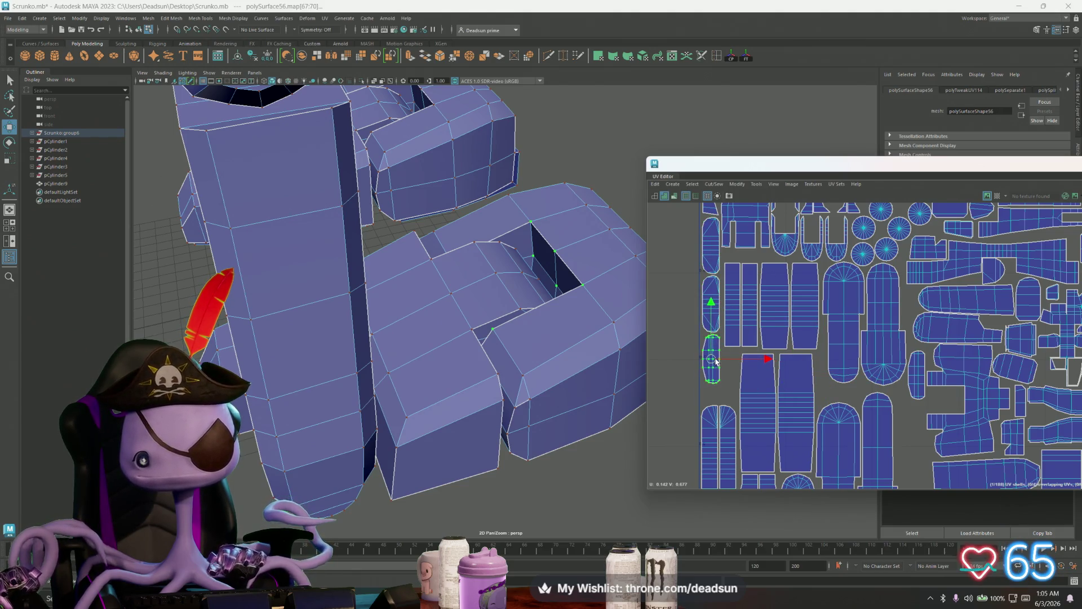
{"action": "left_click", "coordinate": [916, 385]}
{"action": "left_click_drag", "start_coordinate": [915, 385], "coordinate": [729, 375]}
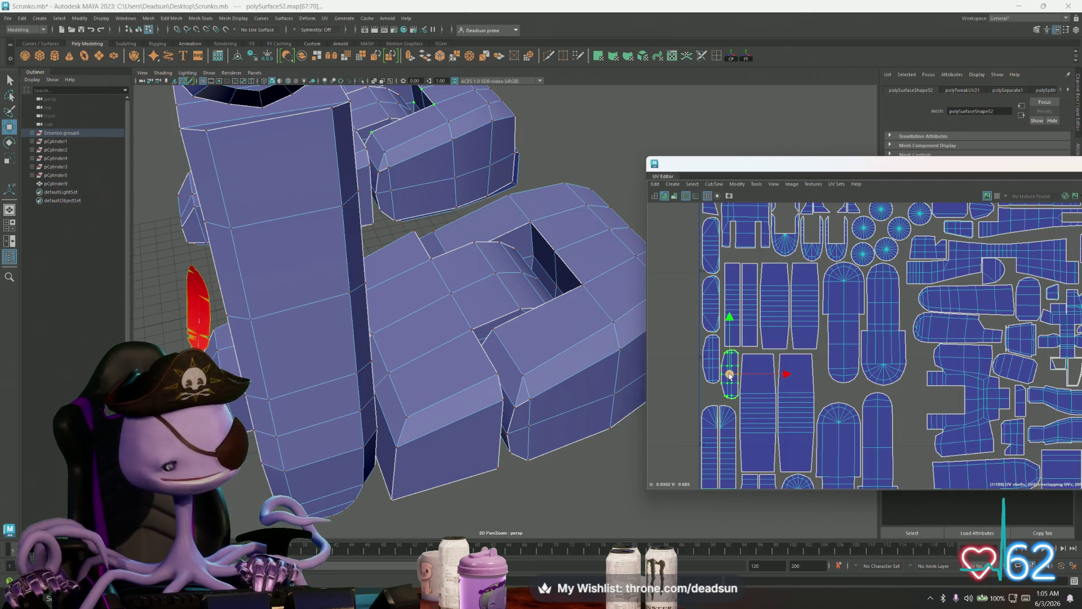
{"action": "mouse_move", "coordinate": [949, 324]}
{"action": "middle_mouse_down", "text": "alt"}
{"action": "mouse_move", "coordinate": [793, 359]}
{"action": "mouse_move", "coordinate": [821, 316]}
{"action": "mouse_move", "coordinate": [831, 333]}
{"action": "mouse_move", "coordinate": [815, 340]}
{"action": "middle_mouse_up", "text": "alt"}
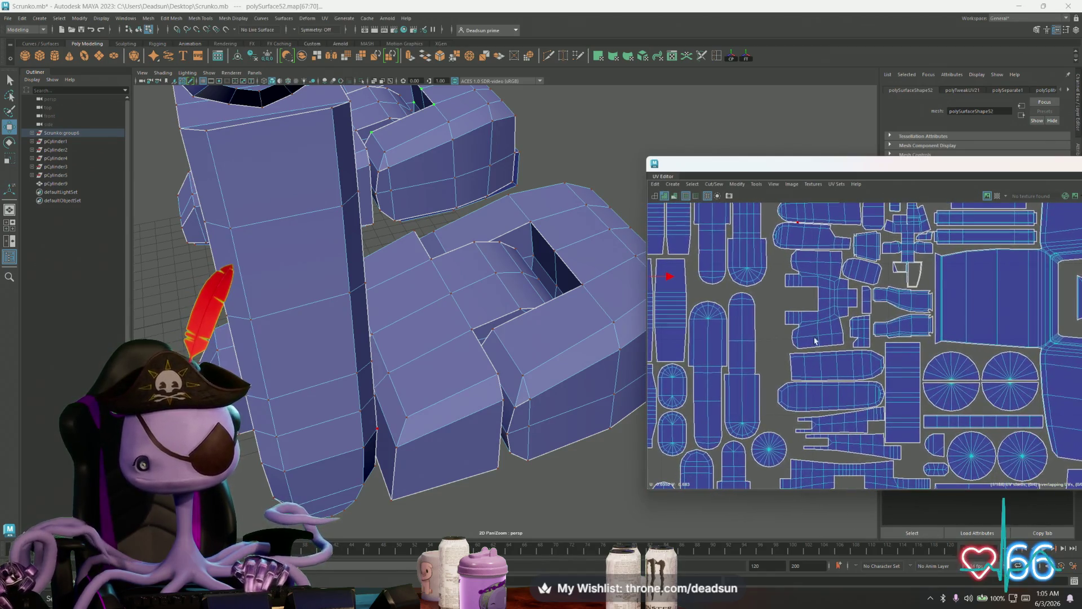
{"action": "left_click", "coordinate": [791, 362]}
Rotate the long horizontal shell upright into a gap and straighten its slight tilt
{"action": "key", "text": "e"}
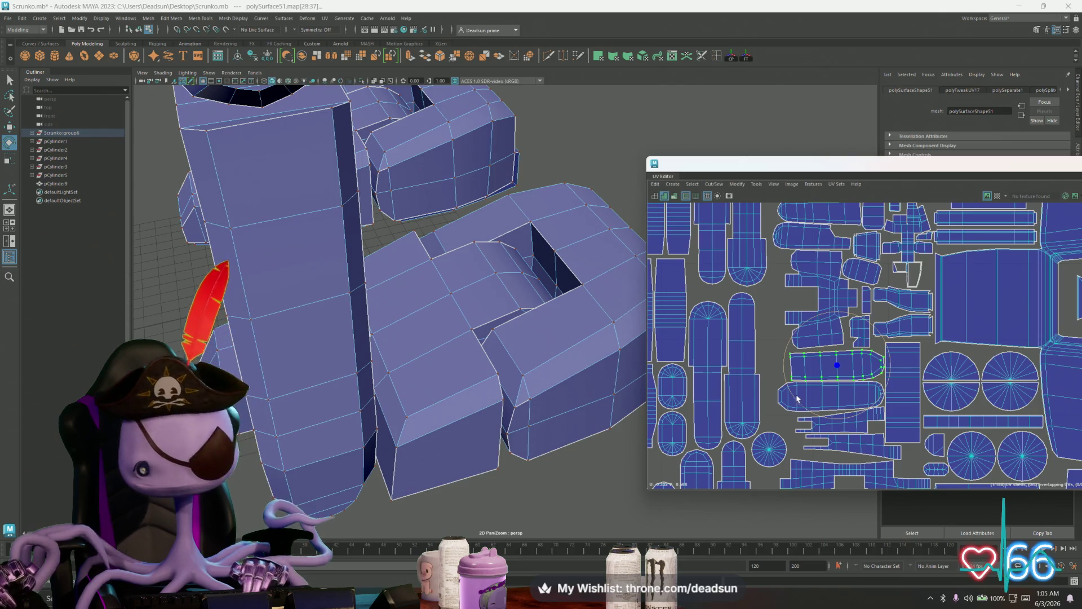
{"action": "mouse_move", "coordinate": [792, 393]}
{"action": "left_mouse_down"}
{"action": "mouse_move", "coordinate": [827, 393]}
{"action": "mouse_move", "coordinate": [768, 336]}
{"action": "left_mouse_up"}
{"action": "key", "text": "w"}
{"action": "scroll", "coordinate": [767, 336], "scroll_direction": "up", "scroll_amount": 3}
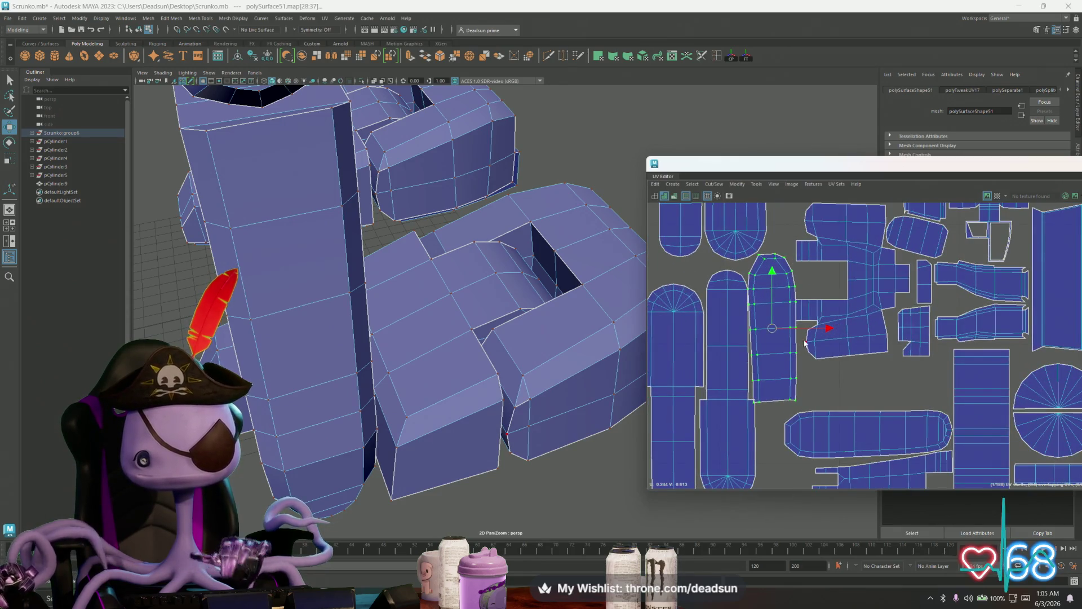
{"action": "scroll", "coordinate": [806, 347], "scroll_direction": "down", "scroll_amount": 4}
{"action": "scroll", "coordinate": [860, 388], "scroll_direction": "up", "scroll_amount": 3}
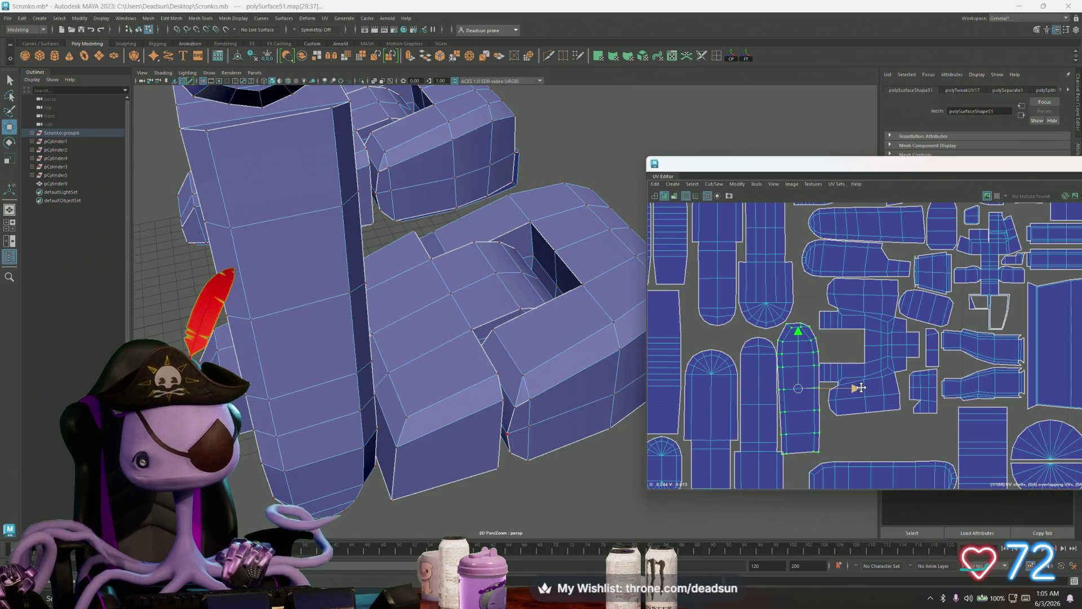
{"action": "key", "text": "e"}
{"action": "left_click_drag", "start_coordinate": [839, 429], "coordinate": [837, 426]}
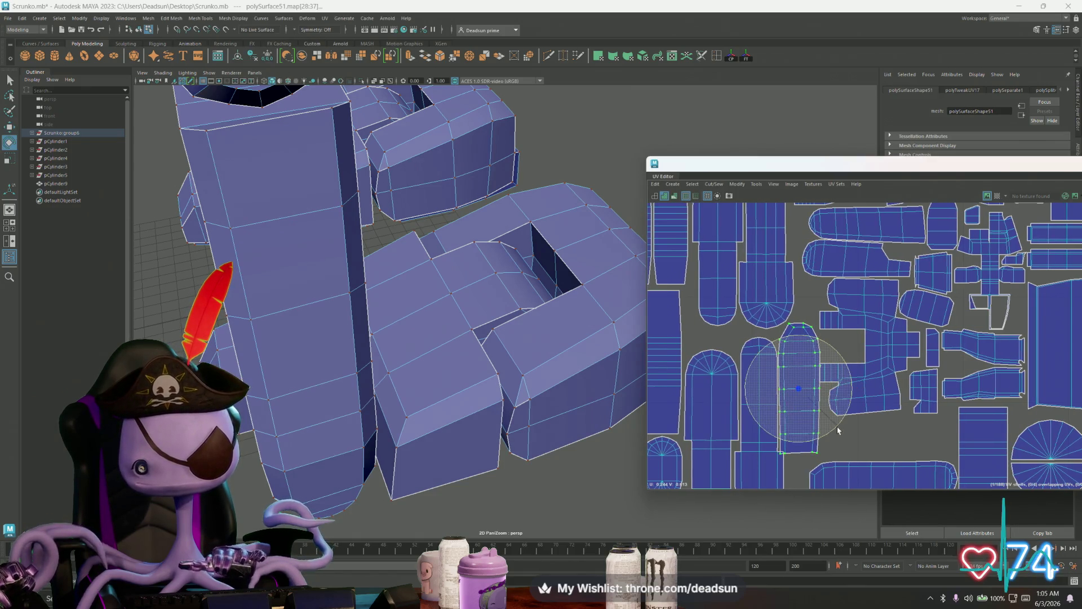
{"action": "key", "text": "w"}
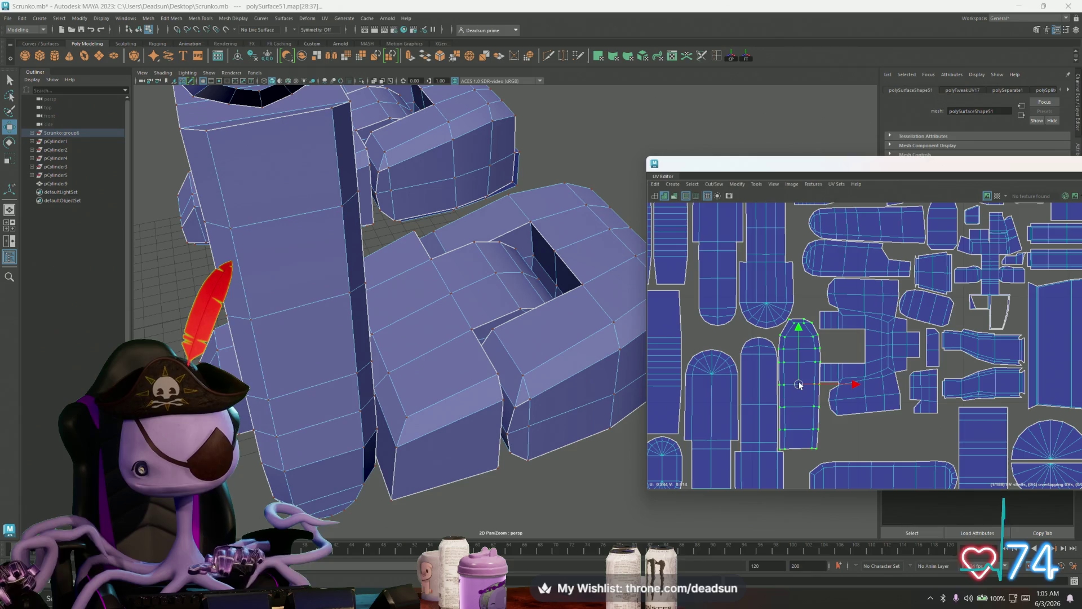
Nudge the cross-shaped shell and a second shell slightly to the right
{"action": "middle_click_drag", "start_coordinate": [869, 385], "coordinate": [819, 398], "text": "alt"}
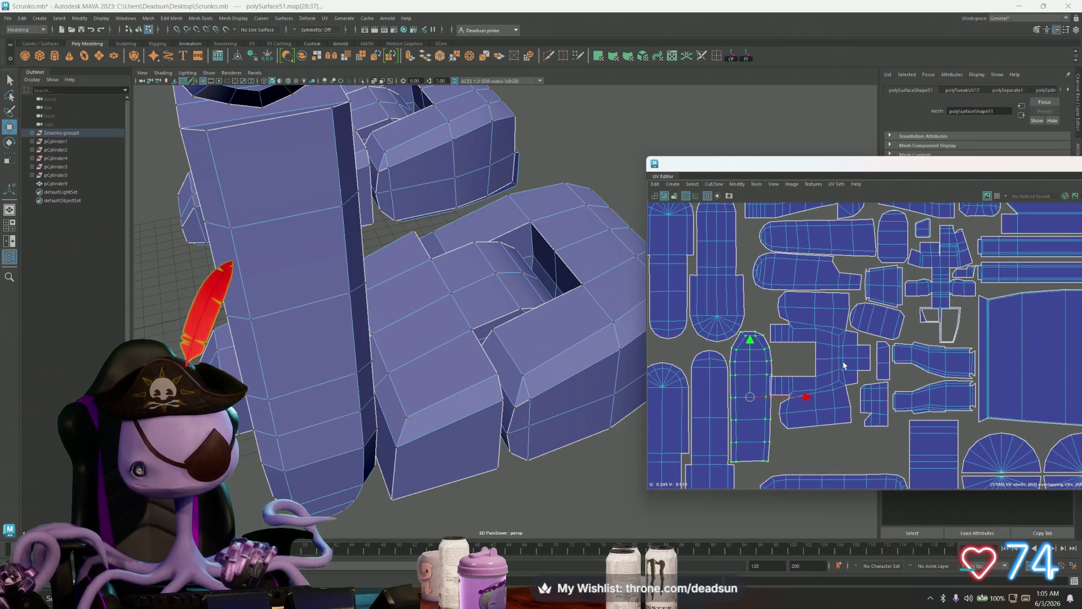
{"action": "left_click", "coordinate": [844, 363]}
{"action": "left_click", "coordinate": [880, 335], "text": "shift"}
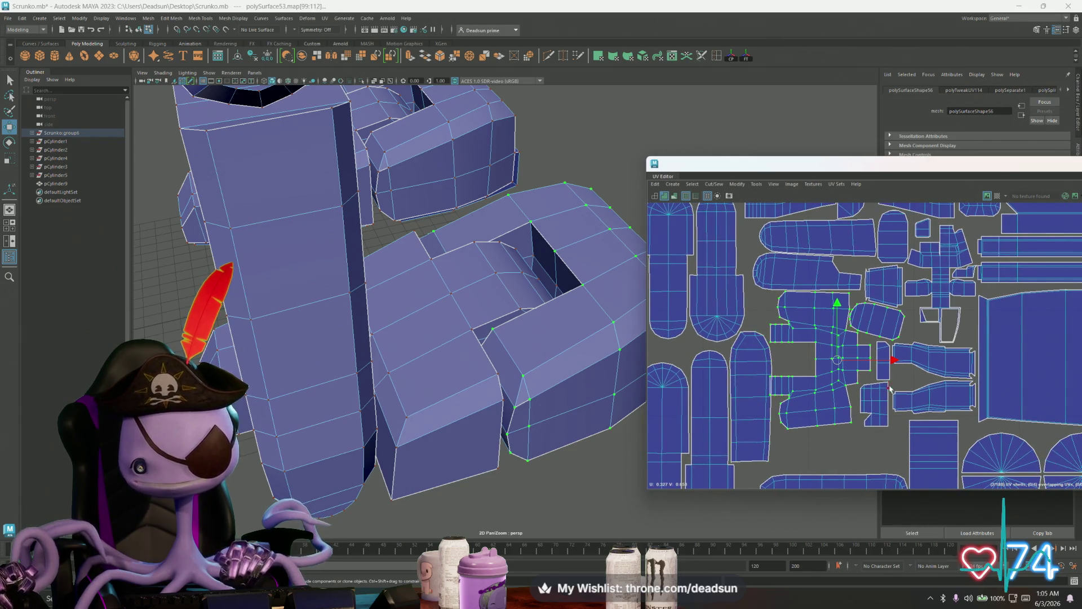
{"action": "middle_click_drag", "start_coordinate": [890, 365], "coordinate": [894, 363]}
{"action": "scroll", "coordinate": [894, 361], "scroll_direction": "up", "scroll_amount": 2}
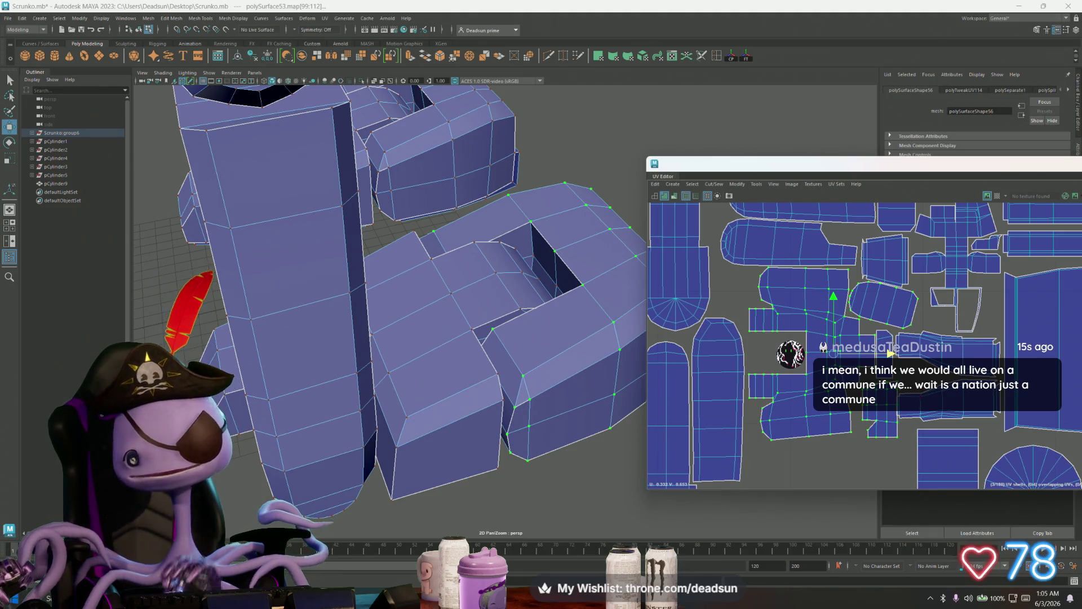
Nudge one shell slightly up-left and another slightly right and down
{"action": "left_click", "coordinate": [876, 263]}
{"action": "scroll", "coordinate": [875, 263], "scroll_direction": "up", "scroll_amount": 3}
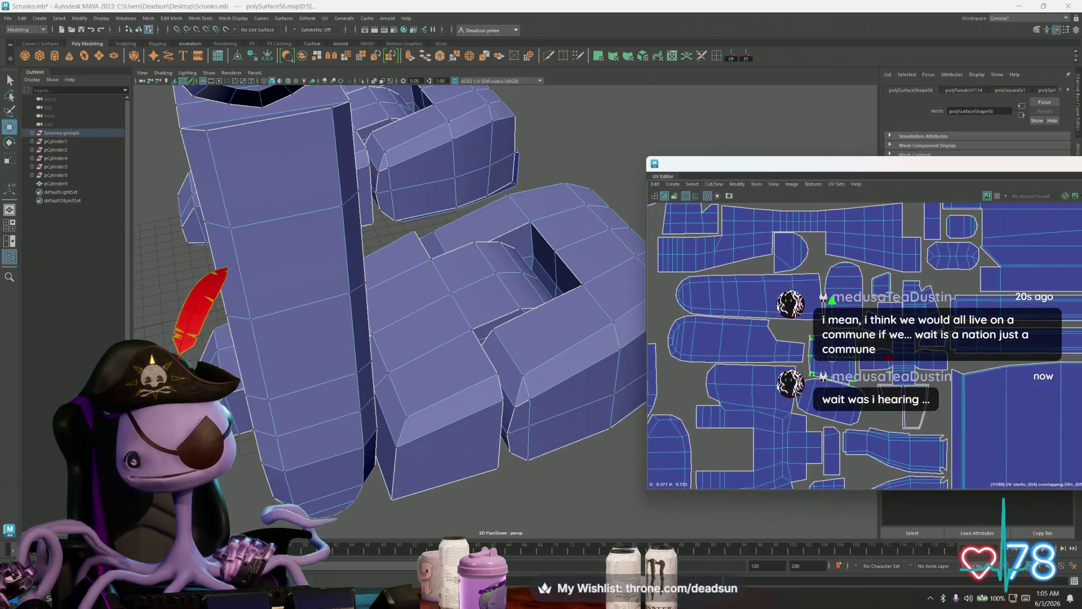
{"action": "left_click", "coordinate": [844, 279]}
{"action": "left_click_drag", "start_coordinate": [849, 297], "coordinate": [847, 293]}
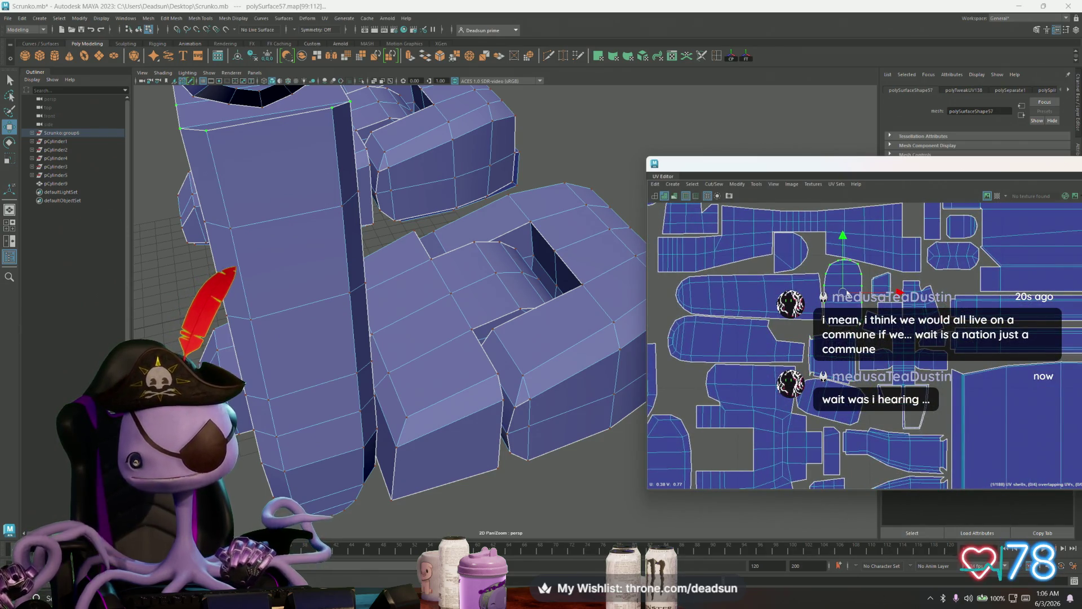
{"action": "left_click", "coordinate": [834, 353]}
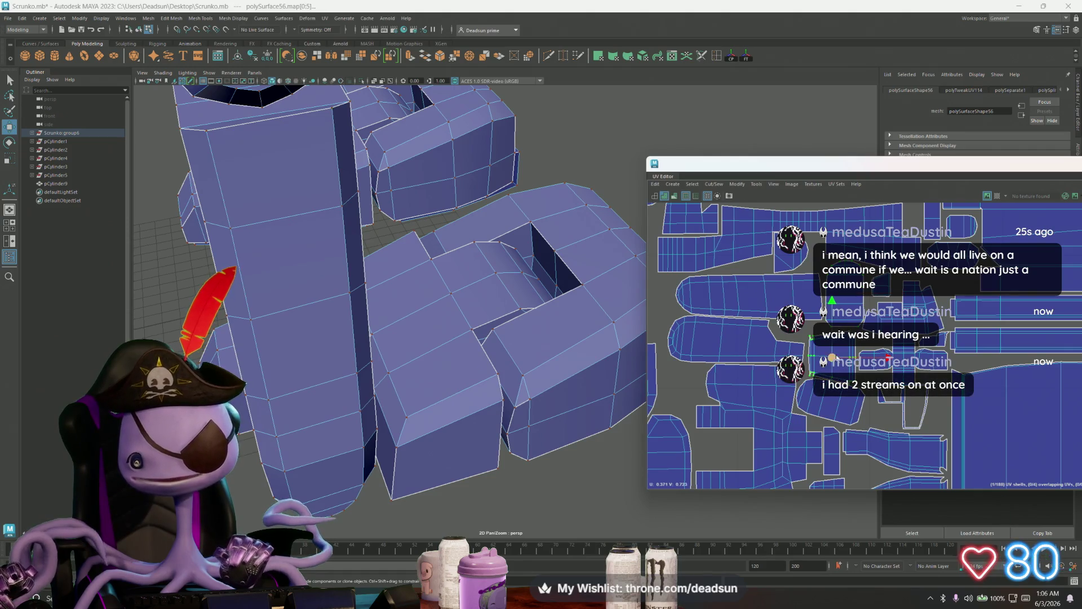
{"action": "left_click_drag", "start_coordinate": [834, 353], "coordinate": [836, 355]}
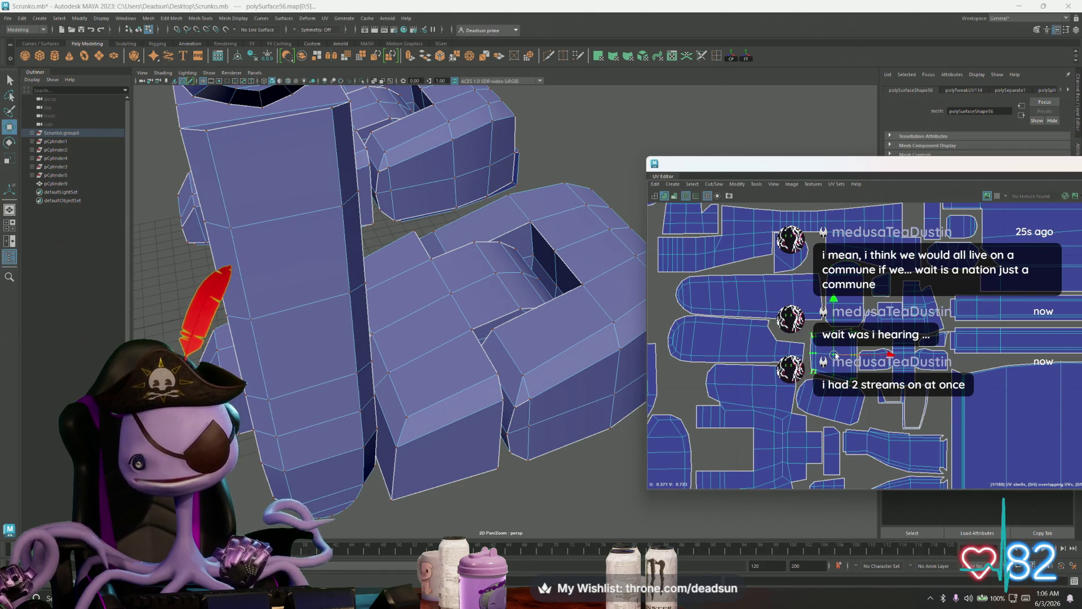
Pan the UV view and select a whole shell from another mesh
{"action": "scroll", "coordinate": [962, 345], "scroll_direction": "up", "scroll_amount": 3}
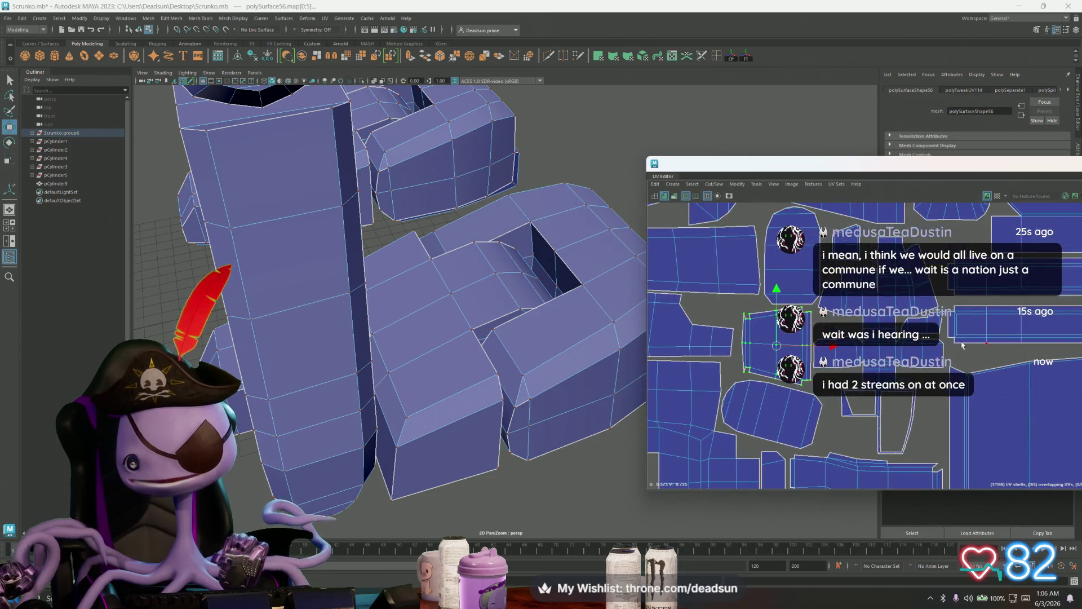
{"action": "middle_click_drag", "start_coordinate": [933, 326], "coordinate": [936, 364], "text": "alt"}
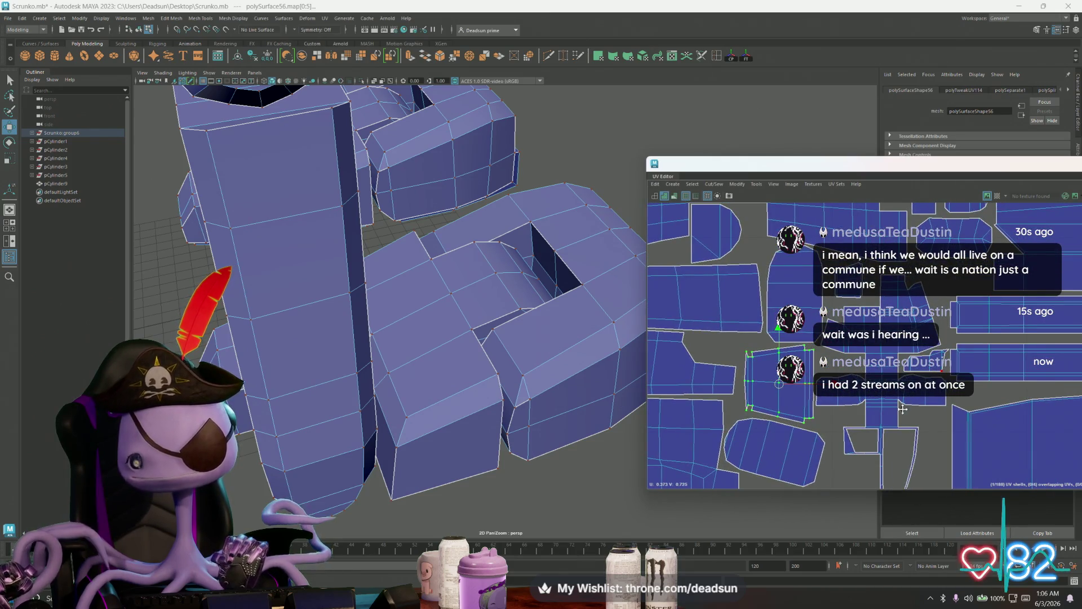
{"action": "middle_click_drag", "start_coordinate": [902, 409], "coordinate": [914, 401], "text": "alt"}
{"action": "left_click", "coordinate": [904, 362]}
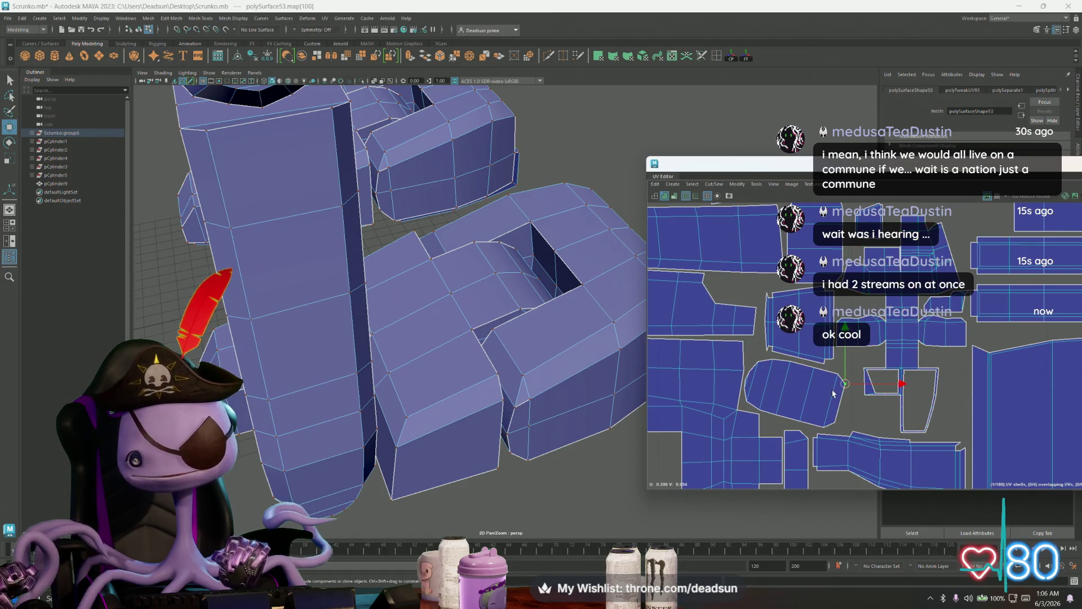
{"action": "double_click", "coordinate": [804, 395]}
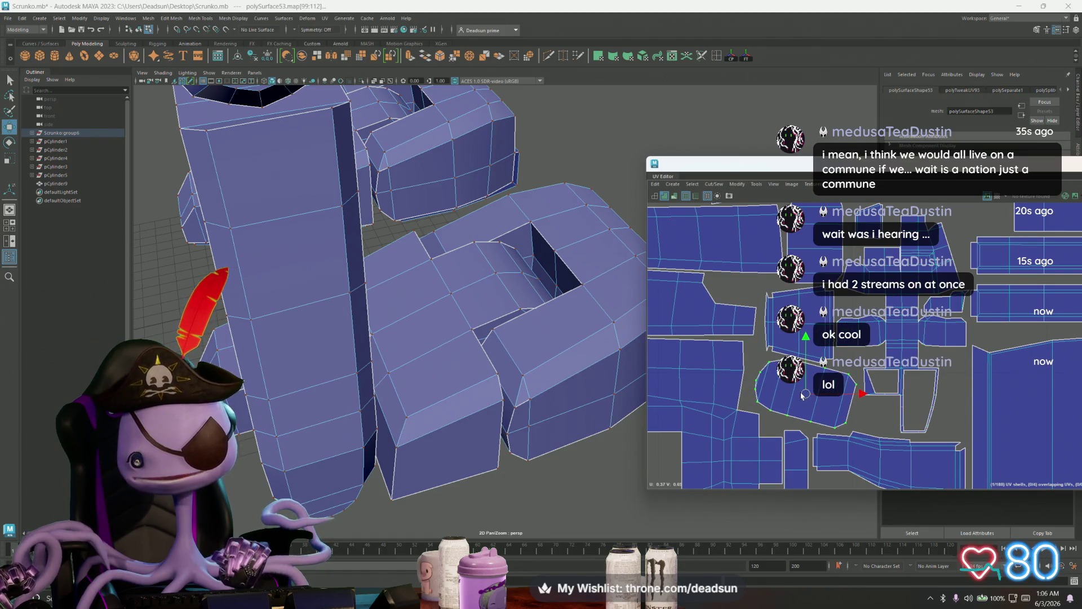
{"action": "scroll", "coordinate": [831, 430], "scroll_direction": "down", "scroll_amount": 1}
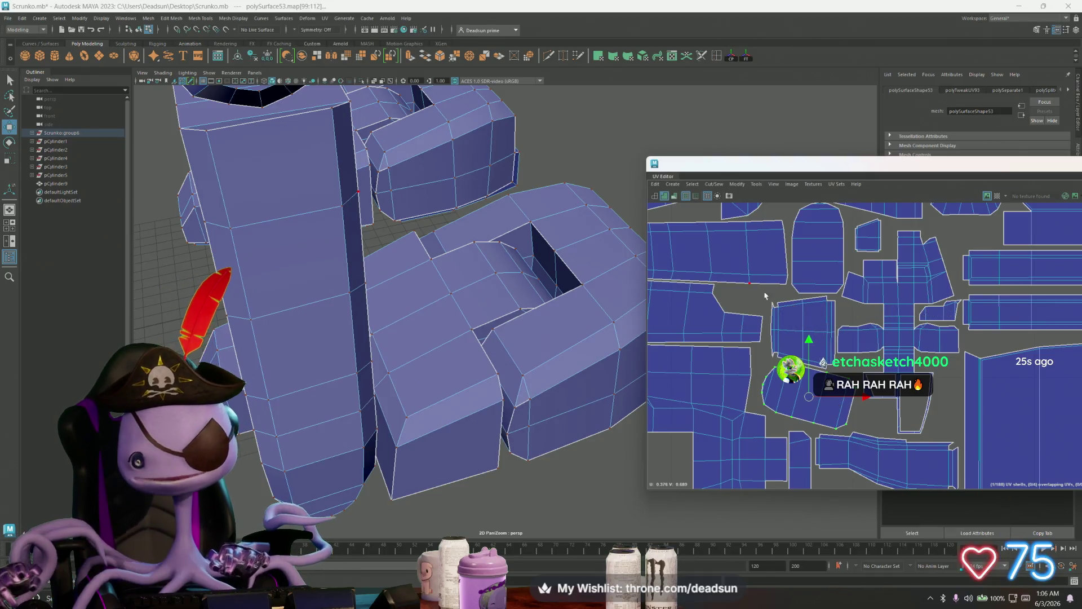
Move the lower UV shell up, then shift it slightly left
{"action": "left_click", "coordinate": [795, 308]}
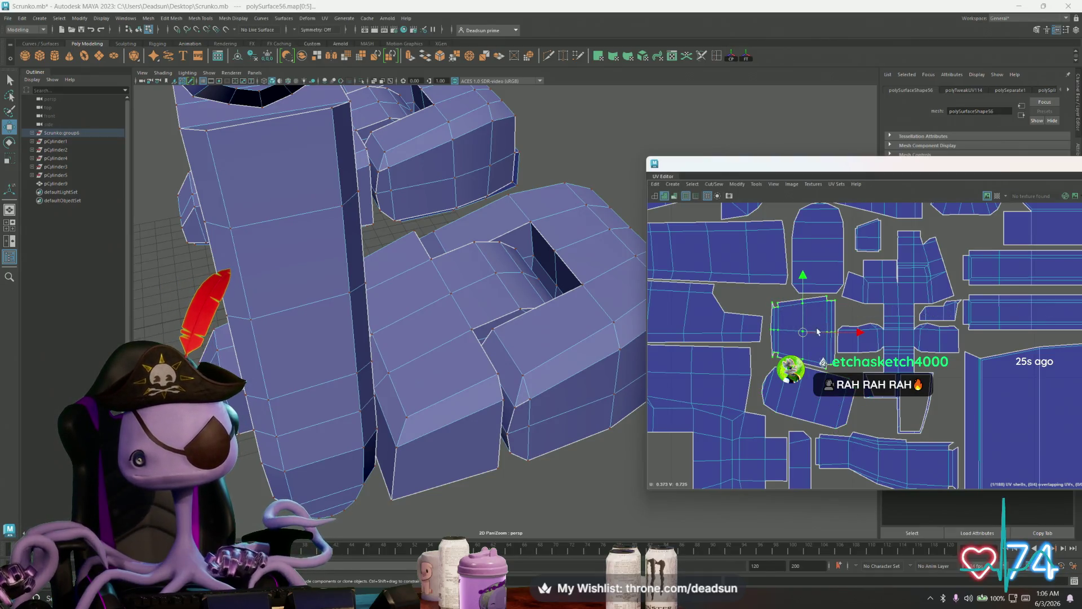
{"action": "left_click", "coordinate": [821, 422]}
{"action": "middle_click_drag", "start_coordinate": [821, 421], "coordinate": [816, 358], "text": "alt"}
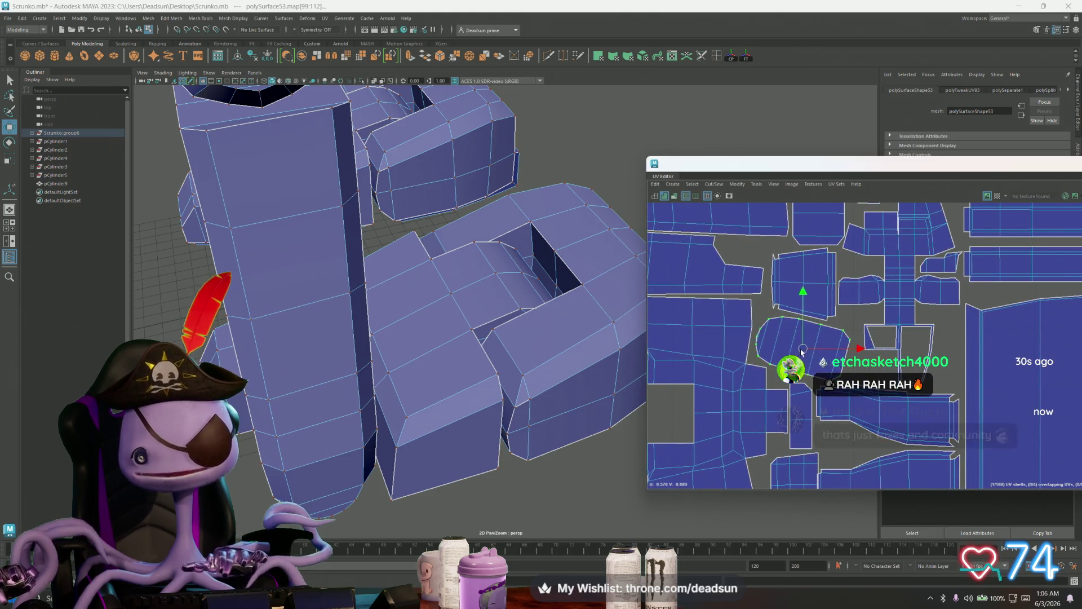
{"action": "left_click_drag", "start_coordinate": [810, 353], "coordinate": [802, 350]}
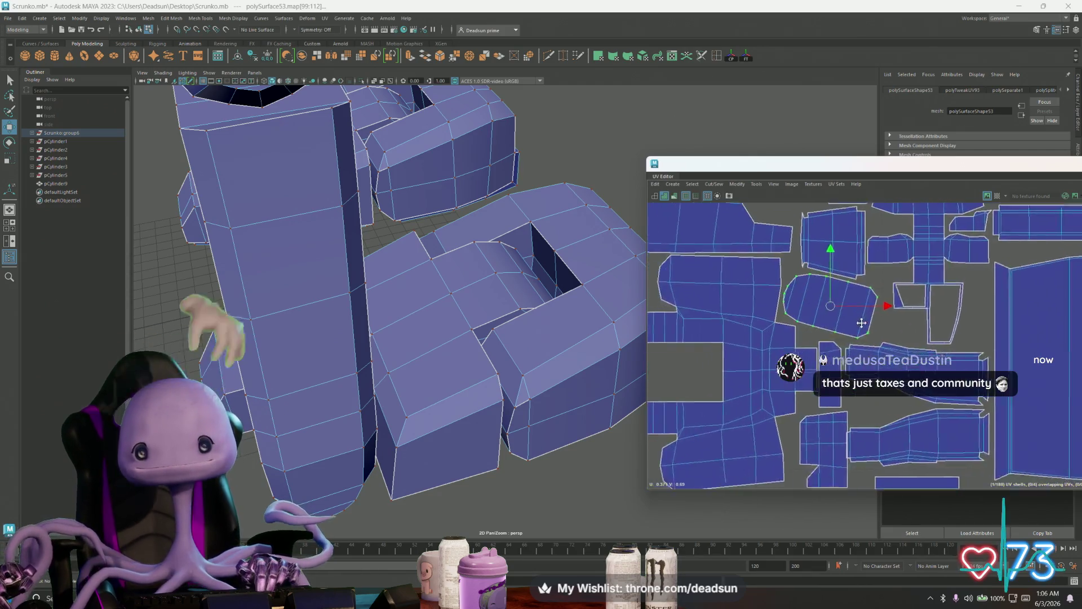
Nudge the thin shell right, raise a lower shell, and select a polySurface56 shell
{"action": "mouse_move", "coordinate": [851, 351]}
{"action": "middle_mouse_down", "text": "alt"}
{"action": "mouse_move", "coordinate": [901, 336]}
{"action": "mouse_move", "coordinate": [849, 286]}
{"action": "middle_mouse_up", "text": "alt"}
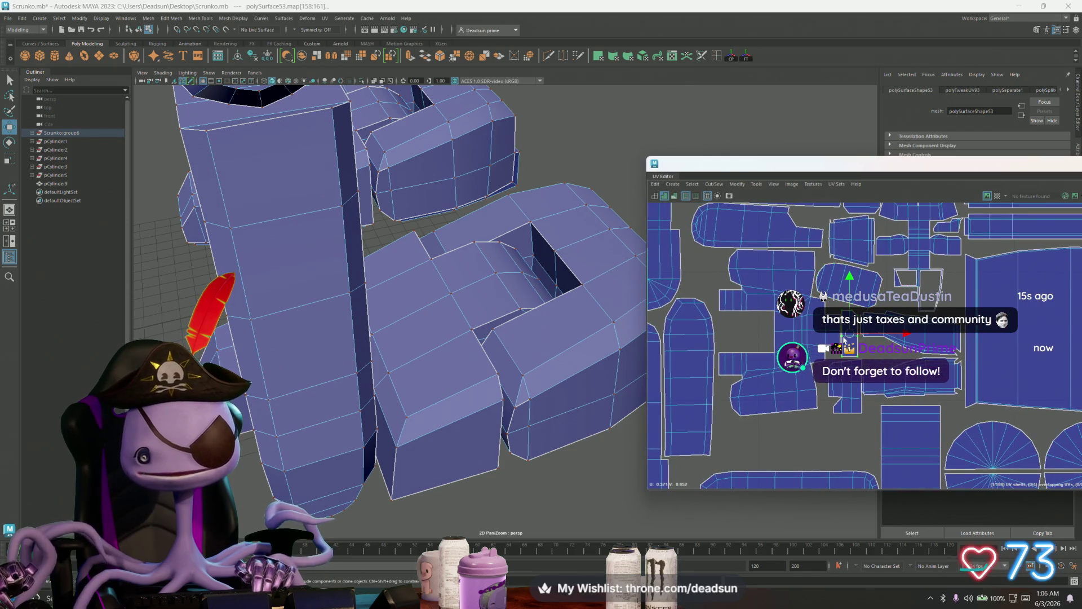
{"action": "left_click", "coordinate": [690, 275]}
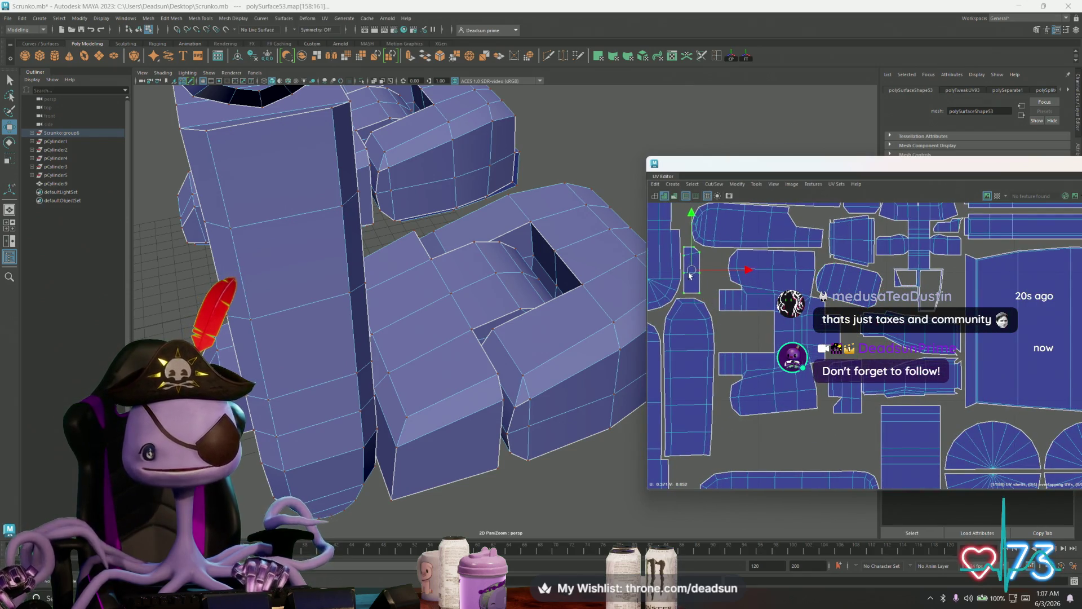
{"action": "left_click_drag", "start_coordinate": [690, 276], "coordinate": [691, 275]}
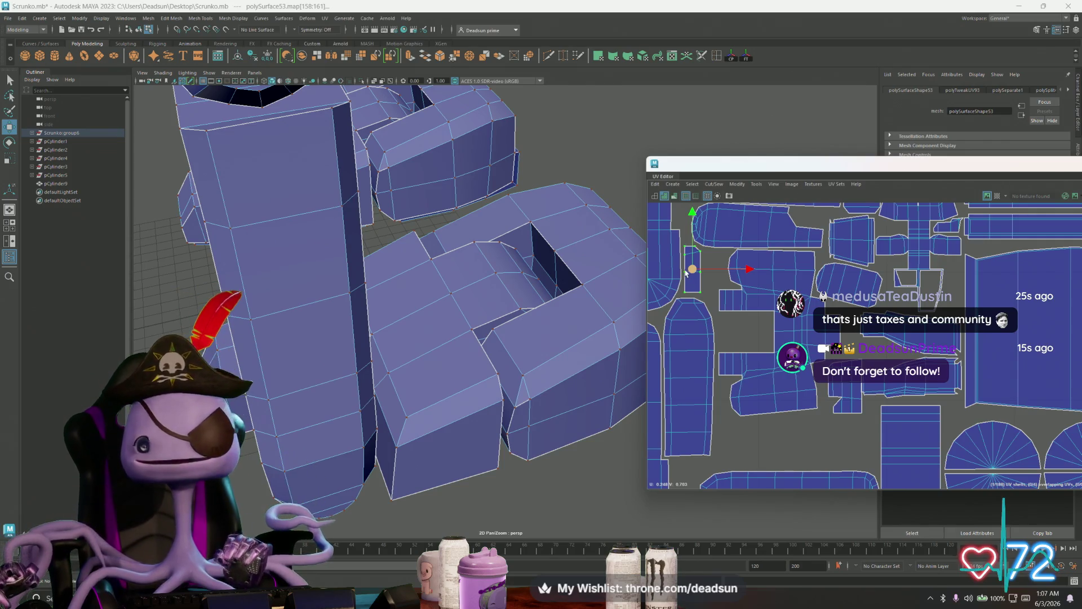
{"action": "scroll", "coordinate": [733, 404], "scroll_direction": "down", "scroll_amount": 2}
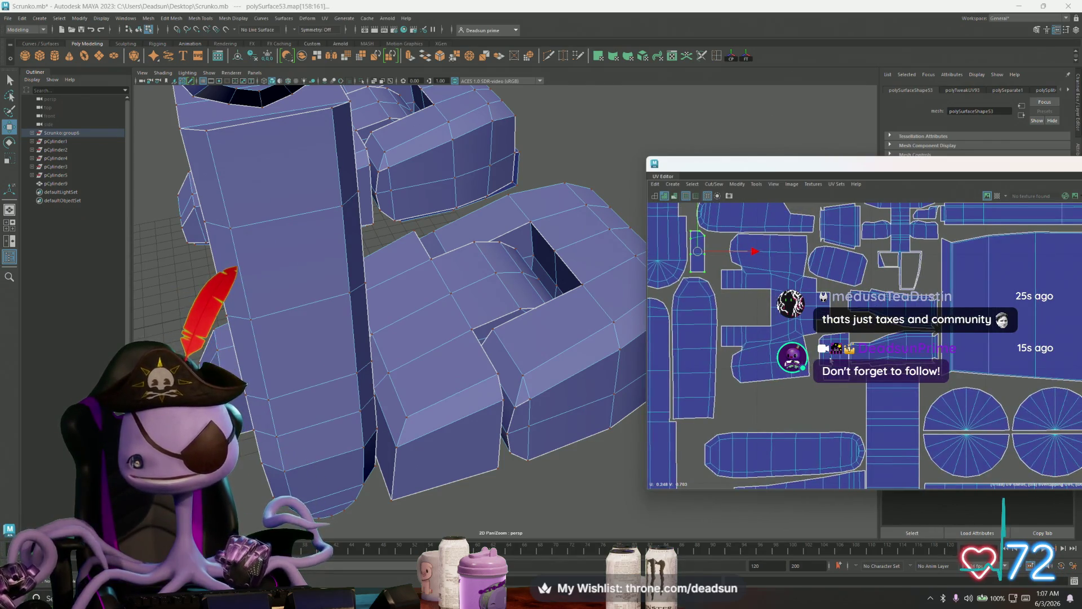
{"action": "left_click", "coordinate": [833, 355]}
{"action": "left_click_drag", "start_coordinate": [832, 355], "coordinate": [832, 347]}
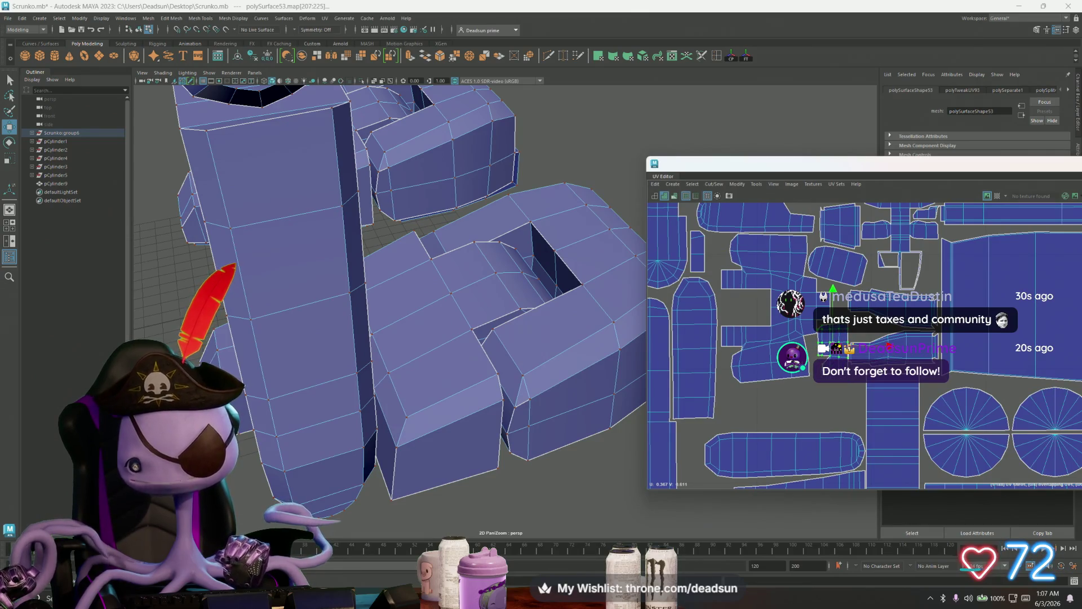
{"action": "scroll", "coordinate": [935, 402], "scroll_direction": "up", "scroll_amount": 3}
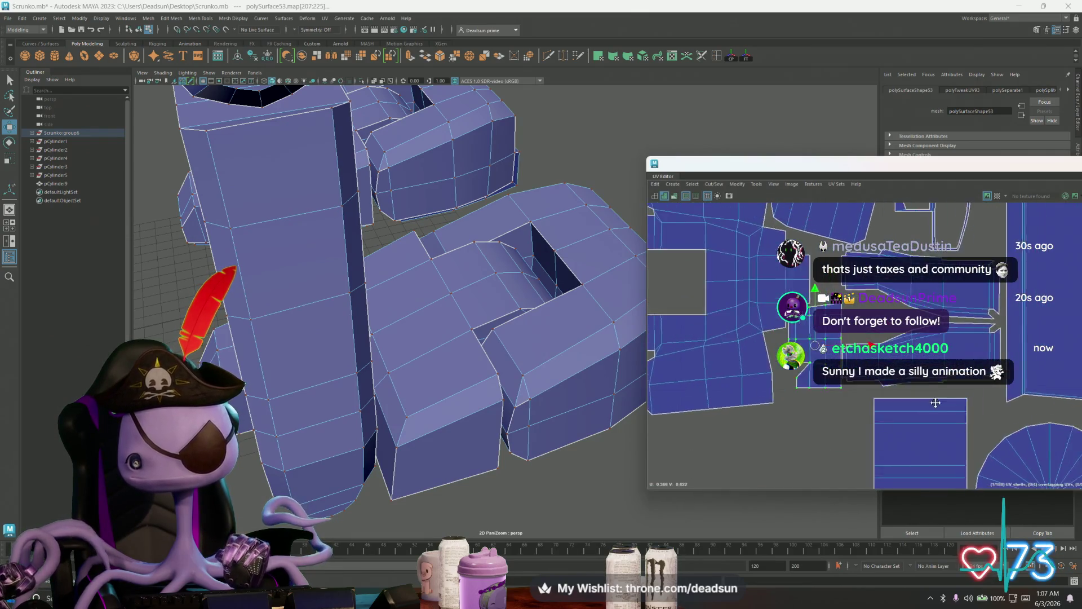
{"action": "mouse_move", "coordinate": [989, 341]}
{"action": "left_mouse_down"}
{"action": "mouse_move", "coordinate": [939, 304]}
{"action": "mouse_move", "coordinate": [920, 319]}
{"action": "left_mouse_up"}
{"action": "scroll", "coordinate": [921, 320], "scroll_direction": "down", "scroll_amount": 5}
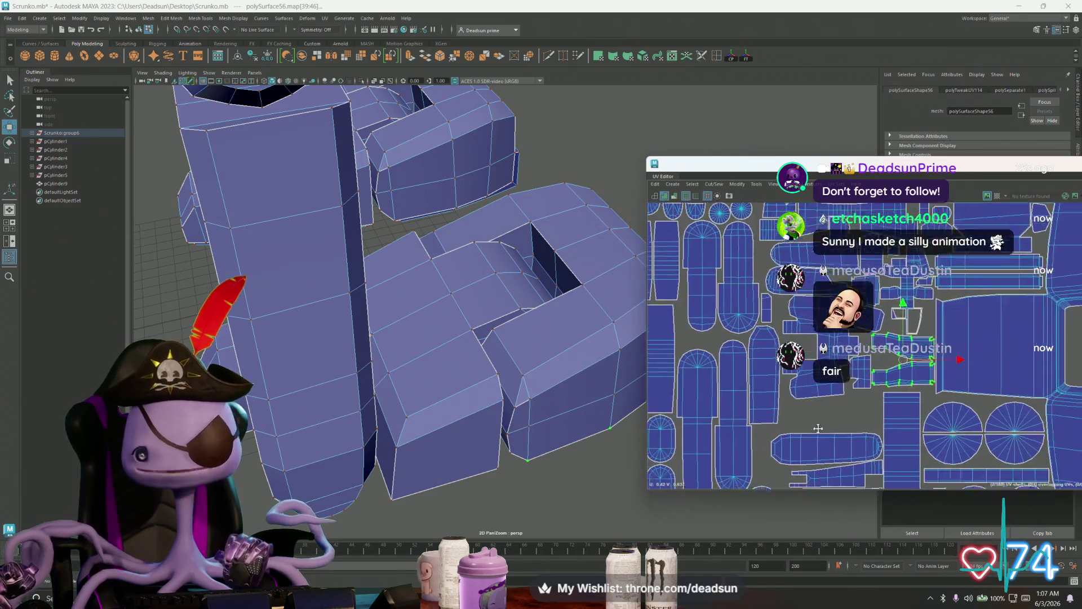
Rotate two shells from horizontal to vertical and raise them slightly
{"action": "left_click", "coordinate": [799, 390]}
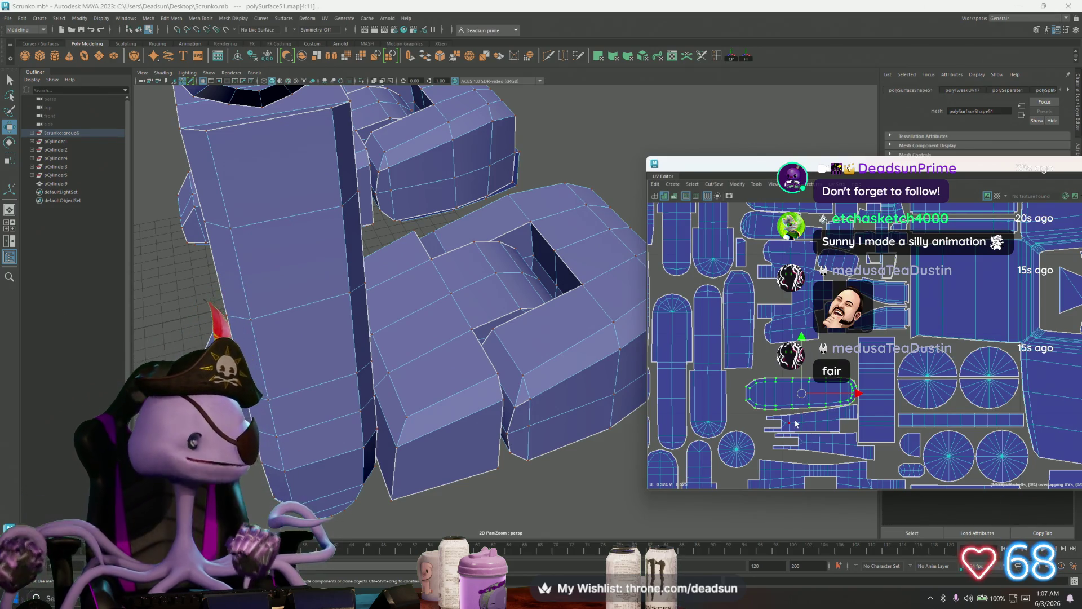
{"action": "scroll", "coordinate": [795, 422], "scroll_direction": "down", "scroll_amount": 5}
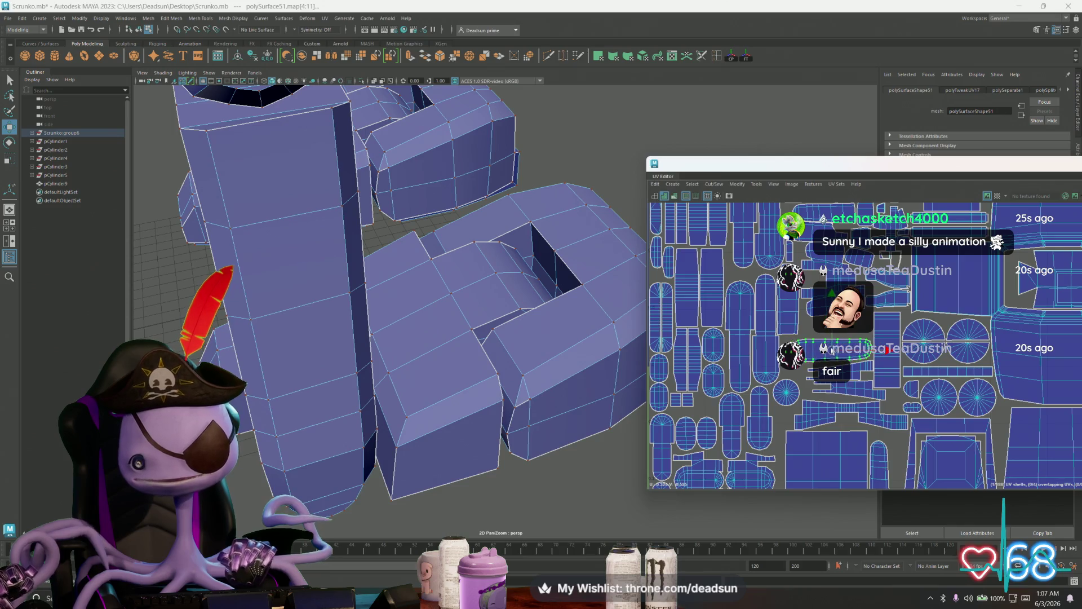
{"action": "left_click", "coordinate": [889, 358], "text": "shift"}
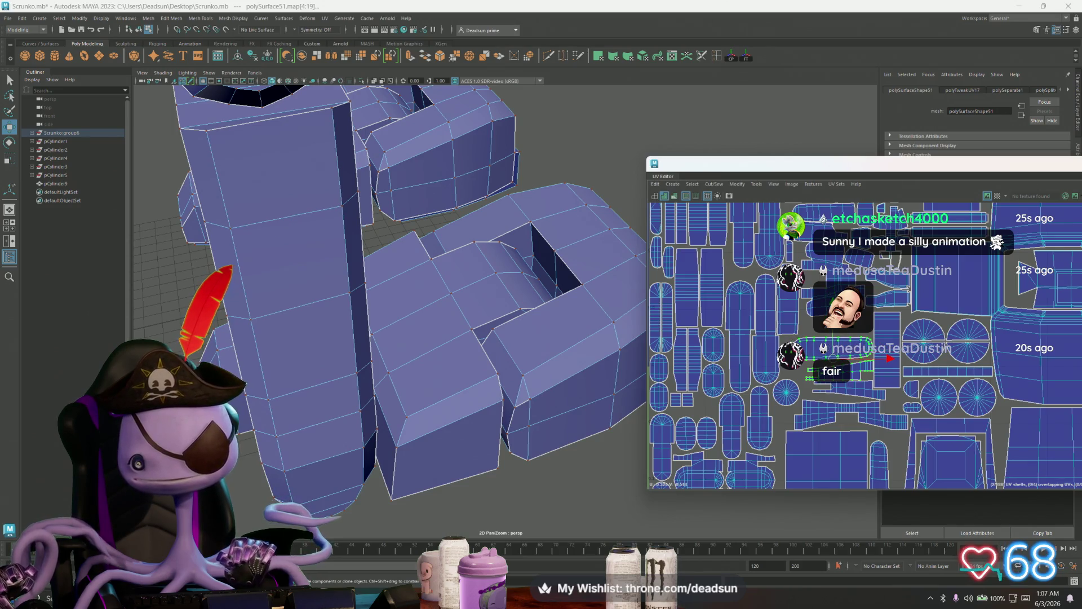
{"action": "key", "text": "e"}
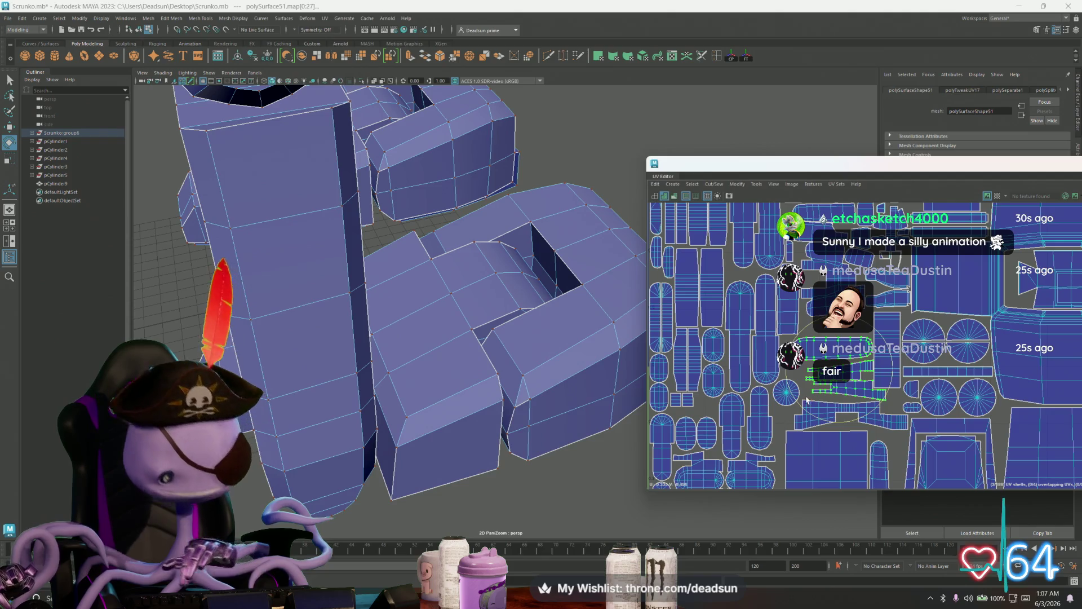
{"action": "mouse_move", "coordinate": [798, 398]}
{"action": "left_mouse_down"}
{"action": "mouse_move", "coordinate": [867, 406]}
{"action": "mouse_move", "coordinate": [844, 371]}
{"action": "left_mouse_up"}
{"action": "key", "text": "w"}
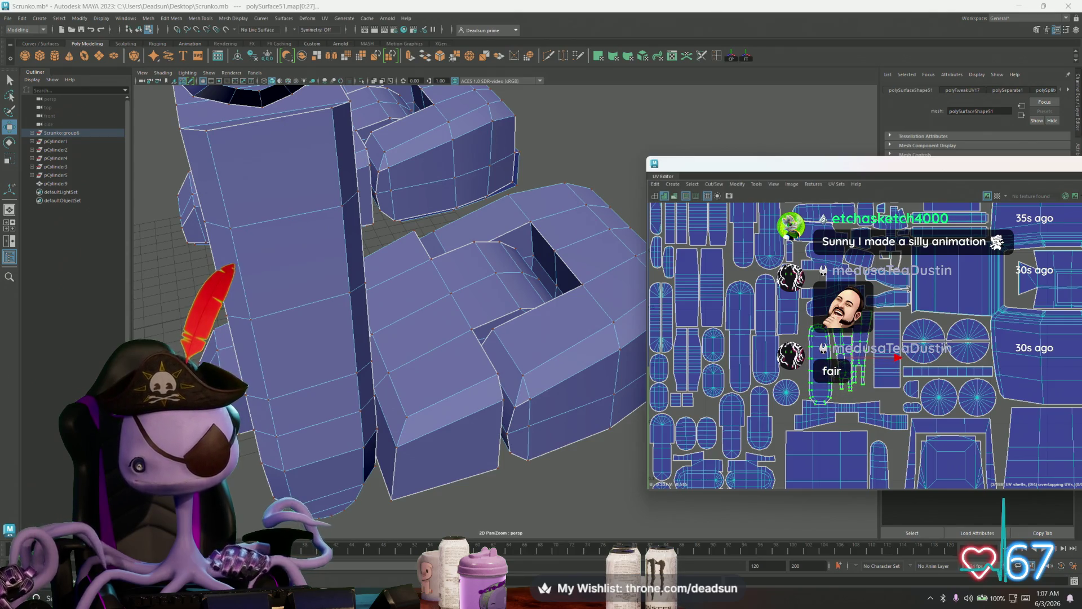
{"action": "scroll", "coordinate": [848, 381], "scroll_direction": "up", "scroll_amount": 2}
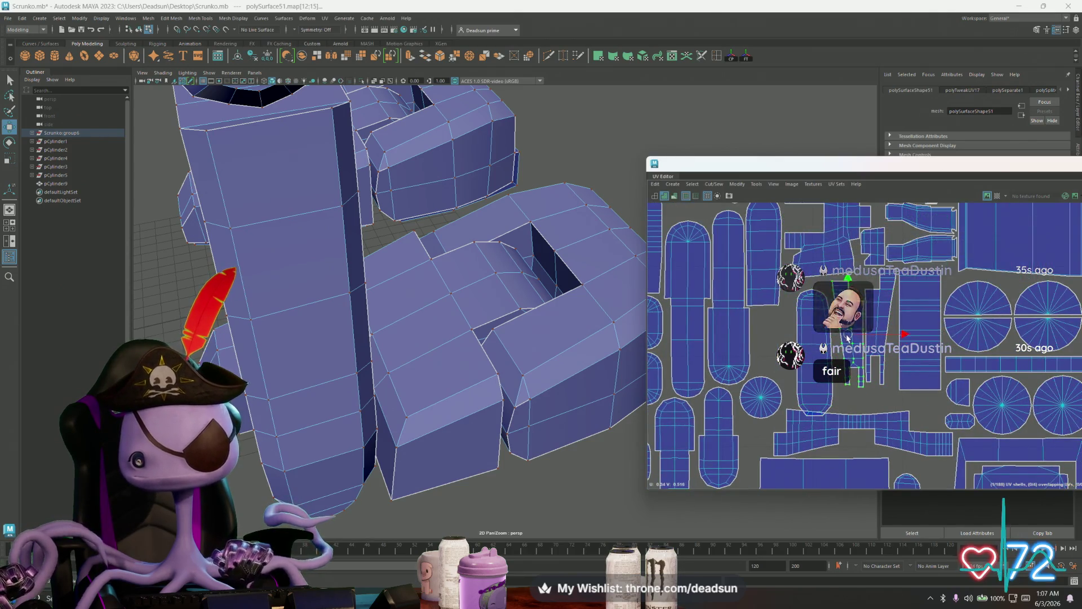
{"action": "left_click_drag", "start_coordinate": [848, 342], "coordinate": [847, 332]}
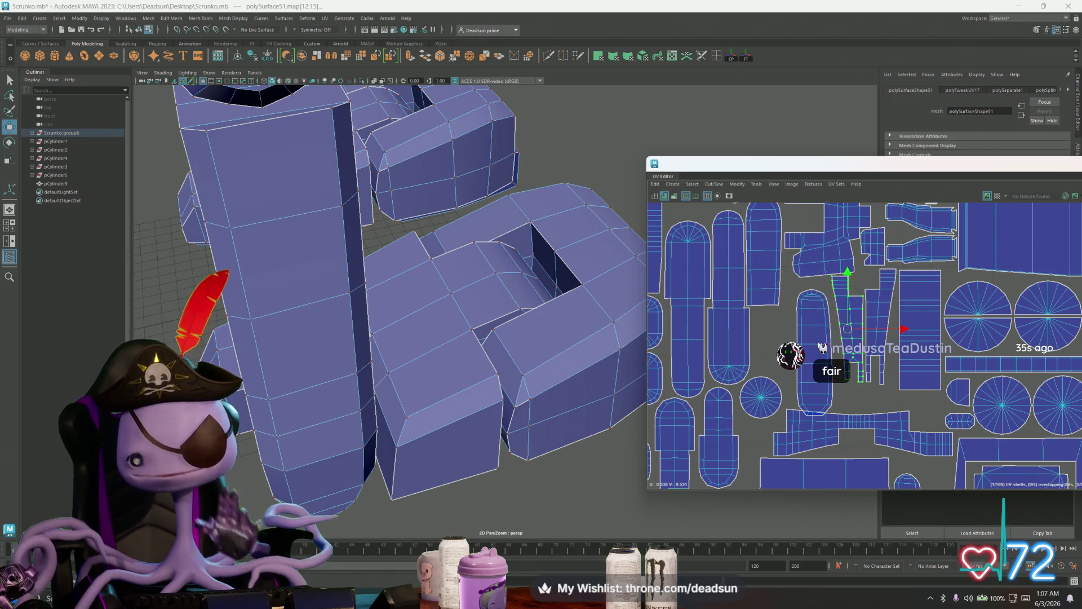
Shift the capsule-shaped shell left into a gap, then select the small circular shell
{"action": "left_click", "coordinate": [814, 352]}
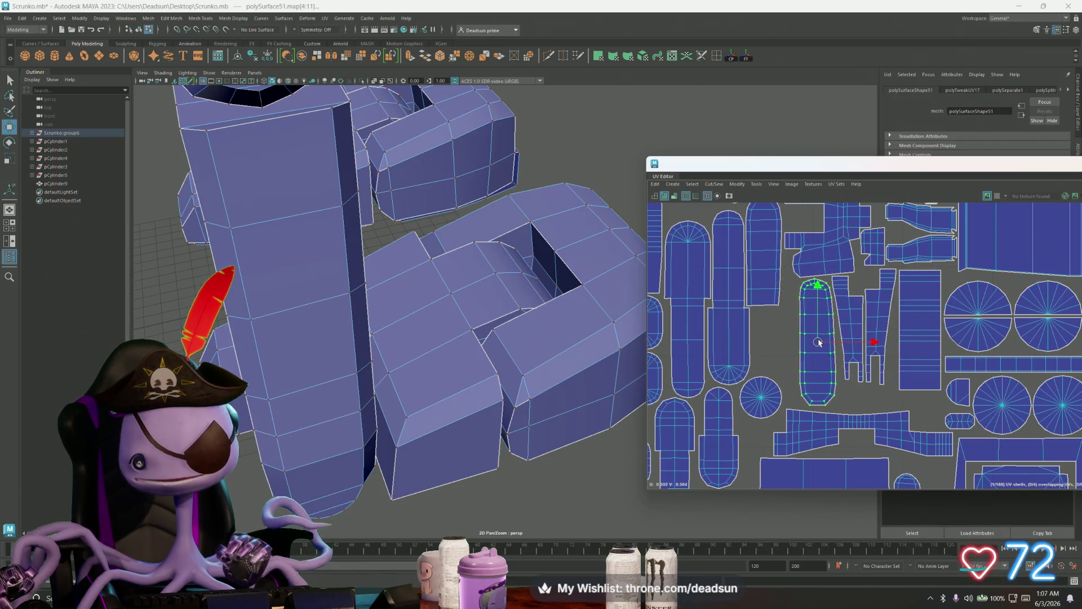
{"action": "left_click_drag", "start_coordinate": [819, 342], "coordinate": [803, 343]}
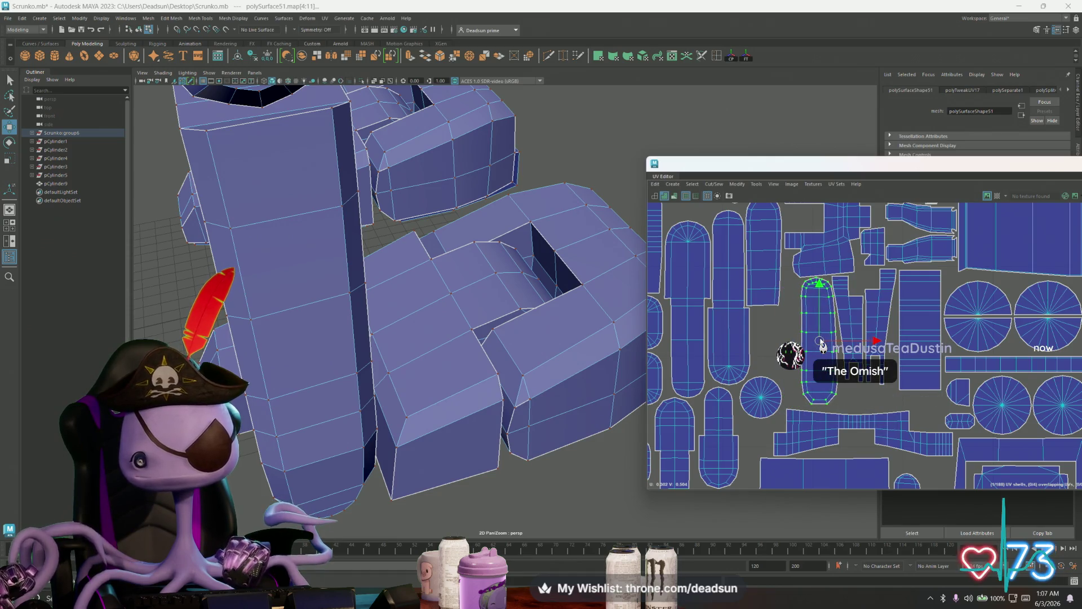
{"action": "scroll", "coordinate": [836, 353], "scroll_direction": "down", "scroll_amount": 2}
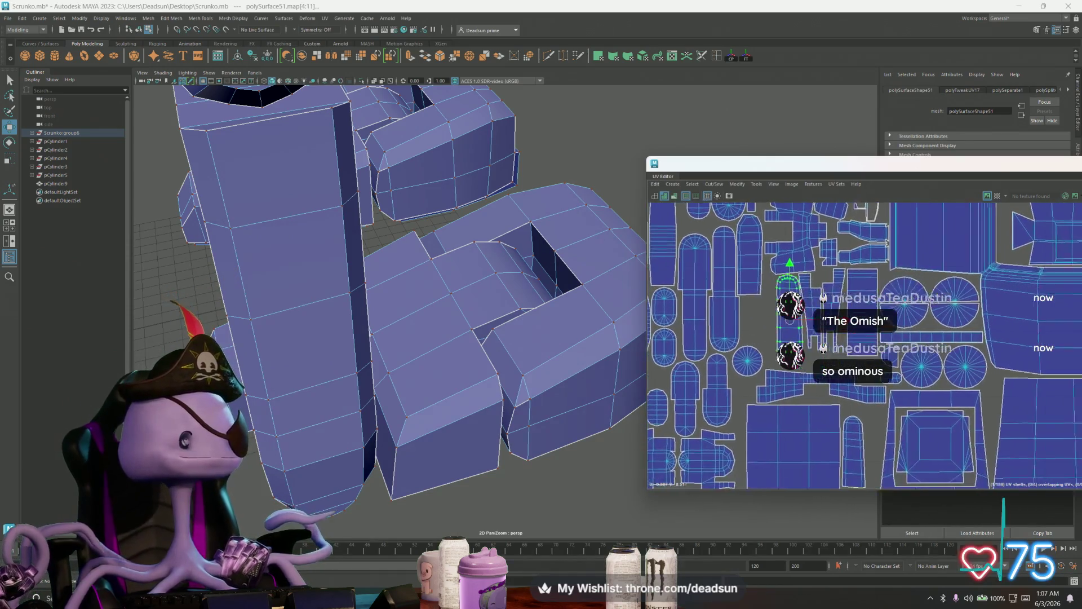
{"action": "middle_click_drag", "start_coordinate": [756, 353], "coordinate": [811, 321], "text": "alt"}
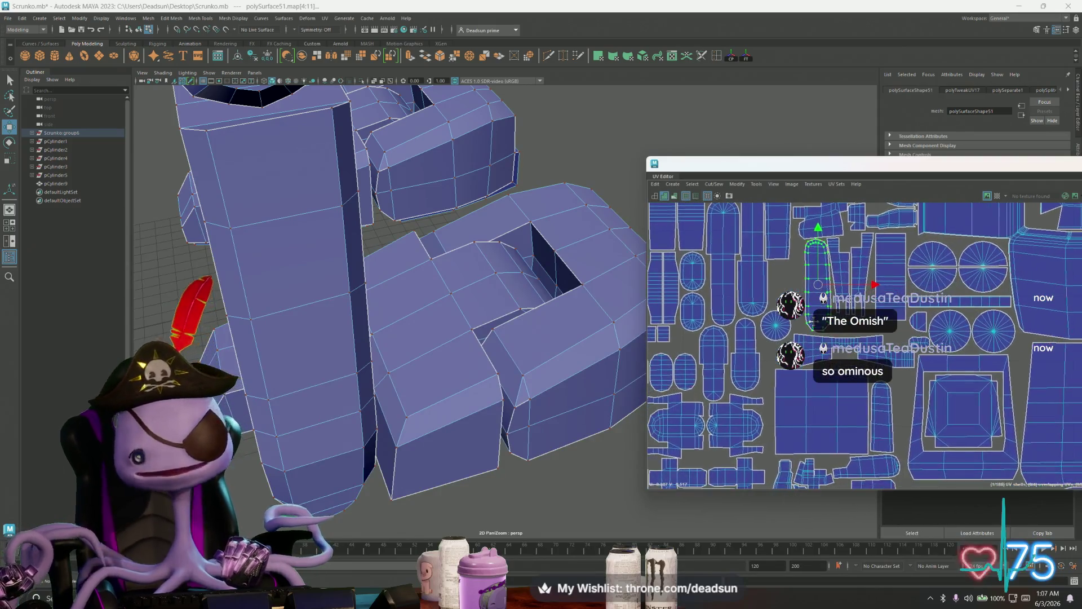
{"action": "left_click", "coordinate": [777, 328]}
{"action": "scroll", "coordinate": [776, 333], "scroll_direction": "down", "scroll_amount": 3}
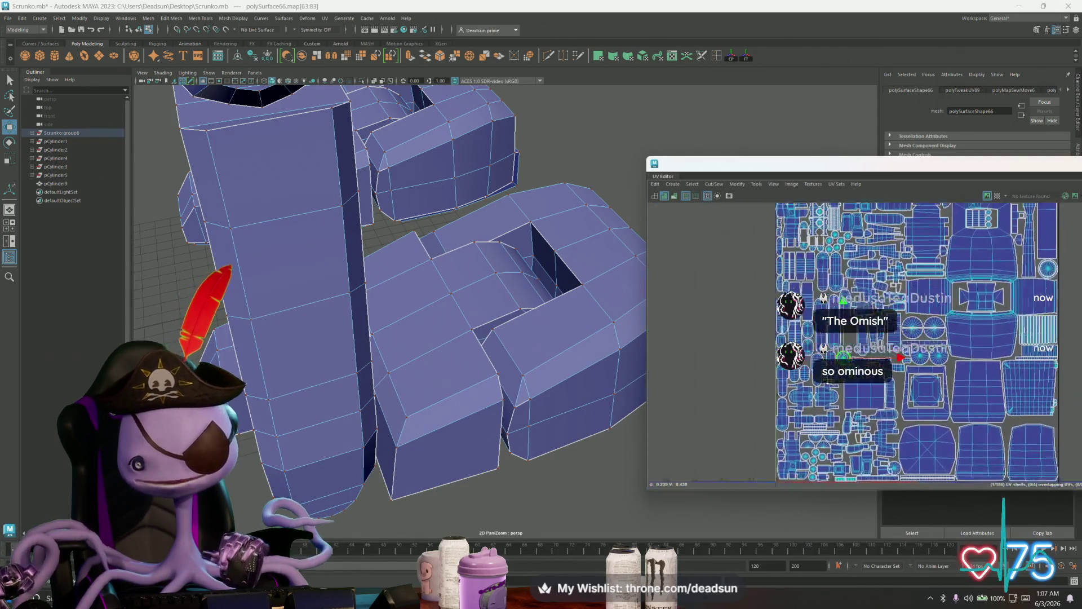
{"action": "mouse_move", "coordinate": [693, 400]}
{"action": "middle_mouse_down", "text": "alt"}
{"action": "mouse_move", "coordinate": [860, 401]}
{"action": "mouse_move", "coordinate": [652, 468]}
{"action": "mouse_move", "coordinate": [782, 401]}
{"action": "mouse_move", "coordinate": [800, 315]}
{"action": "middle_mouse_up", "text": "alt"}
{"action": "scroll", "coordinate": [782, 401], "scroll_direction": "down", "scroll_amount": 2}
{"action": "scroll", "coordinate": [922, 374], "scroll_direction": "down", "scroll_amount": 2}
{"action": "scroll", "coordinate": [907, 364], "scroll_direction": "up", "scroll_amount": 8}
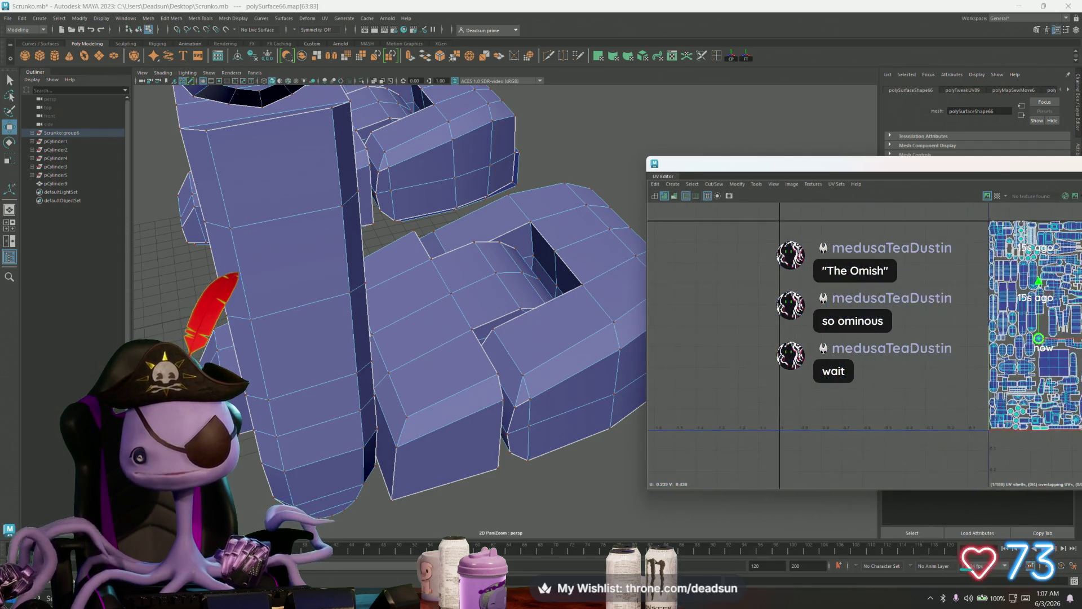
{"action": "middle_click_drag", "start_coordinate": [823, 458], "coordinate": [820, 427], "text": "alt"}
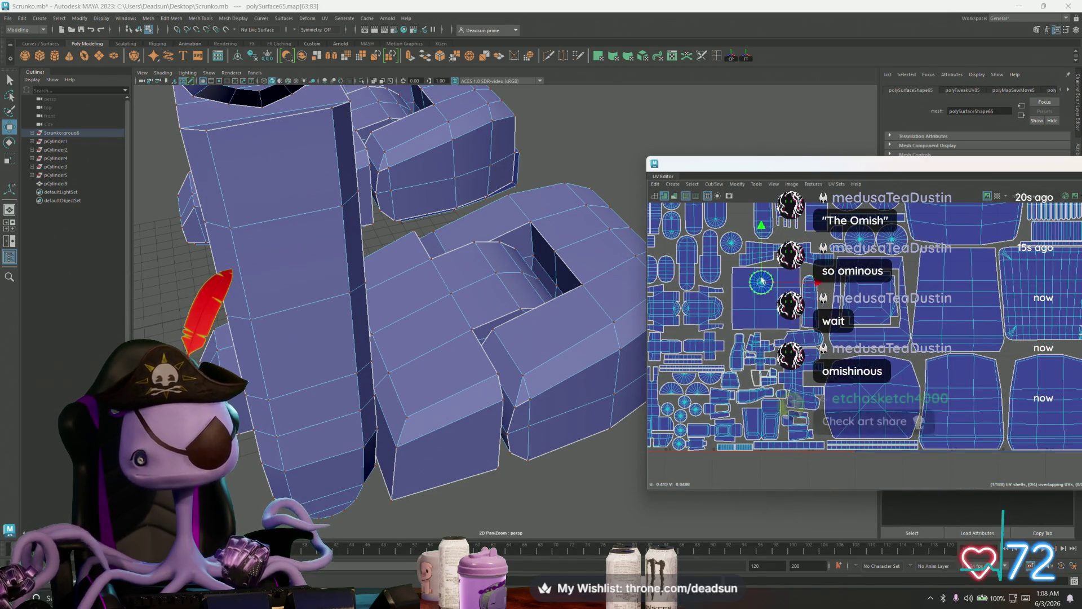
{"action": "scroll", "coordinate": [778, 386], "scroll_direction": "up", "scroll_amount": 3}
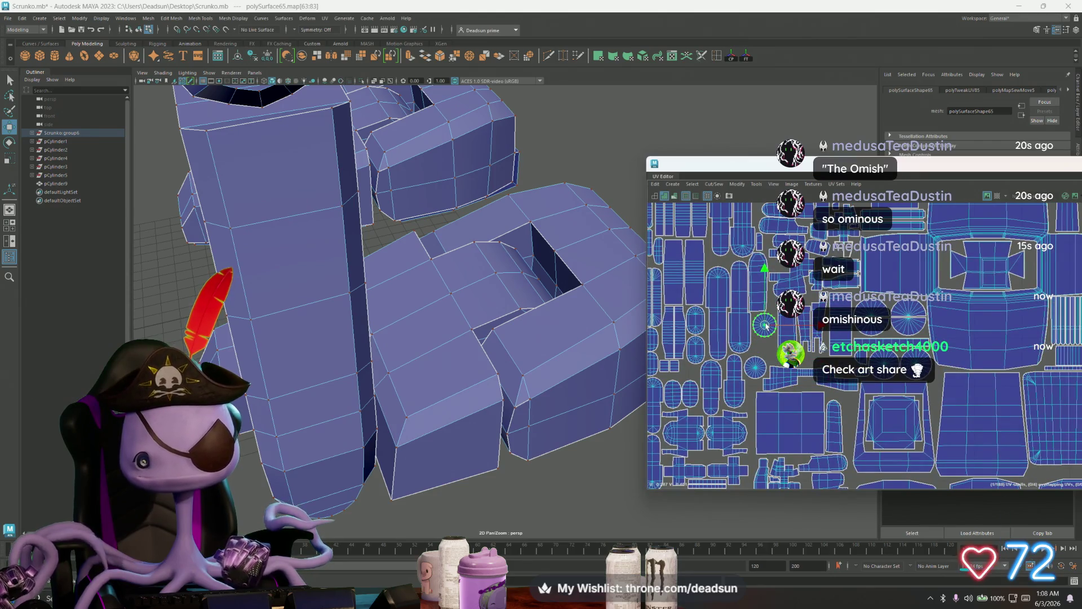
{"action": "scroll", "coordinate": [773, 381], "scroll_direction": "up", "scroll_amount": 3}
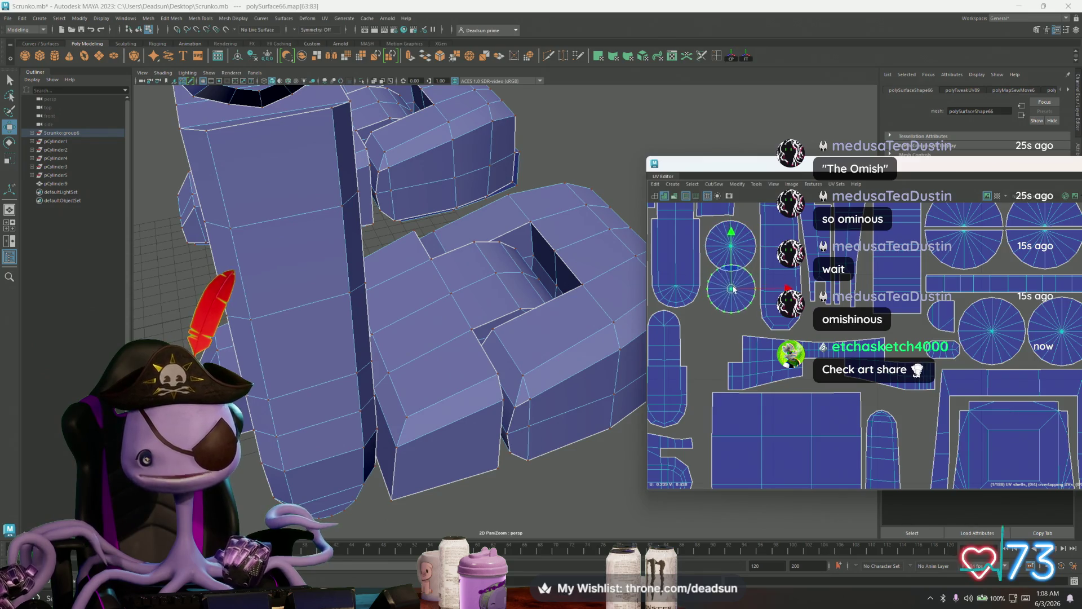
{"action": "scroll", "coordinate": [828, 381], "scroll_direction": "down", "scroll_amount": 3}
{"action": "scroll", "coordinate": [777, 392], "scroll_direction": "down", "scroll_amount": 5}
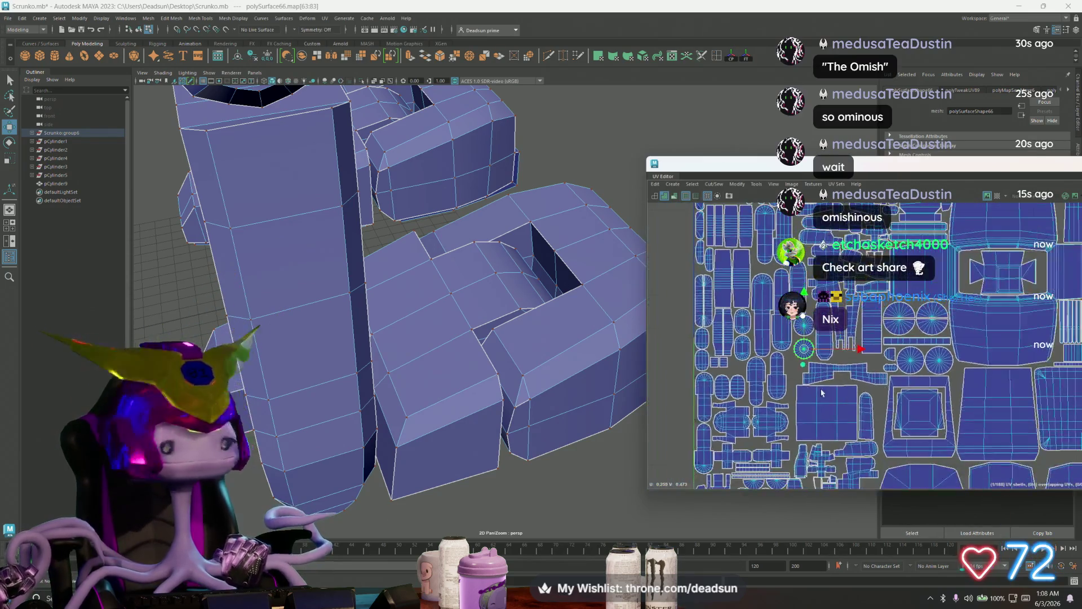
{"action": "middle_click_drag", "start_coordinate": [776, 391], "coordinate": [772, 390], "text": "alt"}
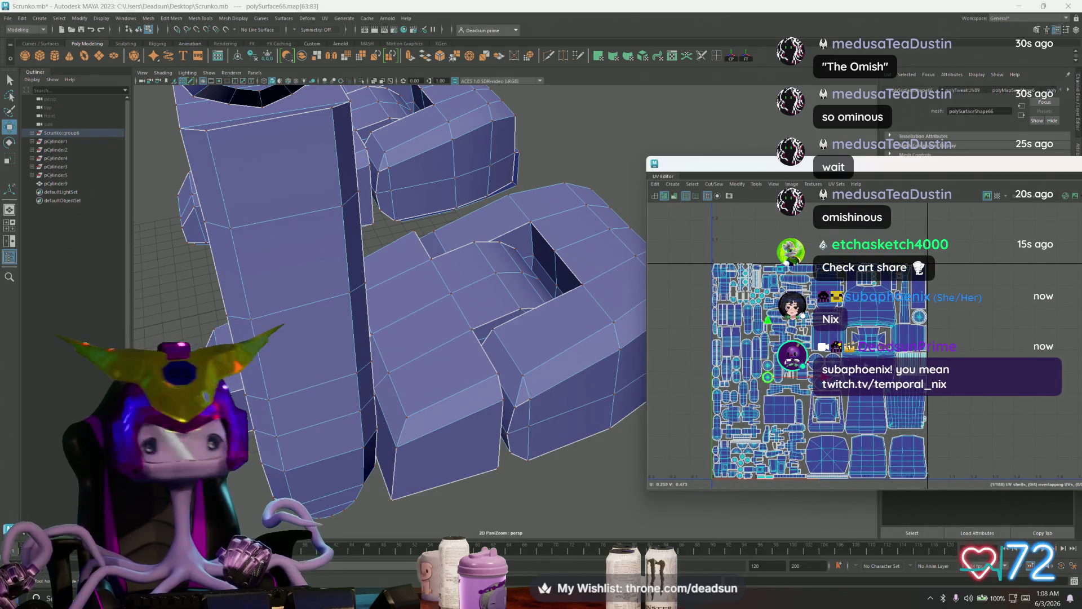
{"action": "scroll", "coordinate": [694, 348], "scroll_direction": "down", "scroll_amount": 3}
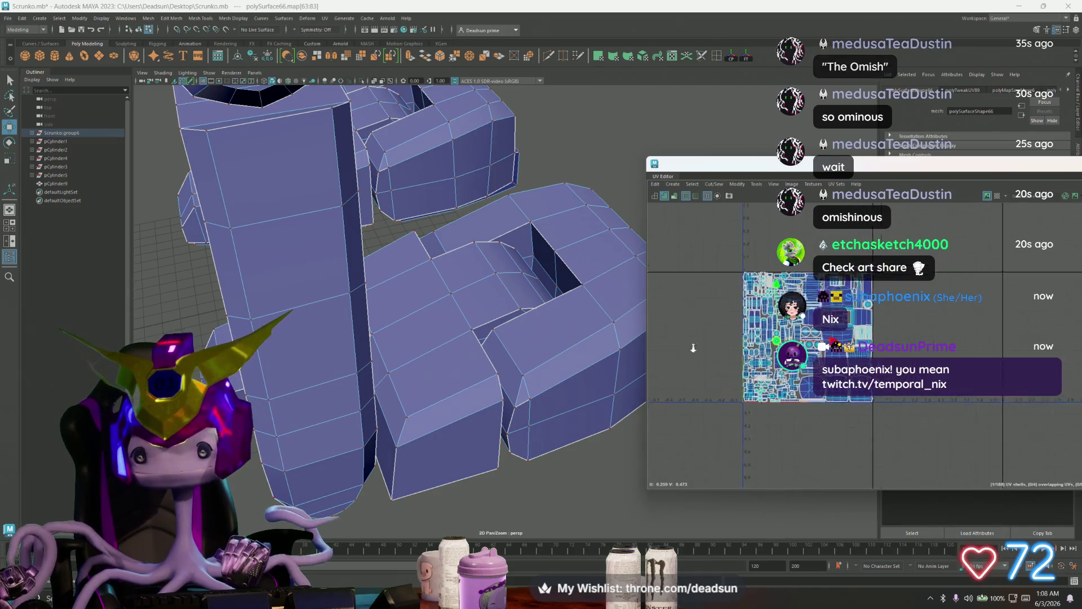
{"action": "scroll", "coordinate": [703, 254], "scroll_direction": "up", "scroll_amount": 3}
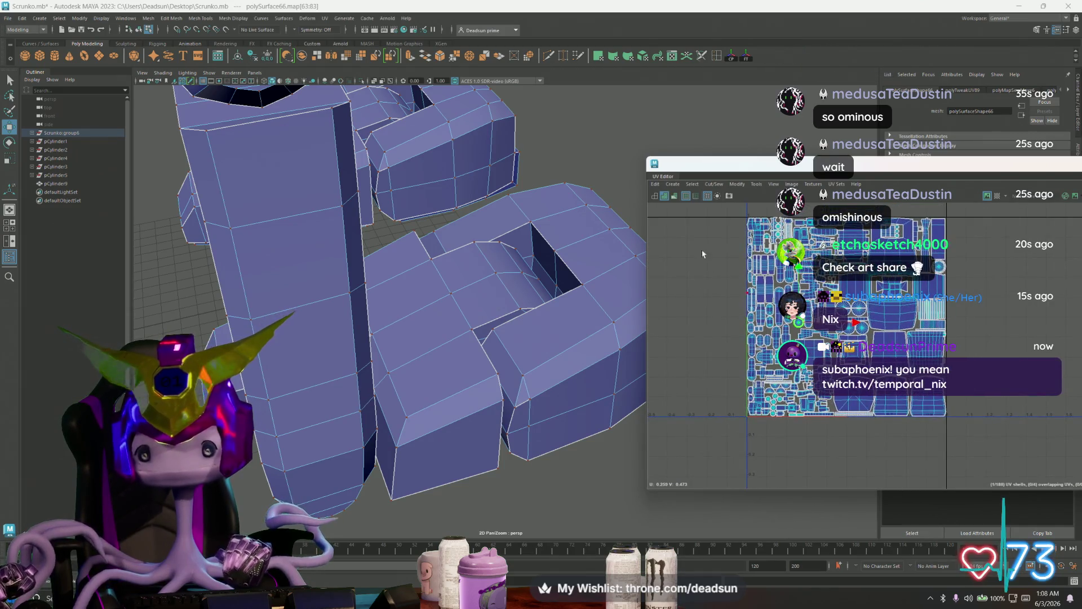
Save the Scrunko.mb scene and maximize the UV Editor to full screen
{"action": "left_click", "coordinate": [7, 18]}
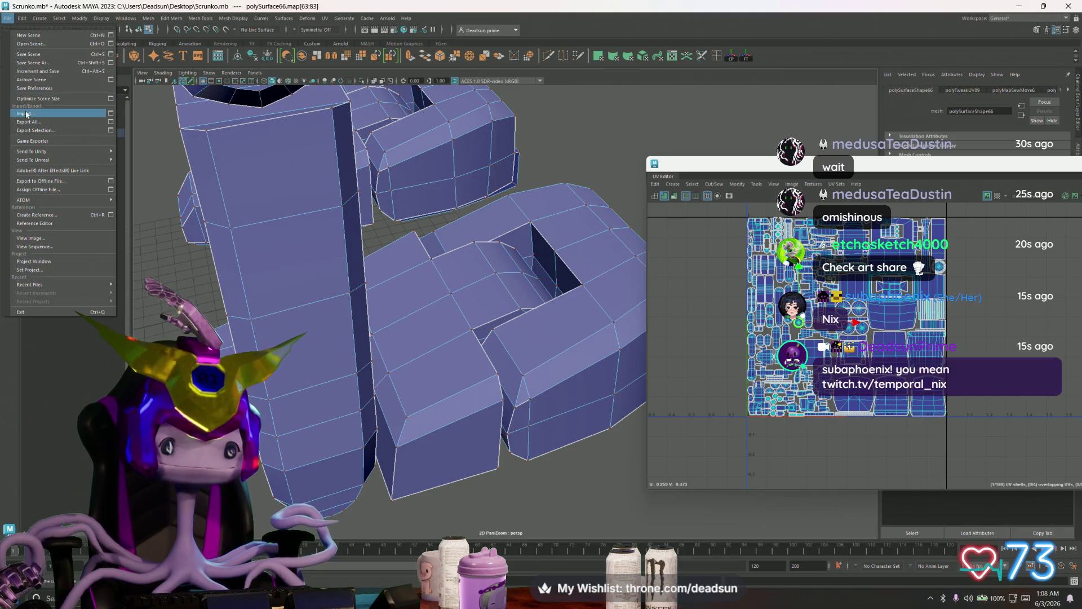
{"action": "left_click", "coordinate": [28, 54]}
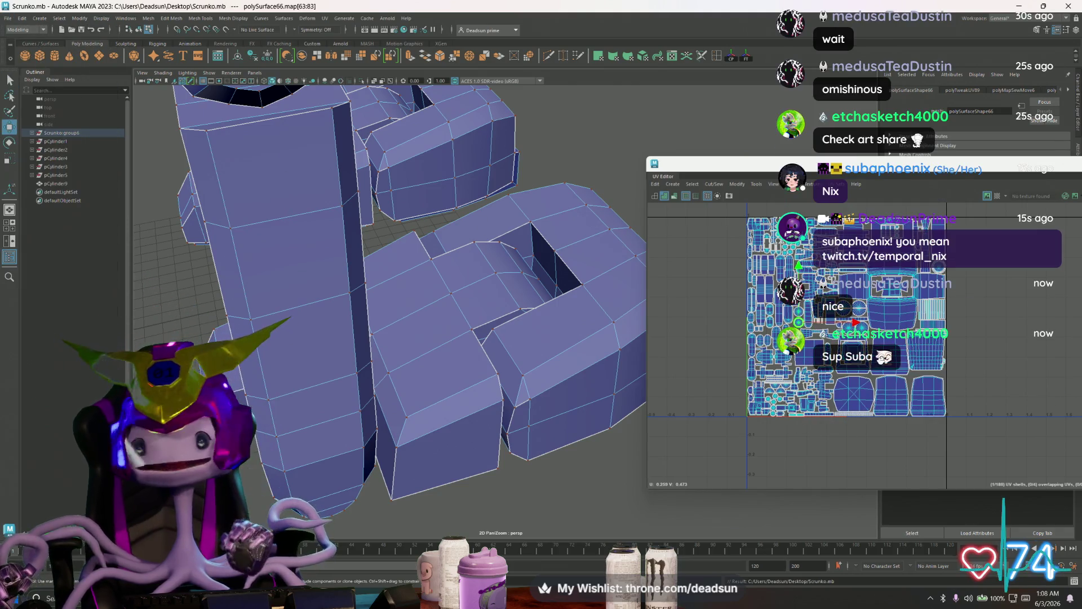
{"action": "scroll", "coordinate": [816, 348], "scroll_direction": "down", "scroll_amount": 3}
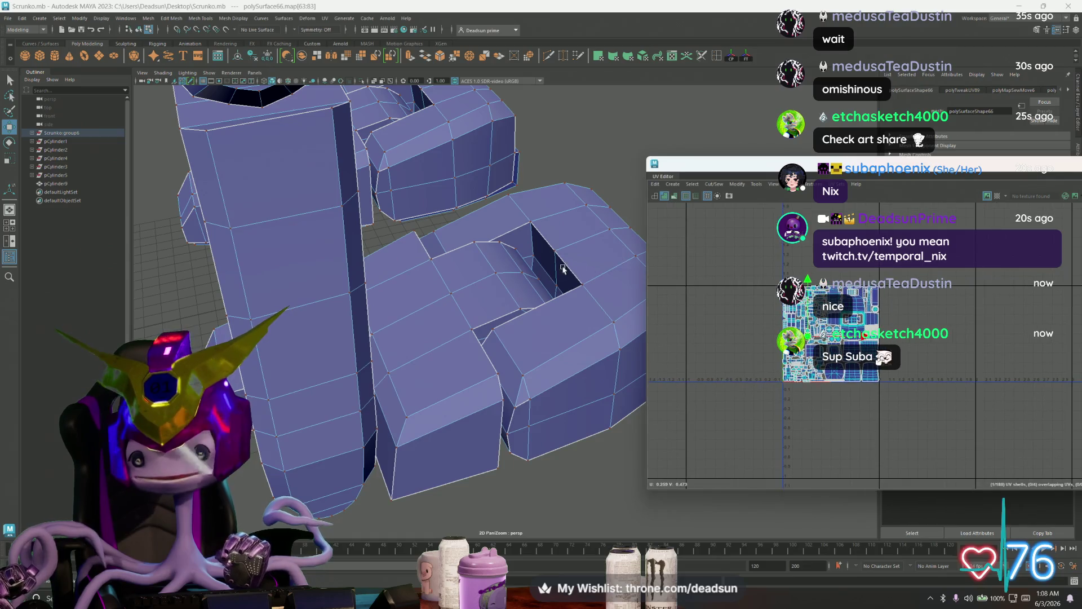
{"action": "scroll", "coordinate": [831, 414], "scroll_direction": "up", "scroll_amount": 4}
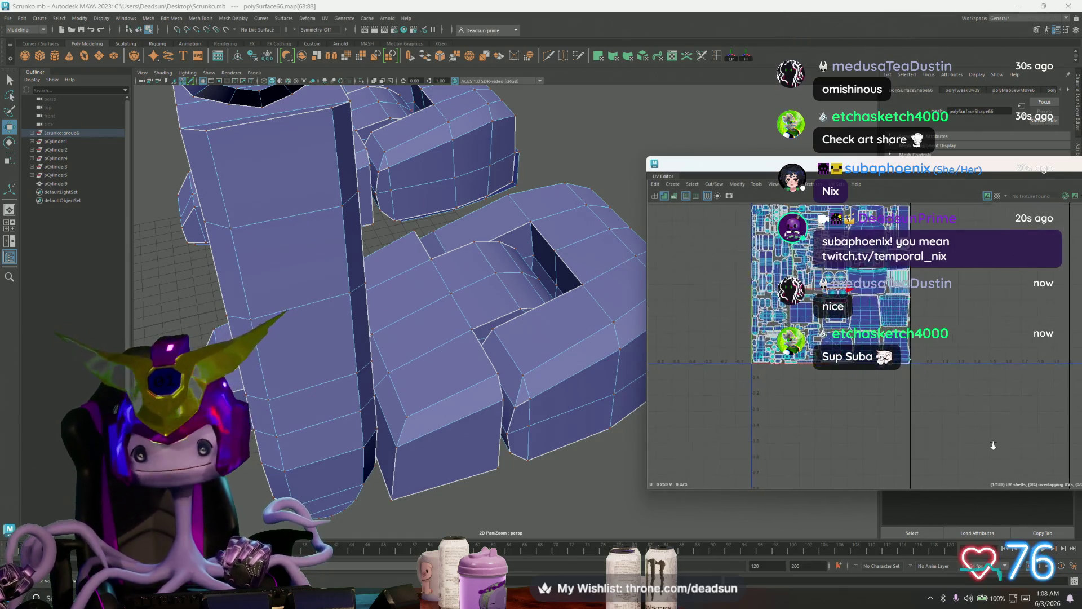
{"action": "mouse_move", "coordinate": [733, 163]}
{"action": "left_mouse_down"}
{"action": "mouse_move", "coordinate": [321, 138]}
{"action": "mouse_move", "coordinate": [394, 1]}
{"action": "left_mouse_up"}
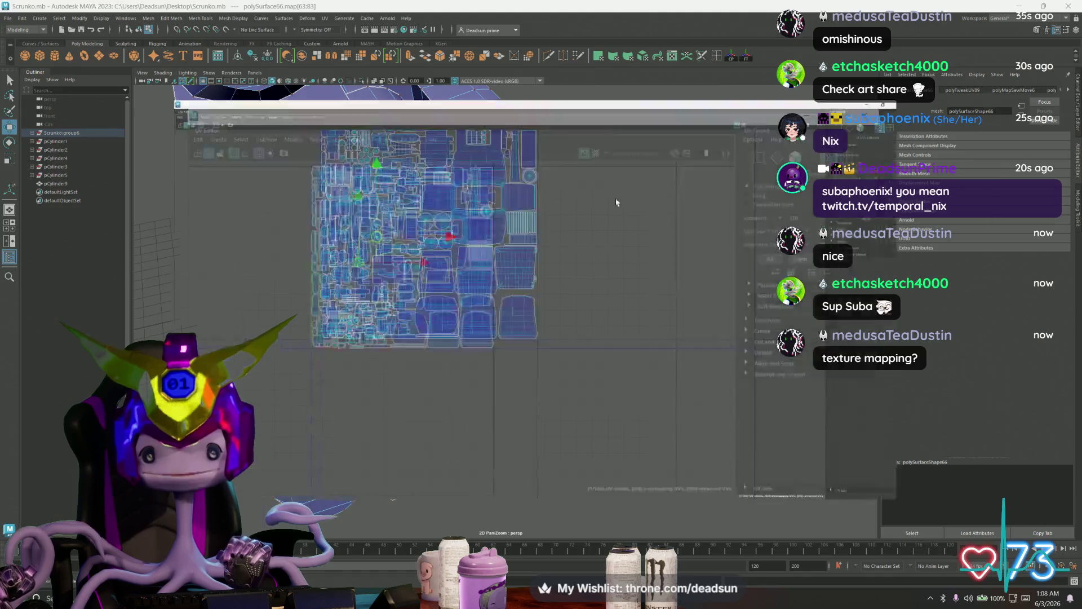
Move the narrow strip shell far left and the square shell slightly right
{"action": "scroll", "coordinate": [401, 255], "scroll_direction": "up", "scroll_amount": 5}
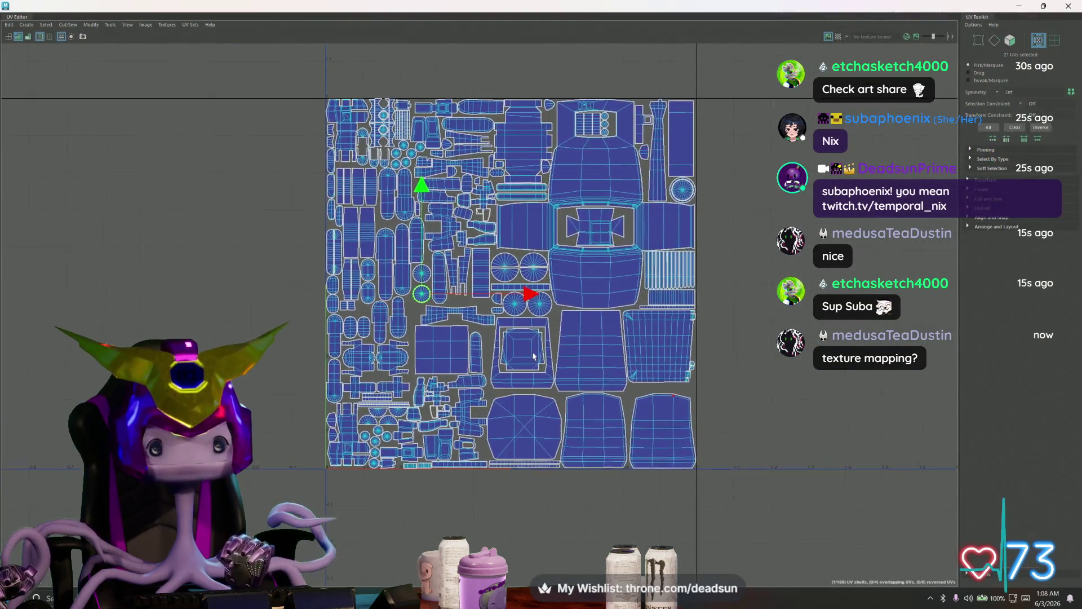
{"action": "middle_click_drag", "start_coordinate": [652, 420], "coordinate": [690, 439], "text": "alt"}
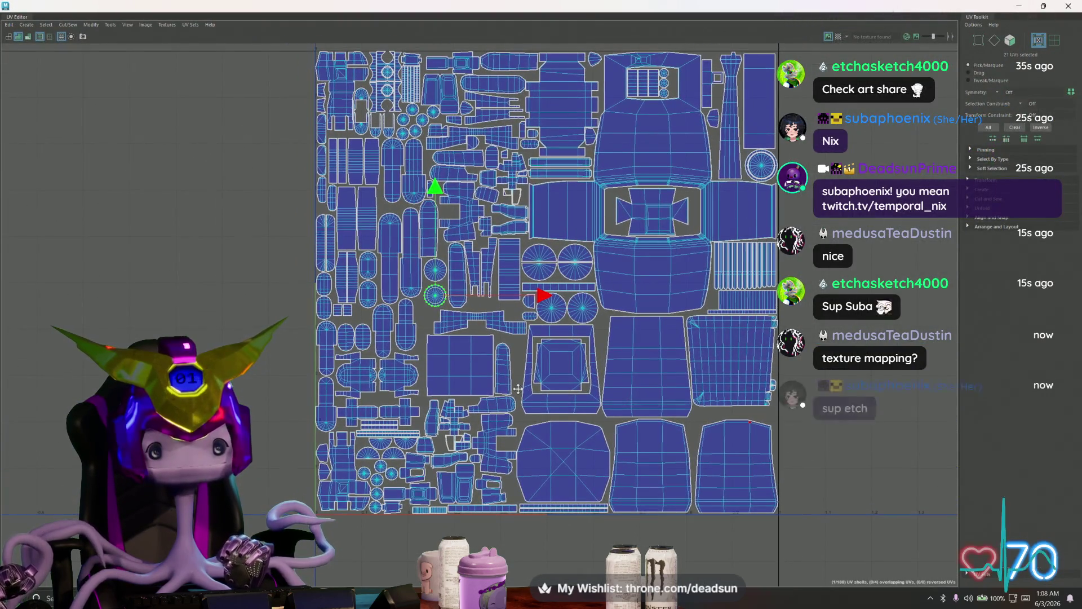
{"action": "left_click", "coordinate": [462, 366]}
{"action": "scroll", "coordinate": [462, 366], "scroll_direction": "up", "scroll_amount": 2}
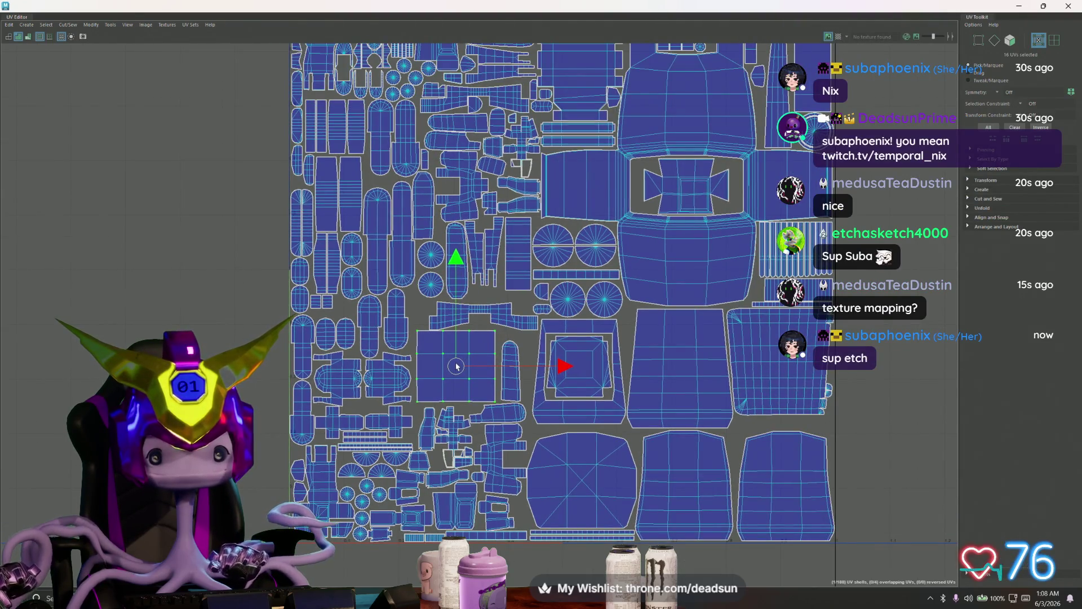
{"action": "left_click", "coordinate": [510, 352]}
{"action": "left_click_drag", "start_coordinate": [510, 371], "coordinate": [268, 363]}
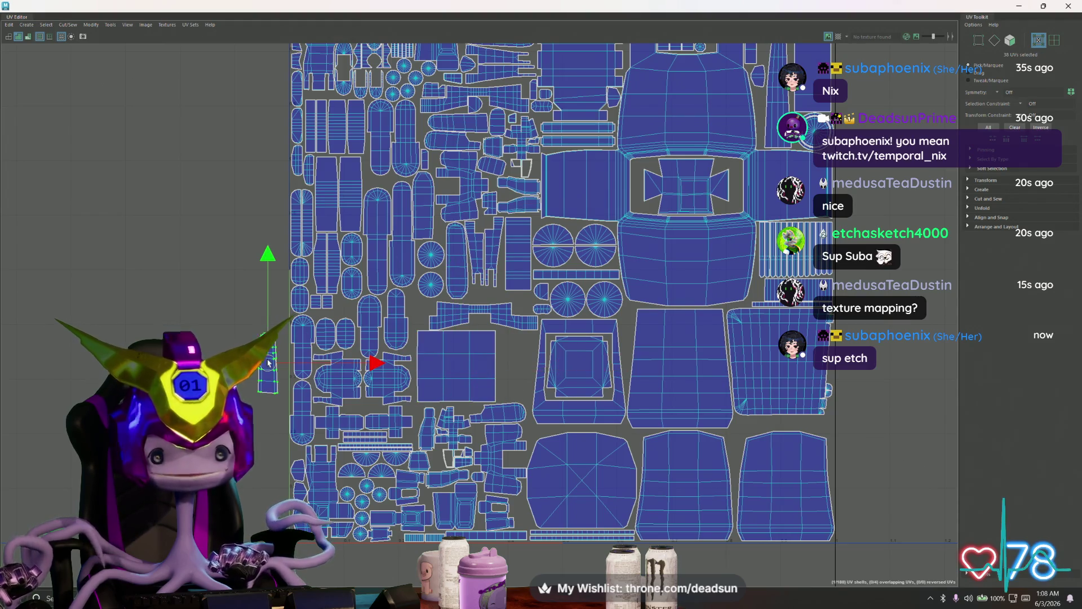
{"action": "left_click", "coordinate": [485, 373]}
{"action": "left_click_drag", "start_coordinate": [453, 367], "coordinate": [486, 368]}
Rotate the rounded shell slightly clockwise and shift it a little right
{"action": "scroll", "coordinate": [491, 382], "scroll_direction": "up", "scroll_amount": 5}
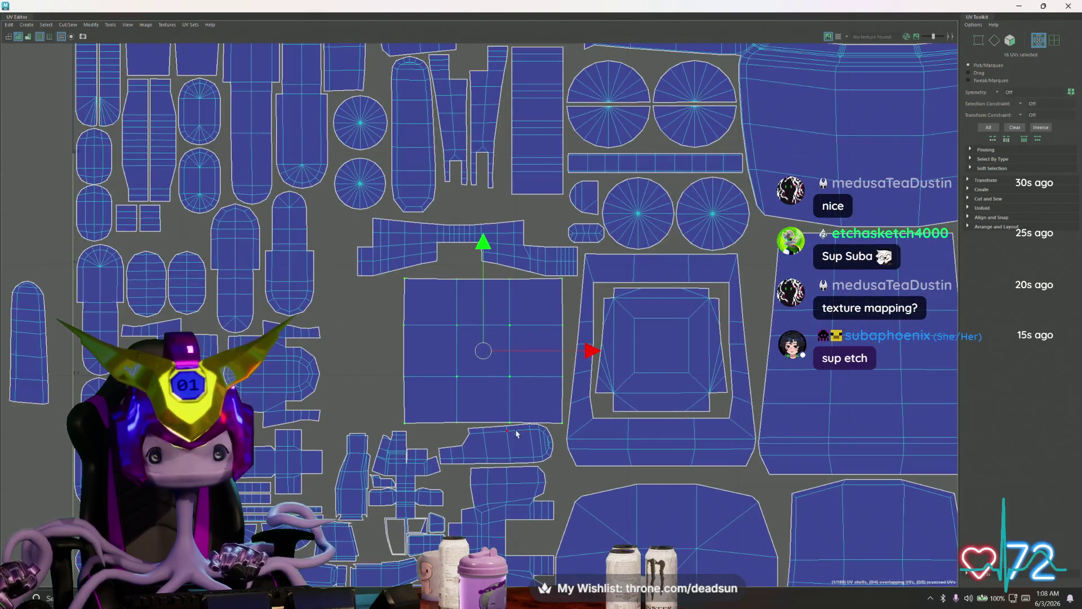
{"action": "left_click", "coordinate": [547, 444]}
{"action": "key", "text": "e"}
{"action": "left_click_drag", "start_coordinate": [565, 442], "coordinate": [568, 448]}
{"action": "key", "text": "w"}
{"action": "left_click_drag", "start_coordinate": [496, 445], "coordinate": [510, 447]}
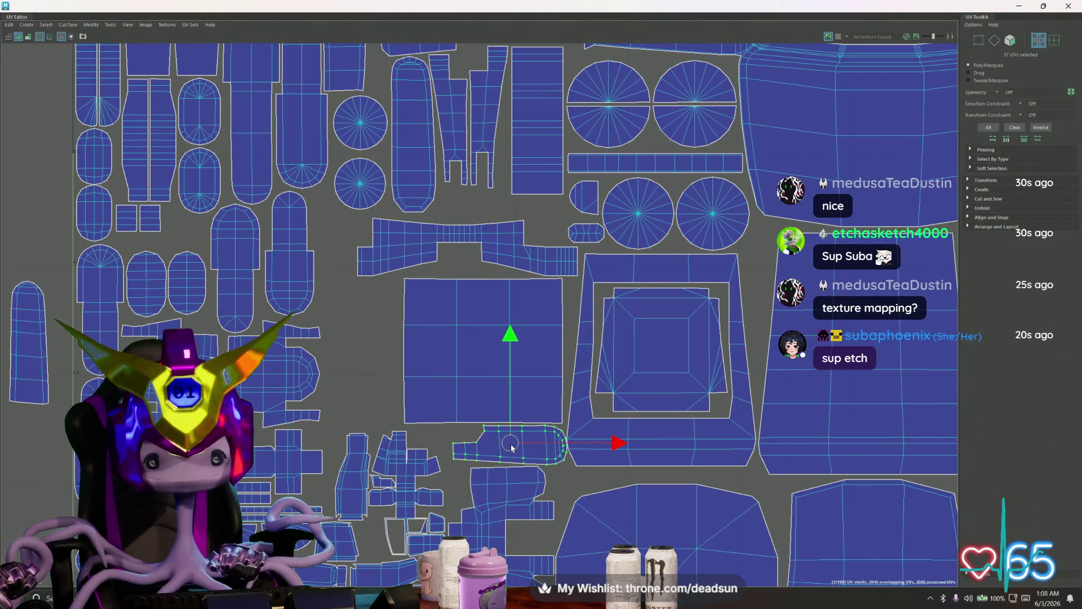
Move a shell from the far left into an open gap
{"action": "right_click_drag", "start_coordinate": [509, 447], "coordinate": [349, 346], "text": "alt"}
{"action": "left_click", "coordinate": [110, 304]}
{"action": "mouse_move", "coordinate": [111, 304]}
{"action": "left_mouse_down"}
{"action": "mouse_move", "coordinate": [353, 304]}
{"action": "mouse_move", "coordinate": [402, 261]}
{"action": "mouse_move", "coordinate": [398, 235]}
{"action": "left_mouse_up"}
Select the small capsule-shaped shell and drag it up and left out of the middle
{"action": "scroll", "coordinate": [428, 360], "scroll_direction": "down", "scroll_amount": 5}
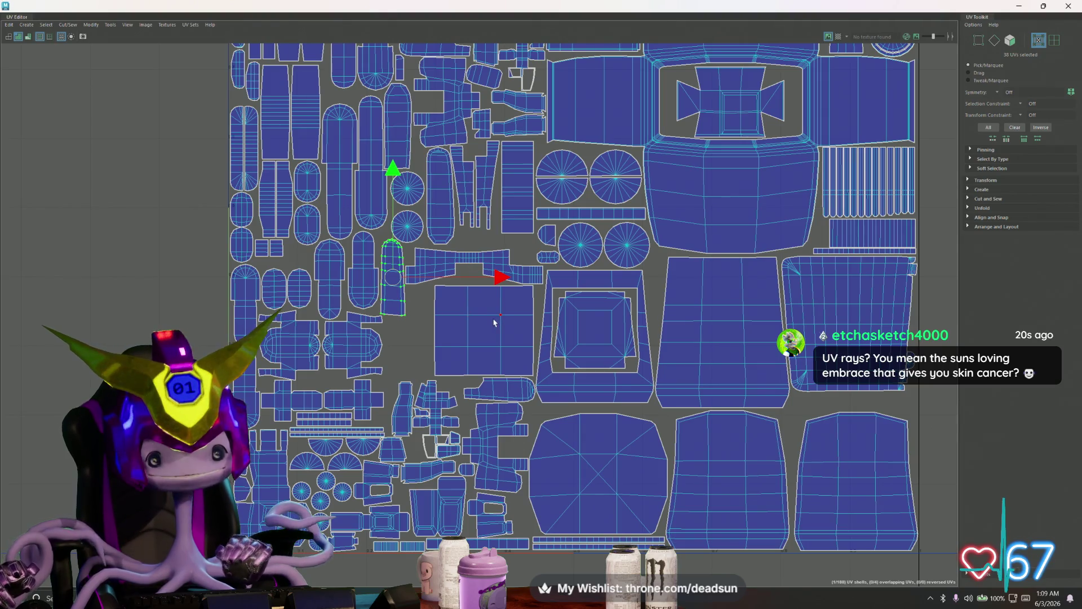
{"action": "left_click", "coordinate": [474, 264]}
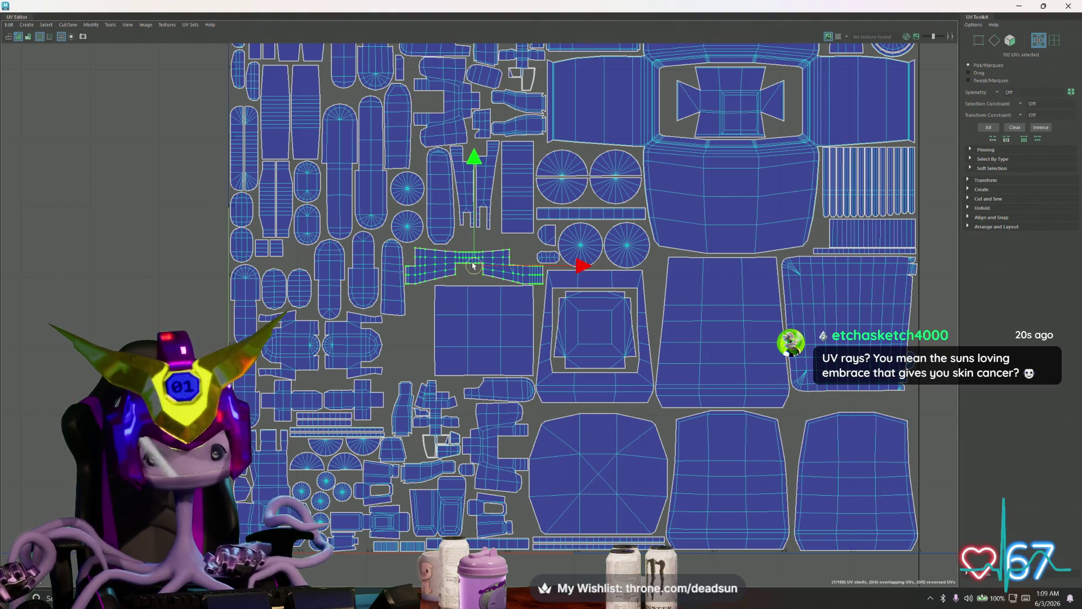
{"action": "scroll", "coordinate": [475, 264], "scroll_direction": "up", "scroll_amount": 3}
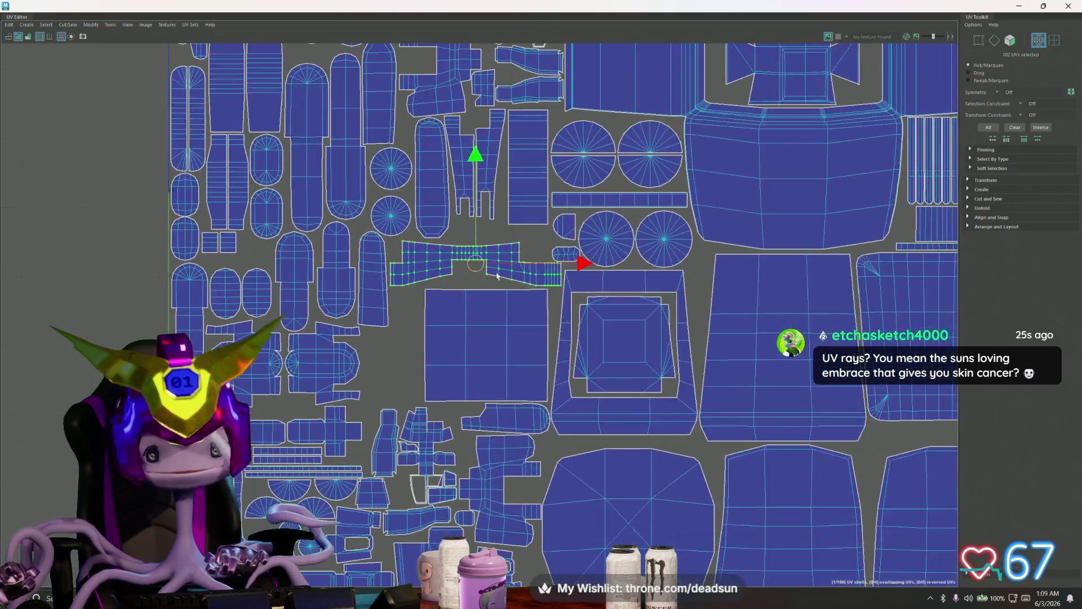
{"action": "left_click", "coordinate": [572, 248]}
{"action": "mouse_move", "coordinate": [572, 249]}
{"action": "left_mouse_down"}
{"action": "mouse_move", "coordinate": [459, 219]}
{"action": "mouse_move", "coordinate": [532, 234]}
{"action": "mouse_move", "coordinate": [524, 225]}
{"action": "mouse_move", "coordinate": [463, 226]}
{"action": "left_mouse_up"}
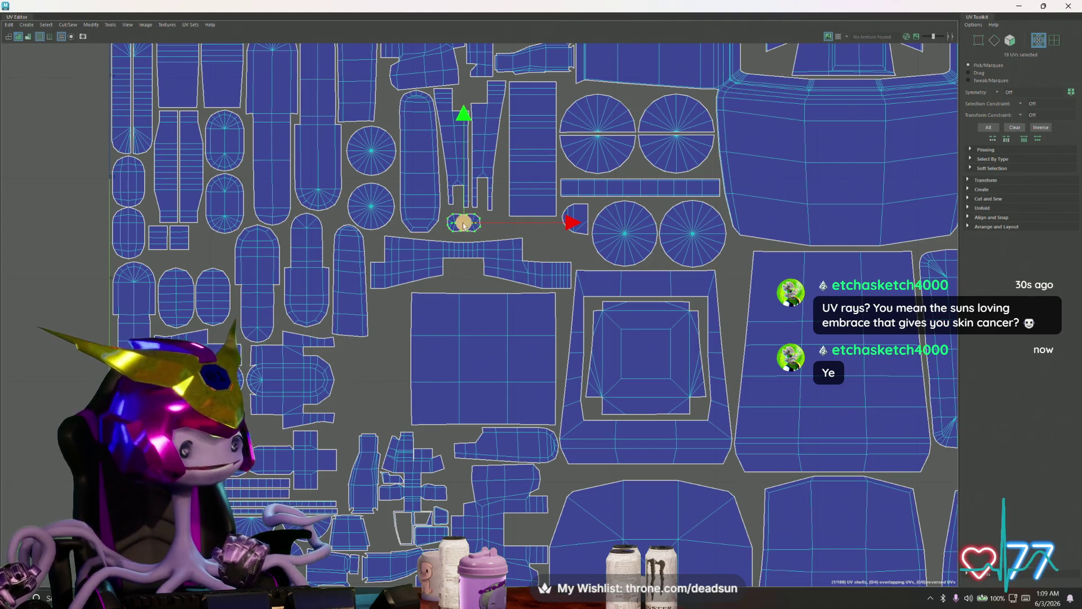
Push the capsule shell further up-left into an empty gap among the small upper-left shells
{"action": "scroll", "coordinate": [479, 249], "scroll_direction": "up", "scroll_amount": 2}
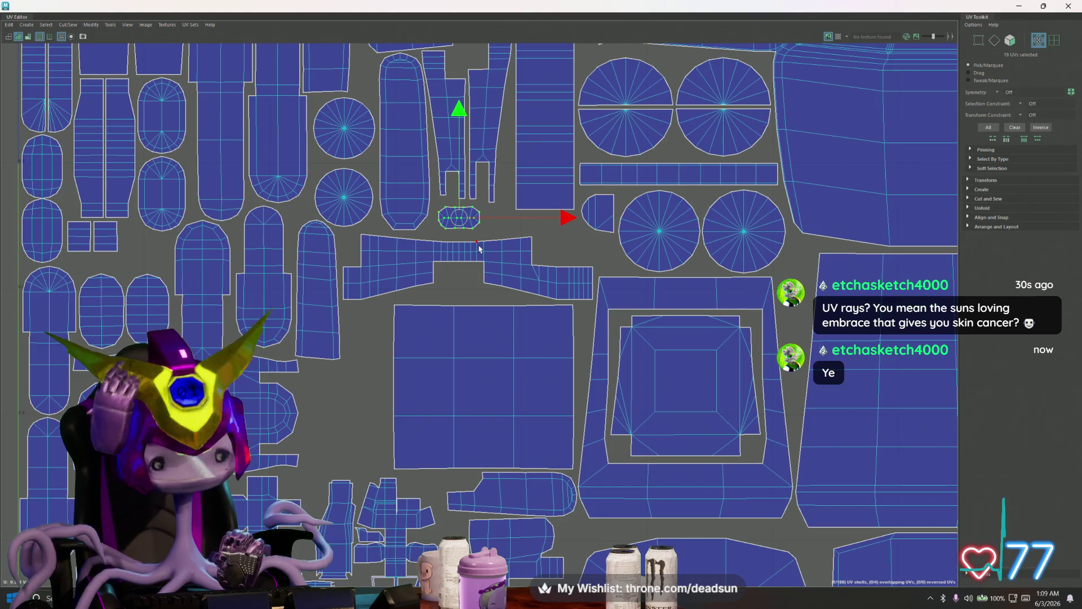
{"action": "scroll", "coordinate": [529, 258], "scroll_direction": "down", "scroll_amount": 3}
{"action": "middle_click_drag", "start_coordinate": [303, 213], "coordinate": [277, 331], "text": "alt"}
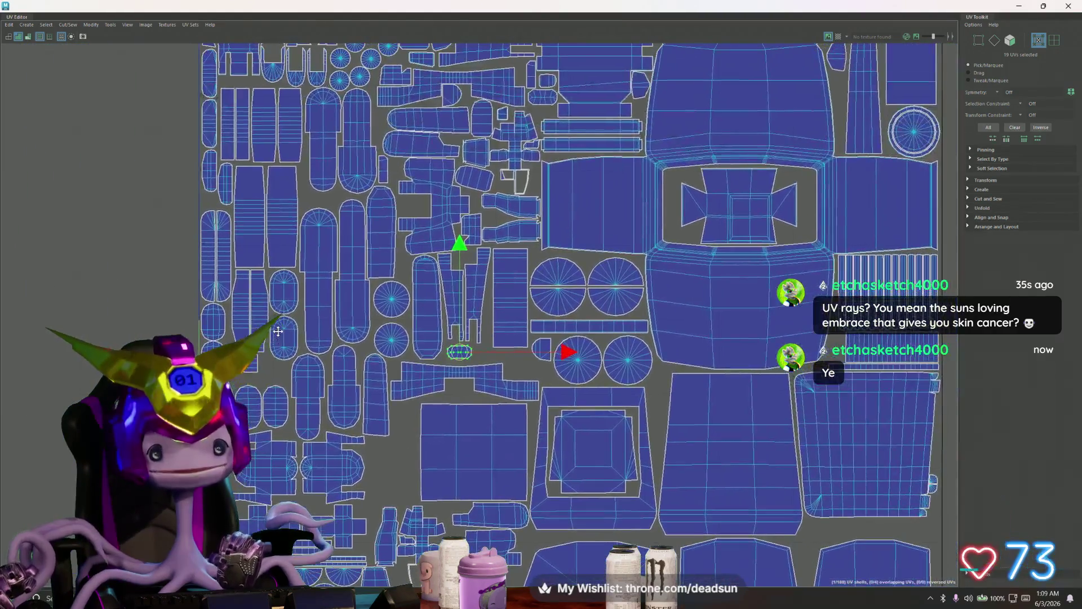
{"action": "left_click_drag", "start_coordinate": [459, 350], "coordinate": [415, 212]}
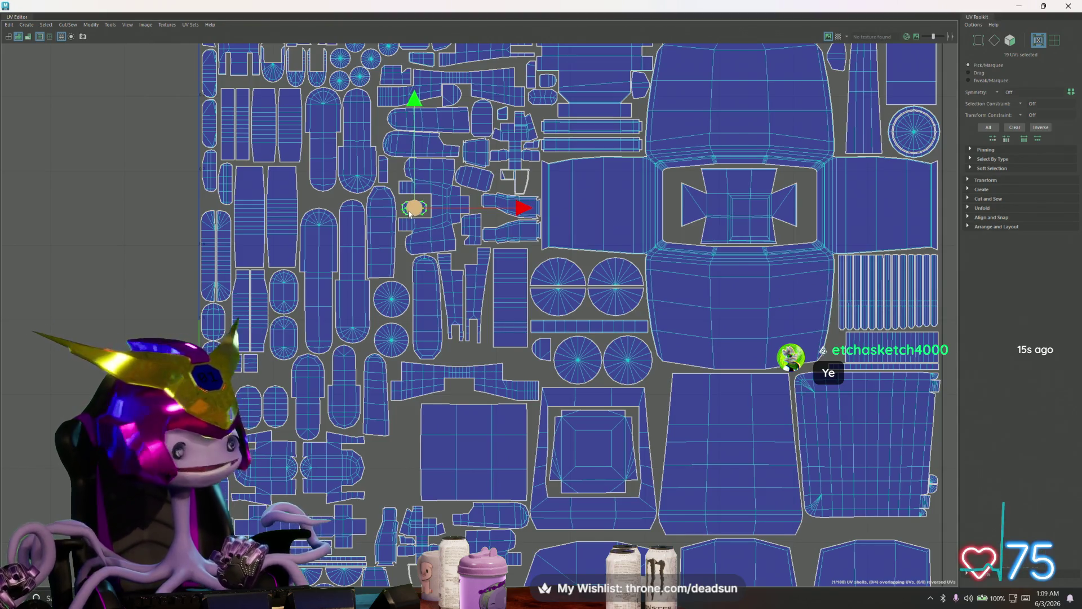
{"action": "scroll", "coordinate": [410, 213], "scroll_direction": "up", "scroll_amount": 2}
{"action": "mouse_move", "coordinate": [410, 213]}
{"action": "middle_mouse_down", "text": "alt"}
{"action": "mouse_move", "coordinate": [405, 304]}
{"action": "mouse_move", "coordinate": [461, 329]}
{"action": "middle_mouse_up", "text": "alt"}
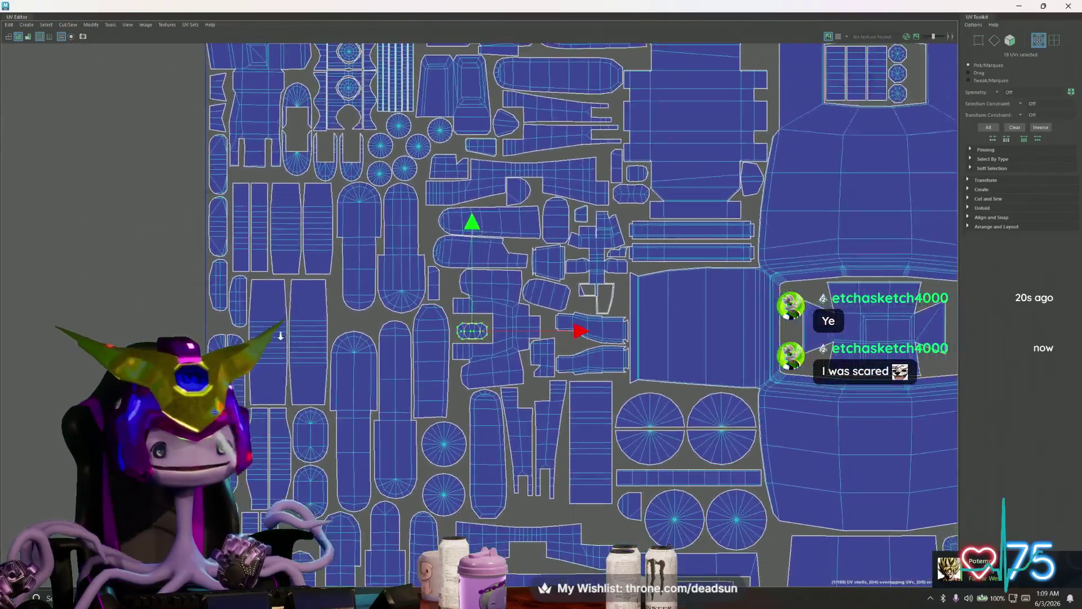
{"action": "right_click_drag", "start_coordinate": [280, 335], "coordinate": [330, 334], "text": "alt"}
{"action": "mouse_move", "coordinate": [427, 345]}
{"action": "middle_mouse_down", "text": "alt"}
{"action": "mouse_move", "coordinate": [435, 357]}
{"action": "mouse_move", "coordinate": [293, 307]}
{"action": "mouse_move", "coordinate": [305, 365]}
{"action": "mouse_move", "coordinate": [237, 305]}
{"action": "middle_mouse_up", "text": "alt"}
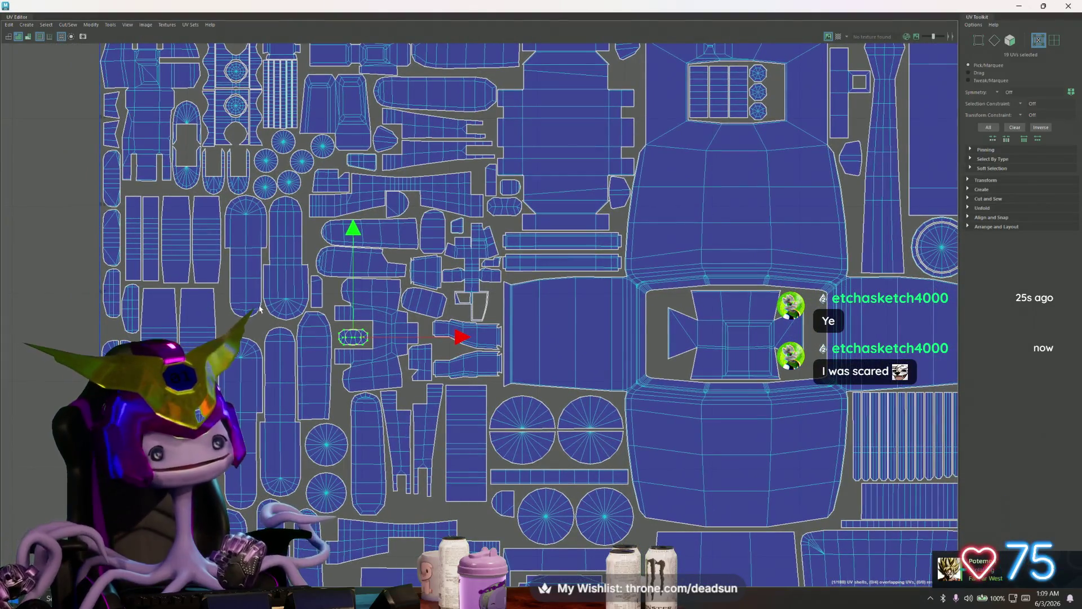
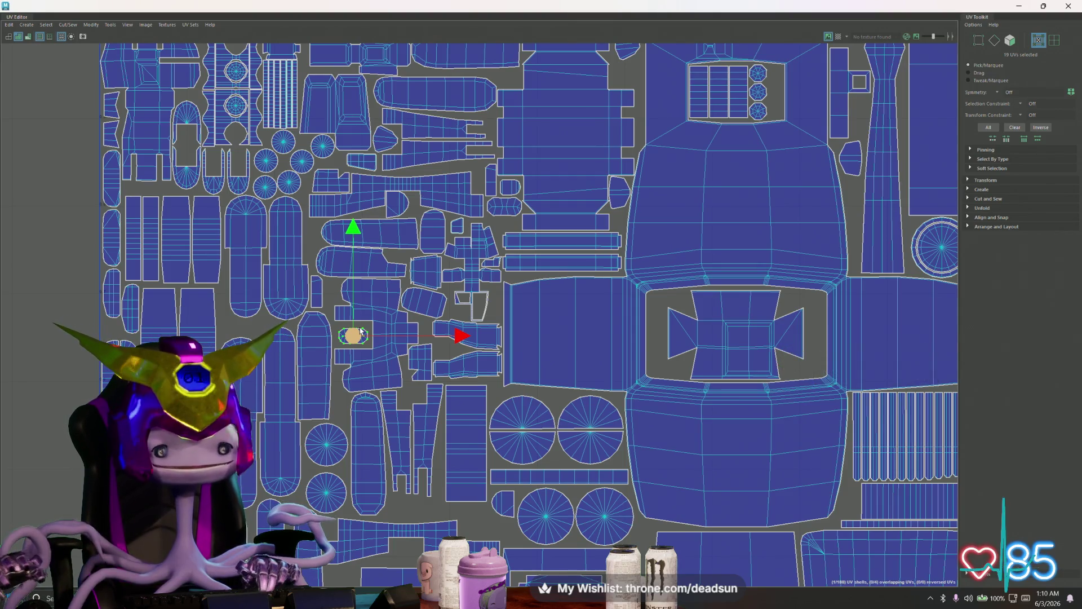
Select a UV shell and move it up slightly
{"action": "right_click_drag", "start_coordinate": [266, 366], "coordinate": [267, 366]}
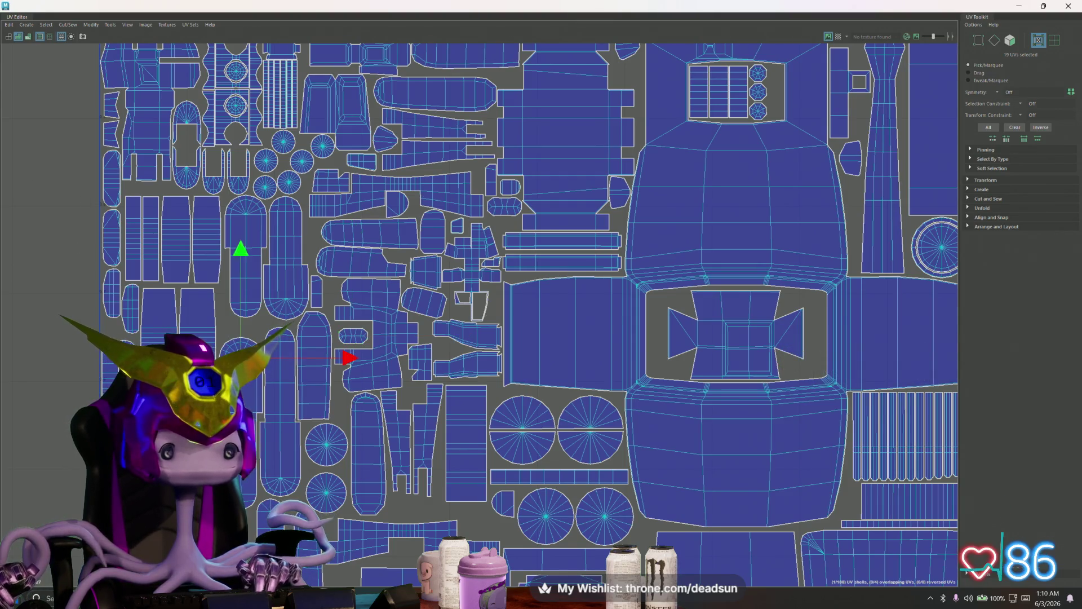
{"action": "left_click", "coordinate": [238, 326]}
{"action": "left_click_drag", "start_coordinate": [248, 315], "coordinate": [245, 298]}
{"action": "scroll", "coordinate": [275, 355], "scroll_direction": "up", "scroll_amount": 2}
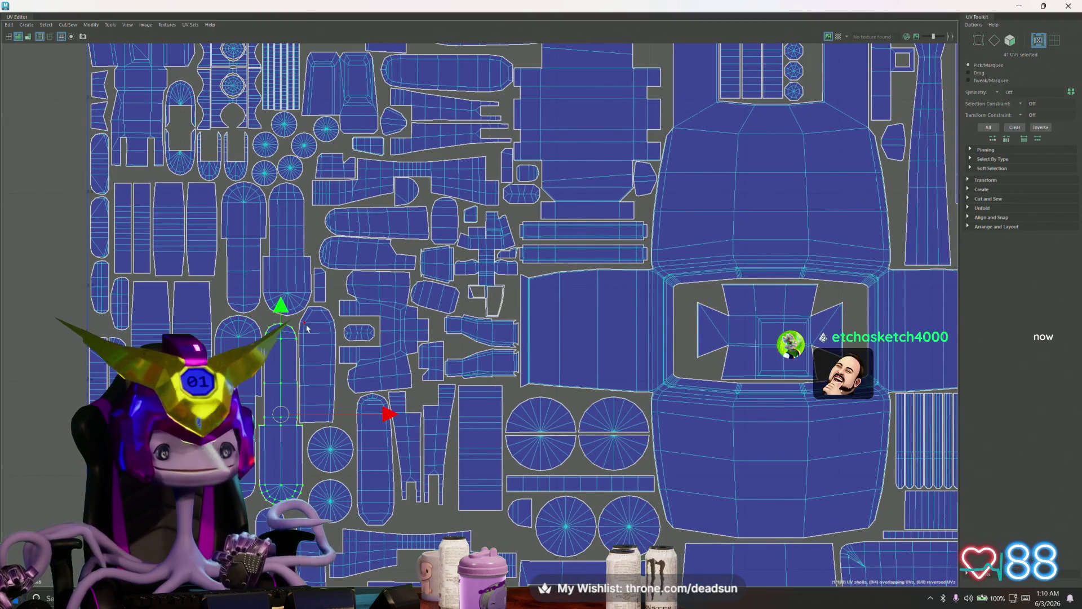
Move the small thin UV shell higher up in the layout
{"action": "left_click", "coordinate": [314, 280]}
{"action": "left_click_drag", "start_coordinate": [314, 280], "coordinate": [314, 230]}
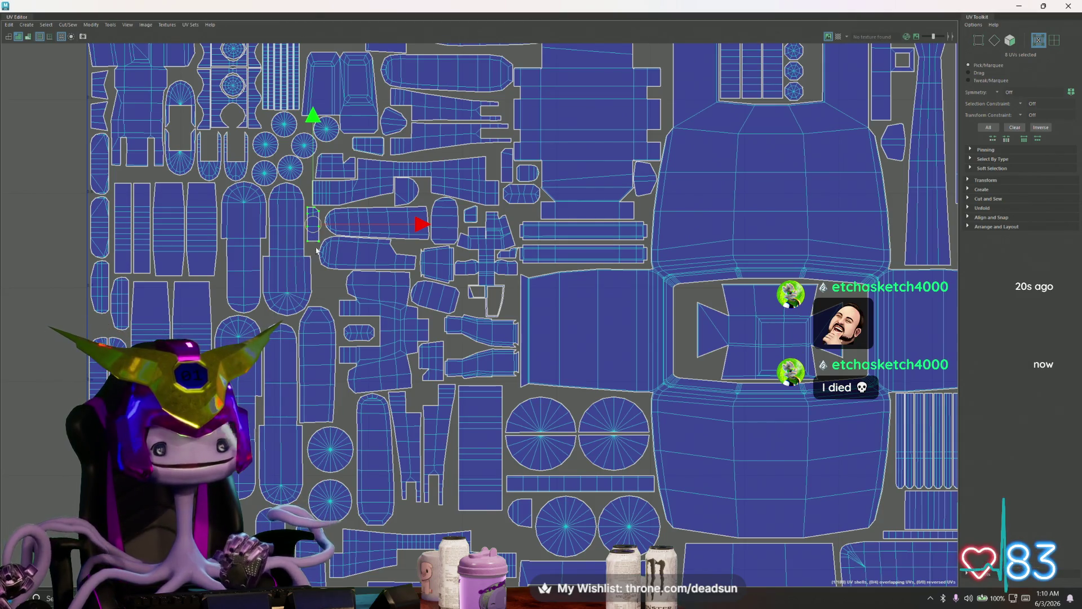
{"action": "mouse_move", "coordinate": [317, 250]}
{"action": "middle_mouse_down", "text": "alt"}
{"action": "mouse_move", "coordinate": [340, 245]}
{"action": "mouse_move", "coordinate": [313, 298]}
{"action": "middle_mouse_up", "text": "alt"}
{"action": "scroll", "coordinate": [343, 370], "scroll_direction": "down", "scroll_amount": 1}
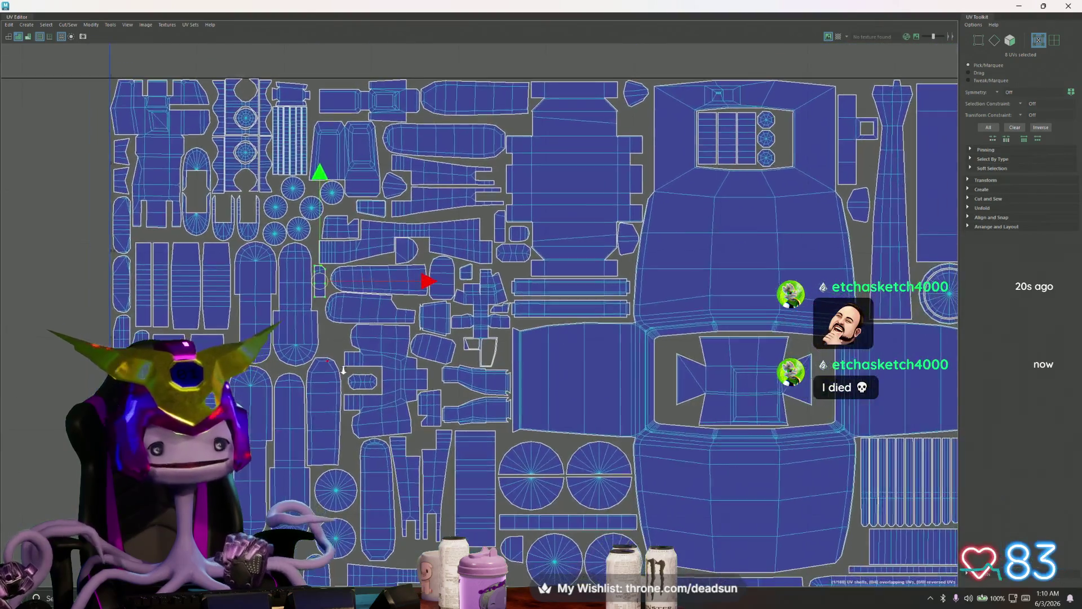
{"action": "scroll", "coordinate": [472, 451], "scroll_direction": "up", "scroll_amount": 1}
Select the tall and tapered shells and shift the narrow strip shell sideways
{"action": "left_click", "coordinate": [315, 374]}
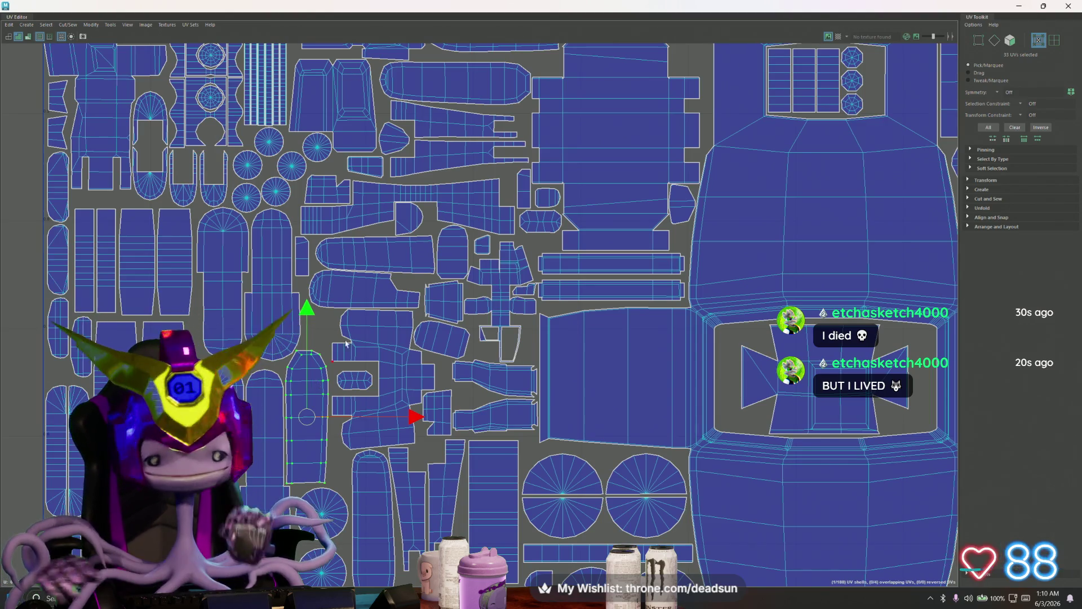
{"action": "middle_click_drag", "start_coordinate": [548, 414], "coordinate": [429, 409], "text": "alt"}
{"action": "right_click_drag", "start_coordinate": [428, 410], "coordinate": [539, 429], "text": "alt"}
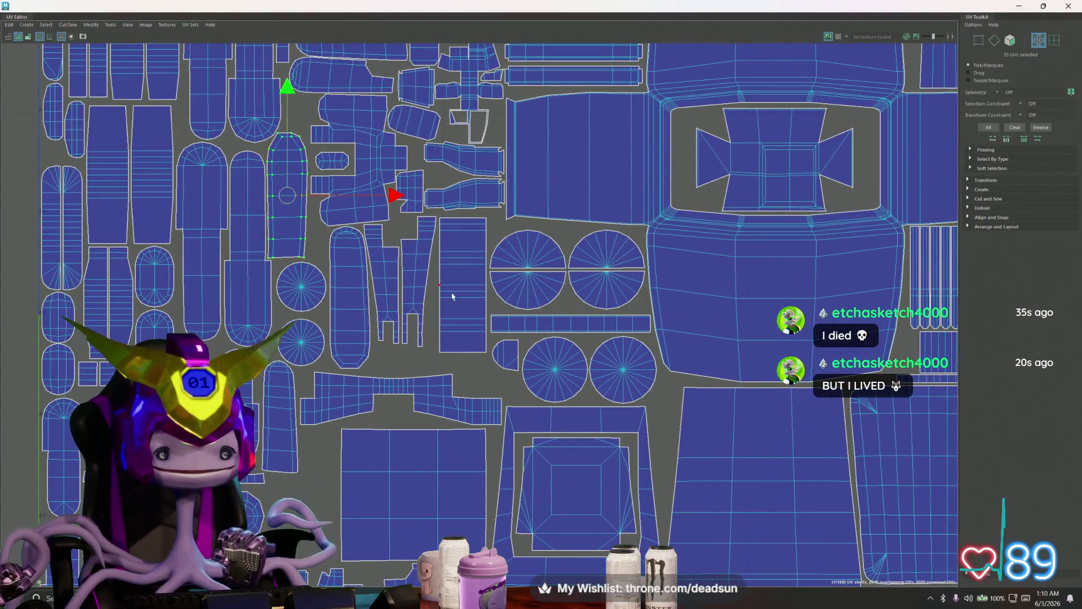
{"action": "middle_click_drag", "start_coordinate": [452, 293], "coordinate": [458, 341], "text": "alt"}
{"action": "left_click", "coordinate": [457, 342]}
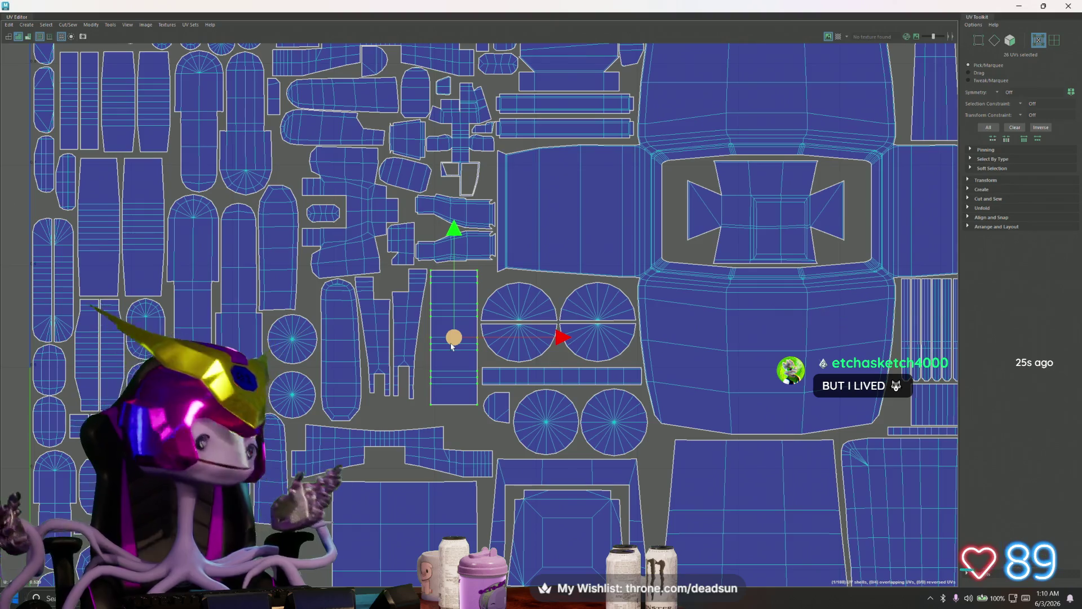
{"action": "left_click", "coordinate": [408, 316]}
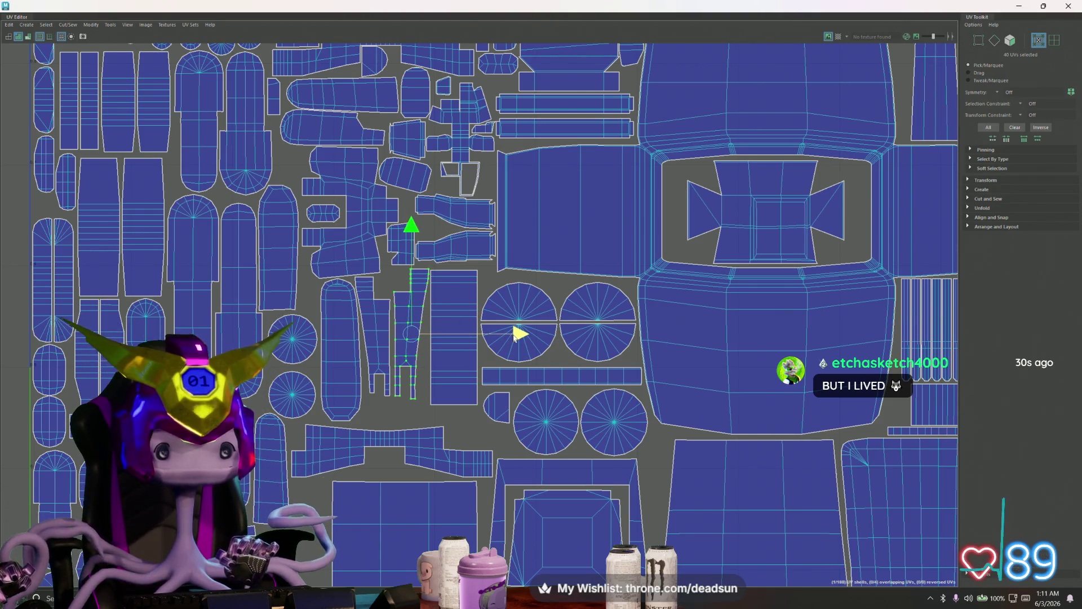
{"action": "left_click", "coordinate": [383, 317]}
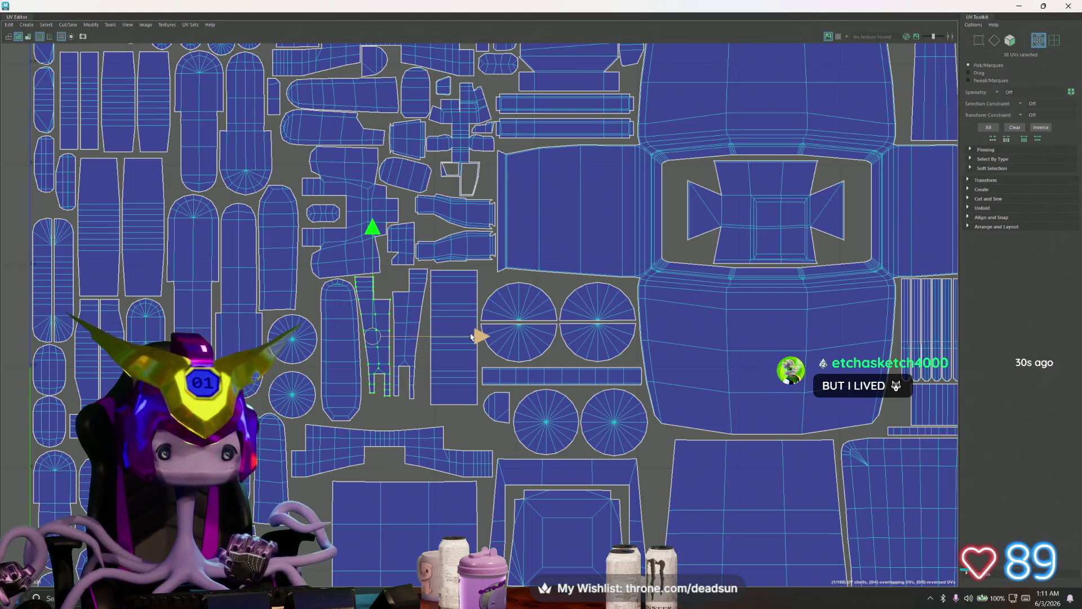
{"action": "left_click_drag", "start_coordinate": [480, 336], "coordinate": [483, 336]}
{"action": "mouse_move", "coordinate": [329, 304]}
{"action": "middle_mouse_down", "text": "alt"}
{"action": "mouse_move", "coordinate": [330, 363]}
{"action": "mouse_move", "coordinate": [344, 392]}
{"action": "mouse_move", "coordinate": [353, 340]}
{"action": "middle_mouse_up", "text": "alt"}
{"action": "scroll", "coordinate": [352, 341], "scroll_direction": "down", "scroll_amount": 3}
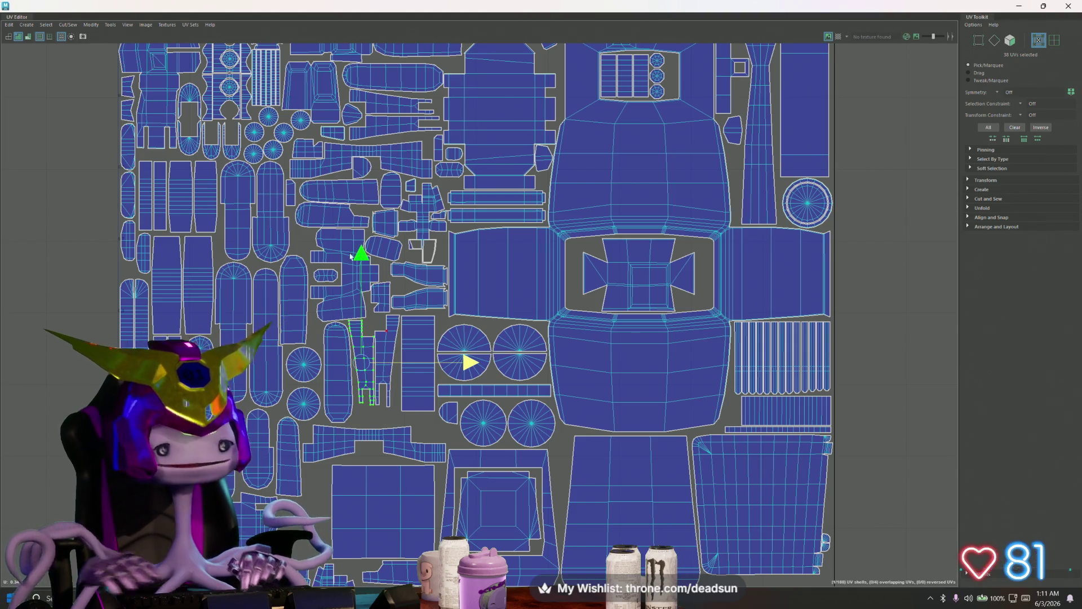
Select the two left strip UV shells and scale them up
{"action": "scroll", "coordinate": [197, 170], "scroll_direction": "up", "scroll_amount": 1}
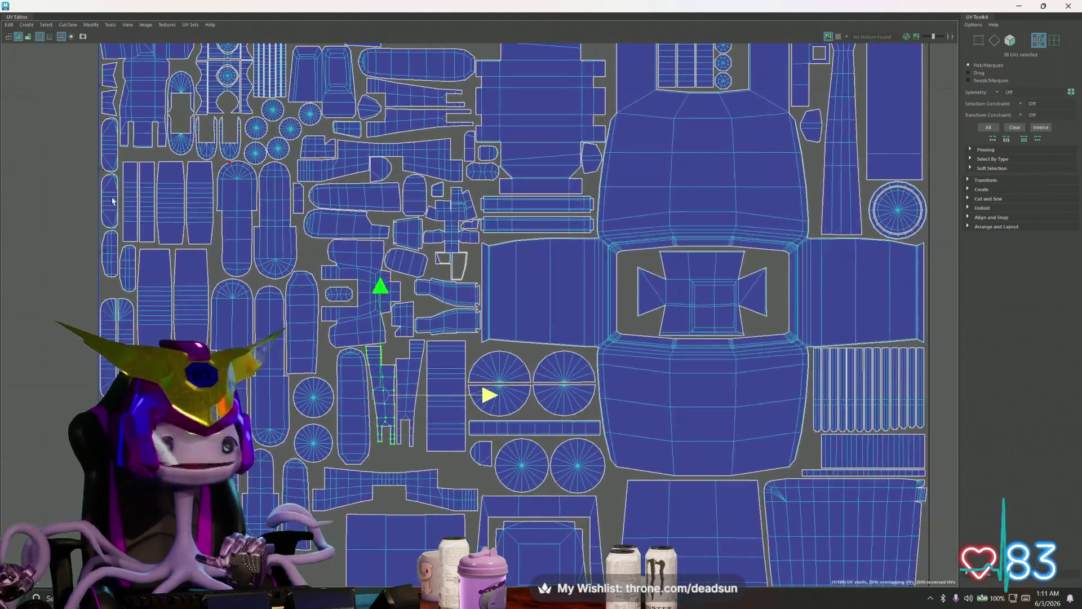
{"action": "middle_click_drag", "start_coordinate": [59, 145], "coordinate": [188, 170], "text": "alt"}
{"action": "scroll", "coordinate": [187, 169], "scroll_direction": "up", "scroll_amount": 4}
{"action": "scroll", "coordinate": [495, 331], "scroll_direction": "up", "scroll_amount": 2}
{"action": "scroll", "coordinate": [290, 259], "scroll_direction": "up", "scroll_amount": 1}
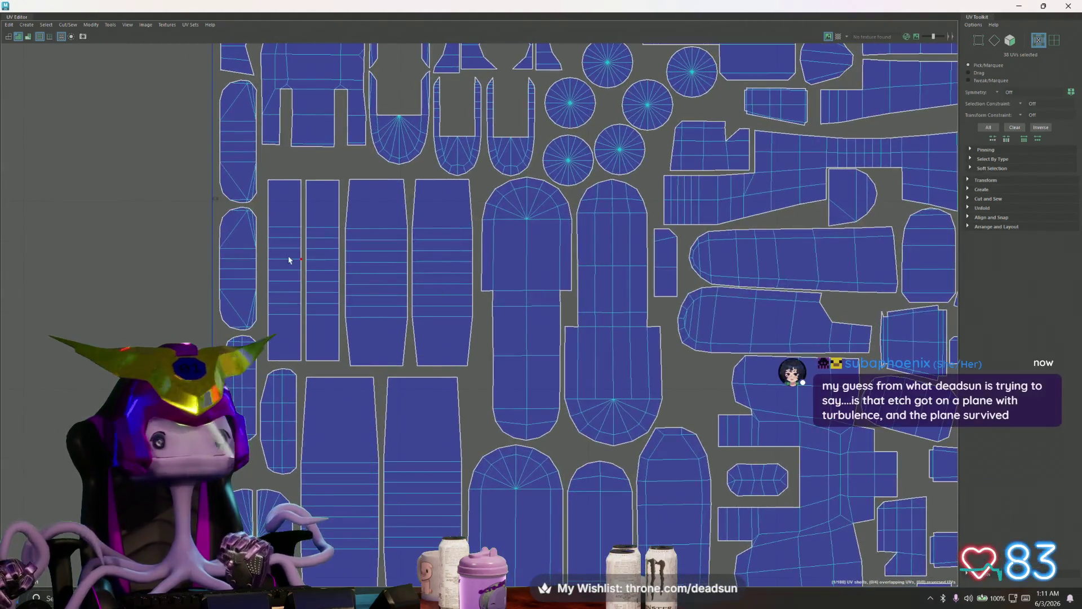
{"action": "left_click", "coordinate": [289, 259]}
{"action": "left_click_drag", "start_coordinate": [376, 274], "coordinate": [377, 274]}
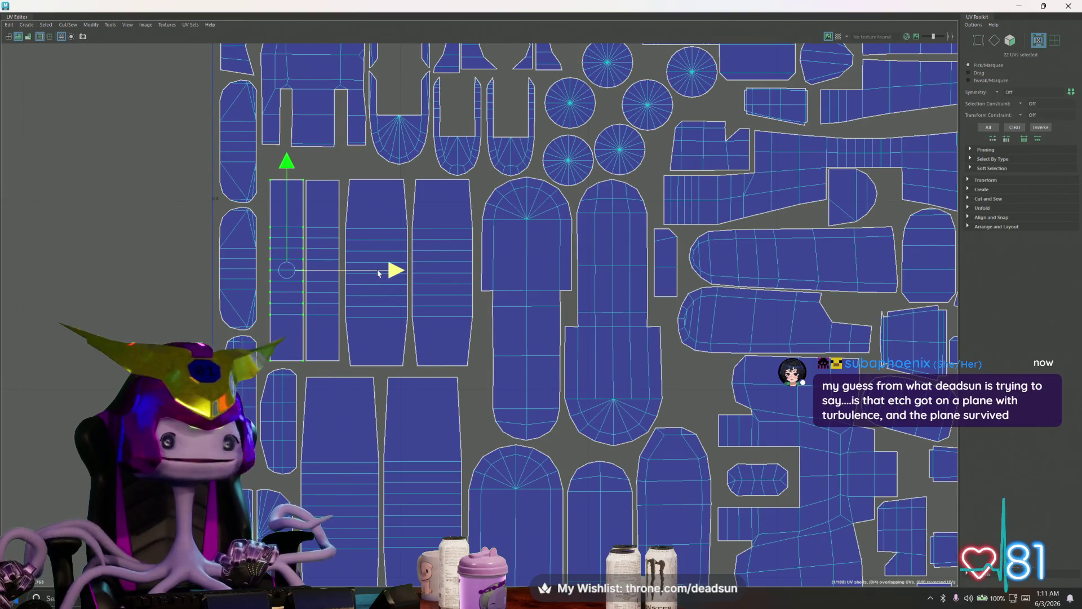
{"action": "left_click", "coordinate": [314, 256], "text": "shift"}
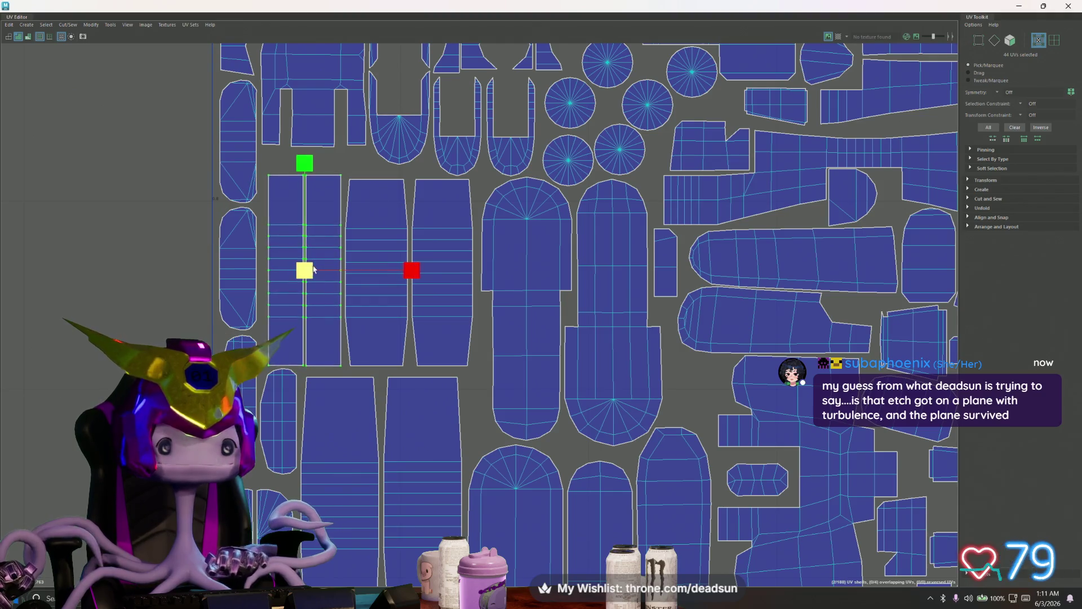
{"action": "key", "text": "r"}
{"action": "mouse_move", "coordinate": [304, 262]}
{"action": "left_mouse_down"}
{"action": "mouse_move", "coordinate": [314, 265]}
{"action": "mouse_move", "coordinate": [303, 259]}
{"action": "left_mouse_up"}
{"action": "key", "text": "w"}
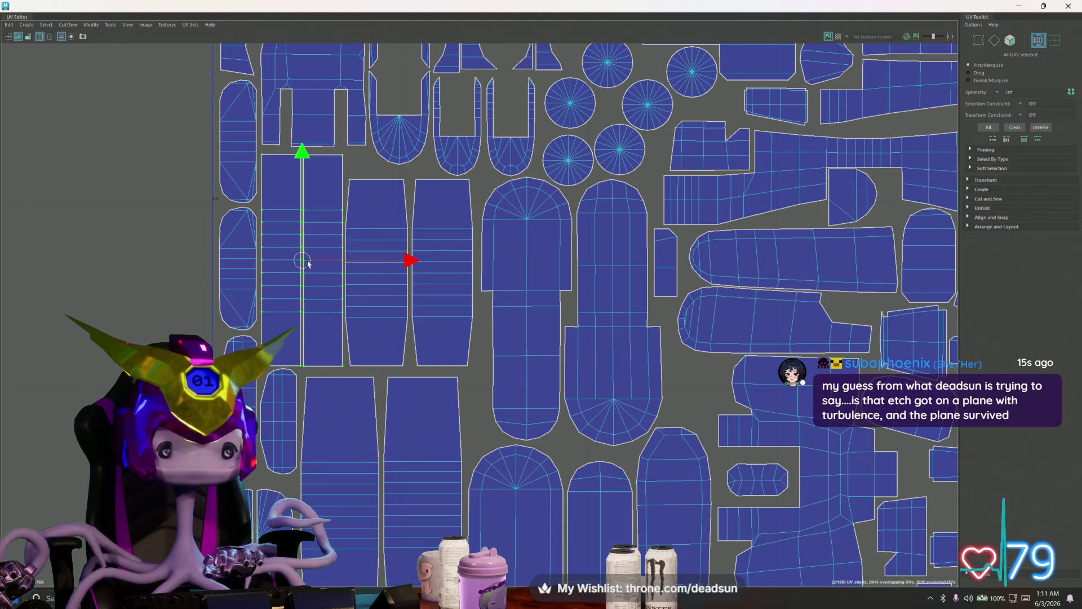
Enlarge the next pair of strip shells to the right slightly
{"action": "left_click", "coordinate": [368, 239]}
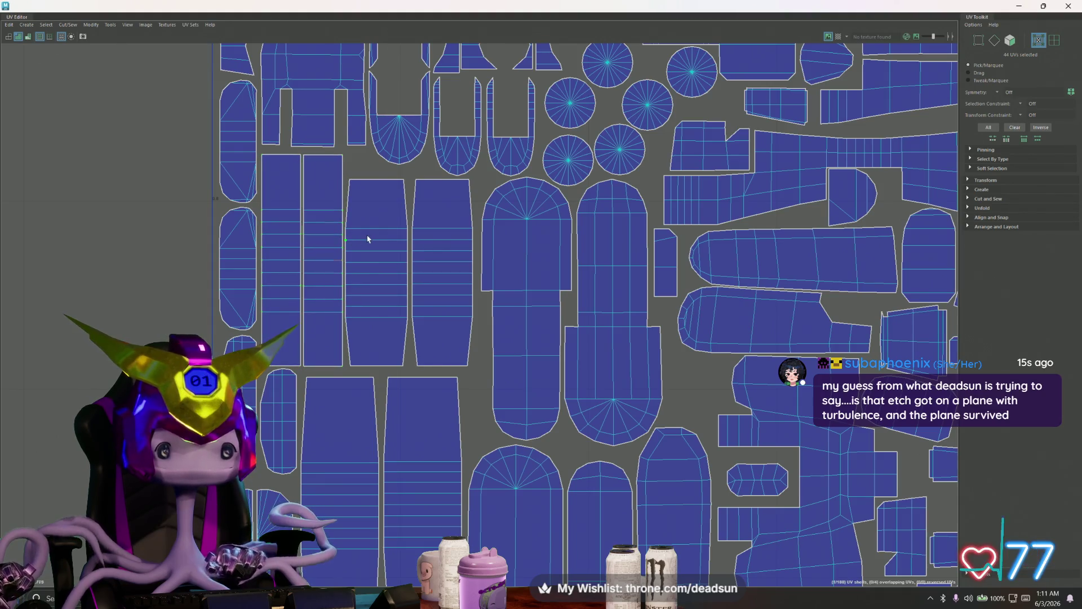
{"action": "left_click", "coordinate": [434, 244], "text": "shift"}
{"action": "left_click_drag", "start_coordinate": [408, 272], "coordinate": [411, 275]}
{"action": "scroll", "coordinate": [410, 275], "scroll_direction": "down", "scroll_amount": 5}
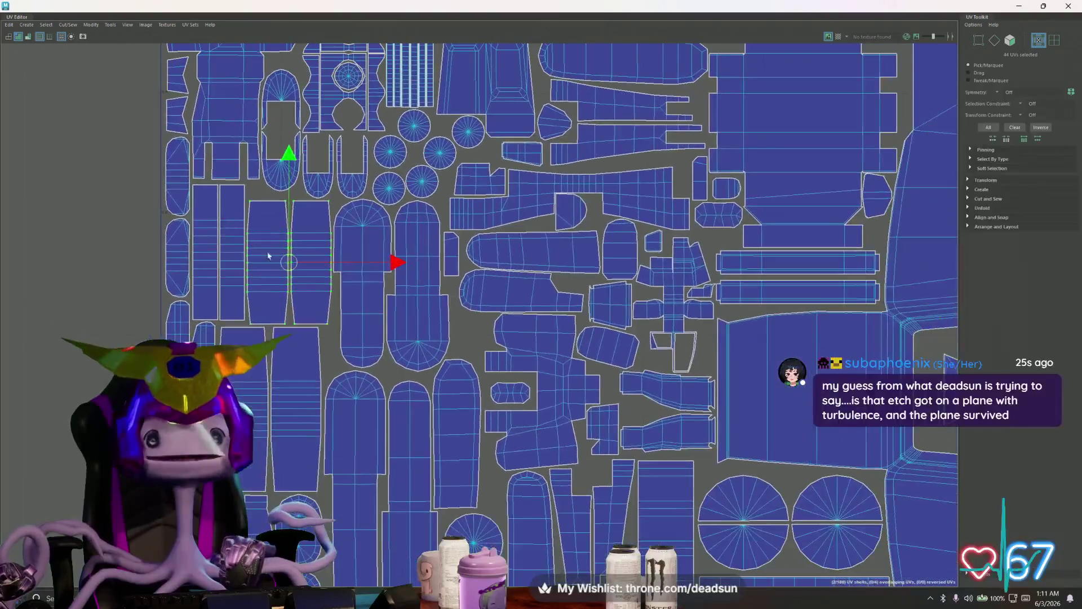
Move the small UV shell up beside the upper-right shells
{"action": "middle_click_drag", "start_coordinate": [356, 260], "coordinate": [371, 286], "text": "alt"}
{"action": "scroll", "coordinate": [371, 285], "scroll_direction": "down", "scroll_amount": 6}
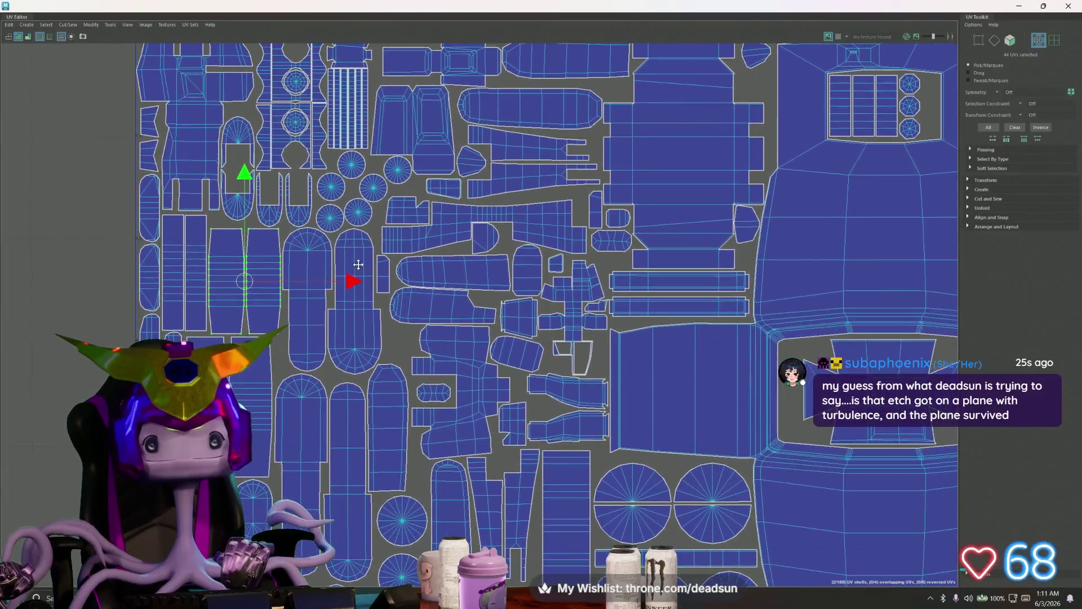
{"action": "scroll", "coordinate": [470, 194], "scroll_direction": "up", "scroll_amount": 5}
{"action": "left_click", "coordinate": [465, 174]}
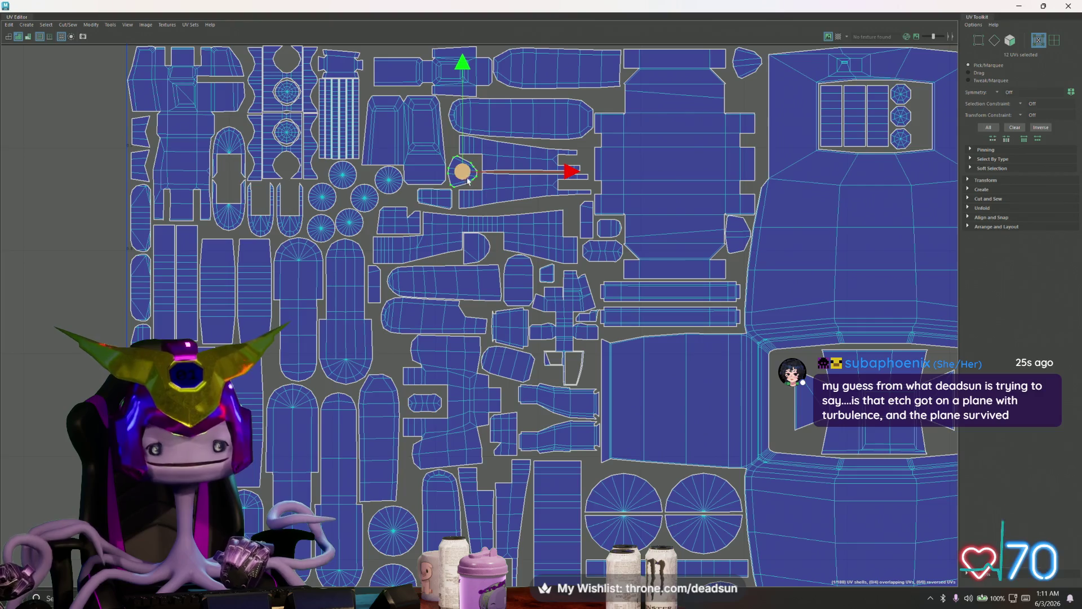
{"action": "mouse_move", "coordinate": [463, 173]}
{"action": "left_mouse_down"}
{"action": "mouse_move", "coordinate": [751, 100]}
{"action": "mouse_move", "coordinate": [739, 97]}
{"action": "left_mouse_up"}
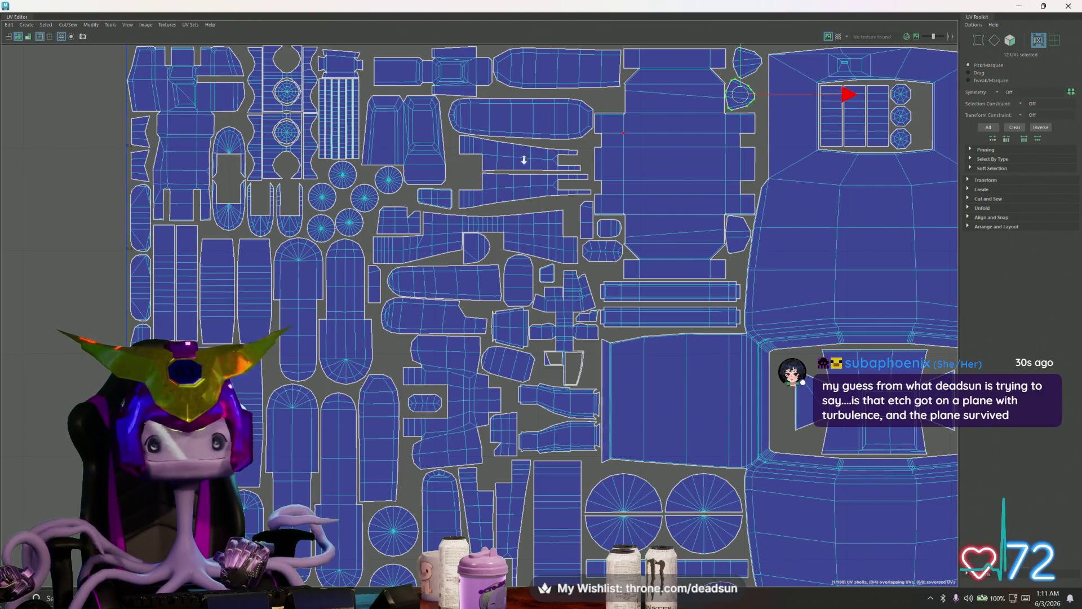
Rotate the small shell and nudge it slightly right into its gap
{"action": "scroll", "coordinate": [522, 160], "scroll_direction": "up", "scroll_amount": 2}
{"action": "middle_click_drag", "start_coordinate": [667, 160], "coordinate": [430, 289], "text": "alt"}
{"action": "left_click_drag", "start_coordinate": [575, 201], "coordinate": [580, 199]}
{"action": "key", "text": "e"}
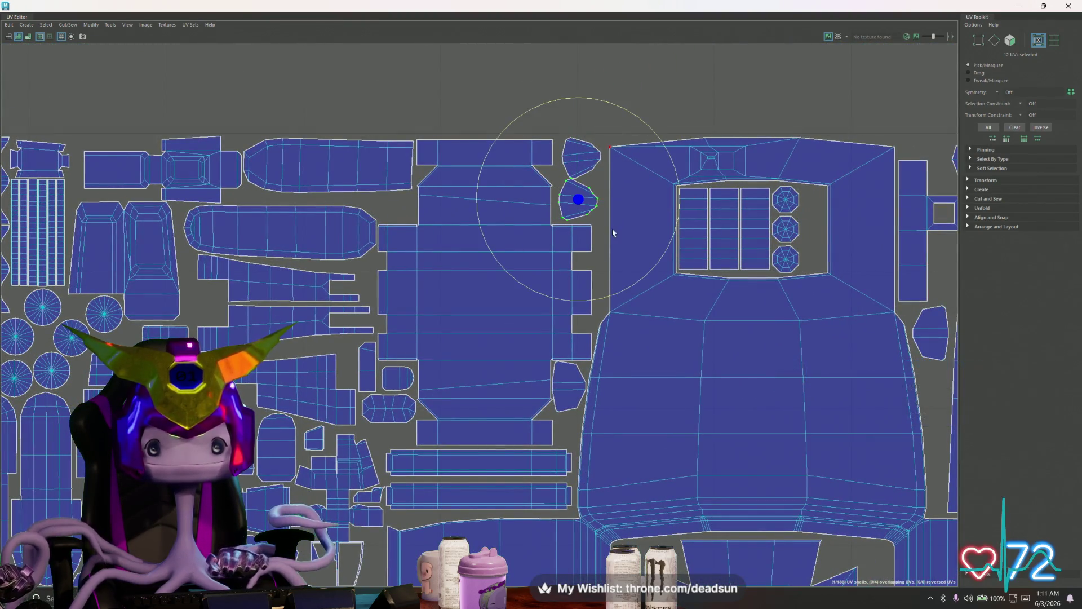
{"action": "mouse_move", "coordinate": [624, 290]}
{"action": "left_mouse_down"}
{"action": "mouse_move", "coordinate": [423, 229]}
{"action": "mouse_move", "coordinate": [422, 61]}
{"action": "mouse_move", "coordinate": [462, 28]}
{"action": "left_mouse_up"}
{"action": "key", "text": "w"}
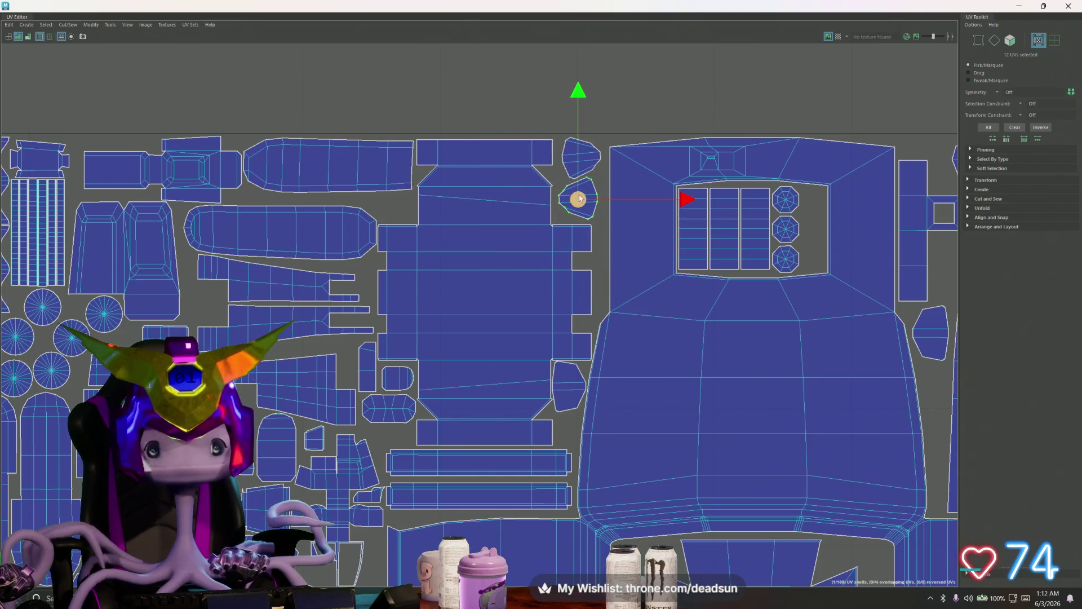
{"action": "left_click_drag", "start_coordinate": [580, 197], "coordinate": [585, 196]}
Move the trapezoid shell pair down and nudge the small circular shell right and down
{"action": "middle_click_drag", "start_coordinate": [543, 205], "coordinate": [702, 216], "text": "alt"}
{"action": "left_click", "coordinate": [280, 264]}
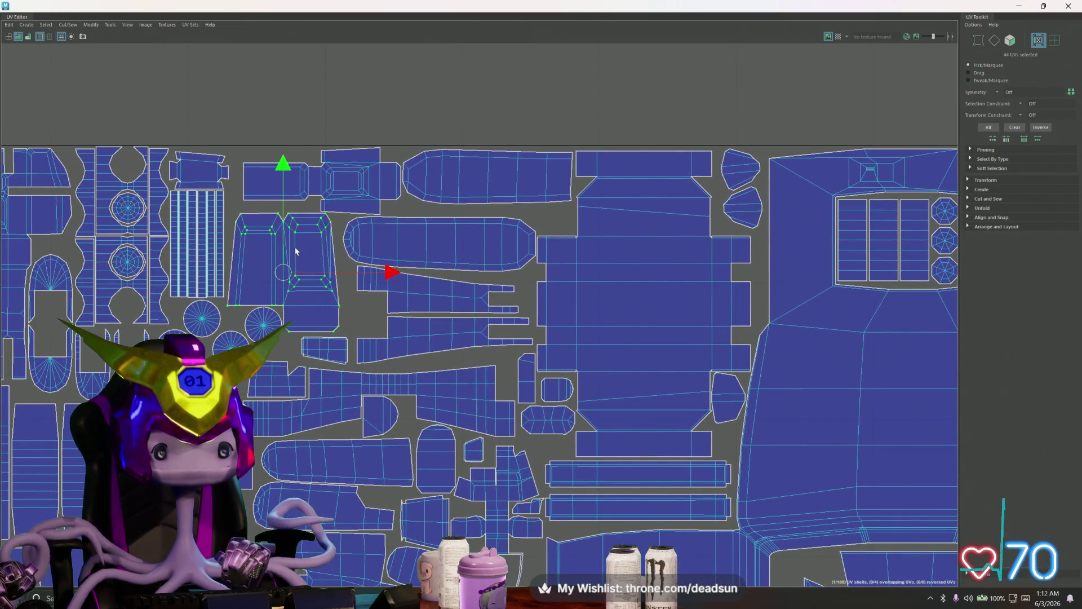
{"action": "scroll", "coordinate": [300, 259], "scroll_direction": "up", "scroll_amount": 1}
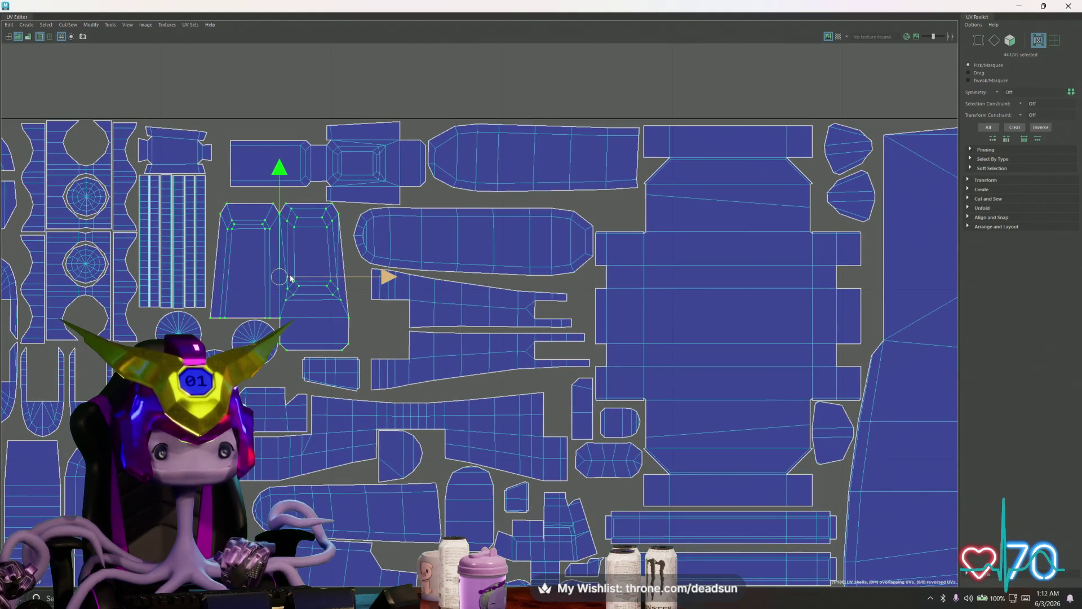
{"action": "left_click_drag", "start_coordinate": [284, 275], "coordinate": [288, 279]}
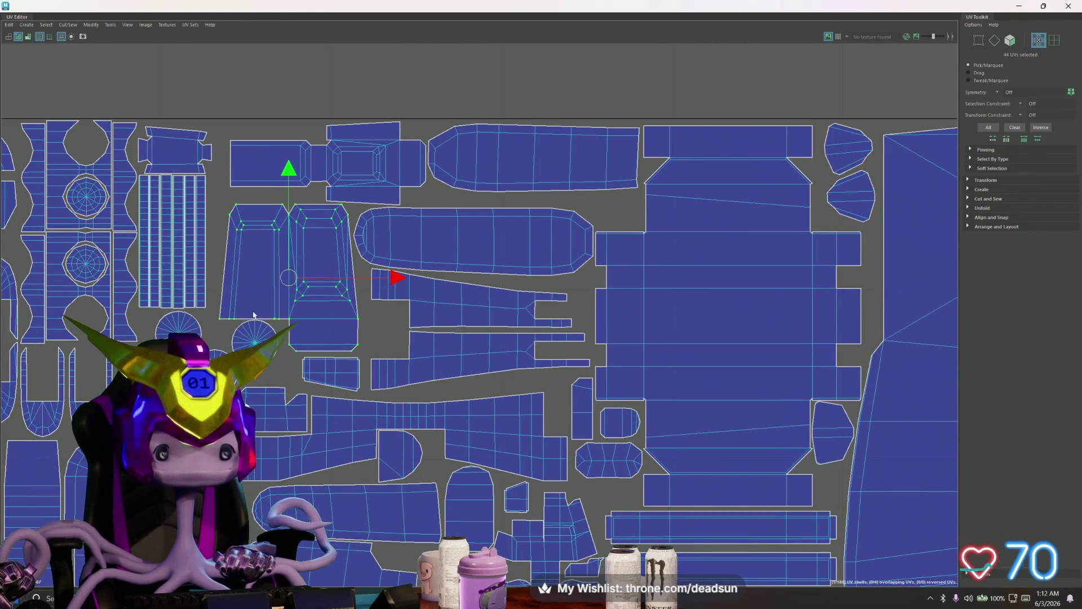
{"action": "left_click", "coordinate": [255, 338]}
{"action": "left_click_drag", "start_coordinate": [255, 341], "coordinate": [262, 348]}
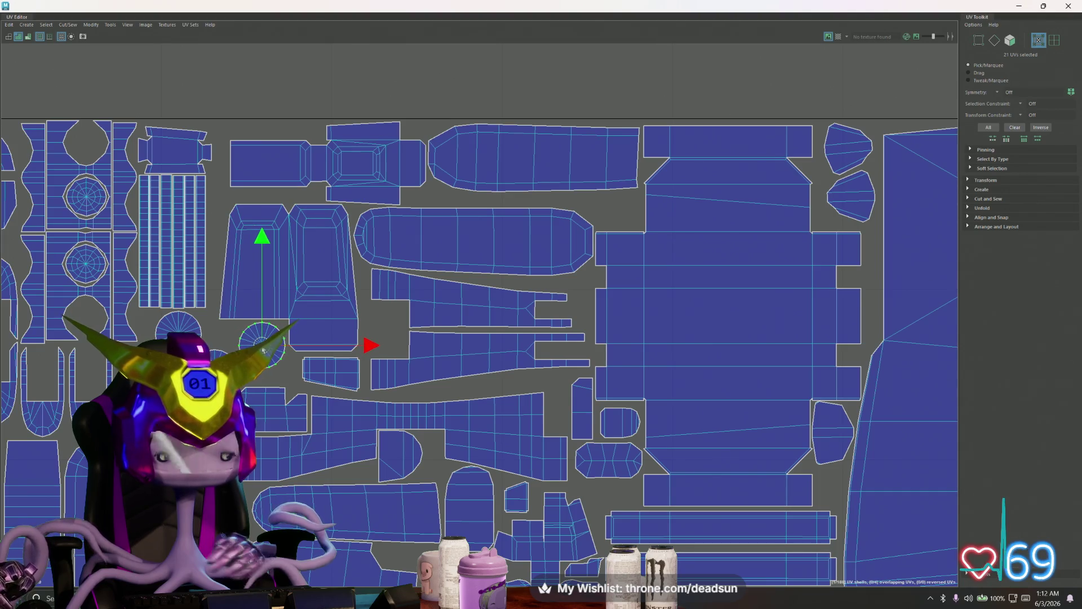
Move the long trapezoid shell and the rounded shell above it slightly down
{"action": "left_click", "coordinate": [422, 333]}
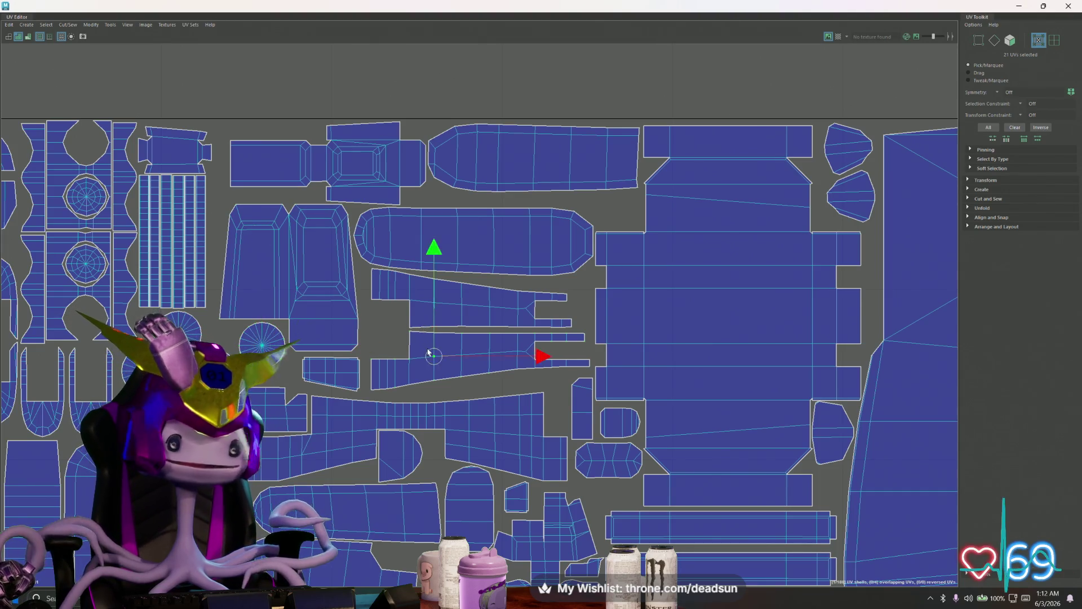
{"action": "left_click_drag", "start_coordinate": [480, 264], "coordinate": [480, 272]}
{"action": "left_click", "coordinate": [440, 293]}
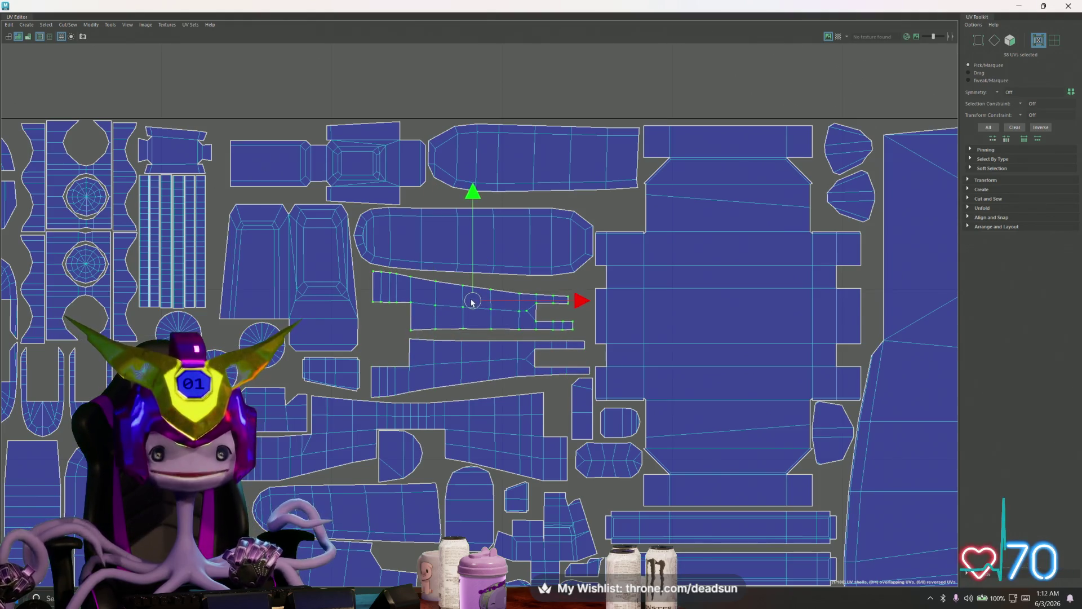
{"action": "scroll", "coordinate": [485, 282], "scroll_direction": "down", "scroll_amount": 2}
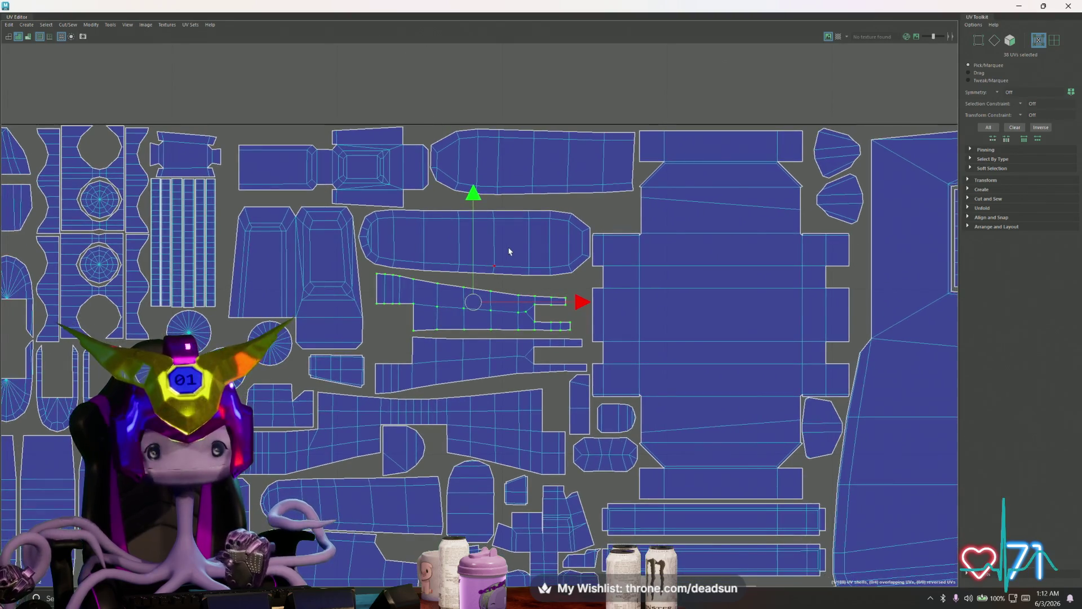
{"action": "left_click", "coordinate": [478, 244]}
{"action": "left_click_drag", "start_coordinate": [476, 244], "coordinate": [477, 248]}
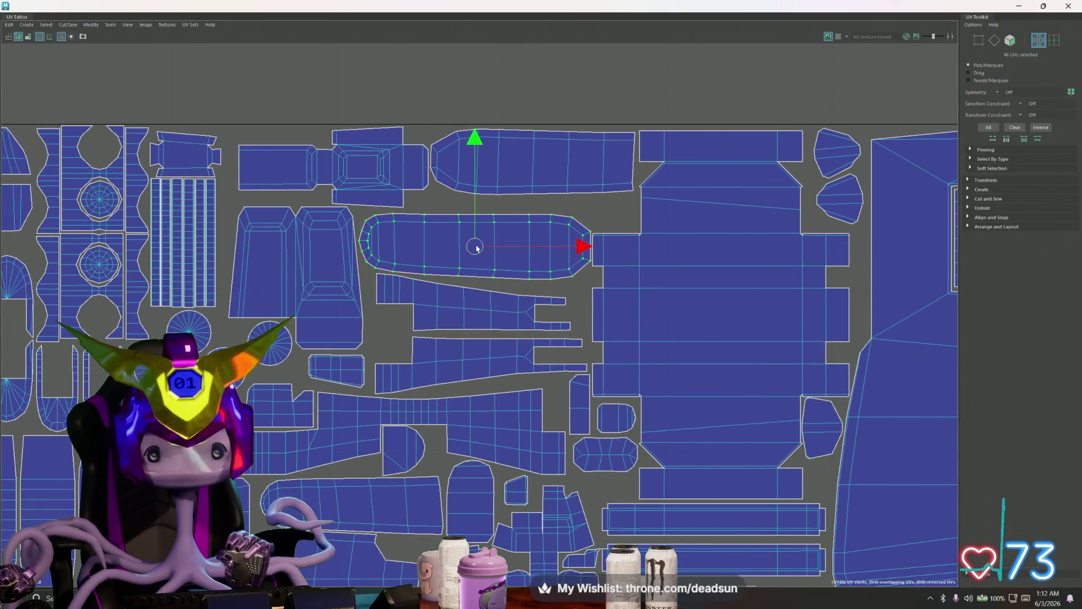
{"action": "scroll", "coordinate": [476, 248], "scroll_direction": "down", "scroll_amount": 4}
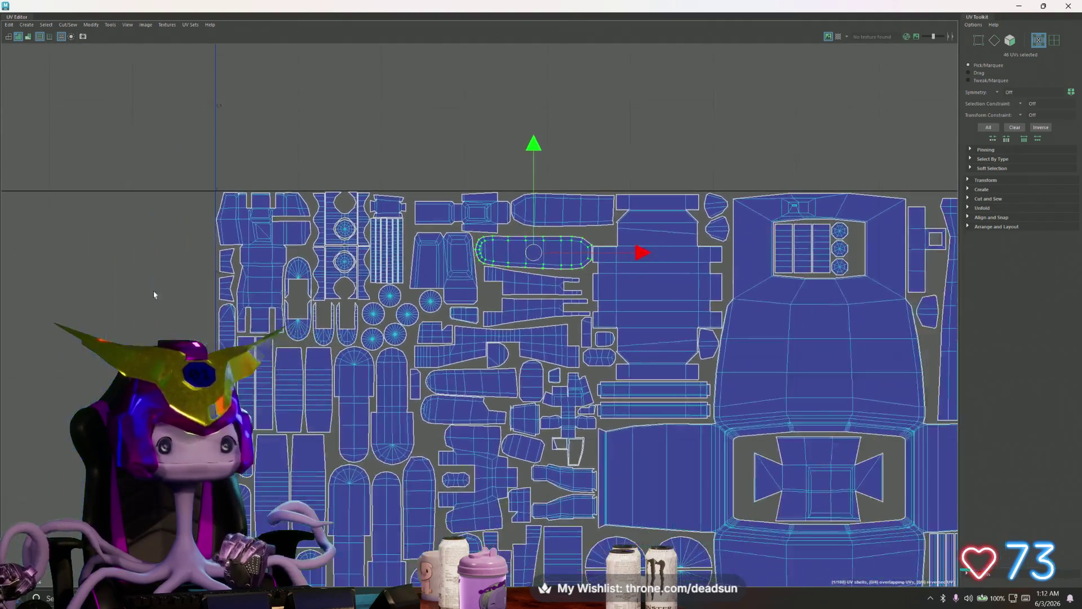
Move aside and dismiss the focus timer window
{"action": "scroll", "coordinate": [285, 280], "scroll_direction": "down", "scroll_amount": 1}
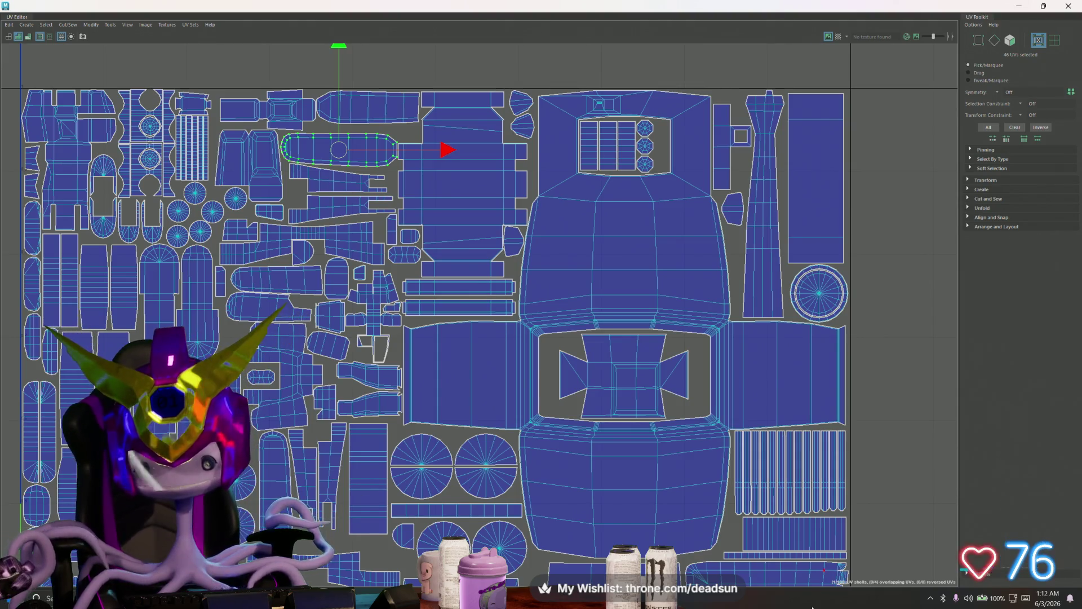
{"action": "left_click", "coordinate": [411, 32]}
{"action": "left_click_drag", "start_coordinate": [480, 97], "coordinate": [504, 104]}
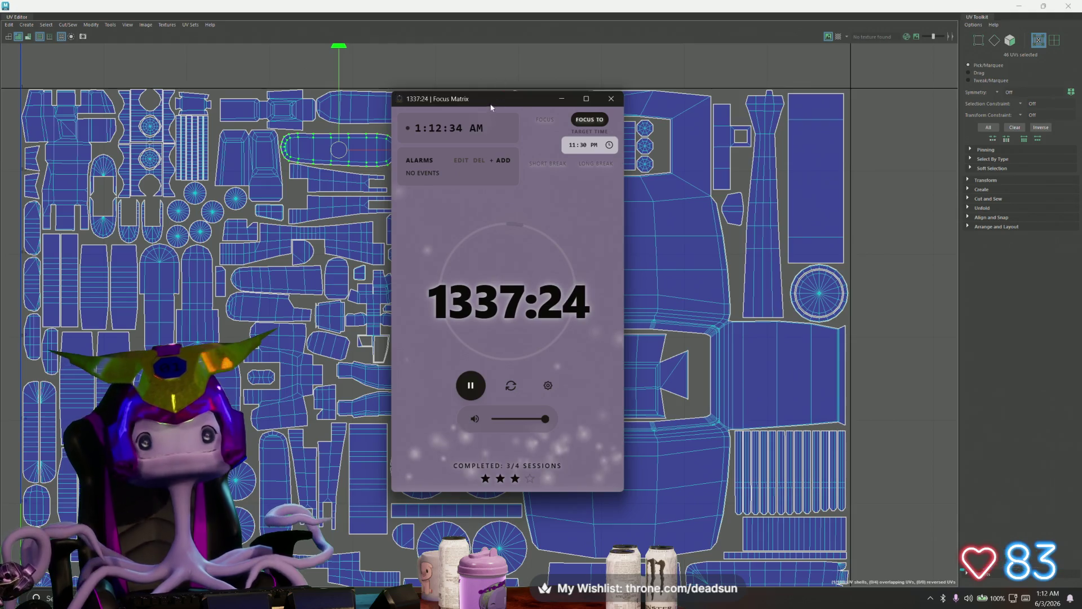
{"action": "left_click", "coordinate": [561, 99]}
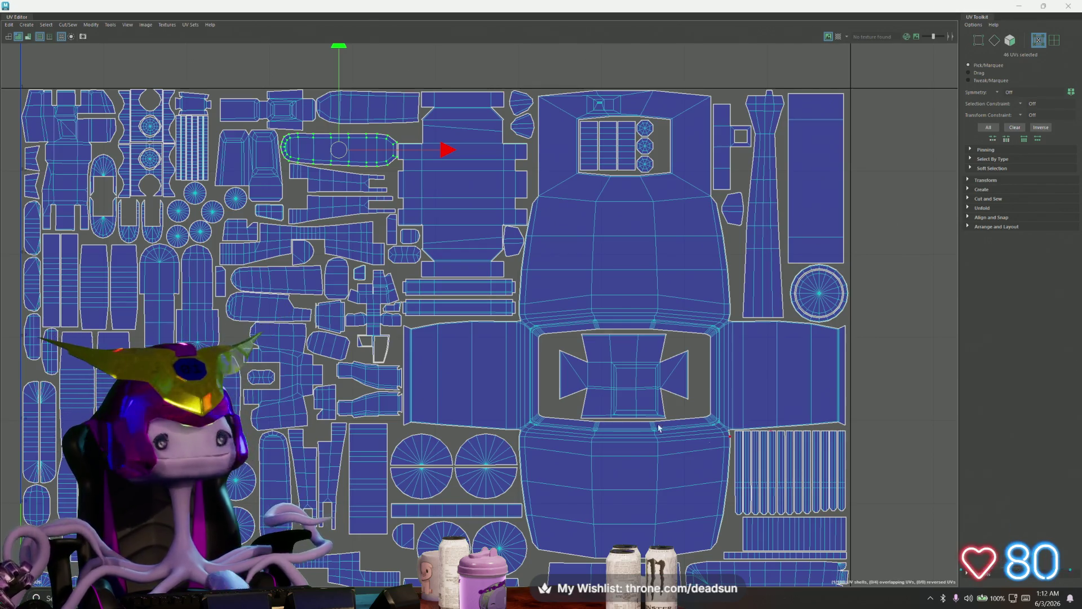
Move both circular shells slightly down and nudge the strip shell left of them up
{"action": "scroll", "coordinate": [476, 476], "scroll_direction": "up", "scroll_amount": 5}
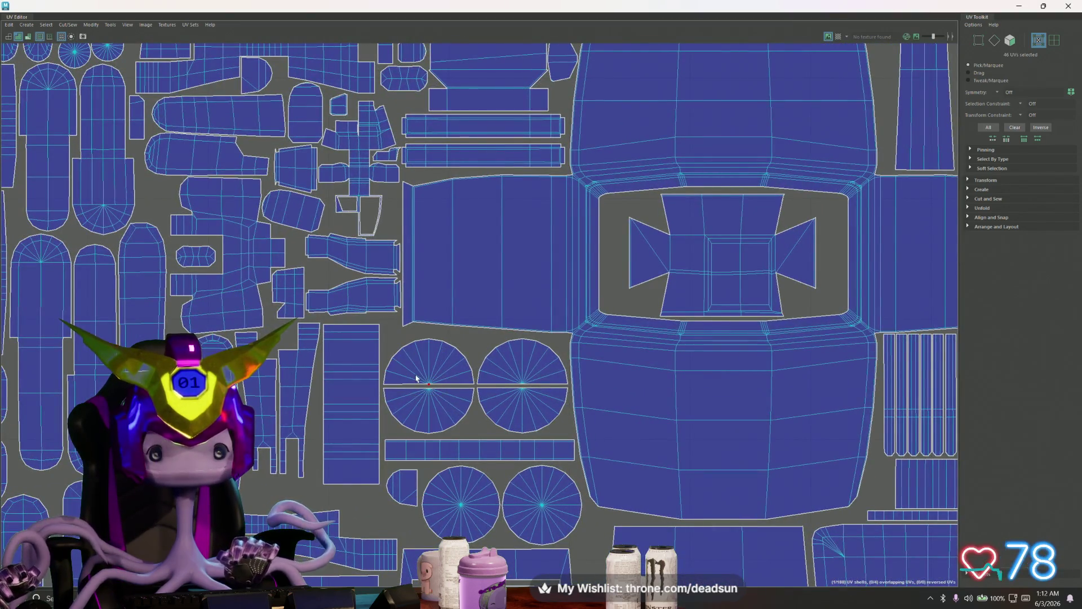
{"action": "left_click", "coordinate": [428, 380]}
{"action": "left_click", "coordinate": [514, 380], "text": "shift"}
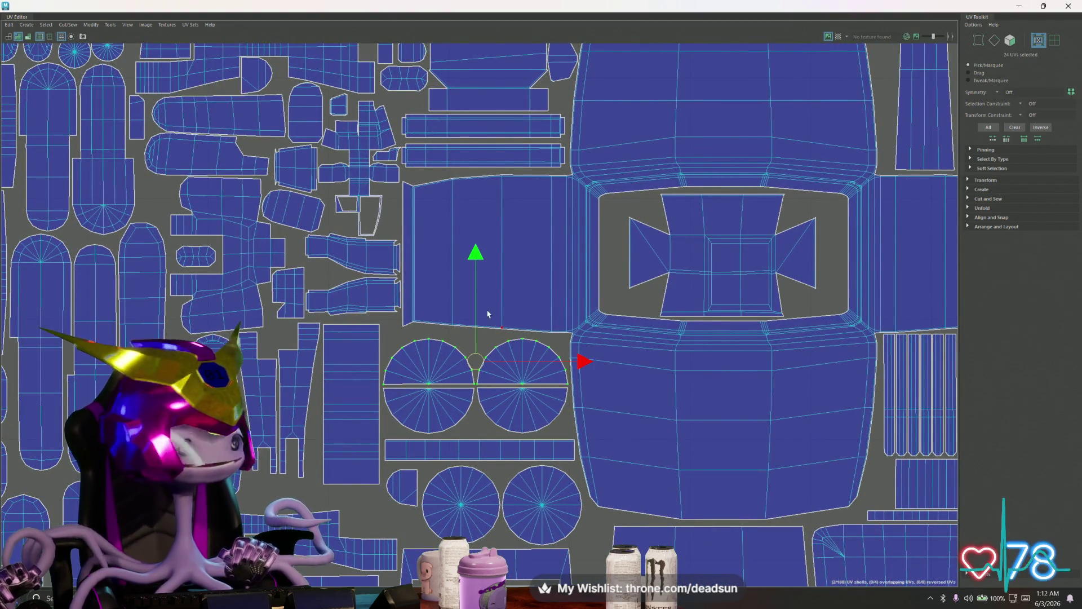
{"action": "left_click_drag", "start_coordinate": [477, 260], "coordinate": [477, 262]}
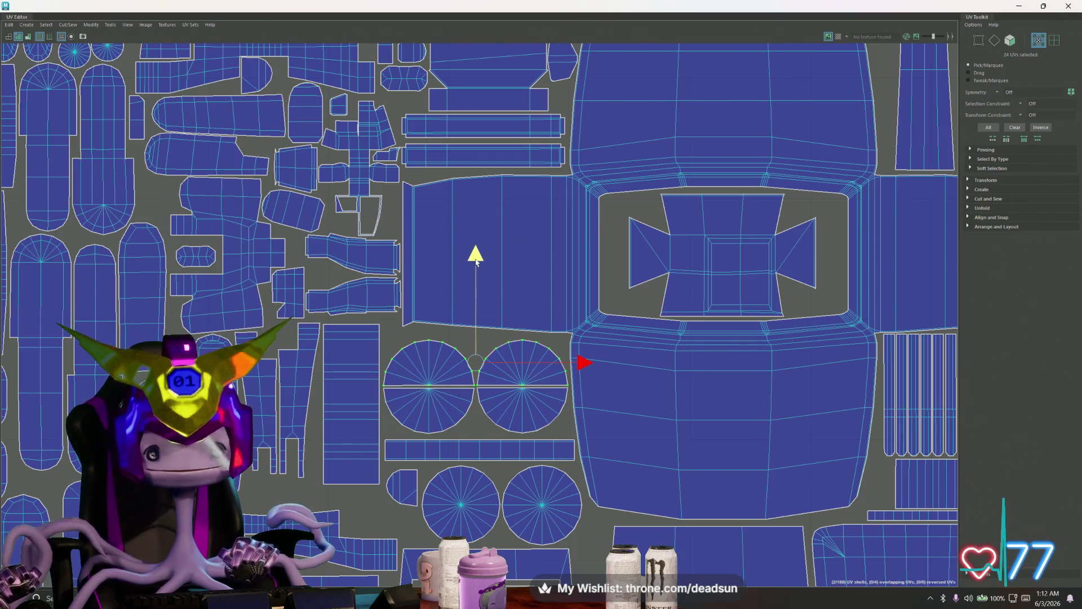
{"action": "scroll", "coordinate": [438, 378], "scroll_direction": "up", "scroll_amount": 1}
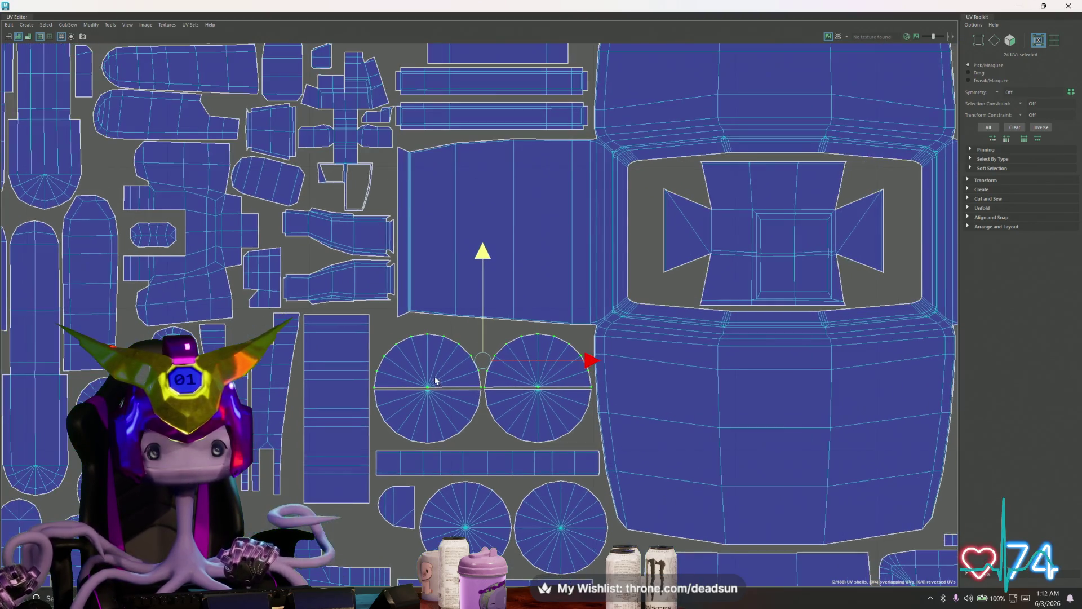
{"action": "left_click", "coordinate": [338, 439]}
{"action": "left_click_drag", "start_coordinate": [340, 407], "coordinate": [339, 405]}
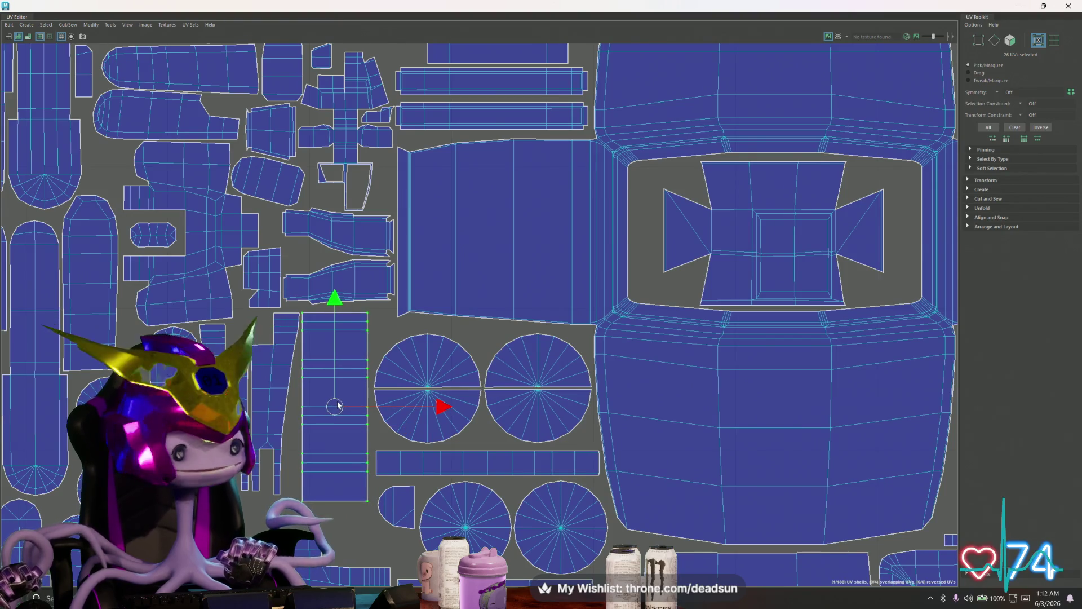
Scale both circle shells, including the left circle's two halves, slightly larger
{"action": "left_click", "coordinate": [418, 420]}
{"action": "left_click", "coordinate": [441, 363], "text": "shift"}
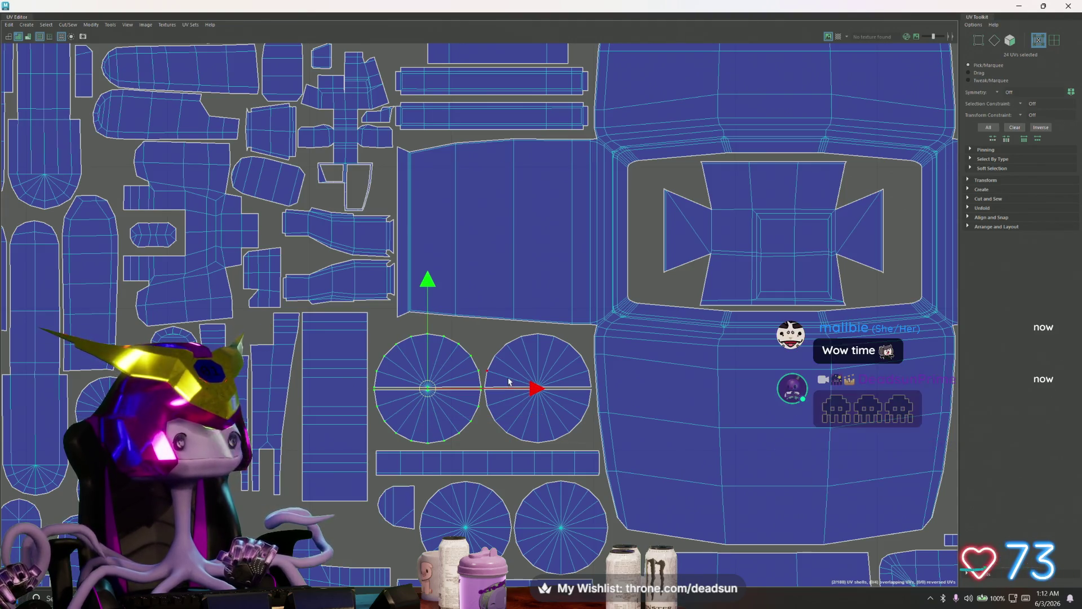
{"action": "left_click", "coordinate": [540, 365], "text": "shift"}
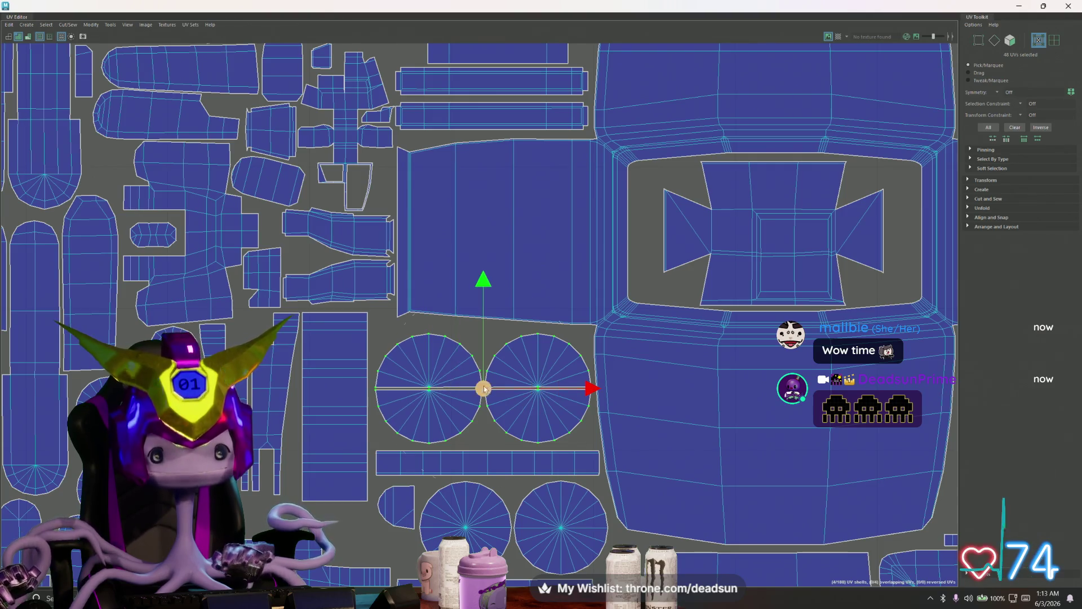
{"action": "key", "text": "r"}
{"action": "left_click_drag", "start_coordinate": [484, 388], "coordinate": [486, 387]}
{"action": "key", "text": "w"}
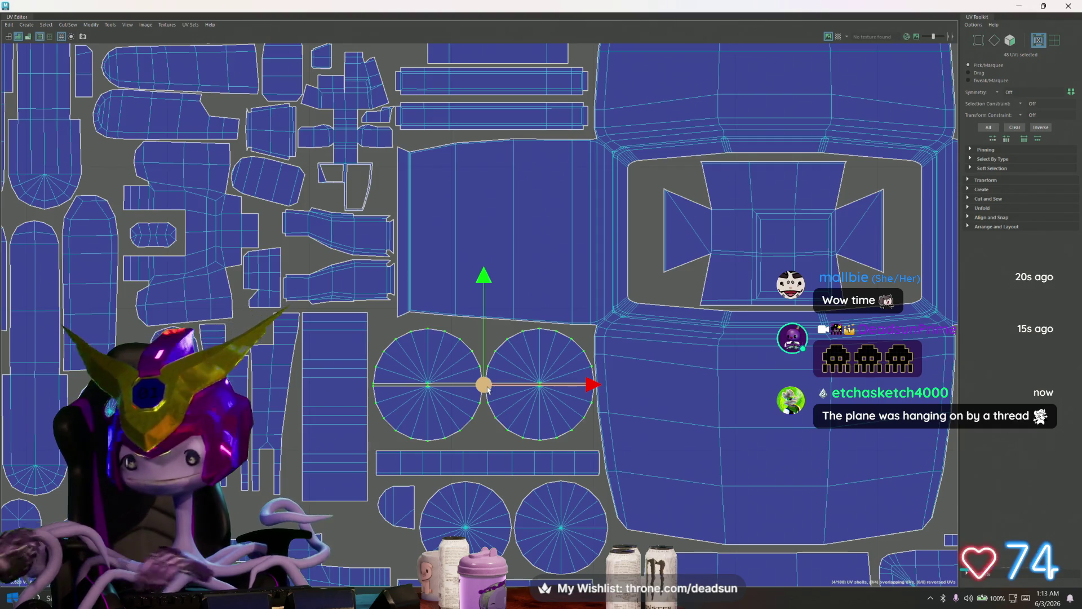
Enlarge the central UV shell slightly
{"action": "left_click", "coordinate": [762, 260]}
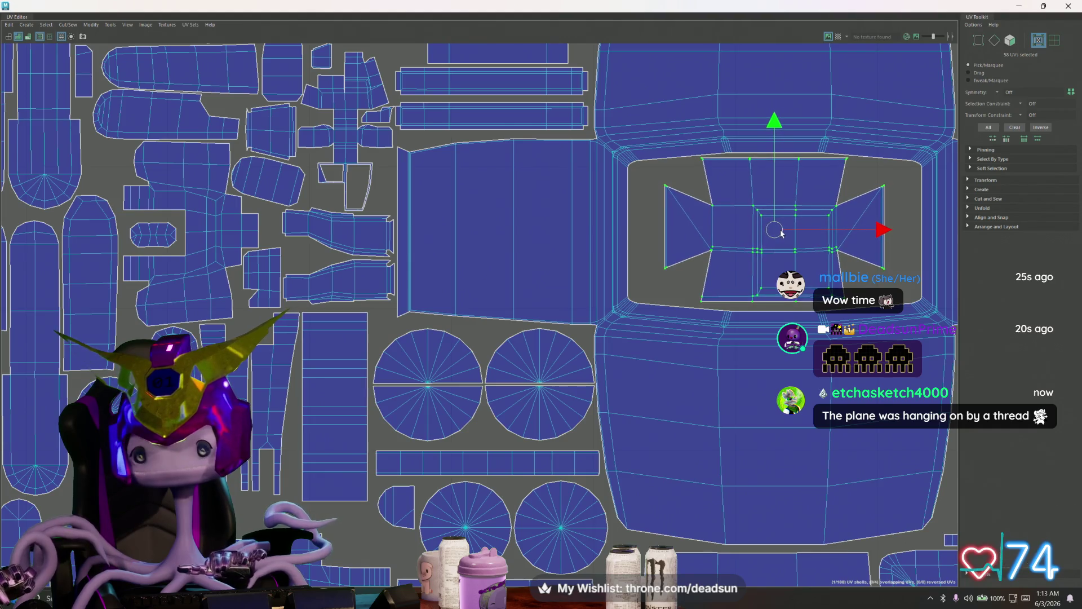
{"action": "key", "text": "r"}
{"action": "left_click_drag", "start_coordinate": [780, 234], "coordinate": [785, 232]}
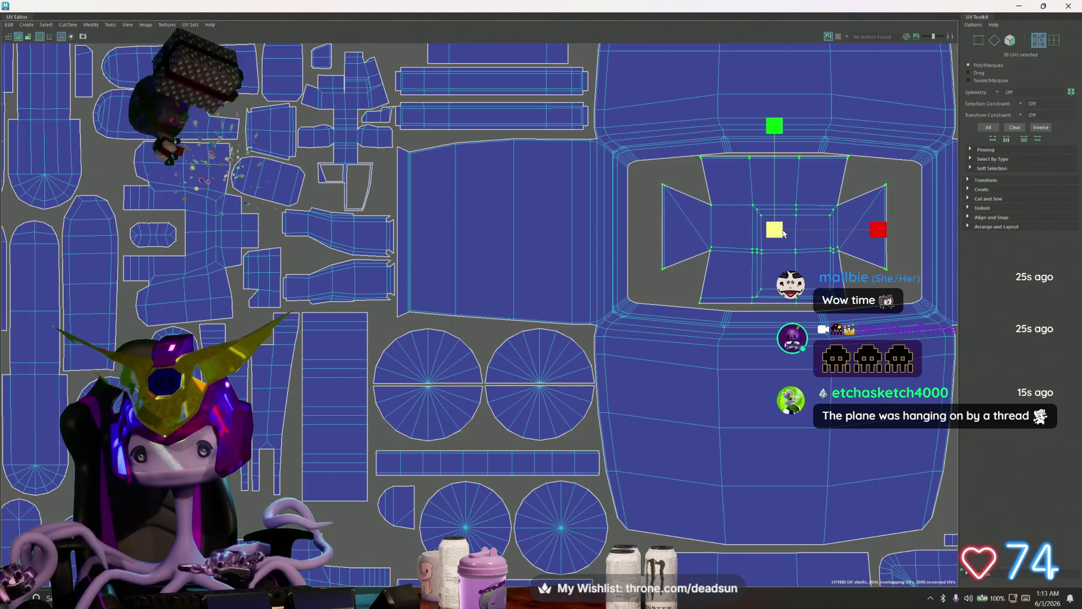
{"action": "key", "text": "w"}
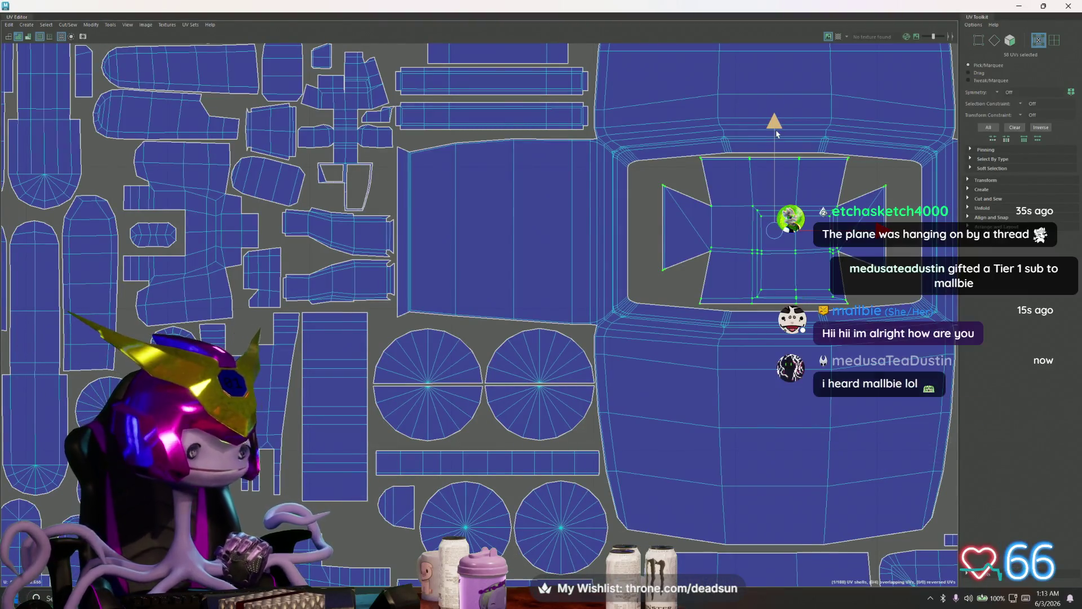
{"action": "scroll", "coordinate": [555, 198], "scroll_direction": "down", "scroll_amount": 5}
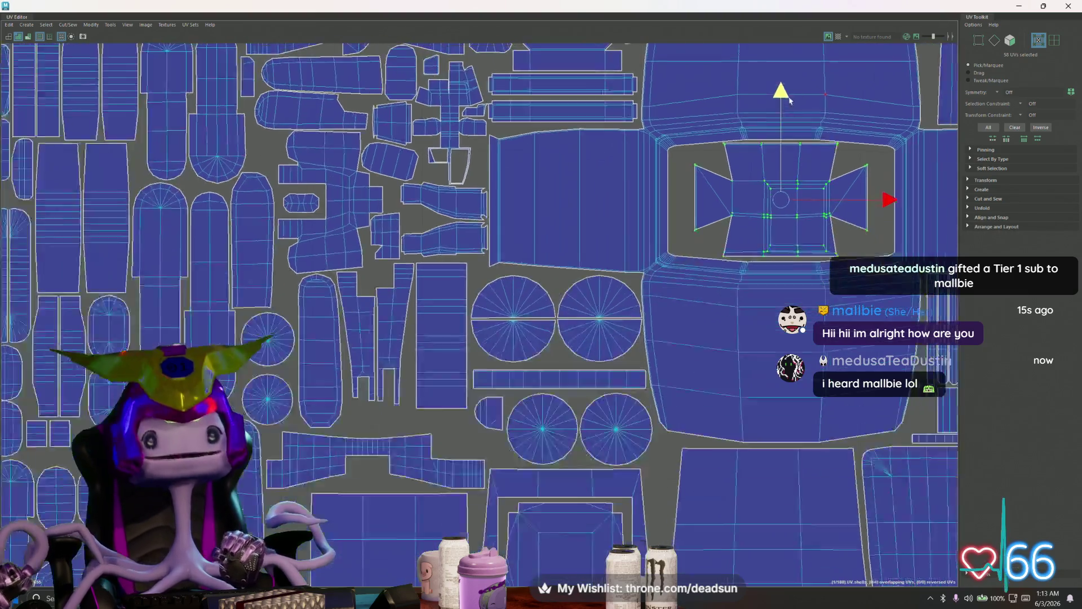
{"action": "scroll", "coordinate": [409, 272], "scroll_direction": "down", "scroll_amount": 5}
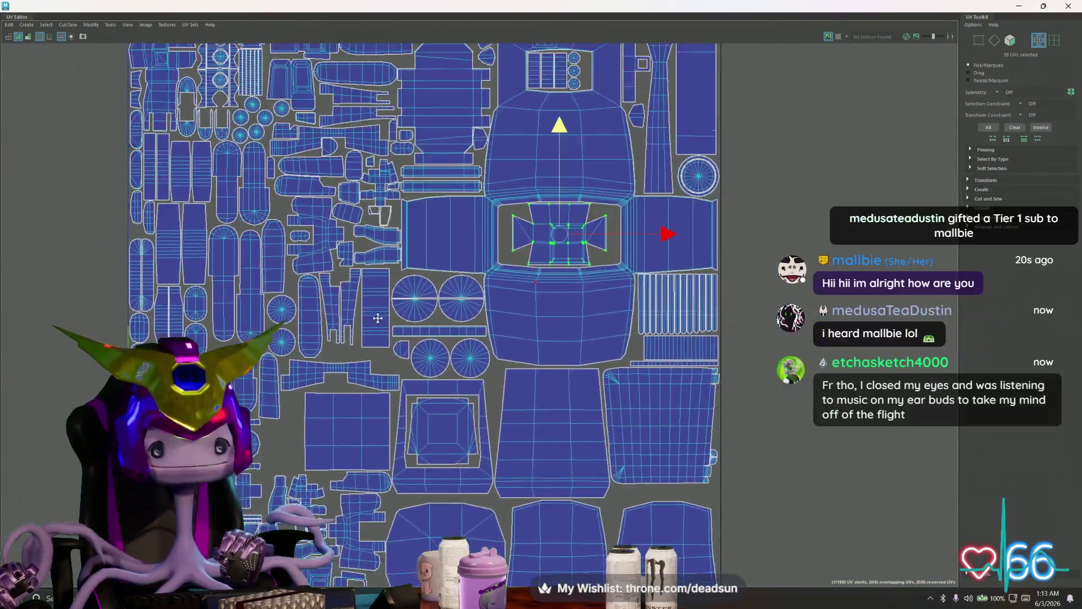
{"action": "middle_click_drag", "start_coordinate": [302, 288], "coordinate": [420, 281], "text": "alt"}
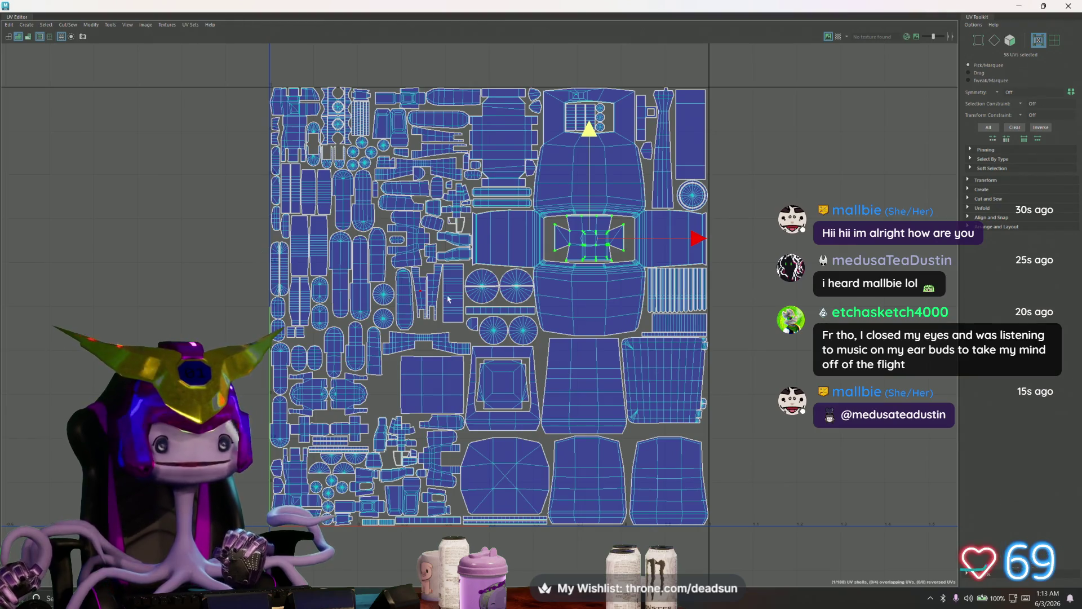
{"action": "scroll", "coordinate": [340, 292], "scroll_direction": "up", "scroll_amount": 4}
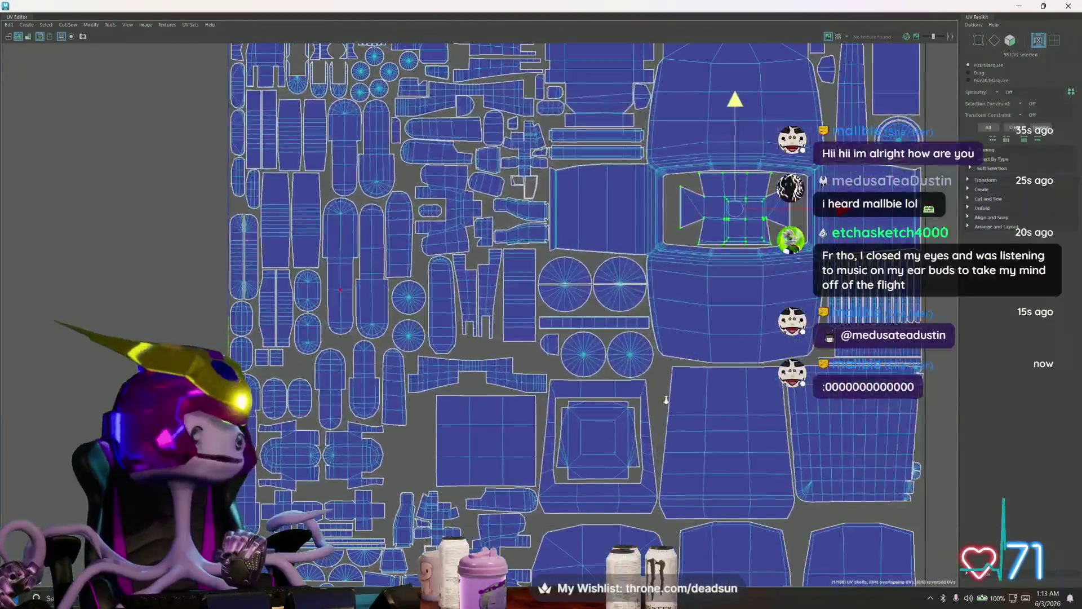
{"action": "scroll", "coordinate": [543, 348], "scroll_direction": "down", "scroll_amount": 5}
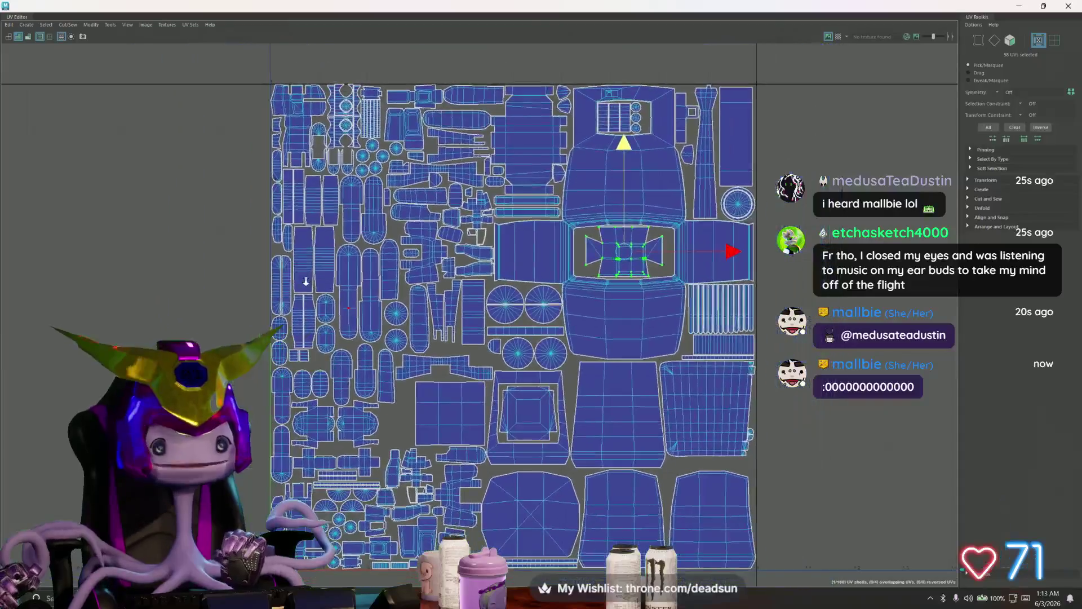
{"action": "scroll", "coordinate": [392, 325], "scroll_direction": "down", "scroll_amount": 1}
{"action": "left_click", "coordinate": [9, 25]}
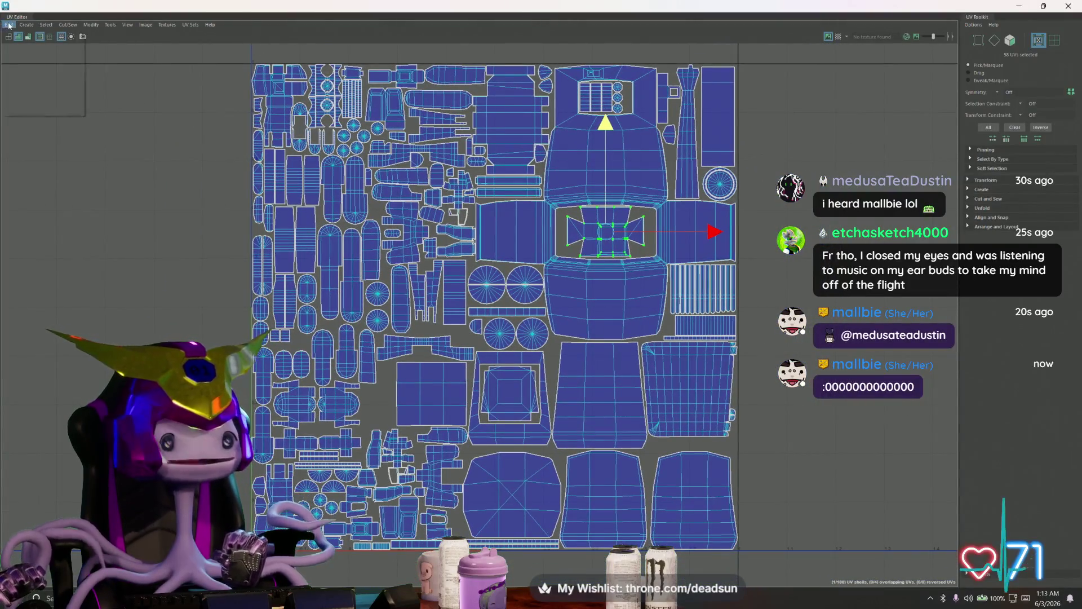
{"action": "mouse_move", "coordinate": [26, 24]}
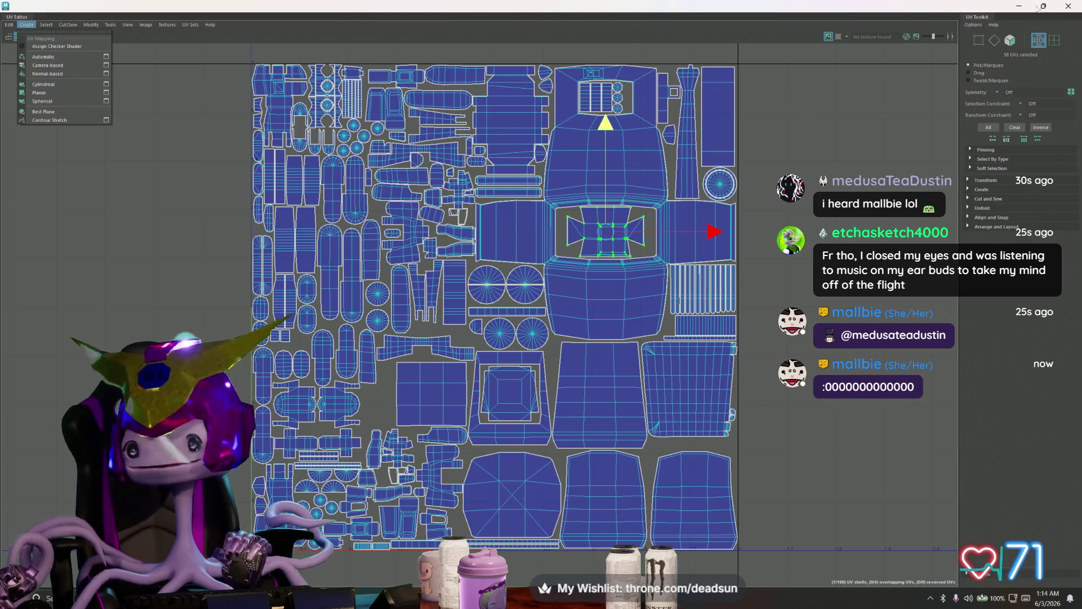
Close the UV Editor window to get back to the perspective viewport
{"action": "left_click", "coordinate": [1068, 6]}
{"action": "left_click", "coordinate": [1068, 6]}
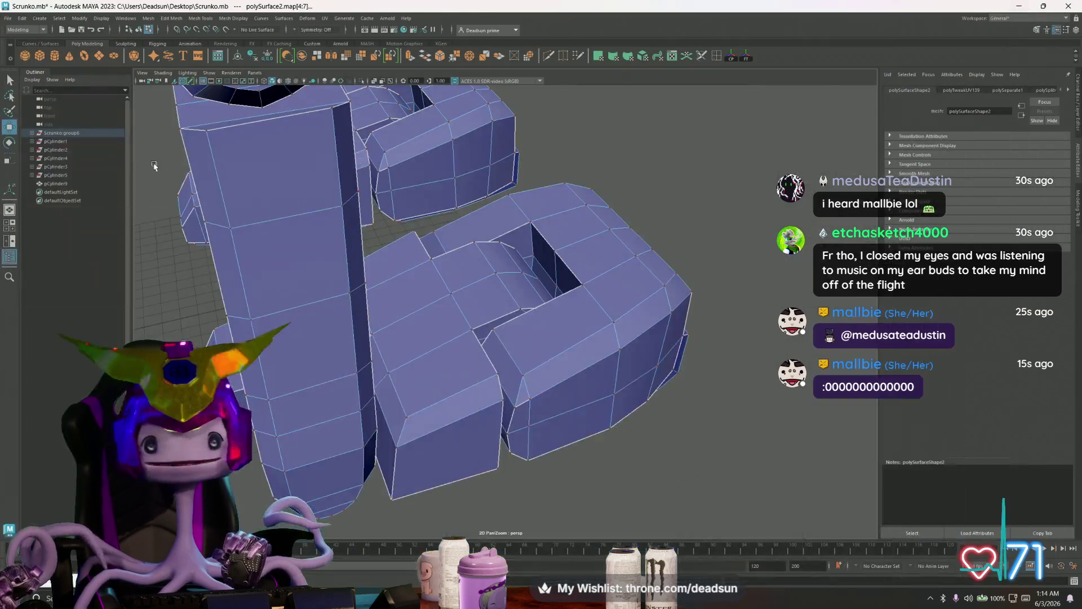
{"action": "left_click", "coordinate": [8, 18]}
Orbit and dolly around the robot to view its front and left side
{"action": "mouse_move", "coordinate": [395, 282]}
{"action": "left_mouse_down", "text": "alt"}
{"action": "mouse_move", "coordinate": [429, 310]}
{"action": "mouse_move", "coordinate": [453, 402]}
{"action": "mouse_move", "coordinate": [508, 417]}
{"action": "left_mouse_up", "text": "alt"}
{"action": "right_click_drag", "start_coordinate": [507, 417], "coordinate": [778, 459], "text": "alt"}
{"action": "left_click_drag", "start_coordinate": [778, 458], "coordinate": [525, 378], "text": "alt"}
{"action": "right_click_drag", "start_coordinate": [525, 378], "coordinate": [496, 361], "text": "alt"}
{"action": "left_click_drag", "start_coordinate": [496, 361], "coordinate": [478, 354], "text": "alt"}
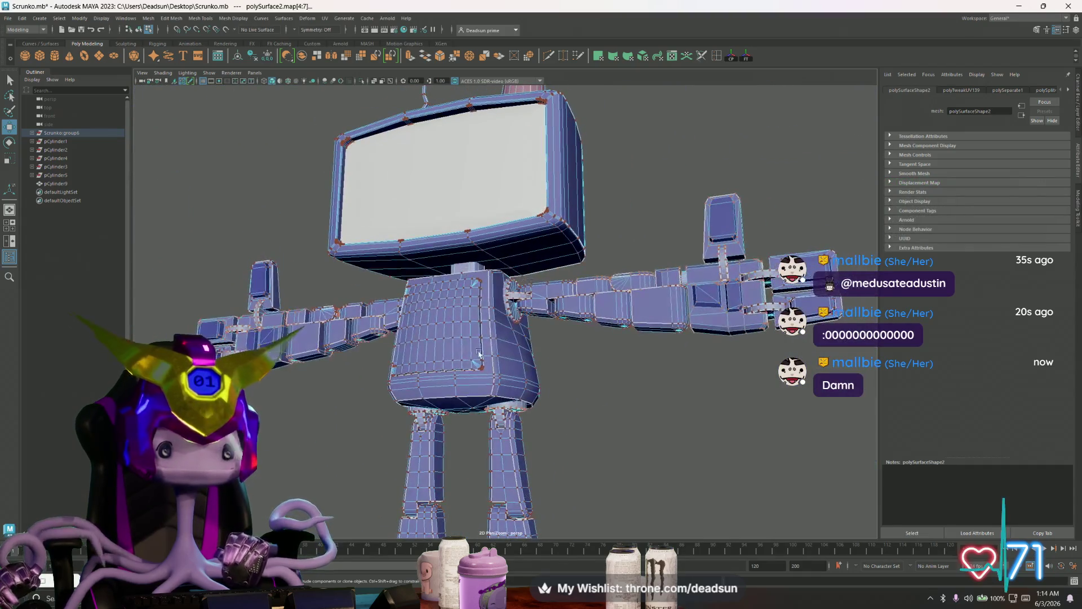
{"action": "right_click_drag", "start_coordinate": [479, 354], "coordinate": [496, 316]}
{"action": "mouse_move", "coordinate": [496, 316]}
{"action": "left_mouse_down", "text": "alt"}
{"action": "mouse_move", "coordinate": [390, 435]}
{"action": "mouse_move", "coordinate": [286, 451]}
{"action": "mouse_move", "coordinate": [321, 442]}
{"action": "mouse_move", "coordinate": [348, 455]}
{"action": "left_mouse_up", "text": "alt"}
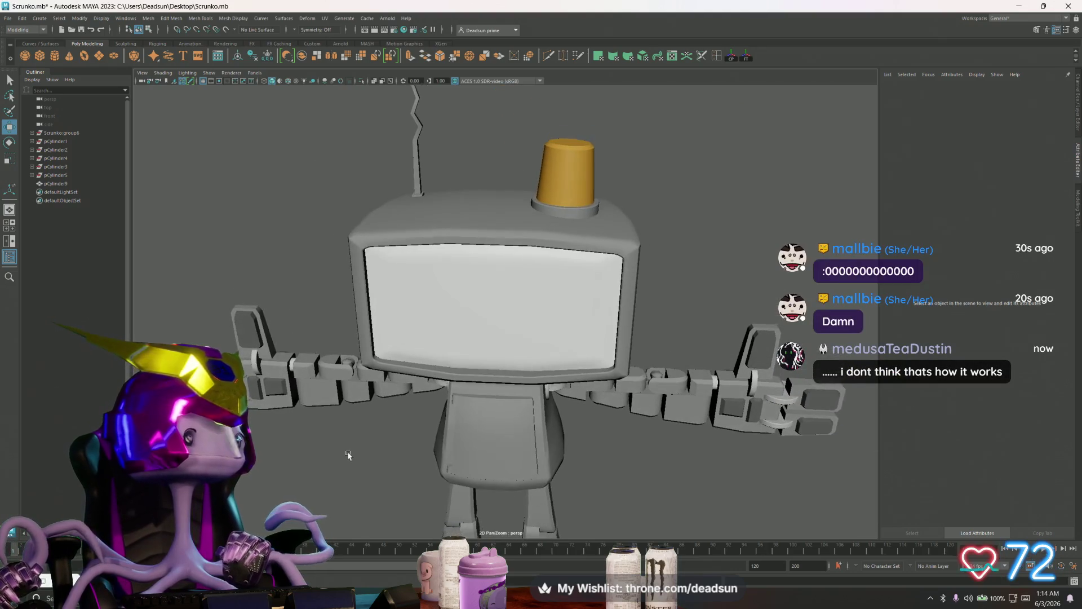
{"action": "mouse_move", "coordinate": [341, 433]}
{"action": "right_mouse_down", "text": "alt"}
{"action": "mouse_move", "coordinate": [414, 465]}
{"action": "mouse_move", "coordinate": [372, 454]}
{"action": "mouse_move", "coordinate": [374, 444]}
{"action": "right_mouse_up", "text": "alt"}
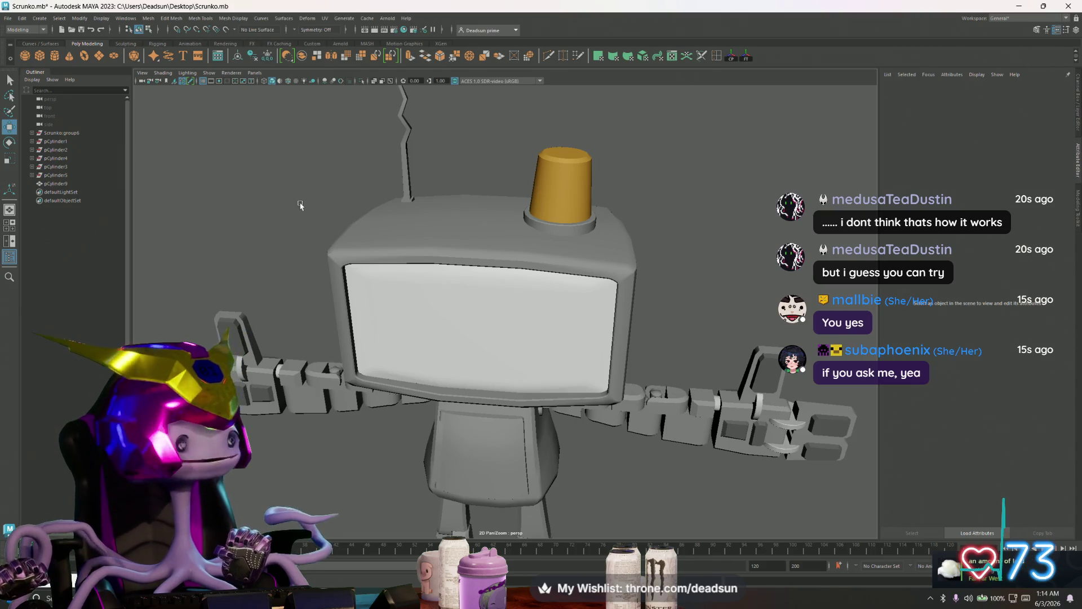
{"action": "mouse_move", "coordinate": [365, 215]}
{"action": "left_mouse_down", "text": "alt"}
{"action": "mouse_move", "coordinate": [352, 242]}
{"action": "mouse_move", "coordinate": [369, 256]}
{"action": "mouse_move", "coordinate": [444, 244]}
{"action": "mouse_move", "coordinate": [355, 256]}
{"action": "mouse_move", "coordinate": [225, 181]}
{"action": "left_mouse_up", "text": "alt"}
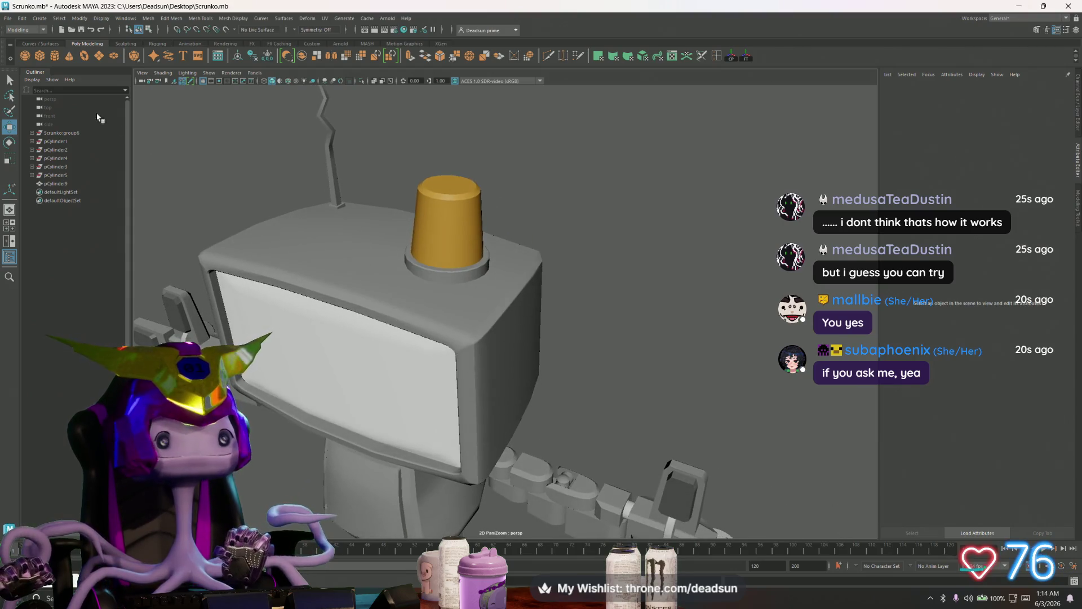
Create a new cylinder and frame it near the robot's head
{"action": "left_click", "coordinate": [54, 56]}
{"action": "right_click_drag", "start_coordinate": [506, 360], "coordinate": [477, 416], "text": "alt"}
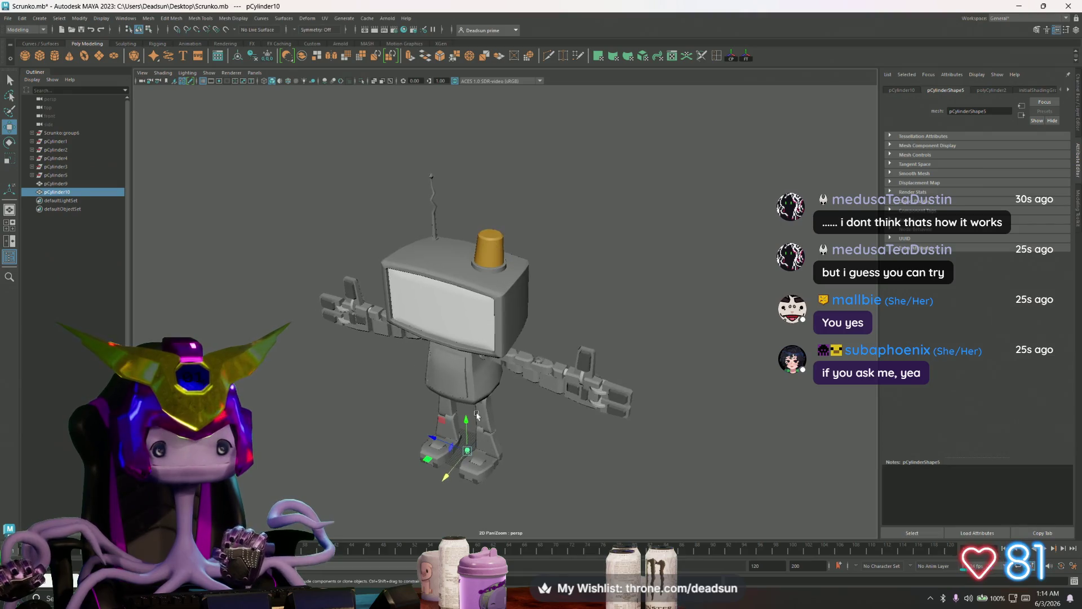
{"action": "left_click_drag", "start_coordinate": [469, 421], "coordinate": [459, 243]}
{"action": "mouse_move", "coordinate": [460, 242]}
{"action": "right_mouse_down", "text": "alt"}
{"action": "mouse_move", "coordinate": [541, 313]}
{"action": "mouse_move", "coordinate": [524, 266]}
{"action": "right_mouse_up", "text": "alt"}
{"action": "key", "text": "f"}
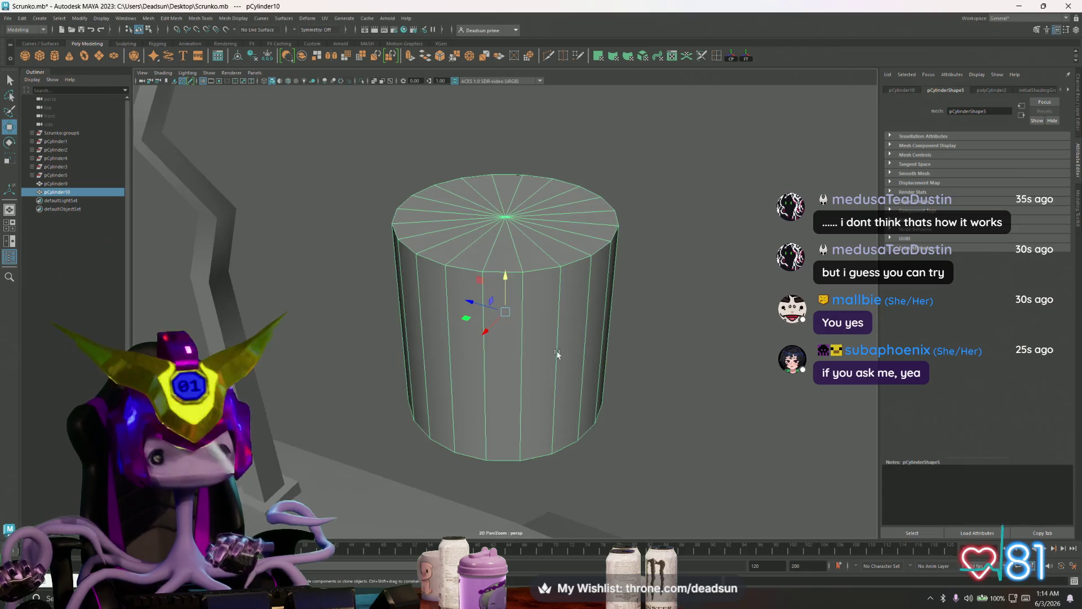
{"action": "mouse_move", "coordinate": [560, 357]}
{"action": "right_mouse_down", "text": "alt"}
{"action": "mouse_move", "coordinate": [431, 326]}
{"action": "mouse_move", "coordinate": [430, 360]}
{"action": "right_mouse_up", "text": "alt"}
Delete the cylinder's side faces, leaving a flat cap disc, and scale it to twice its width
{"action": "left_click_drag", "start_coordinate": [398, 288], "coordinate": [665, 435]}
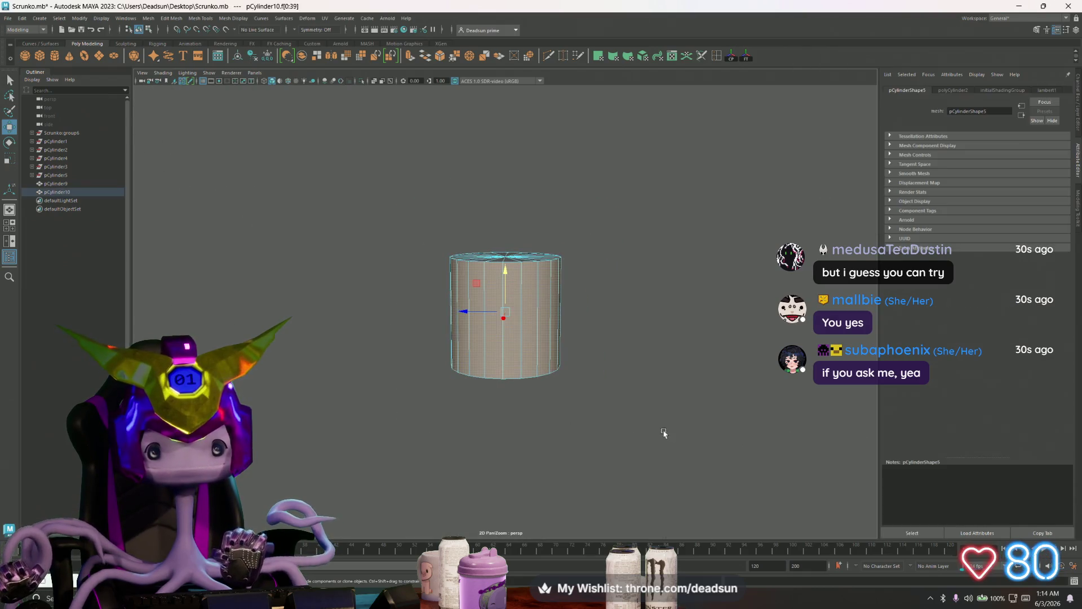
{"action": "key", "text": "Delete"}
{"action": "mouse_move", "coordinate": [512, 261]}
{"action": "left_mouse_down", "text": "alt"}
{"action": "mouse_move", "coordinate": [234, 313]}
{"action": "mouse_move", "coordinate": [496, 296]}
{"action": "left_mouse_up", "text": "alt"}
{"action": "left_click", "coordinate": [503, 294]}
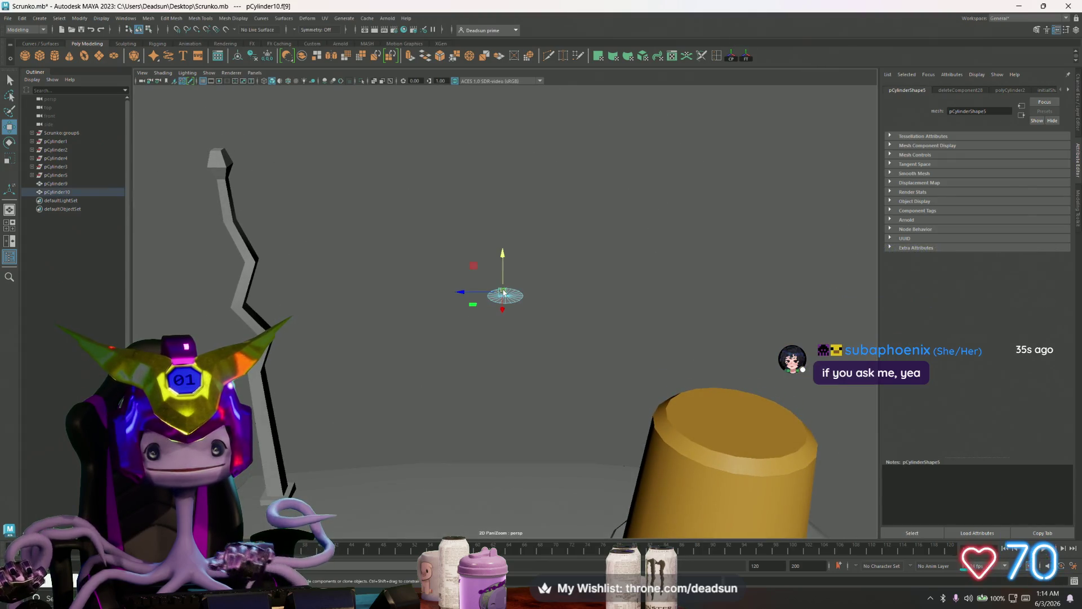
{"action": "right_click_drag", "start_coordinate": [504, 294], "coordinate": [555, 275]}
{"action": "left_click", "coordinate": [555, 276]}
{"action": "key", "text": "r"}
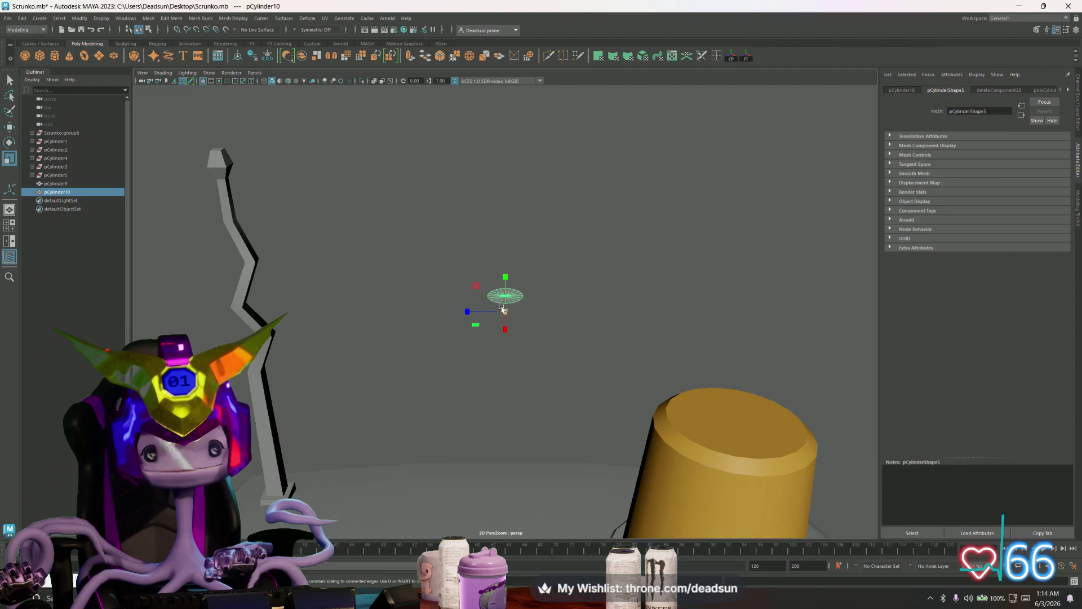
{"action": "mouse_move", "coordinate": [538, 304]}
{"action": "middle_mouse_down"}
{"action": "mouse_move", "coordinate": [599, 297]}
{"action": "mouse_move", "coordinate": [546, 292]}
{"action": "middle_mouse_up"}
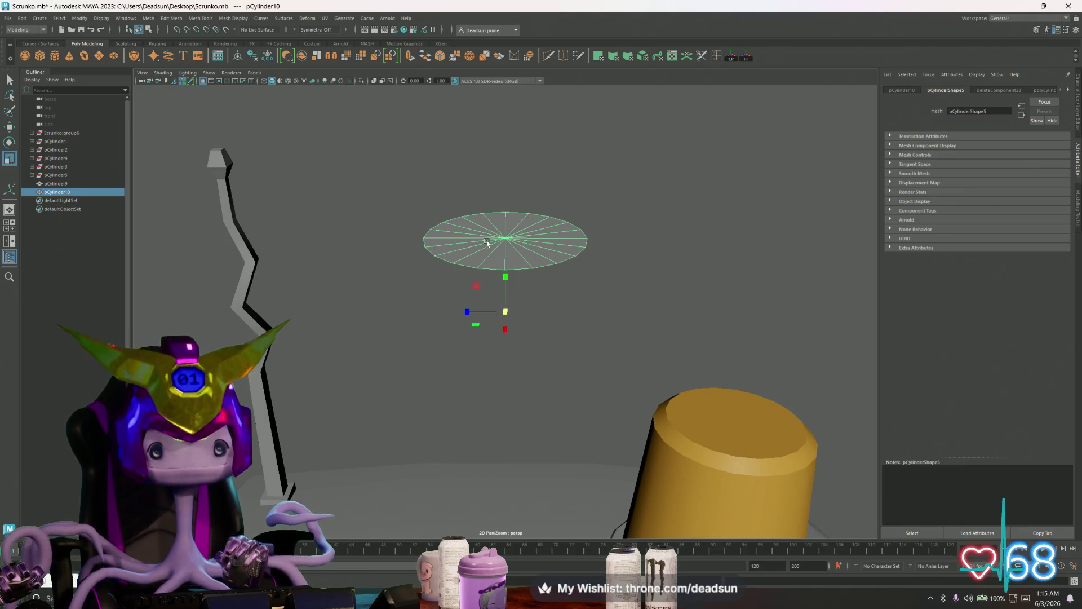
Center pCylinder10's pivot on the disc and view it from higher
{"action": "left_click", "coordinate": [731, 56]}
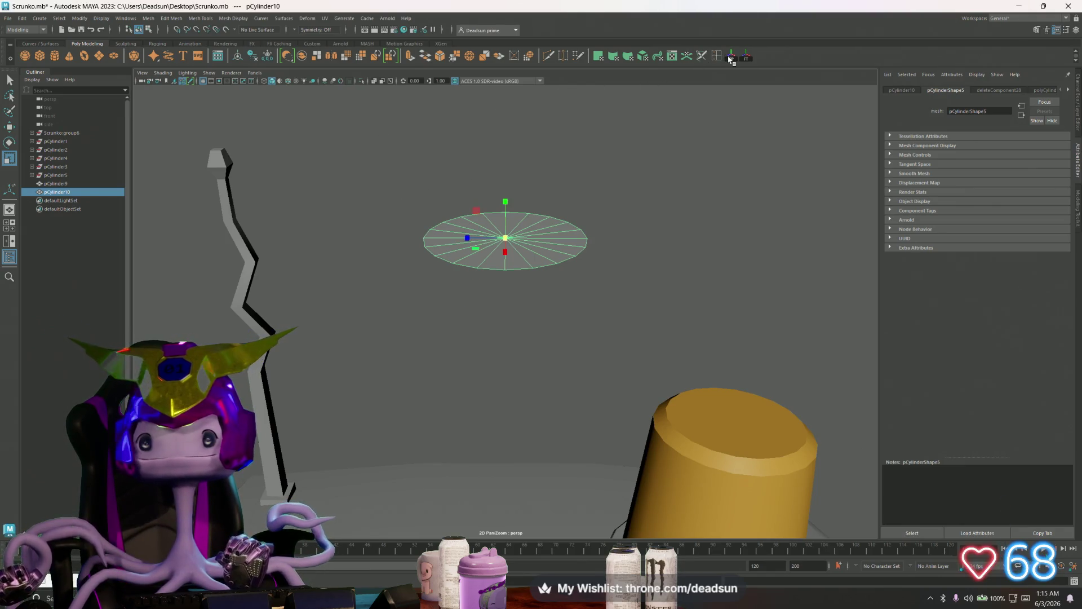
{"action": "left_click_drag", "start_coordinate": [425, 257], "coordinate": [435, 268], "text": "alt"}
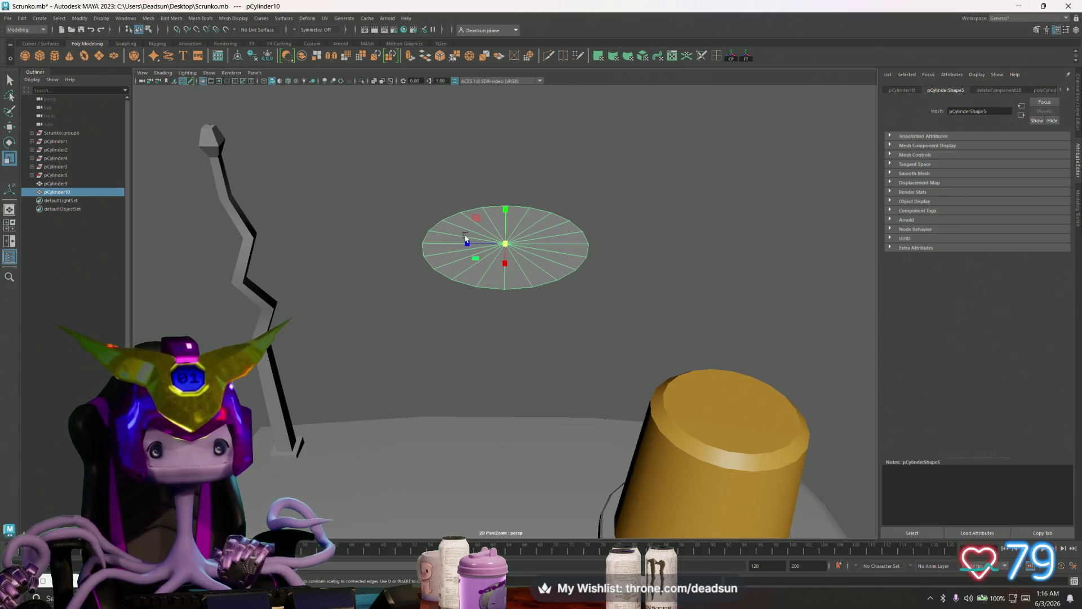
Duplicate the disc, raise the copy above the original, and shrink it
{"action": "key", "text": "ctrl+d"}
{"action": "key", "text": "w"}
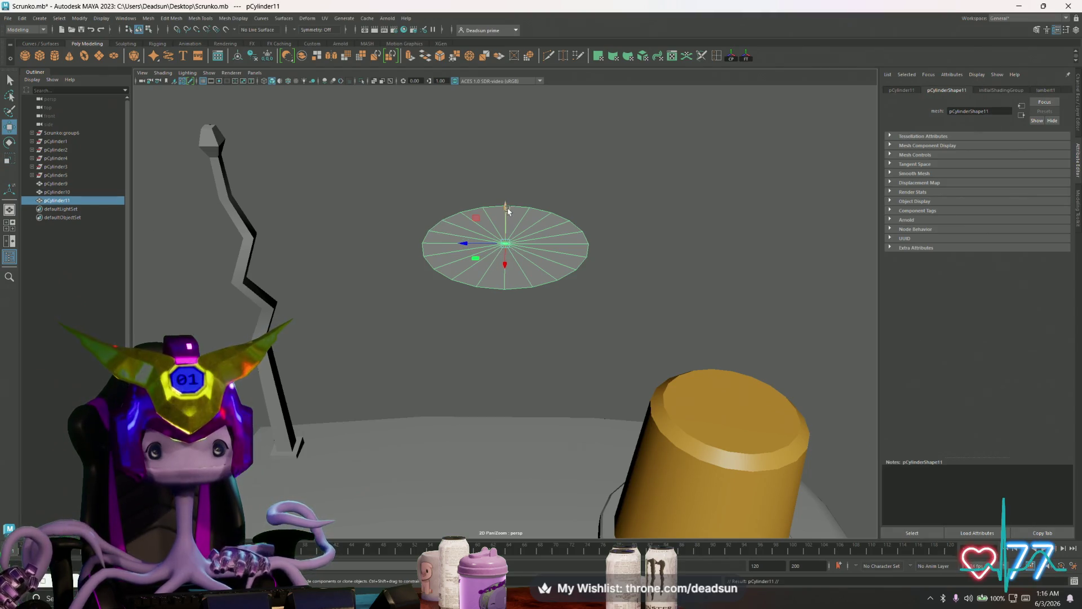
{"action": "left_click_drag", "start_coordinate": [493, 205], "coordinate": [494, 127]}
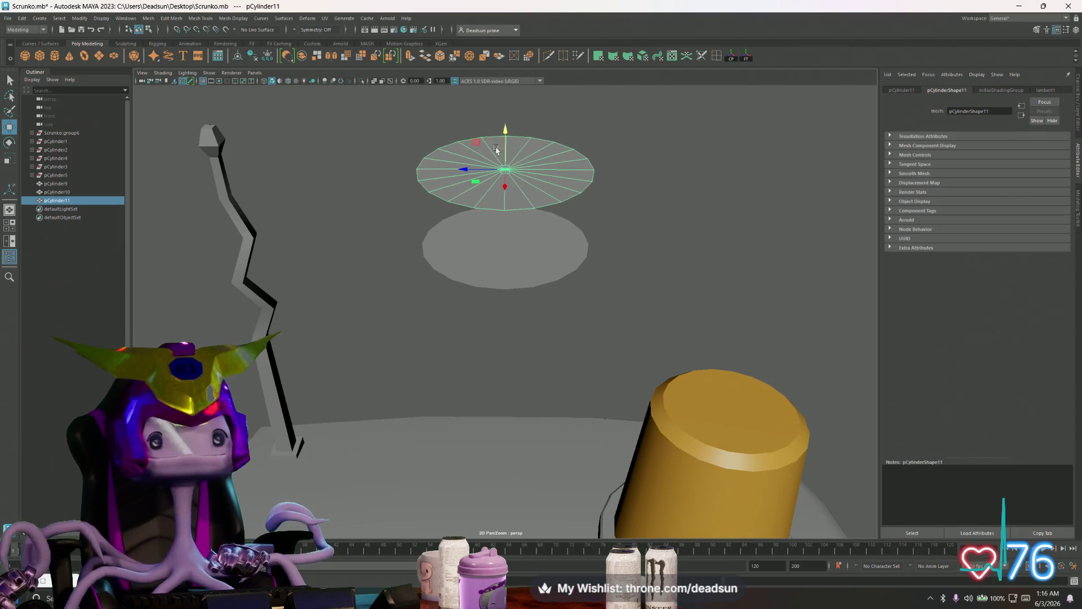
{"action": "key", "text": "r"}
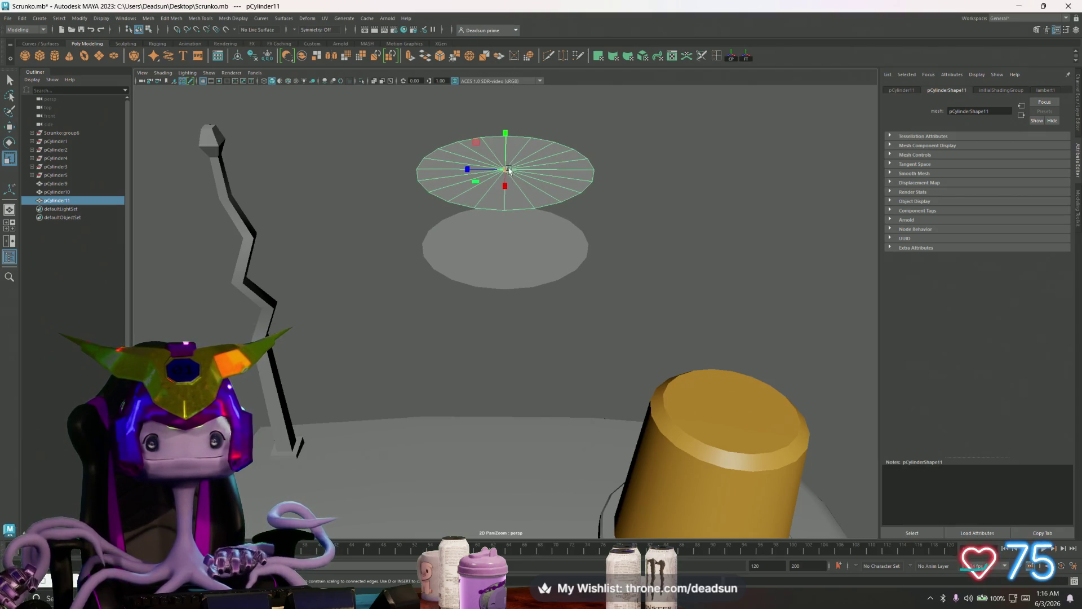
{"action": "left_click_drag", "start_coordinate": [505, 169], "coordinate": [422, 179]}
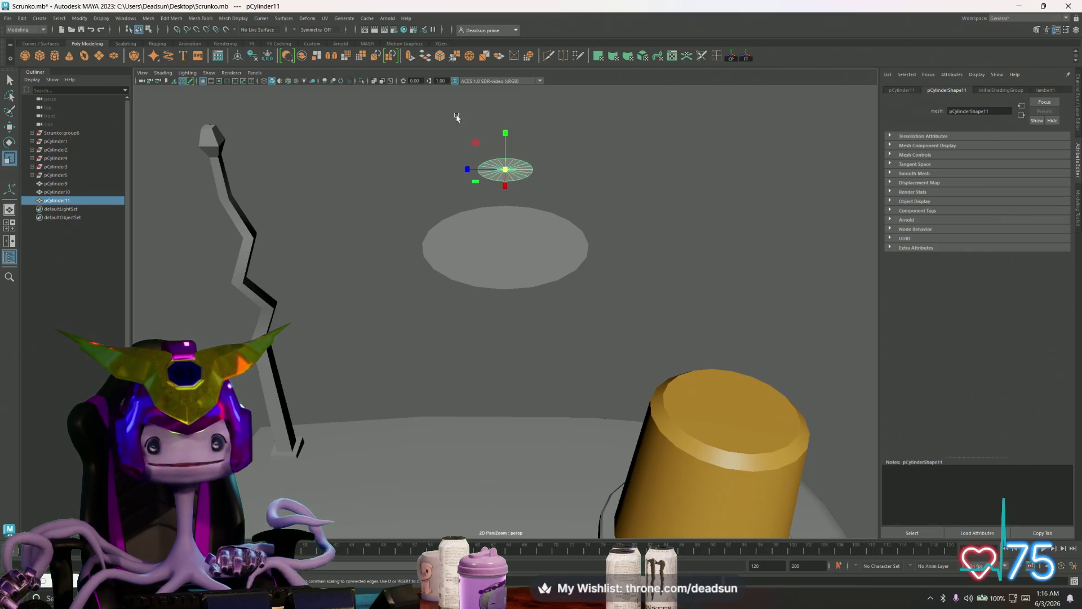
Try extruding the copied disc upward for thickness, then undo it
{"action": "key", "text": "ctrl+e"}
{"action": "left_click_drag", "start_coordinate": [513, 148], "coordinate": [514, 144]}
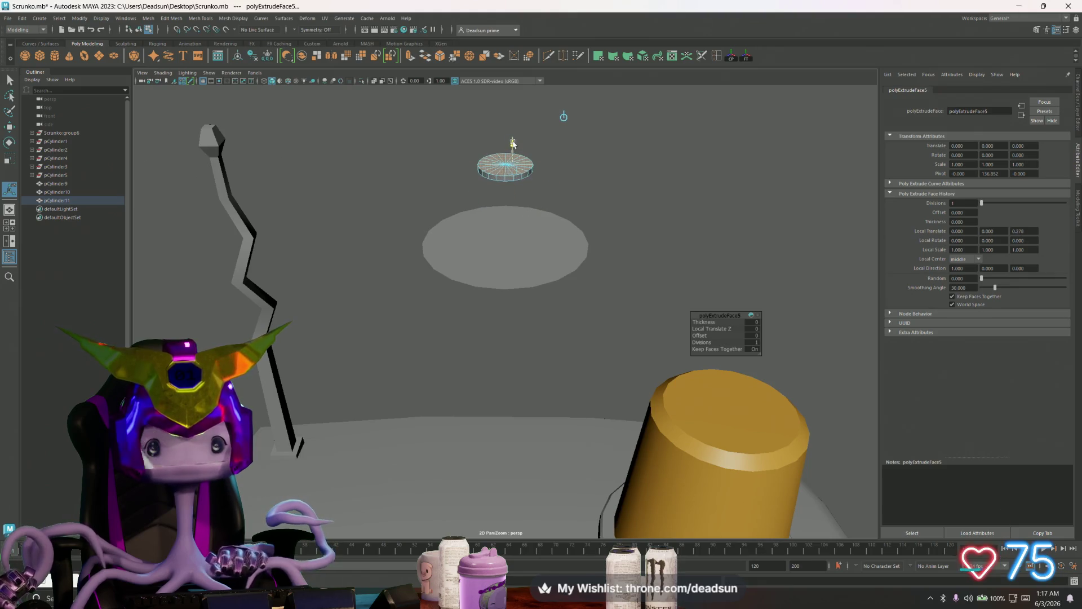
{"action": "mouse_move", "coordinate": [562, 113]}
{"action": "left_mouse_down", "text": "alt"}
{"action": "mouse_move", "coordinate": [522, 280]}
{"action": "mouse_move", "coordinate": [623, 282]}
{"action": "mouse_move", "coordinate": [543, 255]}
{"action": "mouse_move", "coordinate": [538, 264]}
{"action": "mouse_move", "coordinate": [543, 239]}
{"action": "left_mouse_up", "text": "alt"}
{"action": "key", "text": "ctrl+z"}
{"action": "key", "text": "ctrl+z"}
{"action": "key", "text": "ctrl+z"}
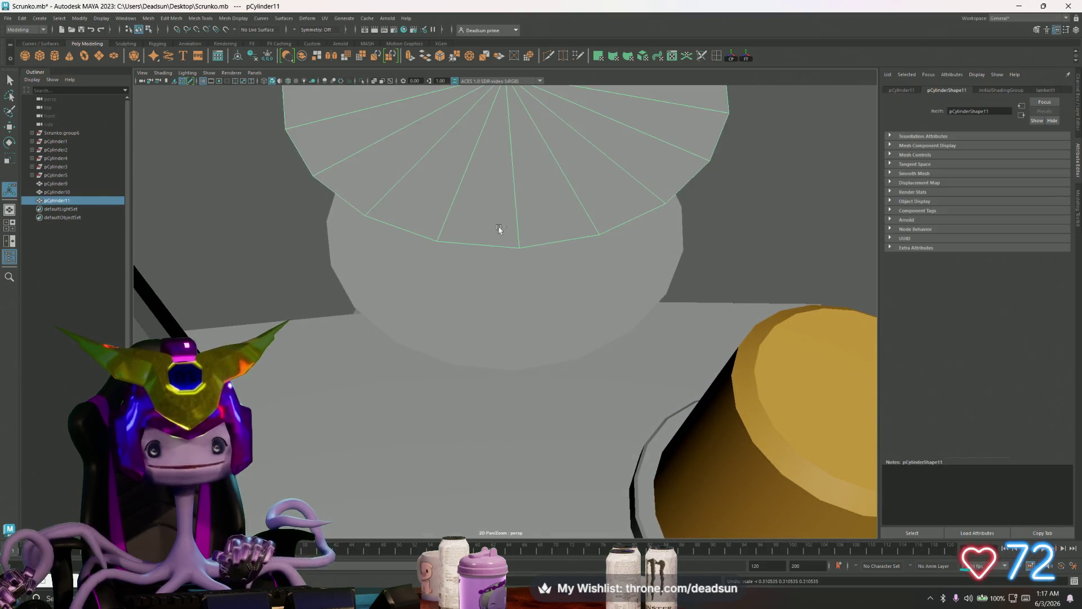
{"action": "key", "text": "w"}
Extrude the top face again, shrink it into an inset ring and pull it upward
{"action": "key", "text": "ctrl+e"}
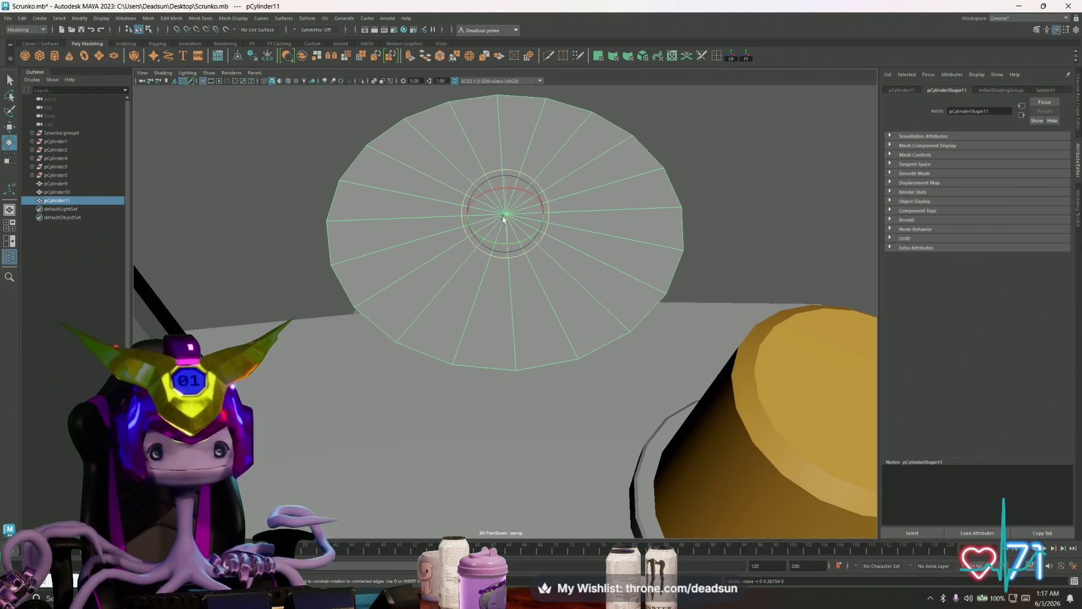
{"action": "key", "text": "r"}
{"action": "left_click_drag", "start_coordinate": [505, 213], "coordinate": [399, 234]}
{"action": "key", "text": "w"}
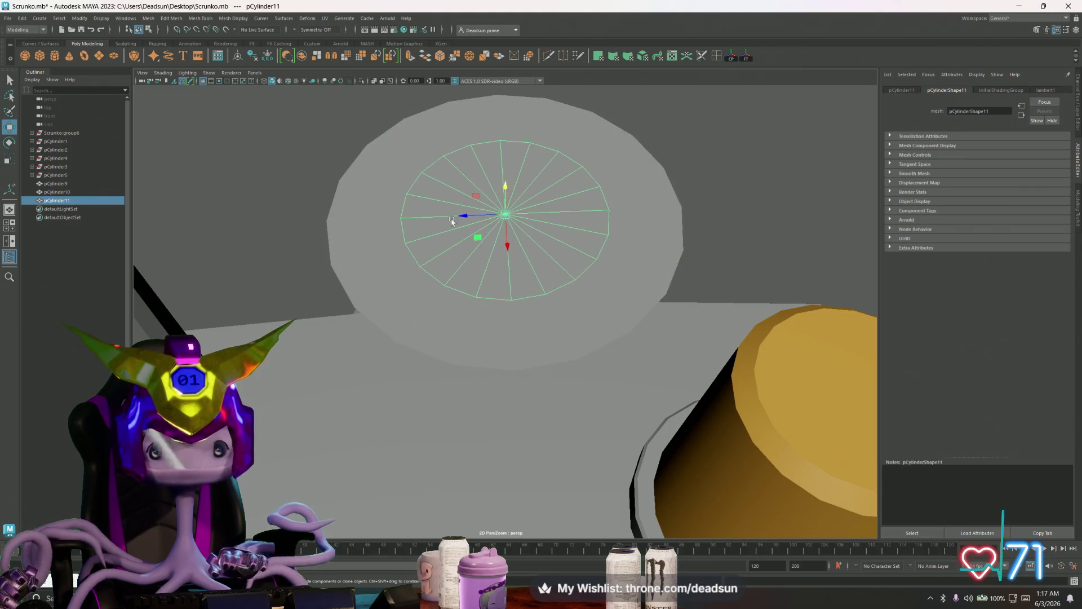
{"action": "mouse_move", "coordinate": [505, 189]}
{"action": "left_mouse_down"}
{"action": "mouse_move", "coordinate": [502, 171]}
{"action": "mouse_move", "coordinate": [405, 191]}
{"action": "mouse_move", "coordinate": [495, 306]}
{"action": "mouse_move", "coordinate": [456, 277]}
{"action": "mouse_move", "coordinate": [484, 203]}
{"action": "left_mouse_up"}
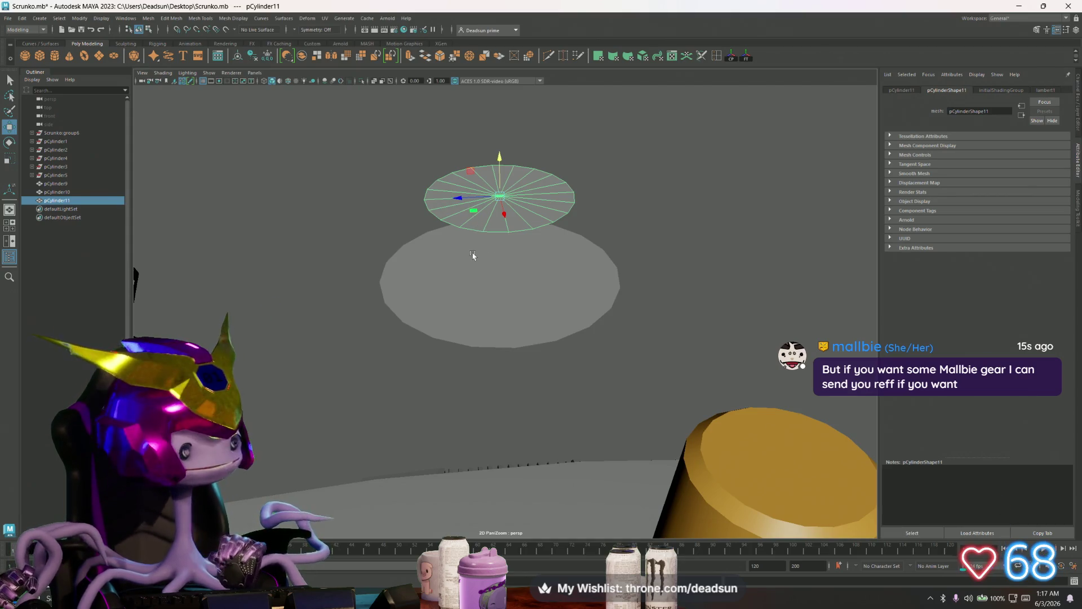
Shrink the upper disc, then extrude its border edge loop outward and upward into a bowl
{"action": "key", "text": "e"}
{"action": "key", "text": "r"}
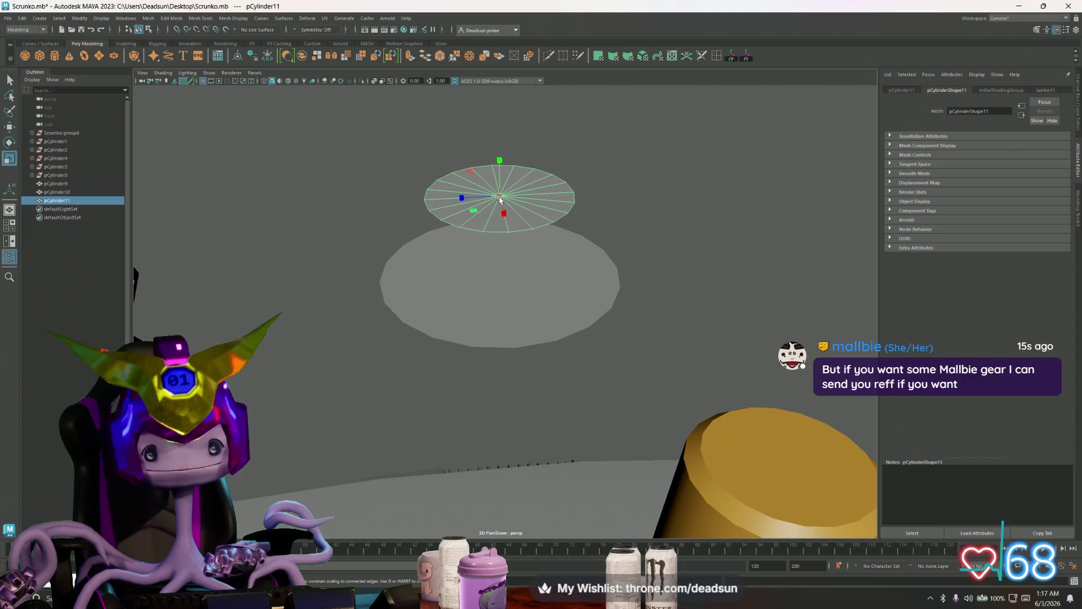
{"action": "mouse_move", "coordinate": [490, 198]}
{"action": "left_mouse_down"}
{"action": "mouse_move", "coordinate": [443, 210]}
{"action": "mouse_move", "coordinate": [464, 198]}
{"action": "left_mouse_up"}
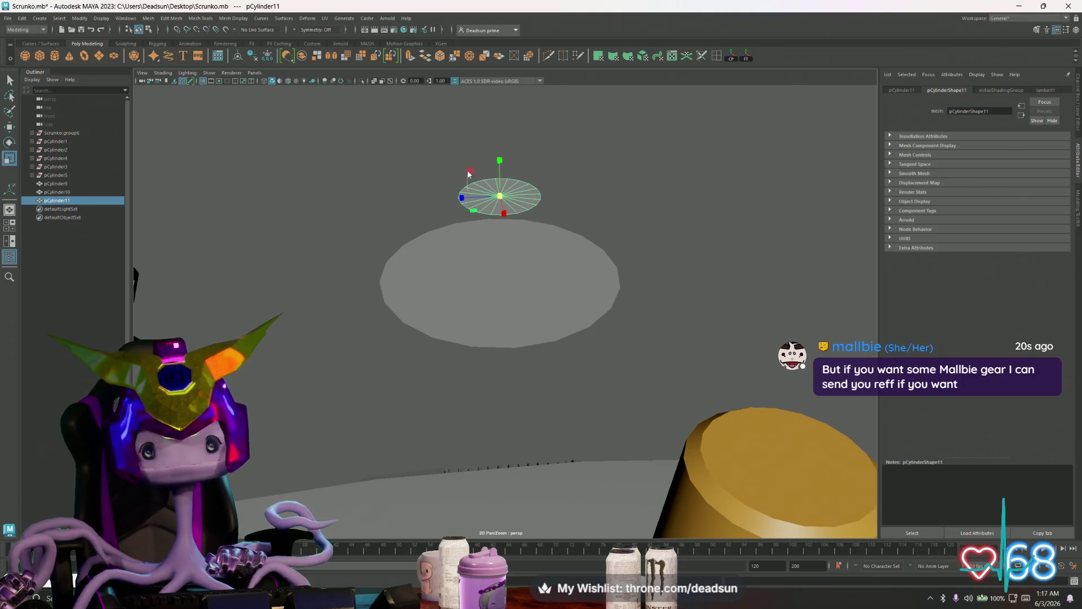
{"action": "left_click", "coordinate": [468, 175]}
{"action": "double_click", "coordinate": [464, 205]}
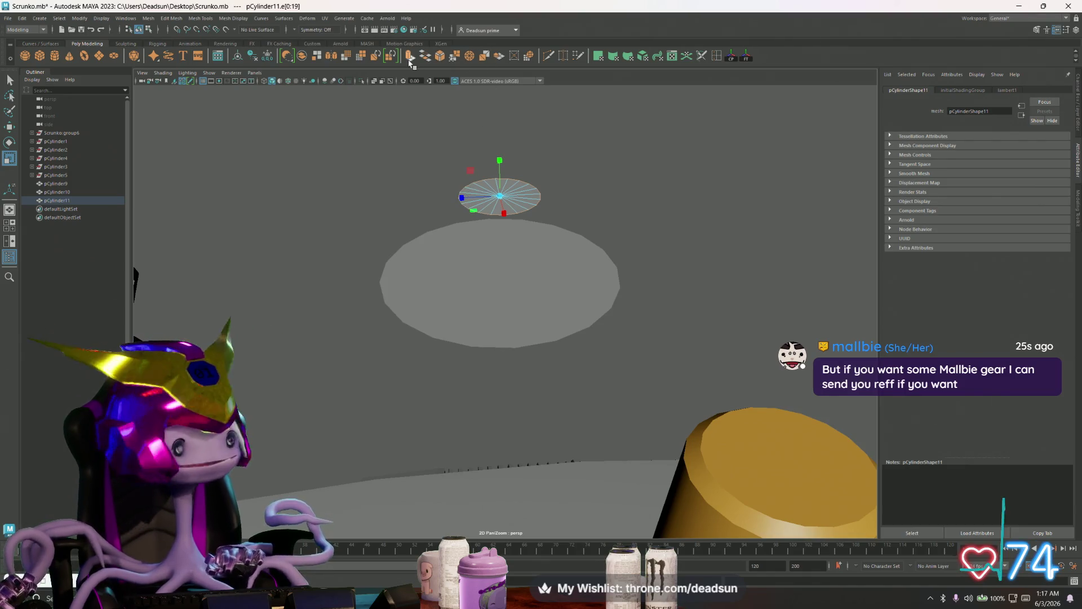
{"action": "key", "text": "ctrl+e"}
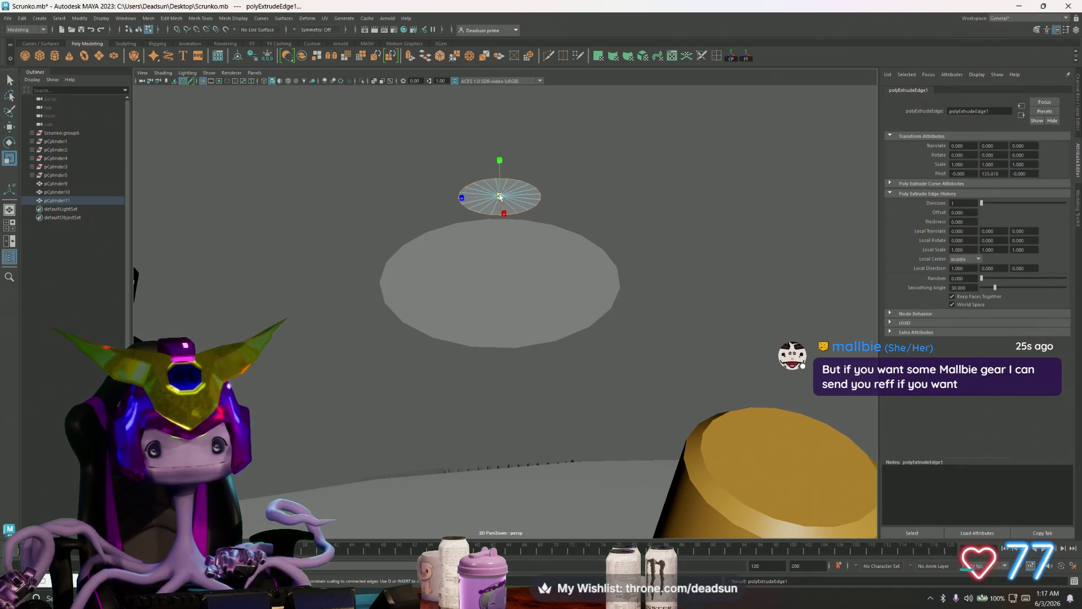
{"action": "left_click_drag", "start_coordinate": [500, 196], "coordinate": [548, 190]}
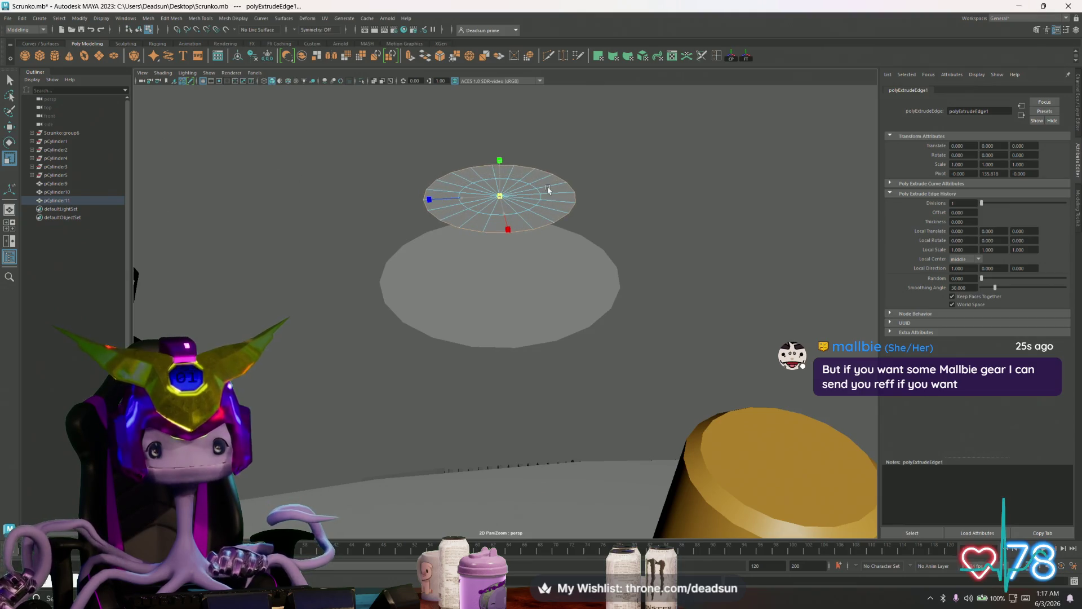
{"action": "key", "text": "w"}
{"action": "left_click_drag", "start_coordinate": [488, 157], "coordinate": [487, 129]}
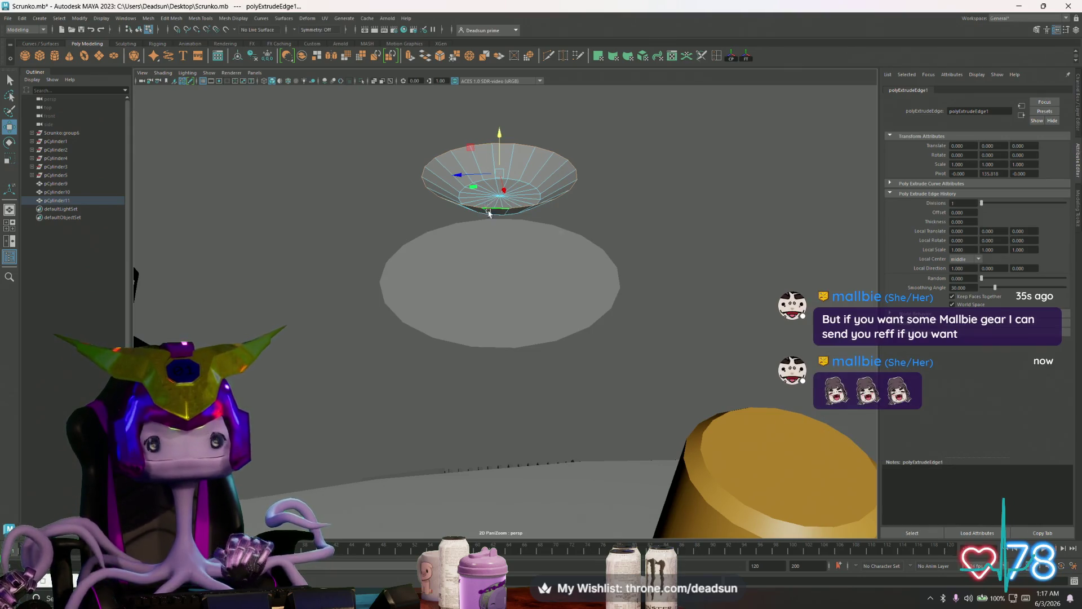
Delete the bowl's inner faces and extrude the remaining face ring to thicken the wall
{"action": "mouse_move", "coordinate": [488, 212]}
{"action": "left_mouse_down", "text": "alt"}
{"action": "mouse_move", "coordinate": [481, 222]}
{"action": "mouse_move", "coordinate": [494, 247]}
{"action": "mouse_move", "coordinate": [490, 239]}
{"action": "left_mouse_up", "text": "alt"}
{"action": "left_click", "coordinate": [493, 241]}
{"action": "double_click", "coordinate": [493, 241]}
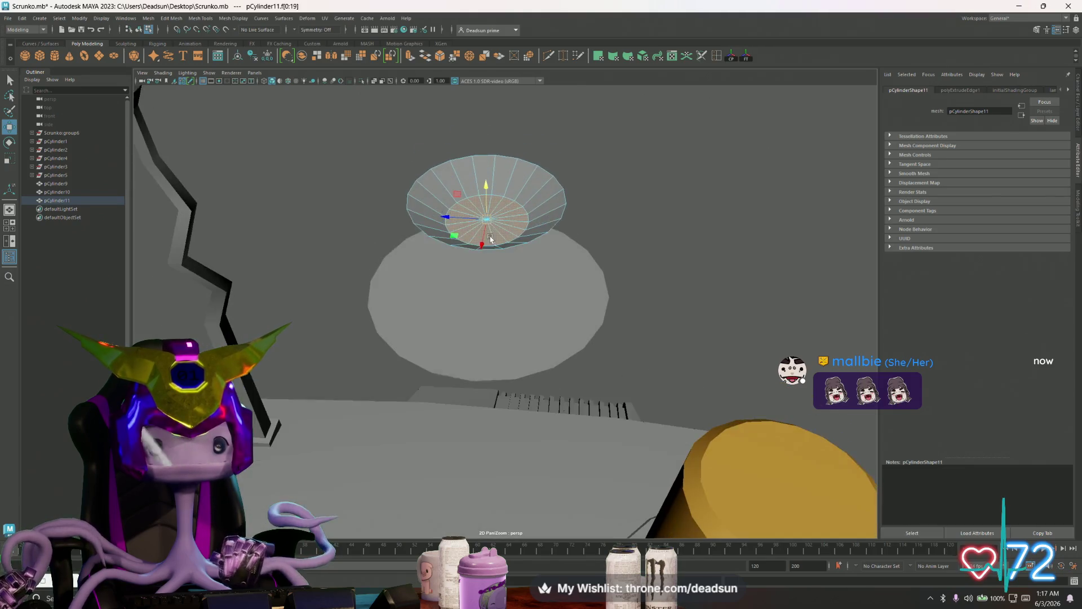
{"action": "key", "text": "Delete"}
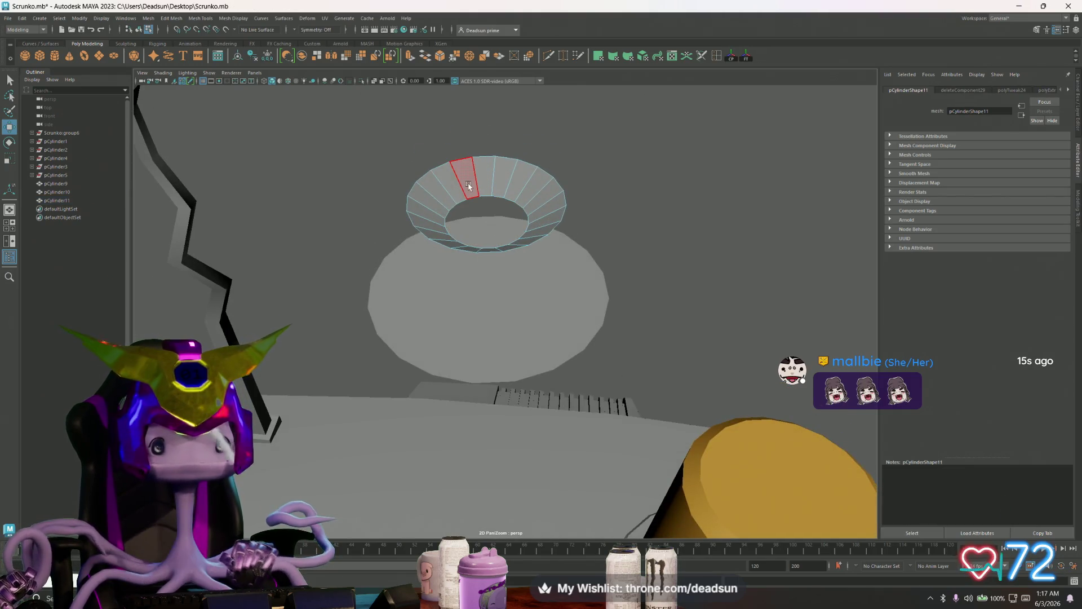
{"action": "double_click", "coordinate": [468, 186]}
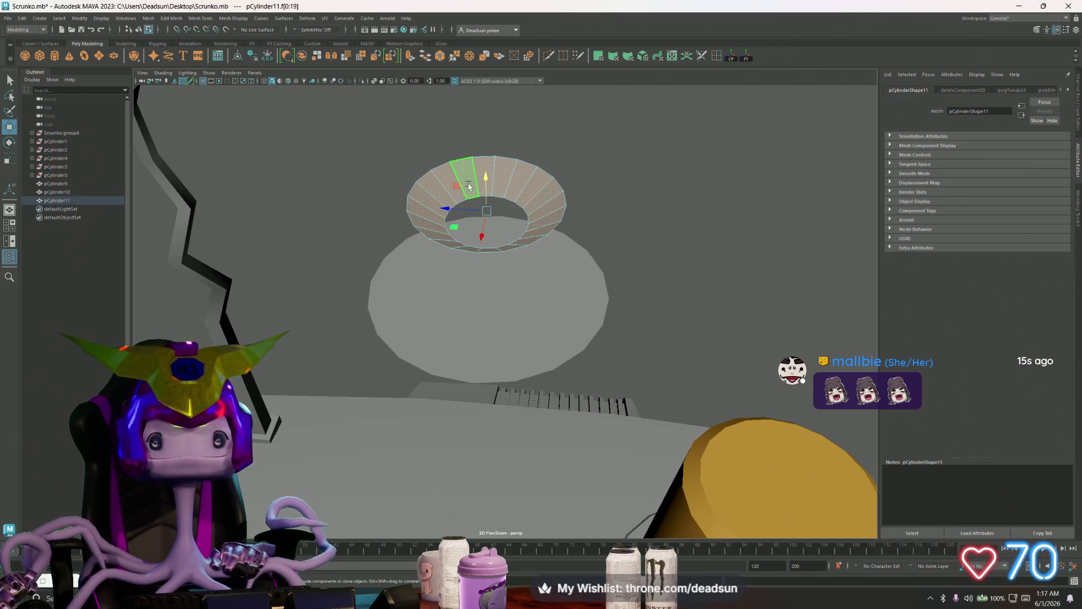
{"action": "left_click", "coordinate": [411, 56]}
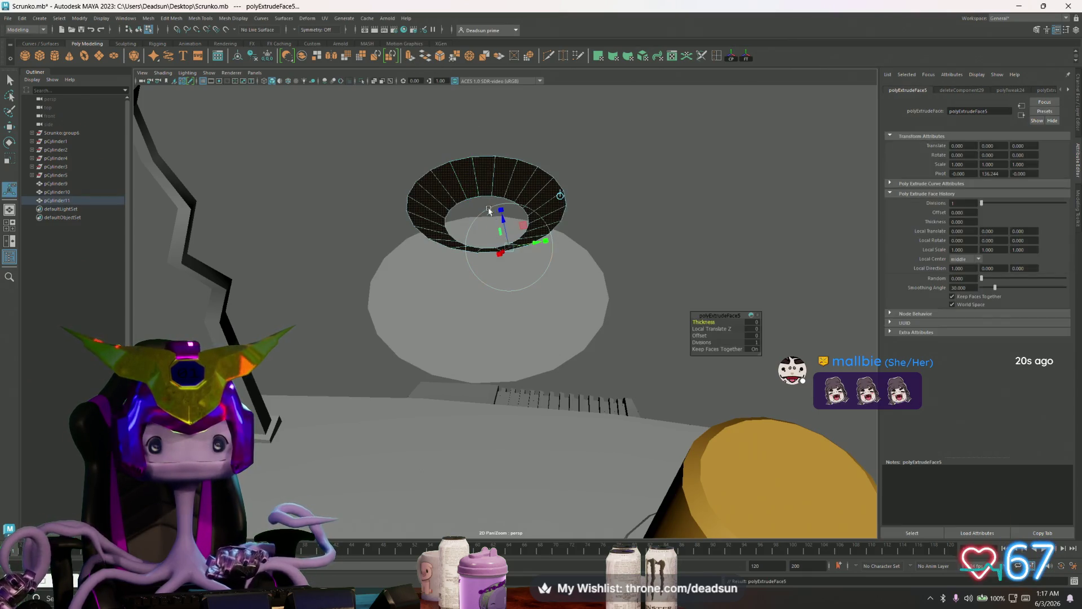
{"action": "left_click_drag", "start_coordinate": [501, 217], "coordinate": [499, 207]}
{"action": "key", "text": "F8"}
Stand the bowl upright with a 90° rotation and shrink it into a small dish
{"action": "key", "text": "q"}
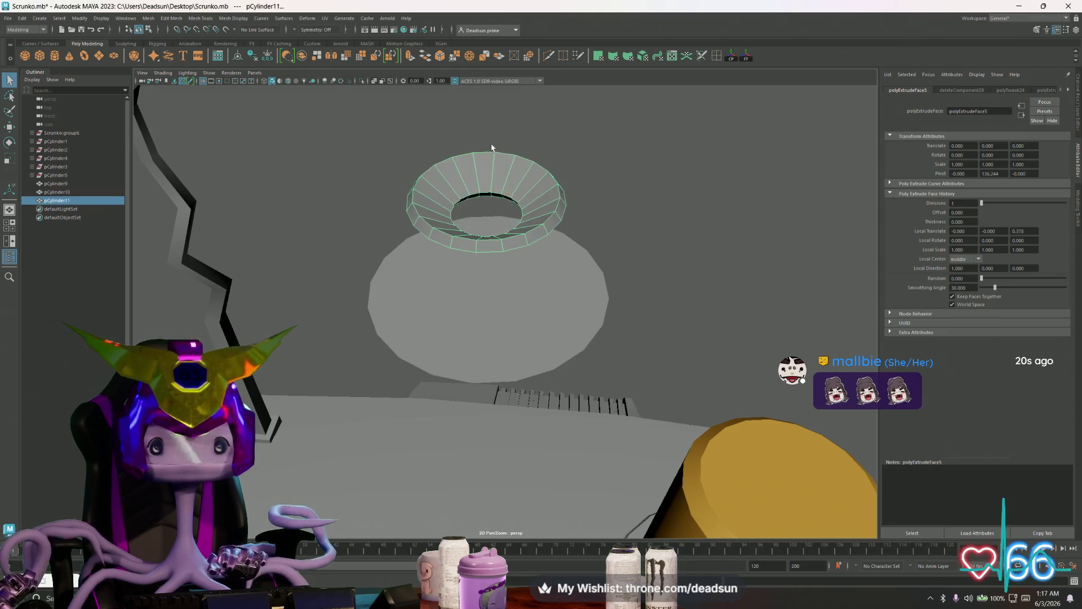
{"action": "left_click", "coordinate": [492, 147]}
{"action": "left_click", "coordinate": [506, 221]}
{"action": "key", "text": "e"}
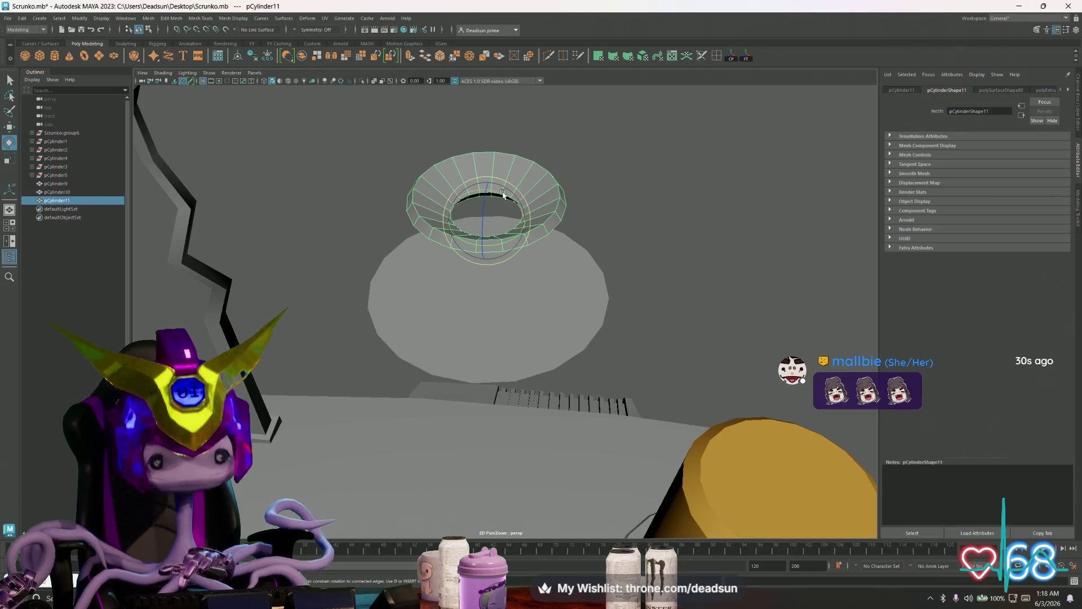
{"action": "left_click_drag", "start_coordinate": [503, 194], "coordinate": [540, 228]}
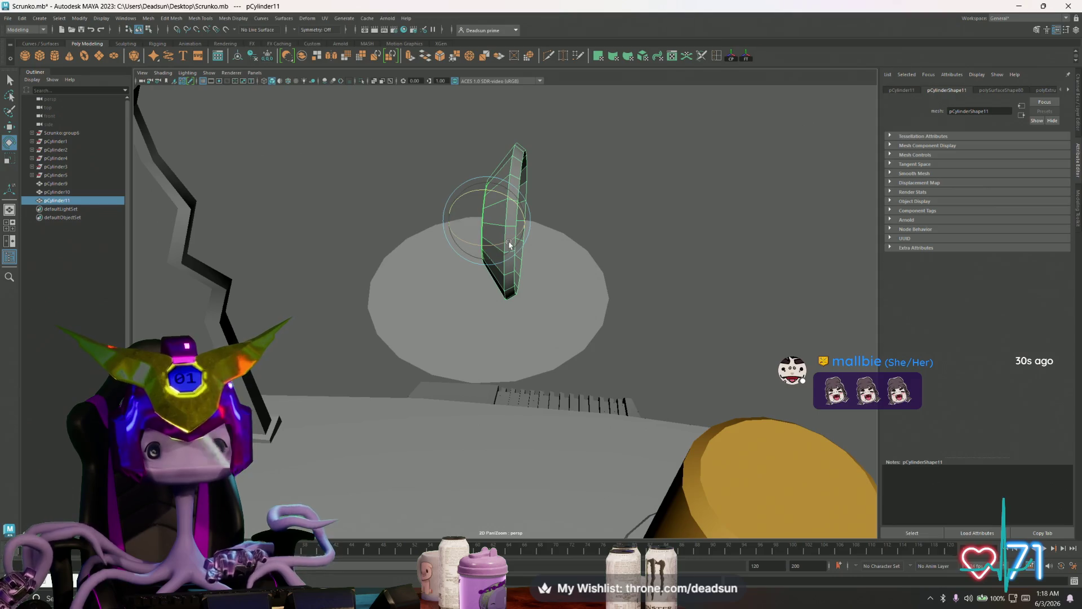
{"action": "key", "text": "r"}
{"action": "mouse_move", "coordinate": [487, 221]}
{"action": "left_mouse_down"}
{"action": "mouse_move", "coordinate": [441, 224]}
{"action": "mouse_move", "coordinate": [479, 211]}
{"action": "mouse_move", "coordinate": [415, 231]}
{"action": "mouse_move", "coordinate": [551, 265]}
{"action": "mouse_move", "coordinate": [467, 232]}
{"action": "mouse_move", "coordinate": [511, 201]}
{"action": "left_mouse_up"}
{"action": "key", "text": "w"}
Select all faces of the lower disc and extrude them
{"action": "left_click_drag", "start_coordinate": [470, 231], "coordinate": [481, 246], "text": "alt"}
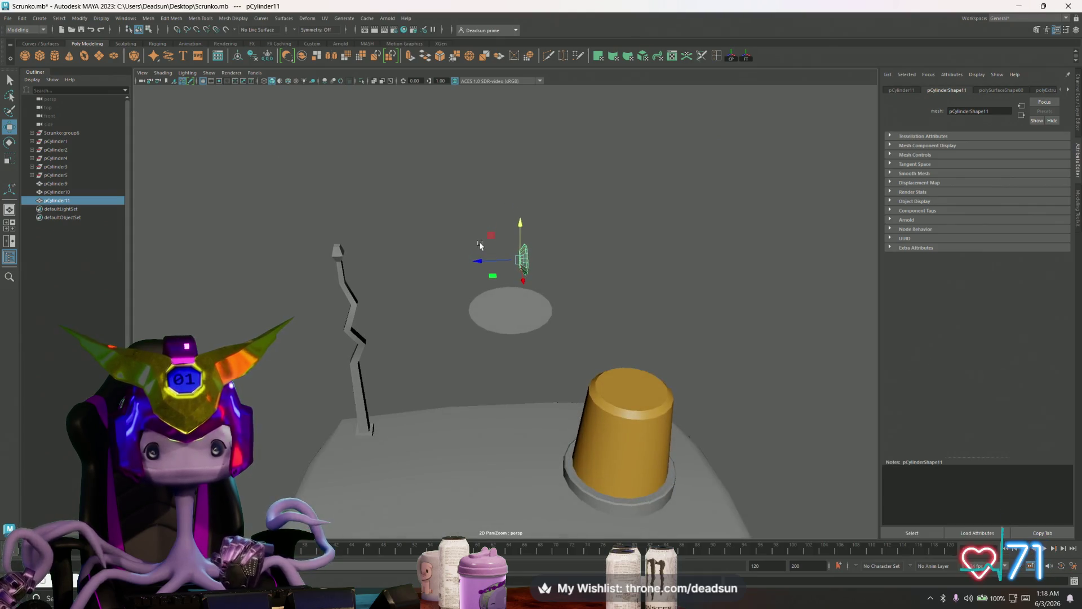
{"action": "left_click", "coordinate": [502, 309]}
{"action": "right_click_drag", "start_coordinate": [503, 308], "coordinate": [507, 327]}
{"action": "left_click", "coordinate": [508, 319]}
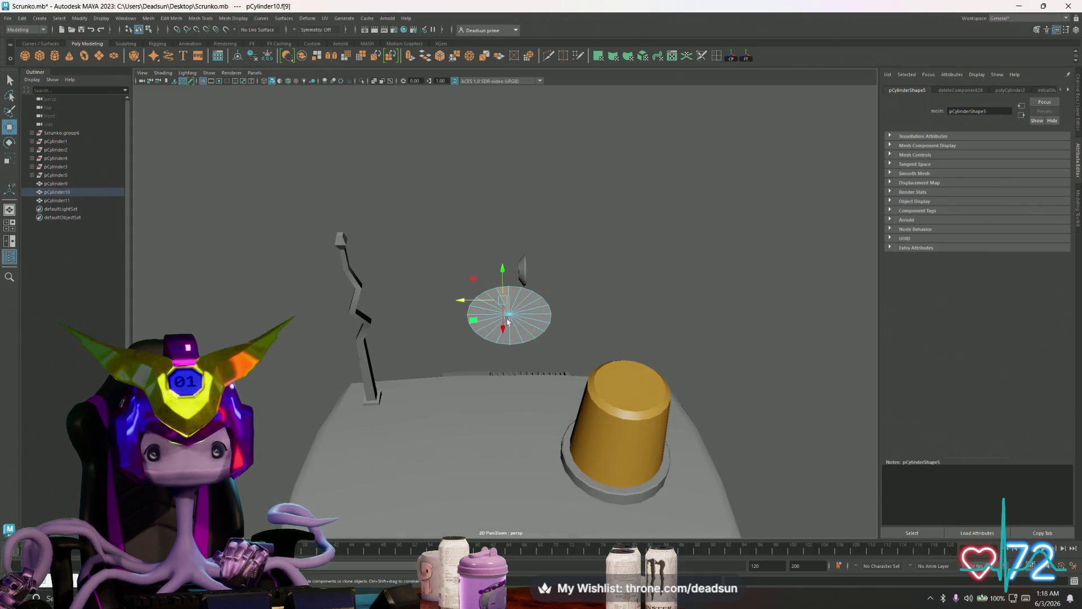
{"action": "double_click", "coordinate": [498, 307]}
{"action": "left_click_drag", "start_coordinate": [498, 307], "coordinate": [510, 170], "text": "alt"}
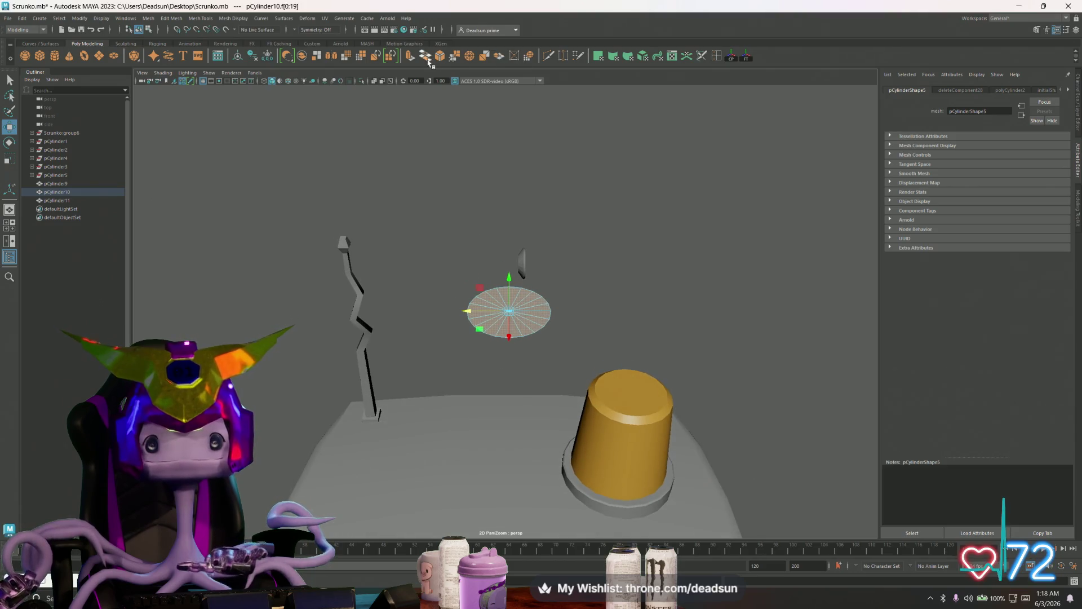
{"action": "left_click", "coordinate": [409, 56]}
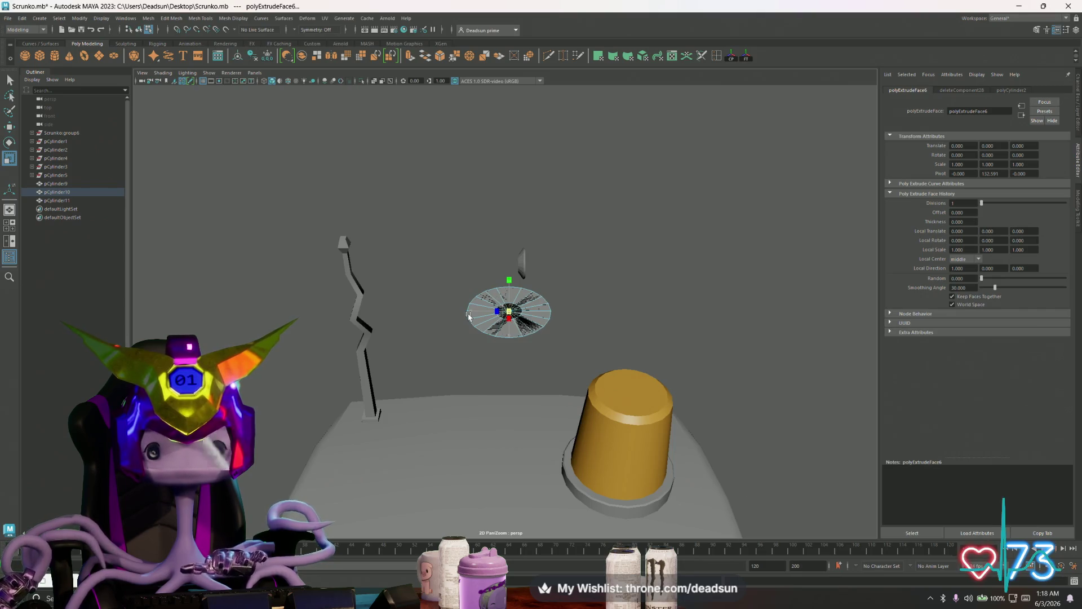
{"action": "key", "text": "w"}
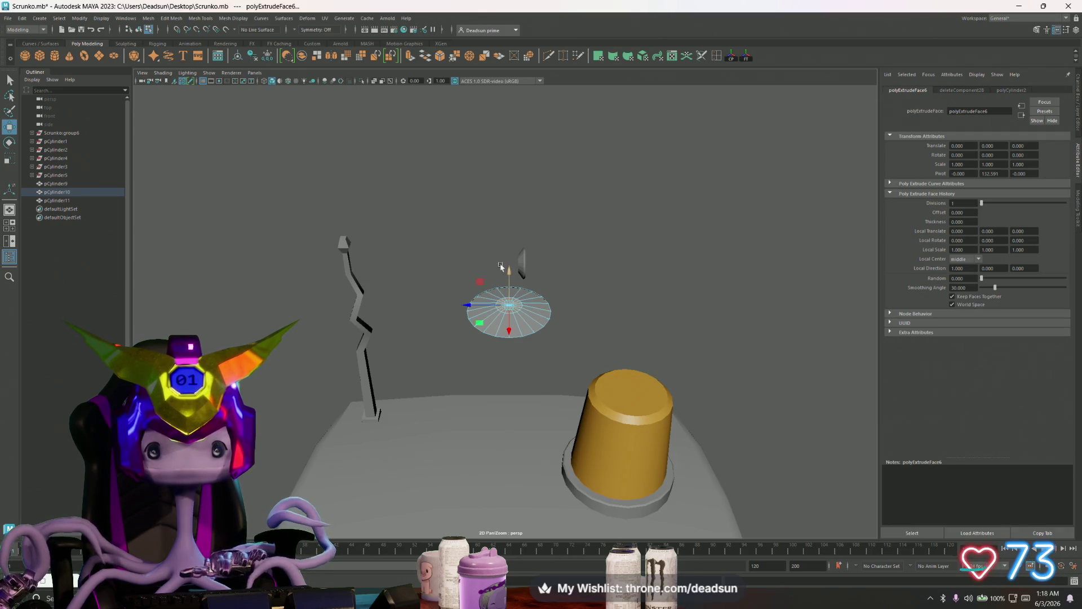
Extrude the disc's centre face upward into a column and begin tapering it
{"action": "left_click", "coordinate": [409, 56]}
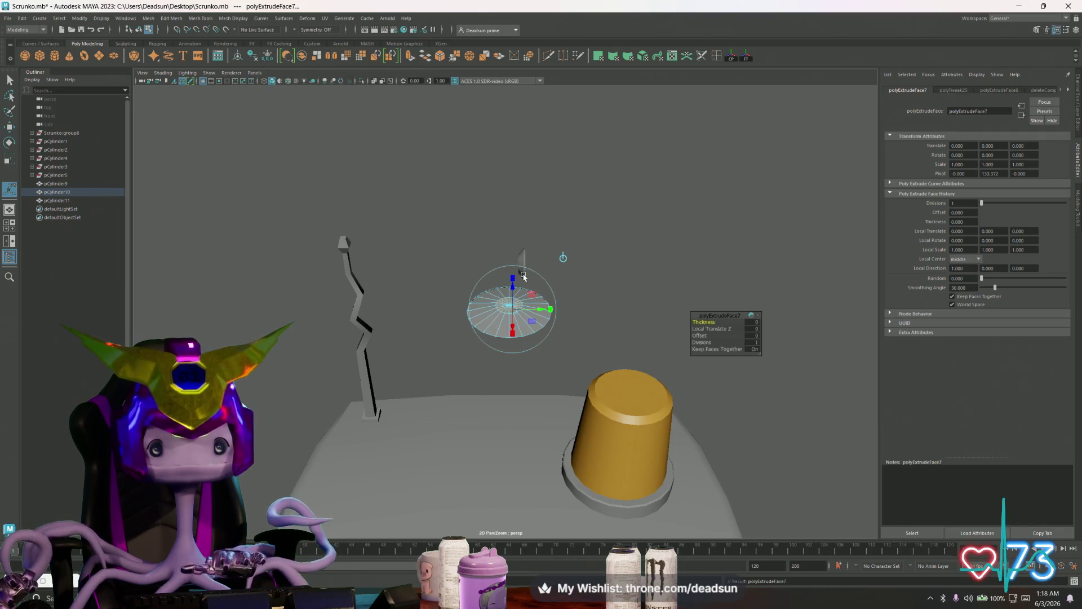
{"action": "mouse_move", "coordinate": [509, 270]}
{"action": "left_mouse_down"}
{"action": "mouse_move", "coordinate": [507, 221]}
{"action": "mouse_move", "coordinate": [506, 239]}
{"action": "mouse_move", "coordinate": [492, 223]}
{"action": "left_mouse_up"}
{"action": "scroll", "coordinate": [507, 235], "scroll_direction": "up", "scroll_amount": 4}
{"action": "key", "text": "r"}
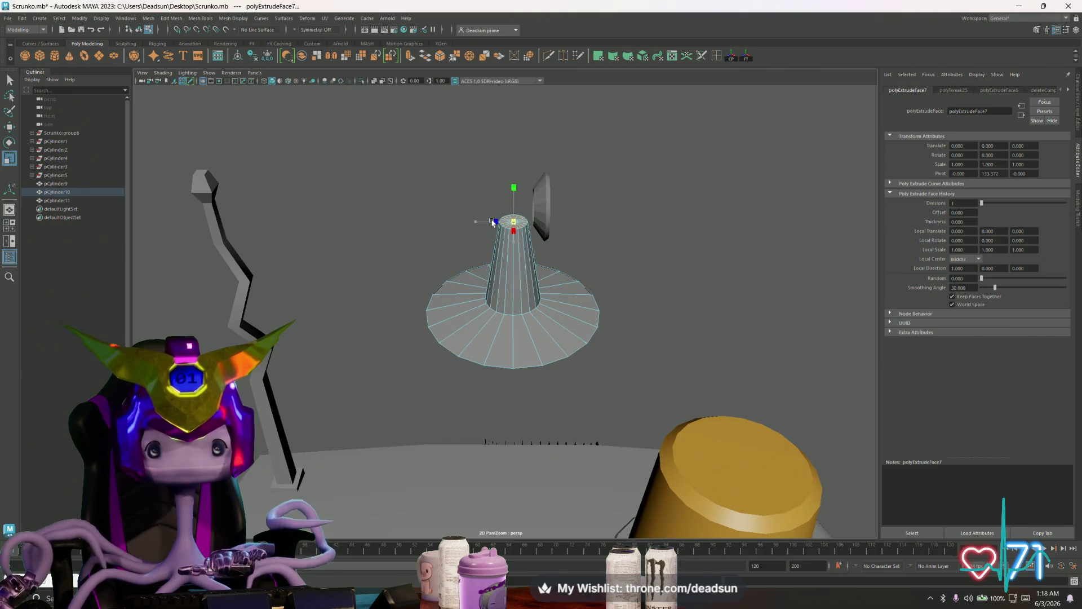
{"action": "key", "text": "f"}
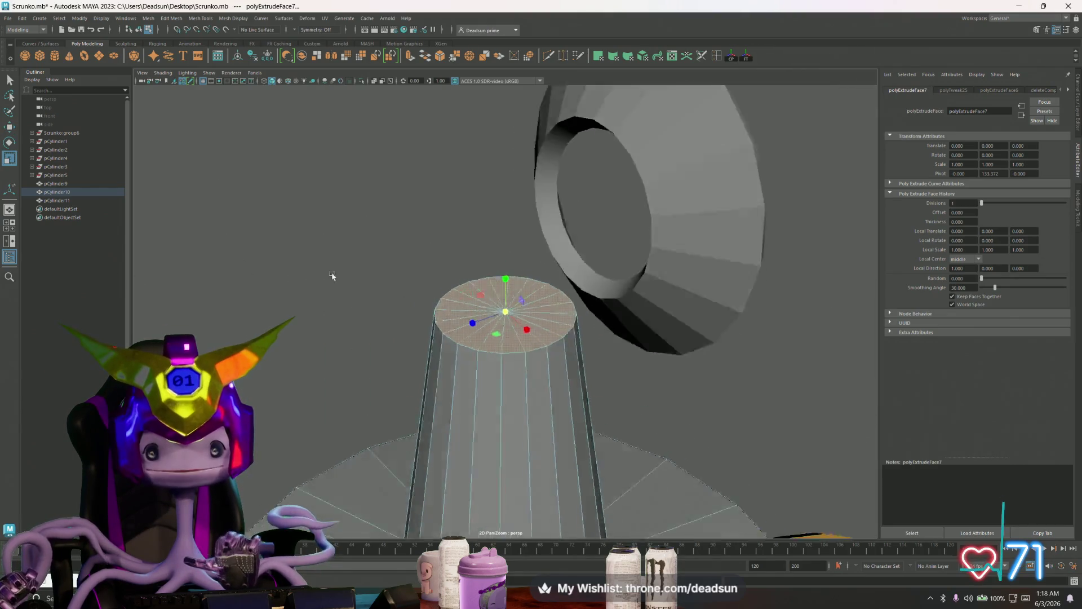
{"action": "mouse_move", "coordinate": [387, 264]}
{"action": "left_mouse_down", "text": "alt"}
{"action": "mouse_move", "coordinate": [286, 271]}
{"action": "mouse_move", "coordinate": [302, 266]}
{"action": "mouse_move", "coordinate": [280, 261]}
{"action": "mouse_move", "coordinate": [375, 314]}
{"action": "mouse_move", "coordinate": [350, 299]}
{"action": "mouse_move", "coordinate": [388, 293]}
{"action": "mouse_move", "coordinate": [370, 285]}
{"action": "mouse_move", "coordinate": [419, 298]}
{"action": "mouse_move", "coordinate": [367, 282]}
{"action": "mouse_move", "coordinate": [394, 295]}
{"action": "mouse_move", "coordinate": [309, 304]}
{"action": "mouse_move", "coordinate": [459, 303]}
{"action": "mouse_move", "coordinate": [472, 316]}
{"action": "left_mouse_up", "text": "alt"}
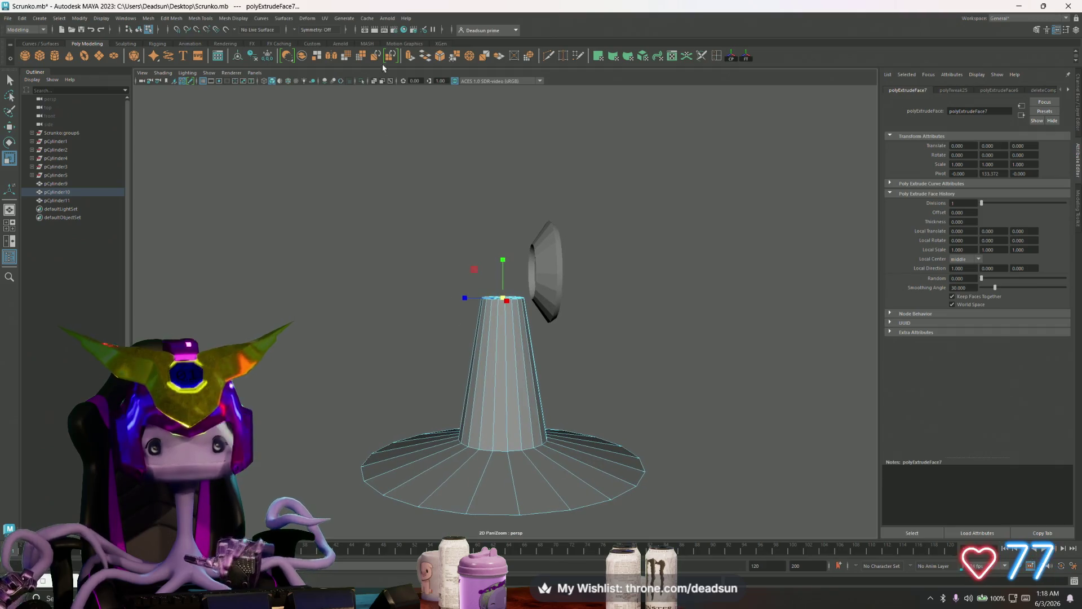
Add two more extrusions to the column top, then undo the column extrusions
{"action": "left_click", "coordinate": [410, 56]}
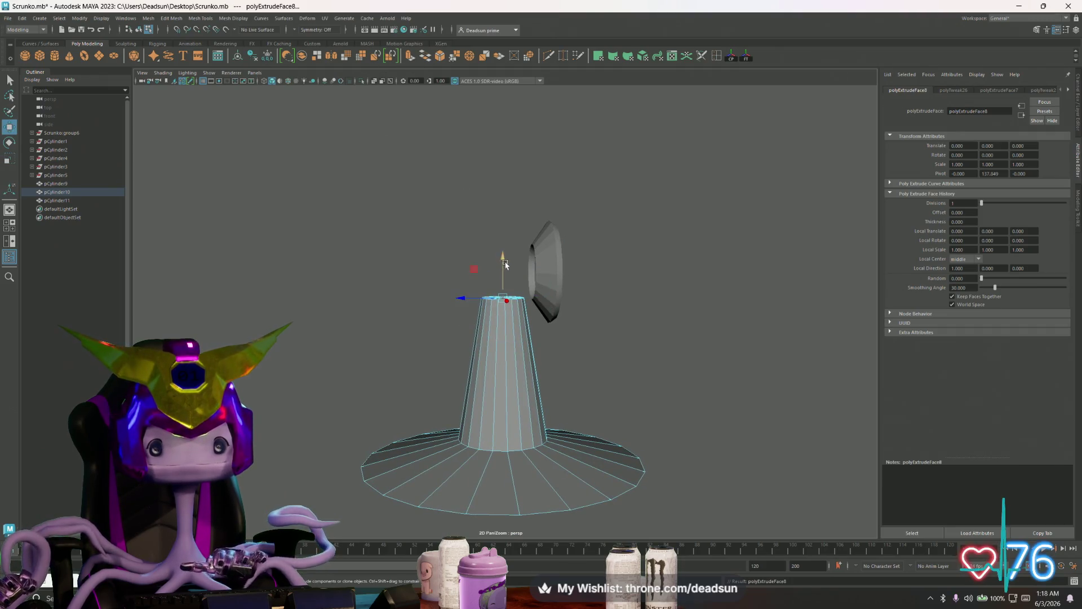
{"action": "left_click_drag", "start_coordinate": [502, 259], "coordinate": [503, 221]}
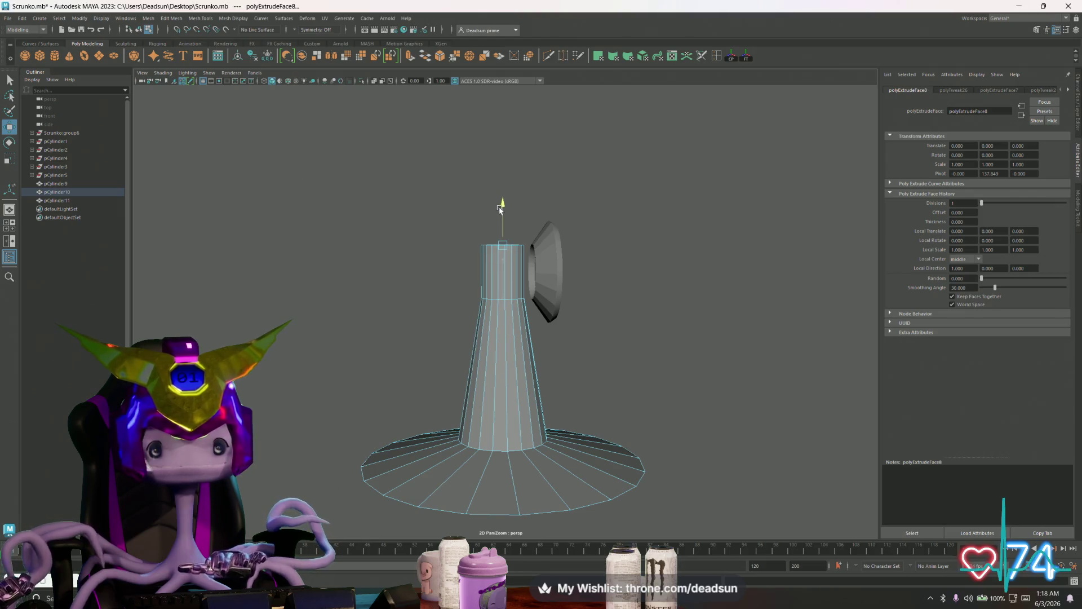
{"action": "left_click", "coordinate": [409, 55]}
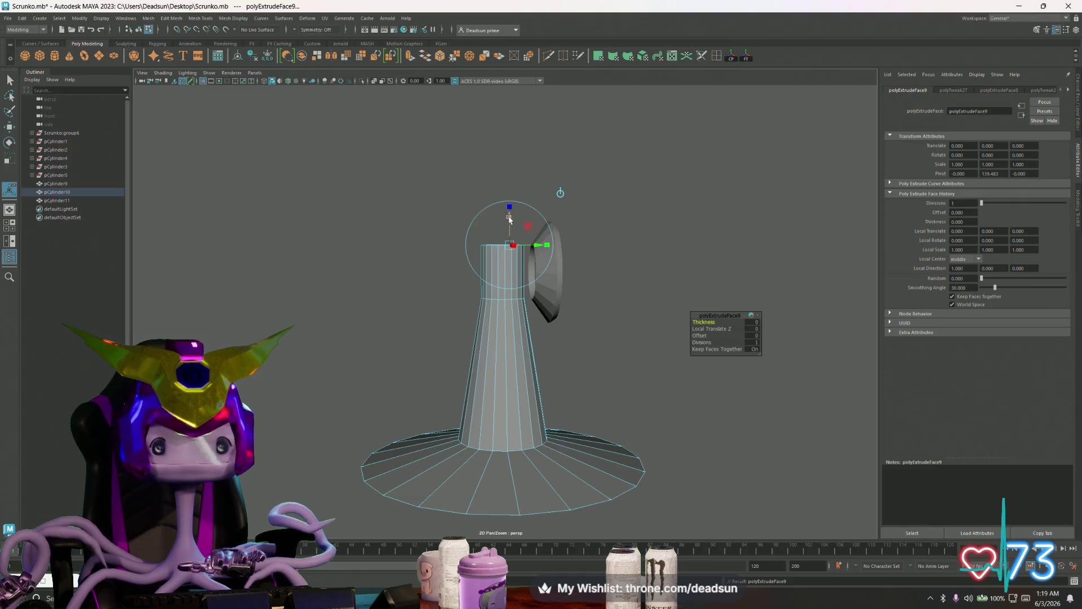
{"action": "mouse_move", "coordinate": [509, 219]}
{"action": "left_mouse_down"}
{"action": "mouse_move", "coordinate": [510, 176]}
{"action": "mouse_move", "coordinate": [533, 373]}
{"action": "left_mouse_up"}
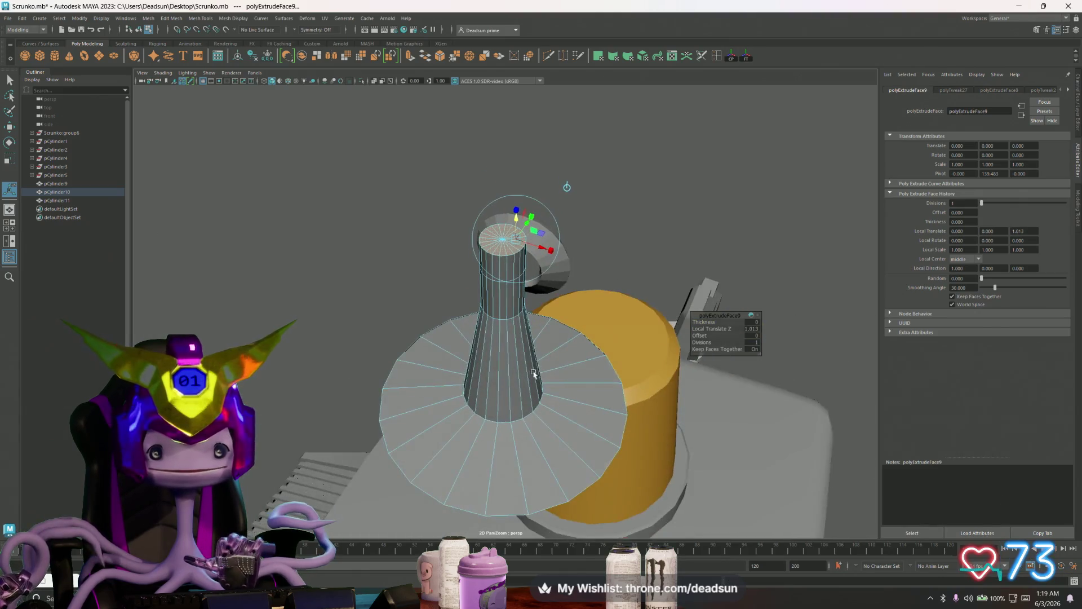
{"action": "key", "text": "ctrl+z"}
{"action": "key", "text": "ctrl+z"}
{"action": "key", "text": "ctrl+z"}
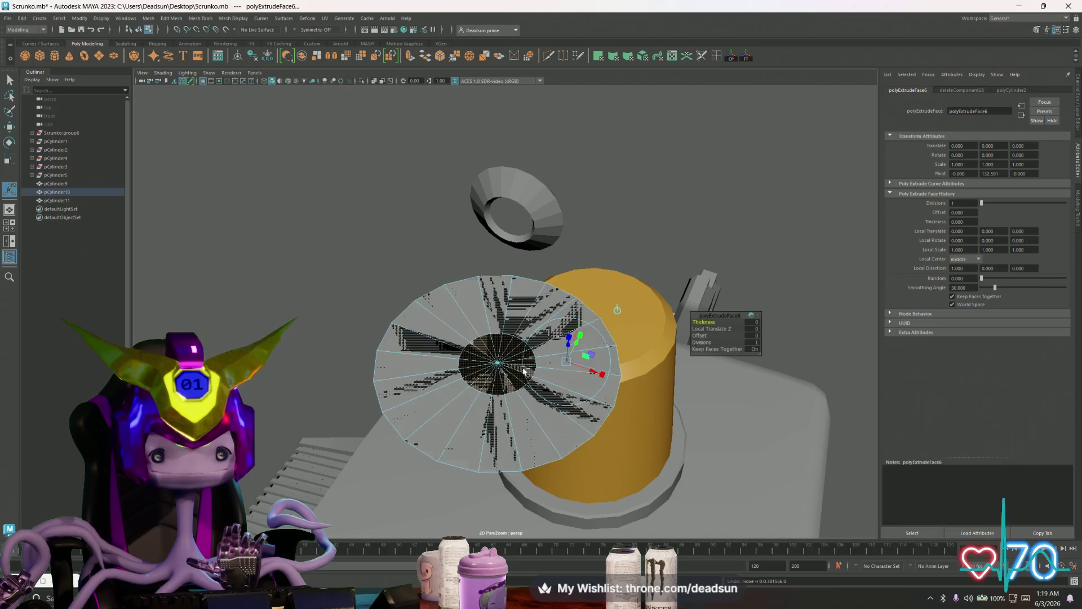
Undo the remaining extrusion history, then extrude the disc faces and move them to lower the centre
{"action": "key", "text": "ctrl+z"}
{"action": "key", "text": "ctrl+z"}
{"action": "key", "text": "ctrl+z"}
{"action": "mouse_move", "coordinate": [523, 370]}
{"action": "left_mouse_down", "text": "alt"}
{"action": "mouse_move", "coordinate": [503, 397]}
{"action": "mouse_move", "coordinate": [487, 351]}
{"action": "left_mouse_up", "text": "alt"}
{"action": "left_click", "coordinate": [502, 397]}
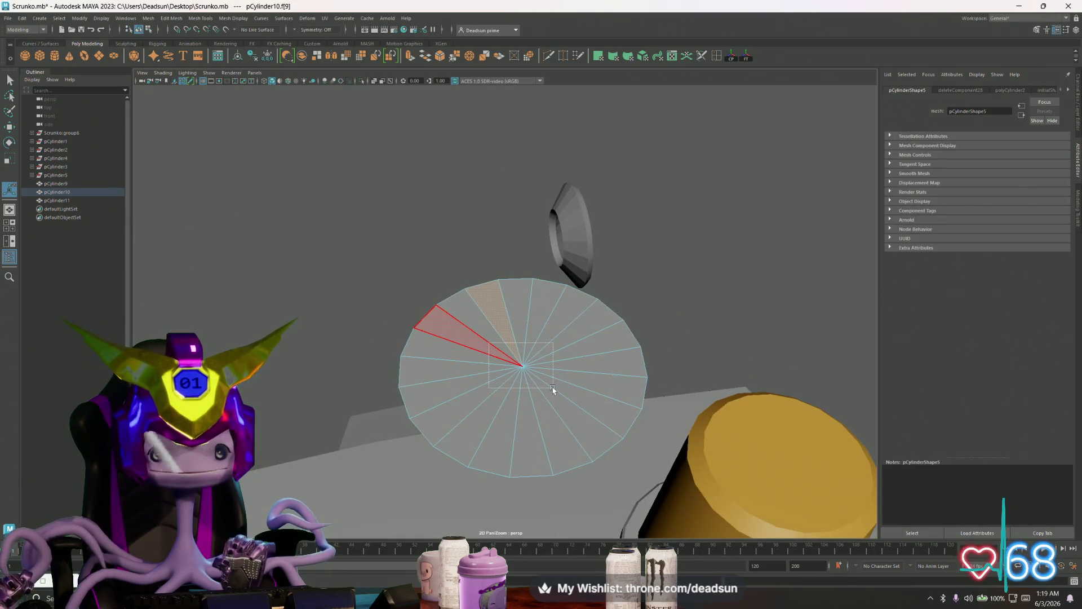
{"action": "left_click_drag", "start_coordinate": [553, 389], "coordinate": [554, 389]}
{"action": "left_click_drag", "start_coordinate": [554, 389], "coordinate": [526, 374], "text": "alt"}
{"action": "mouse_move", "coordinate": [568, 415]}
{"action": "right_mouse_down", "text": "alt"}
{"action": "mouse_move", "coordinate": [314, 369]}
{"action": "mouse_move", "coordinate": [654, 325]}
{"action": "right_mouse_up", "text": "alt"}
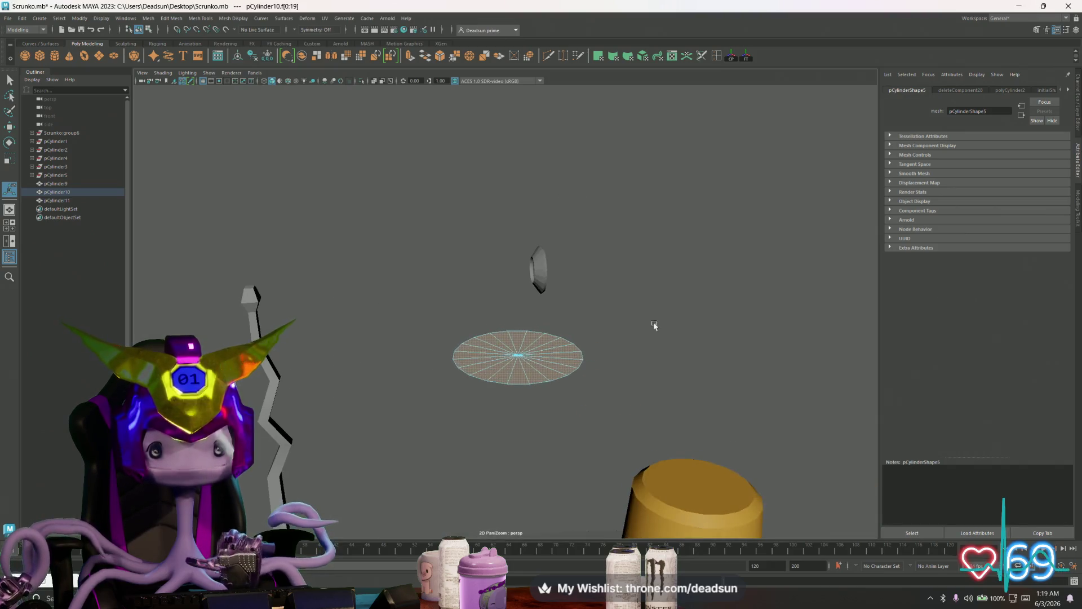
{"action": "left_click", "coordinate": [410, 56]}
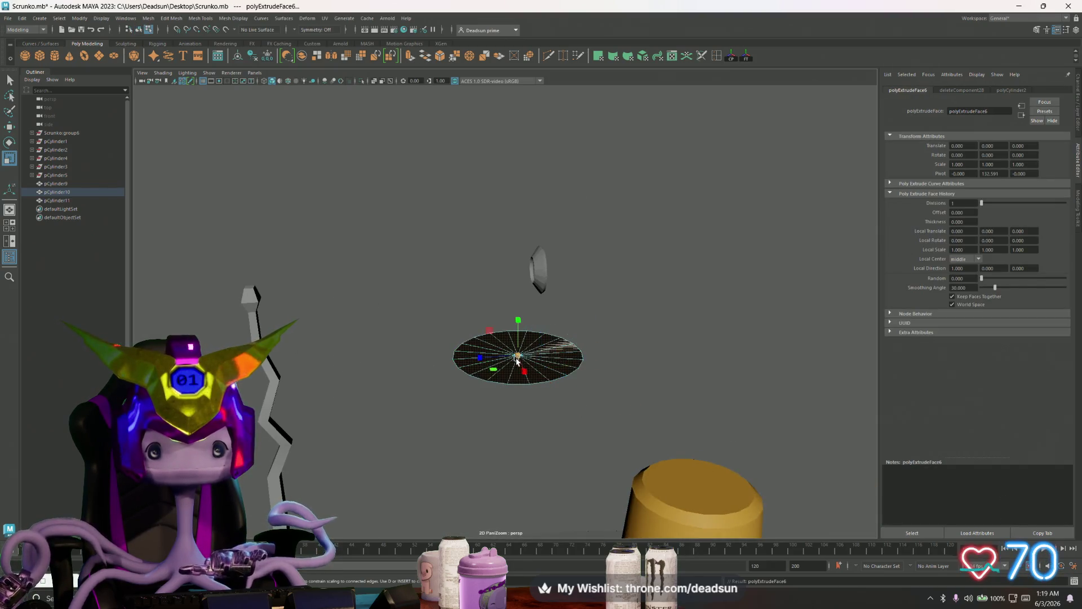
{"action": "left_click_drag", "start_coordinate": [518, 324], "coordinate": [492, 342]}
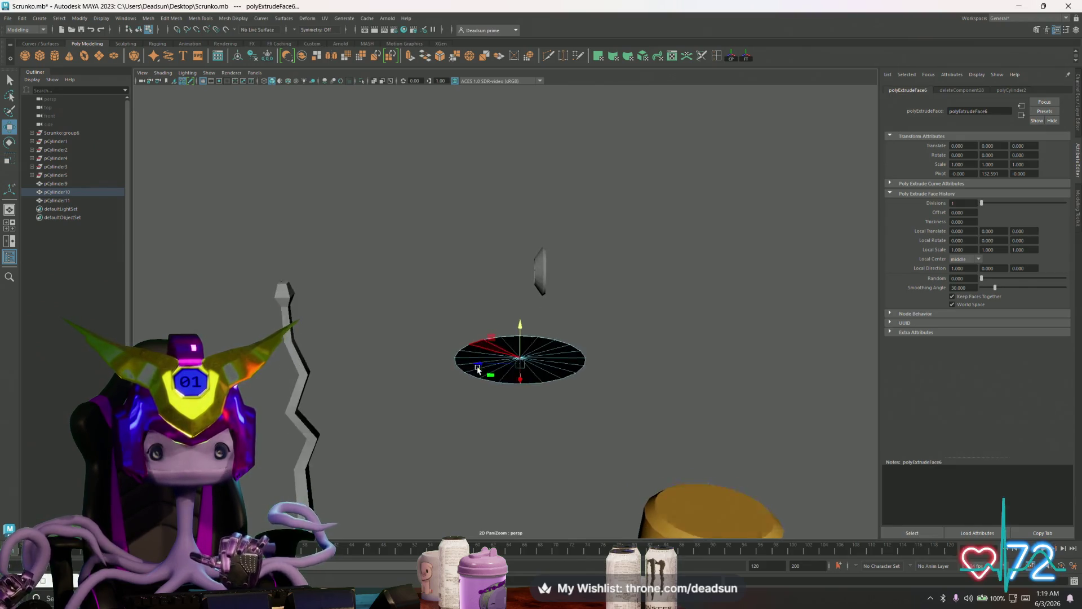
Clear the disc's face selection and return it to object mode
{"action": "right_click_drag", "start_coordinate": [492, 333], "coordinate": [809, 463], "text": "alt"}
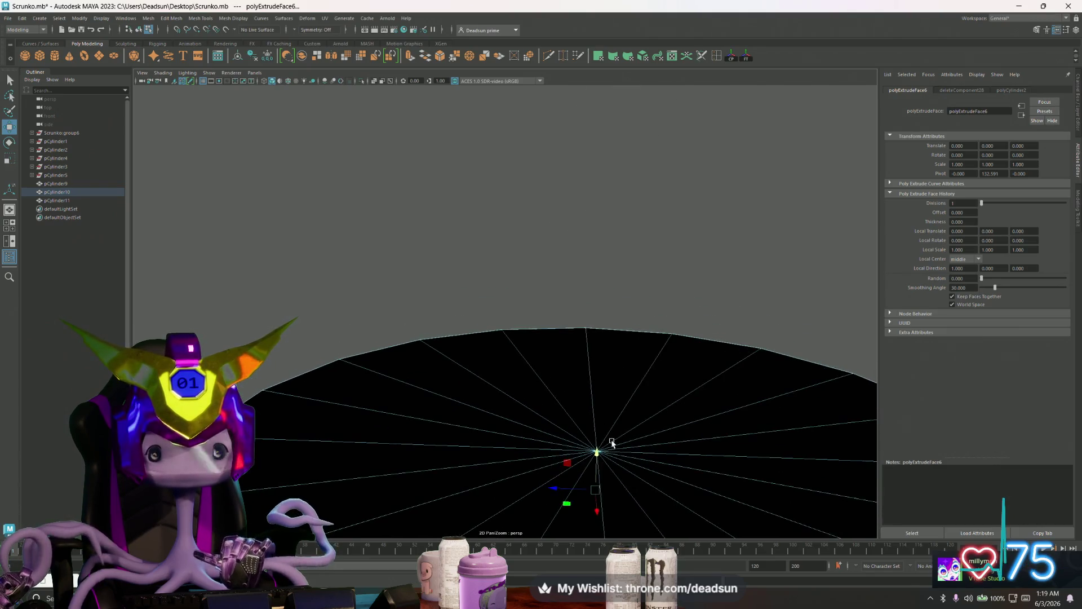
{"action": "left_click", "coordinate": [459, 375]}
{"action": "mouse_move", "coordinate": [459, 375]}
{"action": "left_mouse_down", "text": "alt"}
{"action": "mouse_move", "coordinate": [495, 442]}
{"action": "mouse_move", "coordinate": [541, 438]}
{"action": "mouse_move", "coordinate": [388, 395]}
{"action": "mouse_move", "coordinate": [304, 393]}
{"action": "mouse_move", "coordinate": [264, 418]}
{"action": "left_mouse_up", "text": "alt"}
{"action": "left_click", "coordinate": [284, 413]}
{"action": "right_click_drag", "start_coordinate": [483, 311], "coordinate": [587, 321]}
{"action": "mouse_move", "coordinate": [587, 321]}
{"action": "left_mouse_down", "text": "alt"}
{"action": "mouse_move", "coordinate": [524, 351]}
{"action": "mouse_move", "coordinate": [495, 299]}
{"action": "left_mouse_up", "text": "alt"}
{"action": "left_click", "coordinate": [495, 300]}
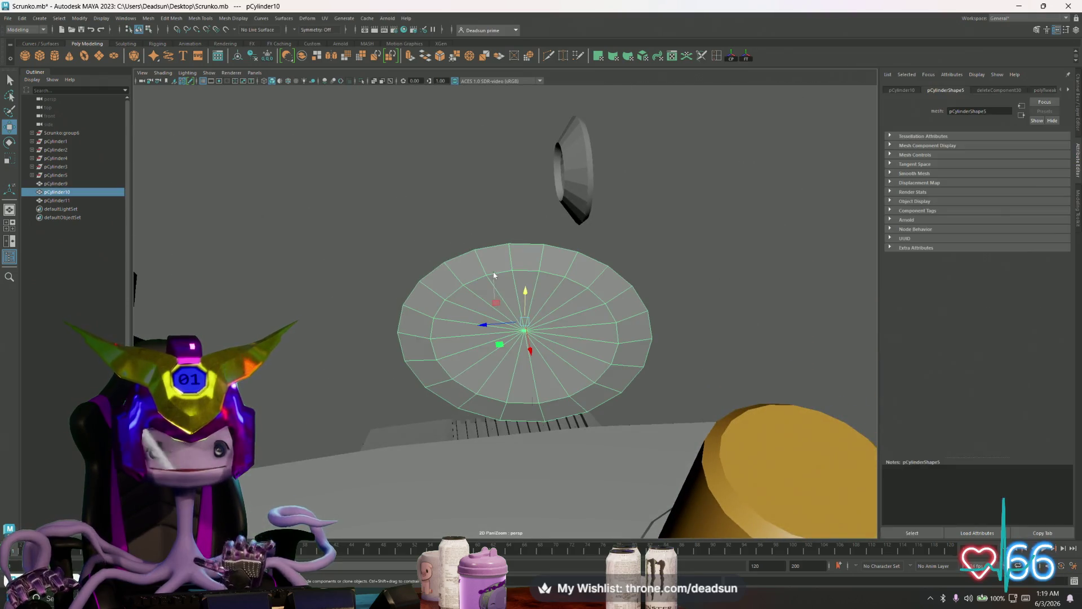
{"action": "right_click_drag", "start_coordinate": [495, 299], "coordinate": [483, 261]}
Select the disc's edge loop and apply Mesh Display > Soften Edge
{"action": "left_click", "coordinate": [448, 277]}
{"action": "double_click", "coordinate": [465, 293]}
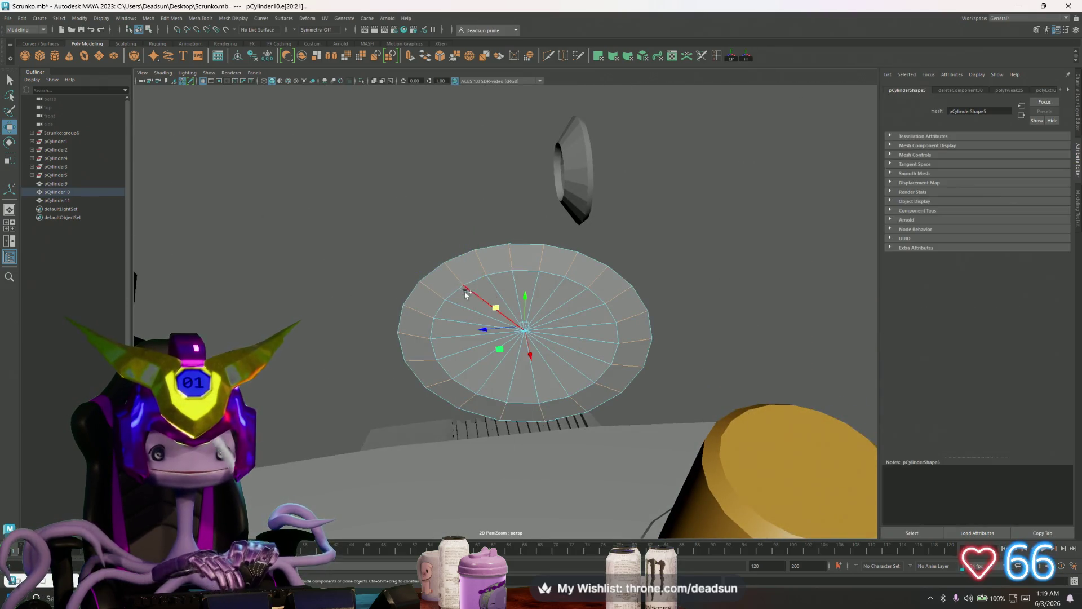
{"action": "left_click_drag", "start_coordinate": [509, 328], "coordinate": [496, 369], "text": "alt"}
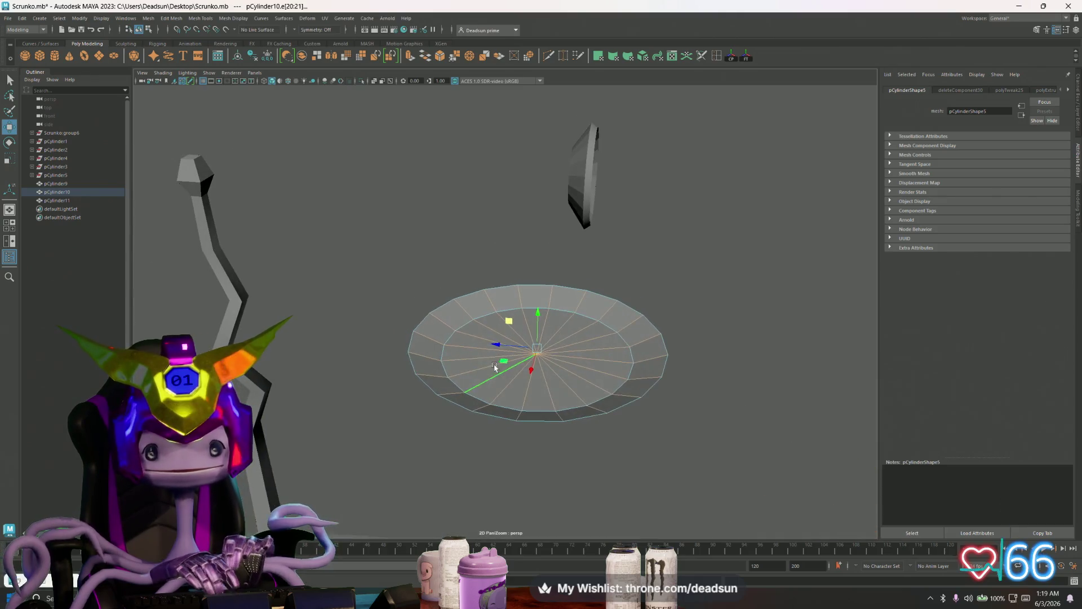
{"action": "left_click", "coordinate": [239, 19]}
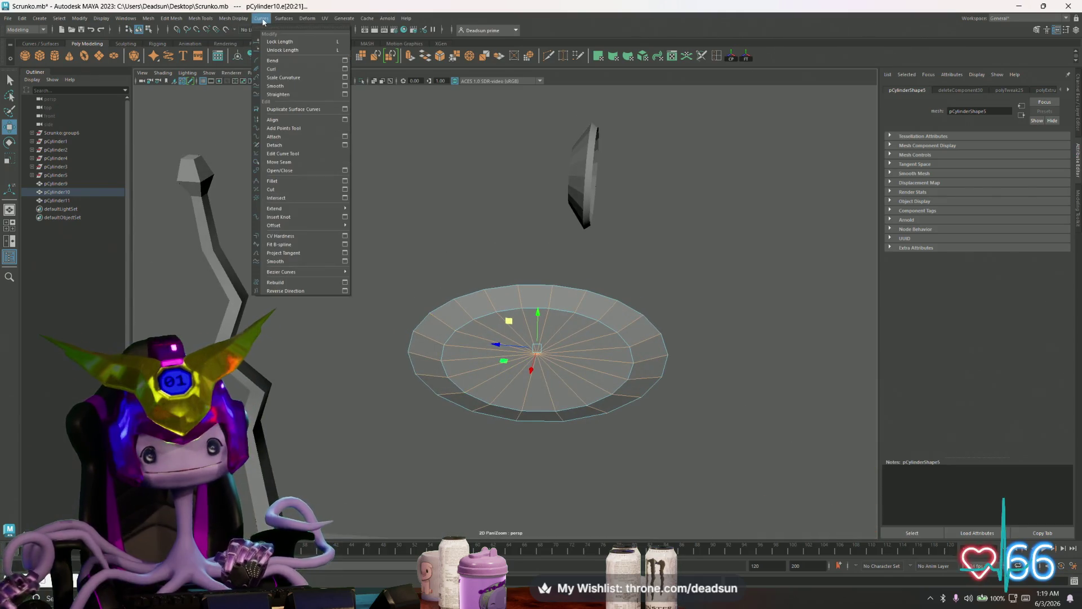
{"action": "left_click", "coordinate": [239, 95]}
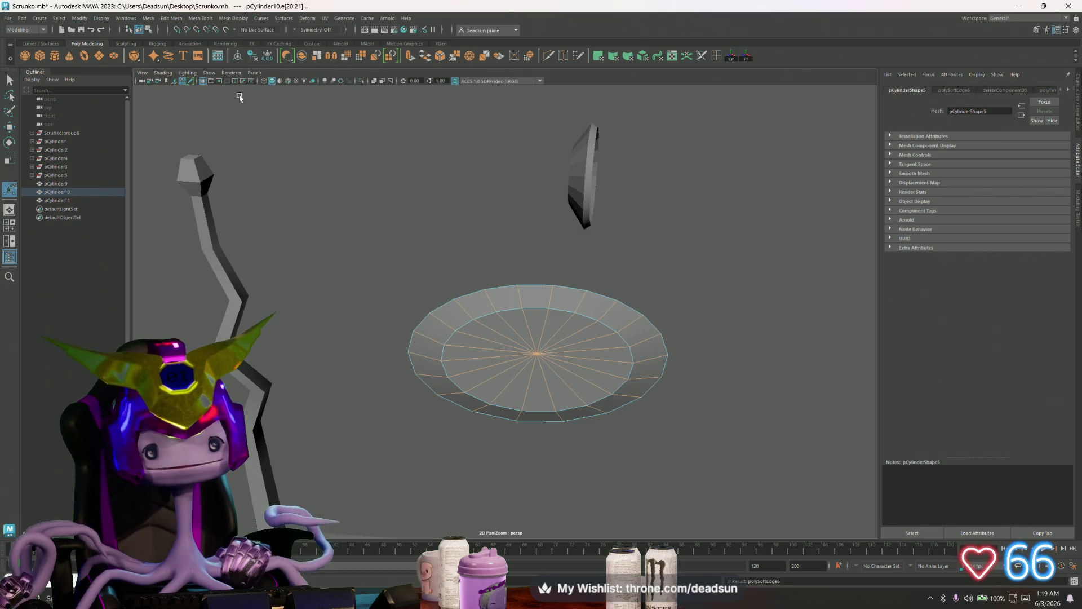
{"action": "right_click_drag", "start_coordinate": [506, 289], "coordinate": [541, 277]}
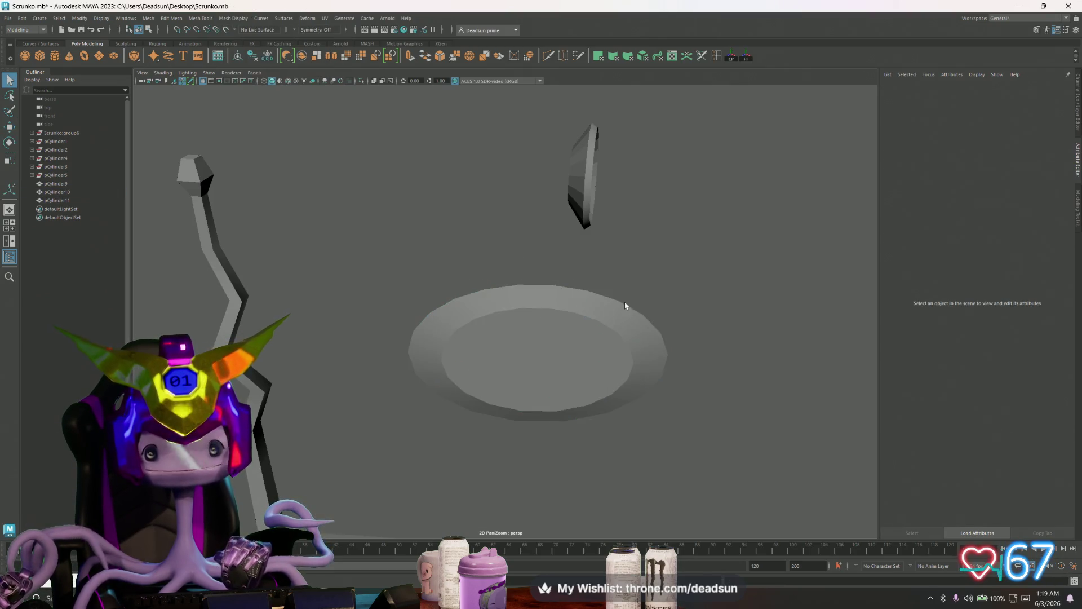
Select the floating ring pCylinder11 and apply Mesh Display > Soften Edge
{"action": "left_click_drag", "start_coordinate": [625, 306], "coordinate": [650, 300], "text": "alt"}
{"action": "left_click", "coordinate": [564, 159]}
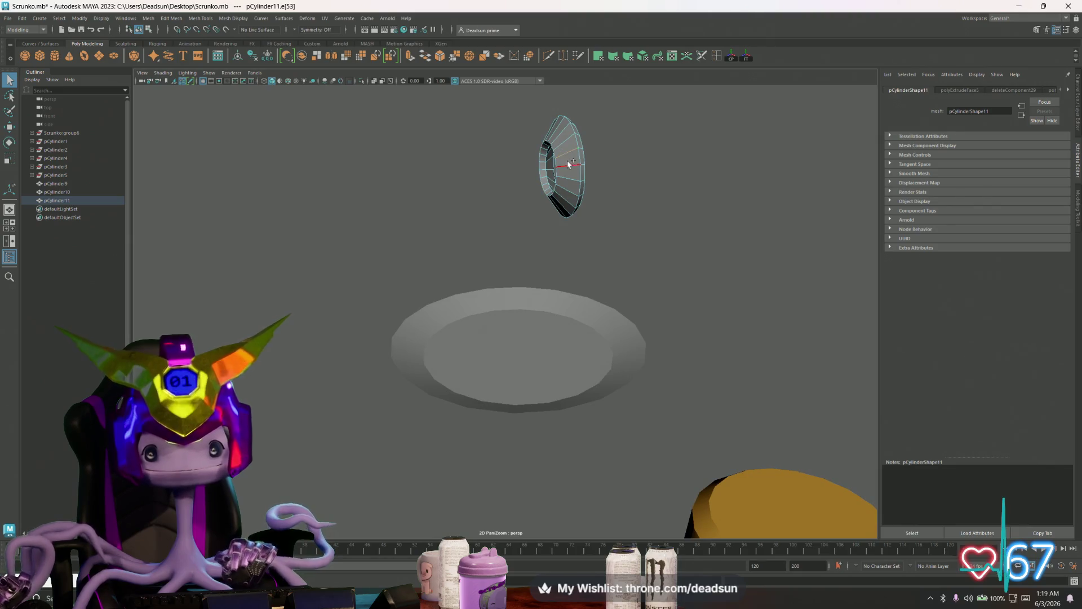
{"action": "left_click_drag", "start_coordinate": [598, 198], "coordinate": [519, 201], "text": "alt"}
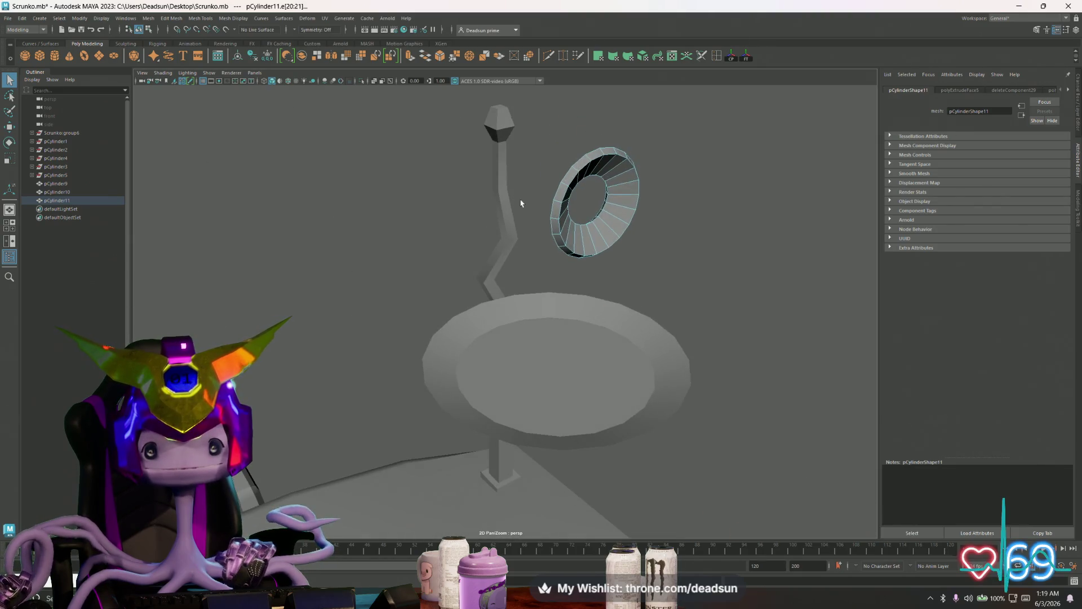
{"action": "right_click_drag", "start_coordinate": [519, 201], "coordinate": [589, 275], "text": "alt"}
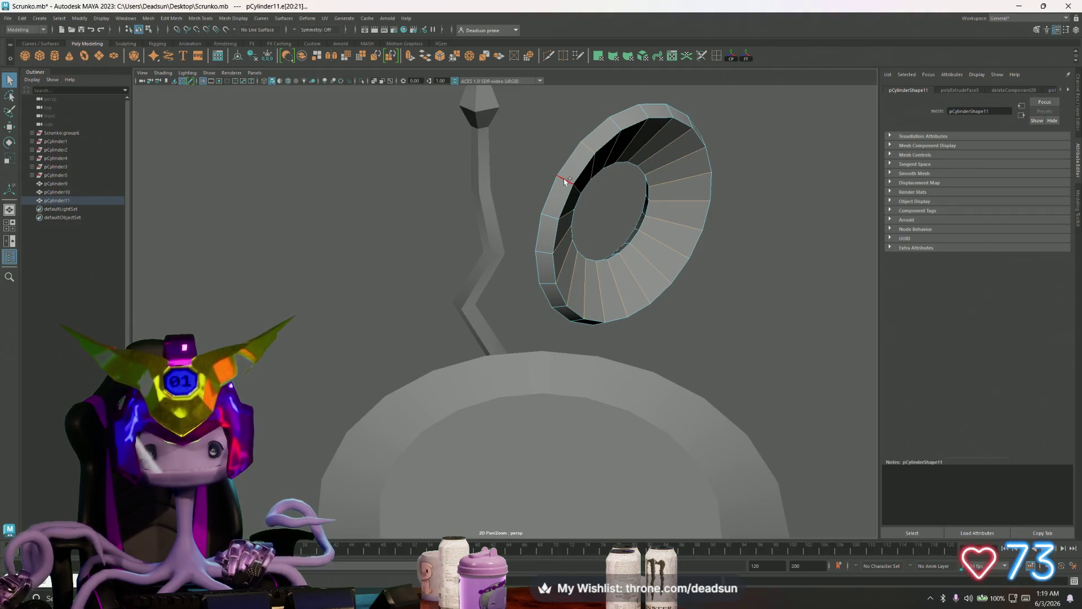
{"action": "left_click", "coordinate": [260, 18]}
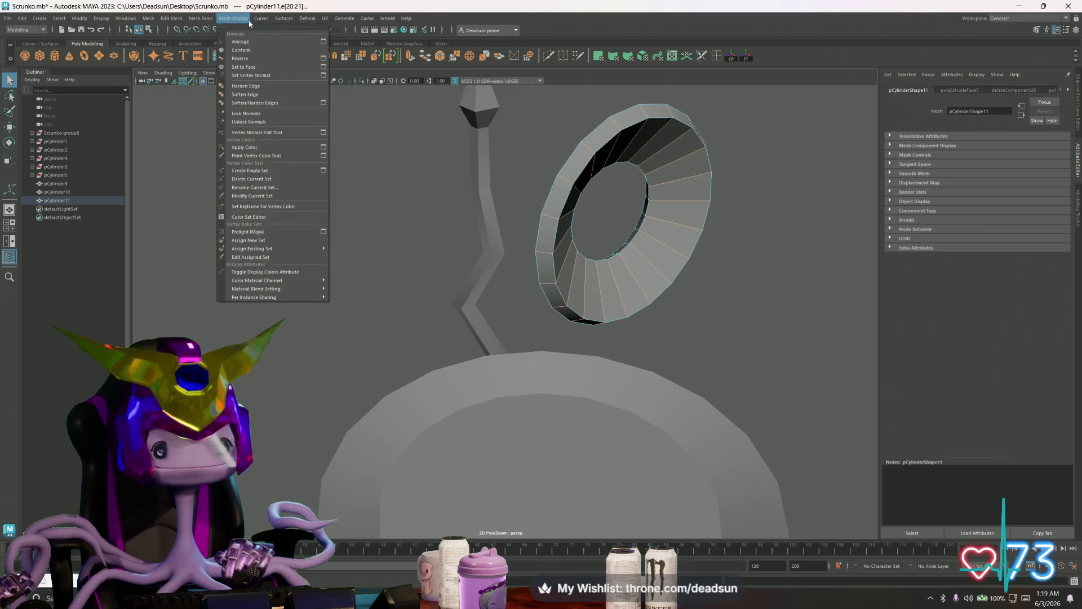
{"action": "left_click", "coordinate": [254, 94]}
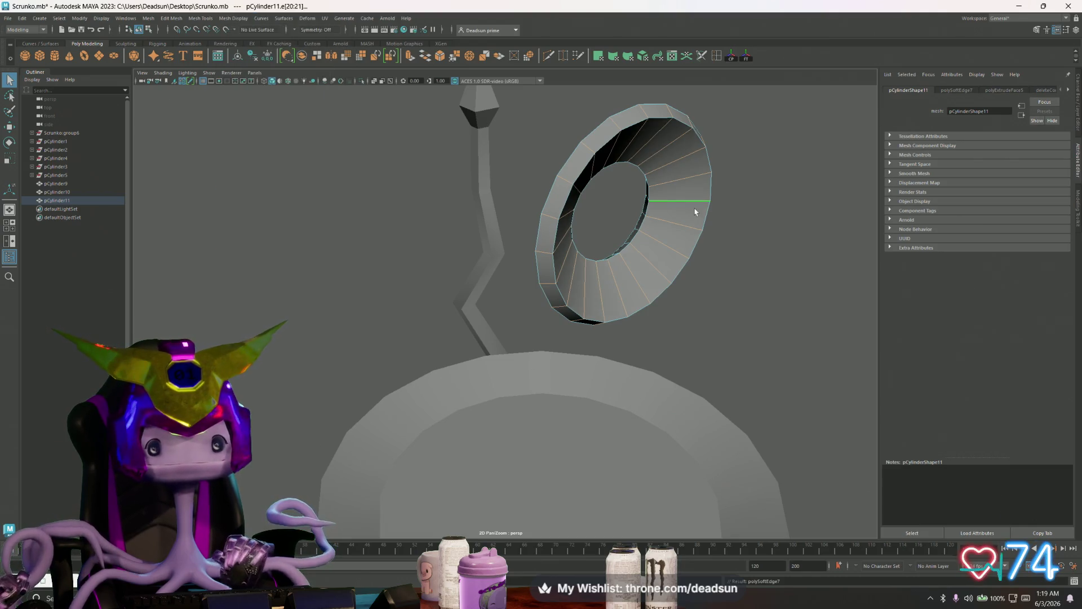
Return to object mode, reselect the ring, and orbit to look down on the TV
{"action": "mouse_move", "coordinate": [699, 203]}
{"action": "left_mouse_down", "text": "alt"}
{"action": "mouse_move", "coordinate": [629, 197]}
{"action": "mouse_move", "coordinate": [605, 180]}
{"action": "mouse_move", "coordinate": [449, 198]}
{"action": "mouse_move", "coordinate": [462, 198]}
{"action": "mouse_move", "coordinate": [483, 233]}
{"action": "mouse_move", "coordinate": [550, 233]}
{"action": "mouse_move", "coordinate": [533, 258]}
{"action": "left_mouse_up", "text": "alt"}
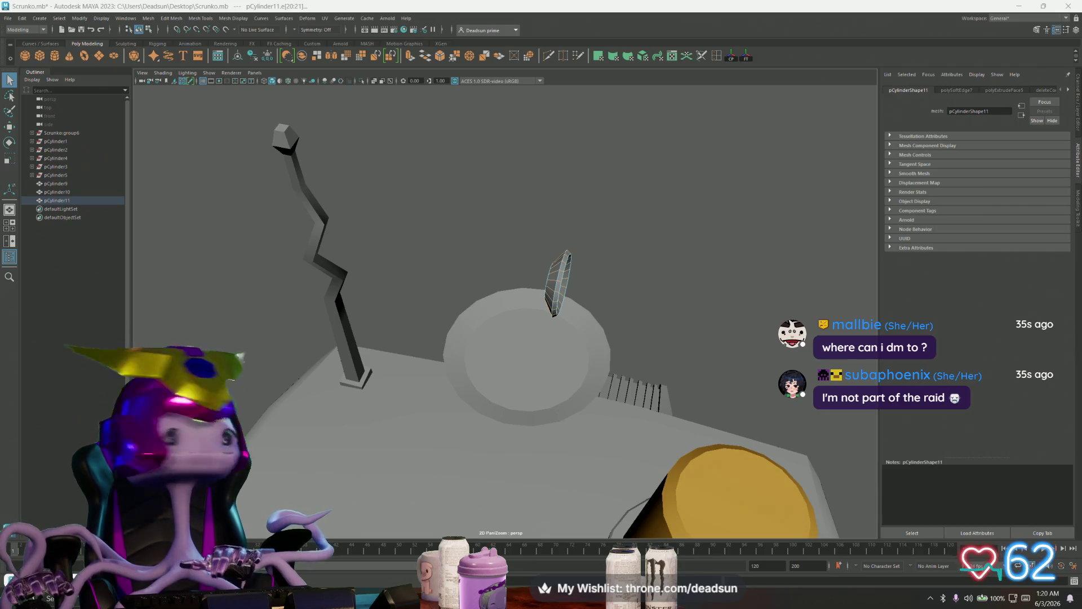
{"action": "mouse_move", "coordinate": [640, 336]}
{"action": "left_mouse_down", "text": "alt"}
{"action": "mouse_move", "coordinate": [624, 314]}
{"action": "mouse_move", "coordinate": [498, 310]}
{"action": "mouse_move", "coordinate": [481, 322]}
{"action": "mouse_move", "coordinate": [538, 306]}
{"action": "mouse_move", "coordinate": [451, 325]}
{"action": "mouse_move", "coordinate": [457, 314]}
{"action": "mouse_move", "coordinate": [584, 313]}
{"action": "mouse_move", "coordinate": [437, 276]}
{"action": "mouse_move", "coordinate": [551, 269]}
{"action": "left_mouse_up", "text": "alt"}
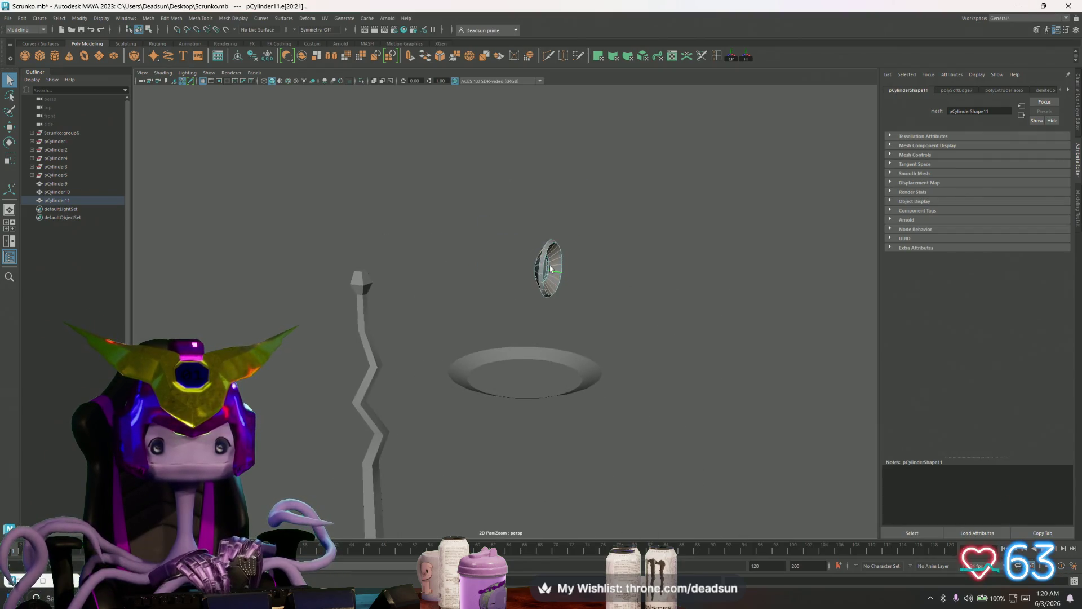
{"action": "right_click_drag", "start_coordinate": [550, 270], "coordinate": [584, 256]}
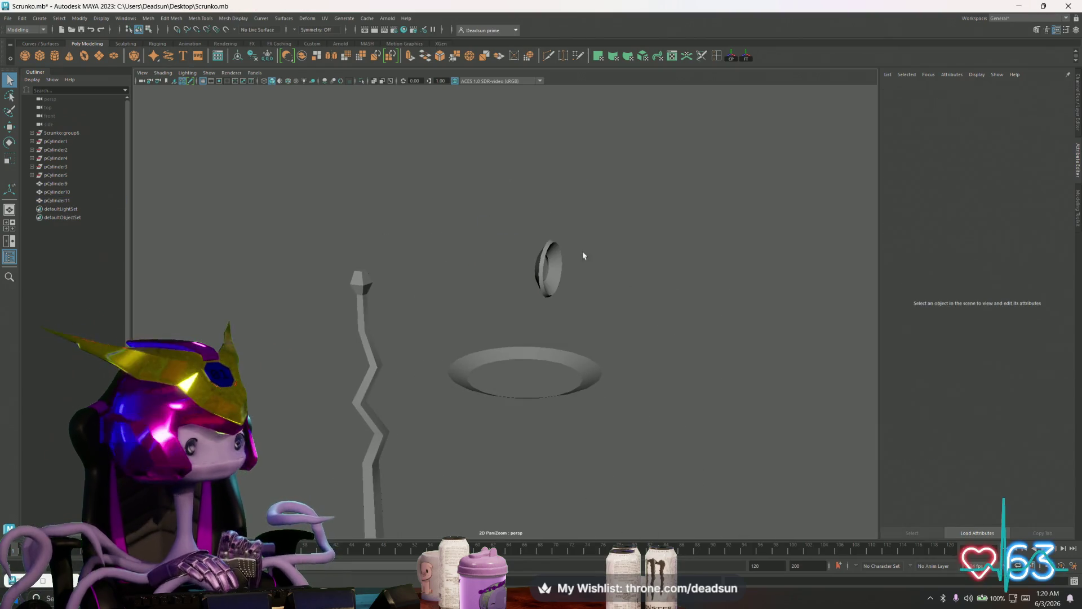
{"action": "left_click", "coordinate": [544, 289]}
{"action": "left_click_drag", "start_coordinate": [541, 336], "coordinate": [518, 344], "text": "alt"}
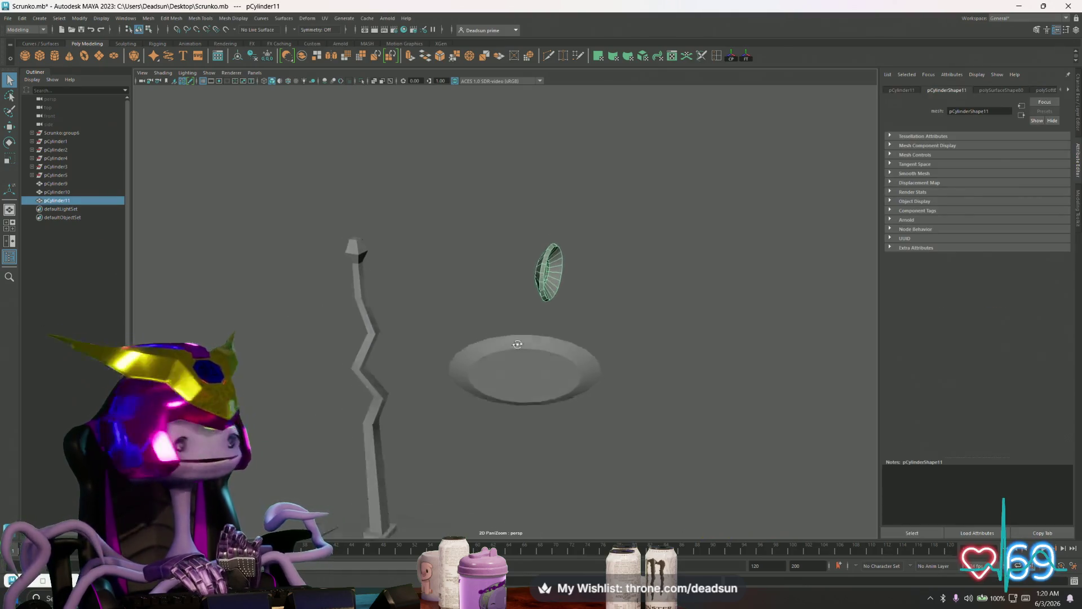
{"action": "scroll", "coordinate": [517, 343], "scroll_direction": "down", "scroll_amount": 6}
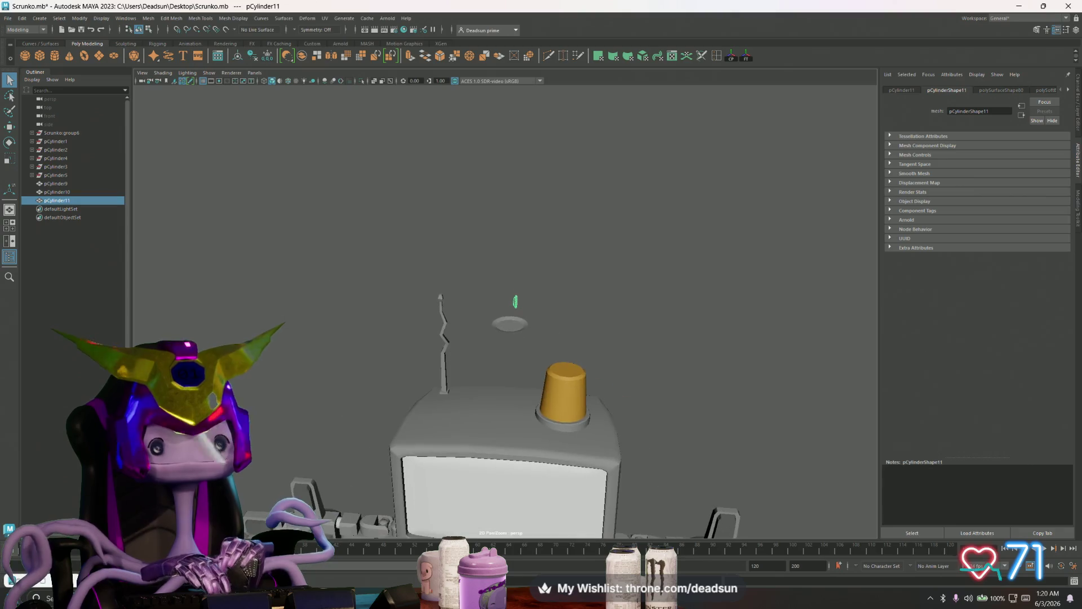
{"action": "mouse_move", "coordinate": [348, 356]}
{"action": "left_mouse_down", "text": "alt"}
{"action": "mouse_move", "coordinate": [350, 420]}
{"action": "mouse_move", "coordinate": [362, 369]}
{"action": "mouse_move", "coordinate": [602, 337]}
{"action": "left_mouse_up", "text": "alt"}
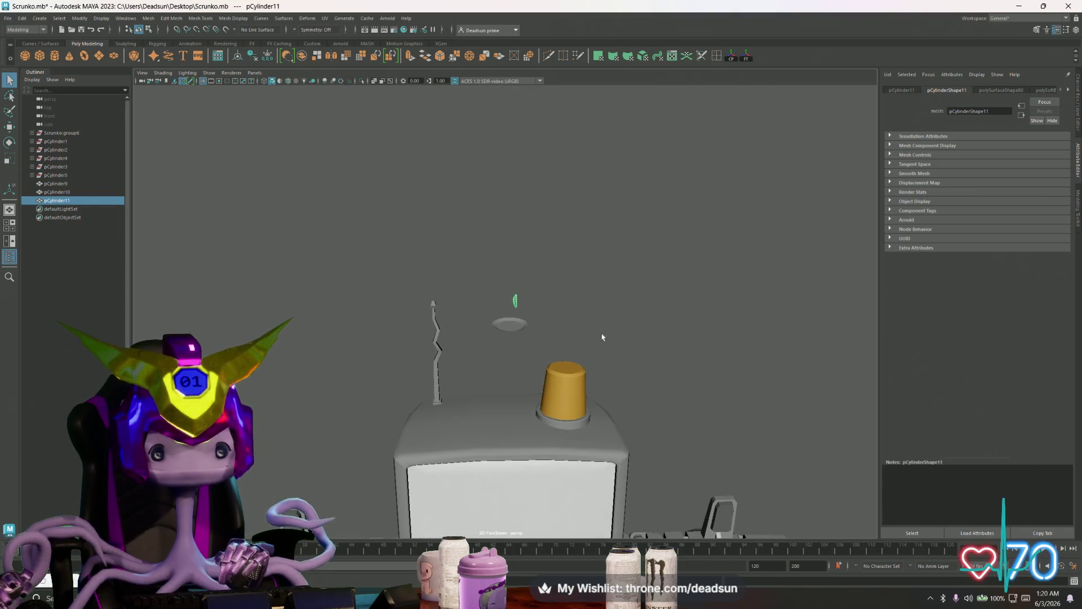
Duplicate the dish with Ctrl+D and raise the copy above the original
{"action": "left_click", "coordinate": [506, 325]}
{"action": "scroll", "coordinate": [513, 336], "scroll_direction": "up", "scroll_amount": 5}
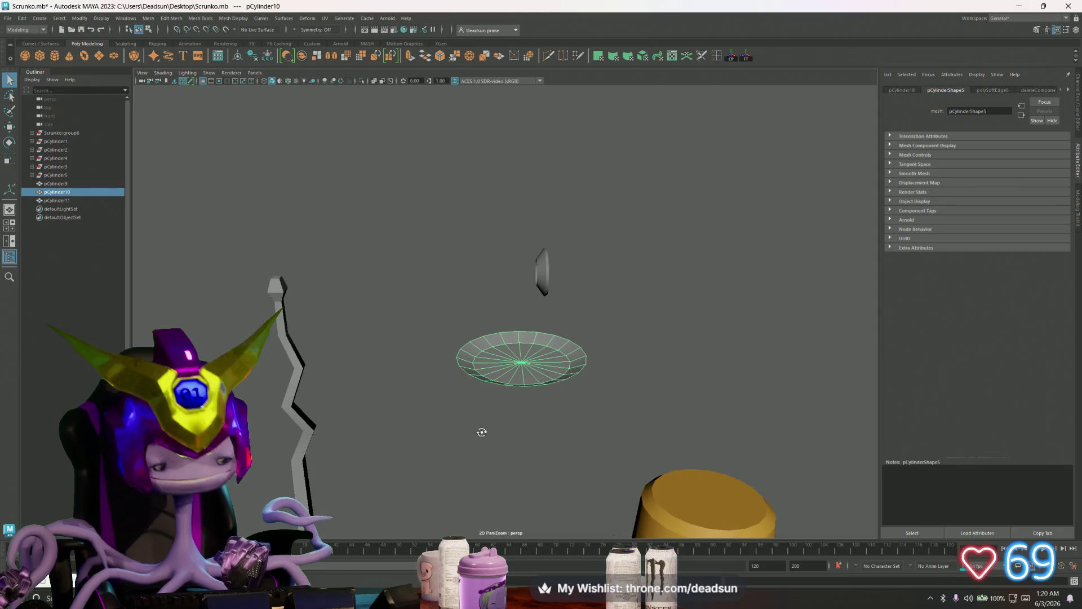
{"action": "key", "text": "ctrl+d"}
{"action": "key", "text": "w"}
{"action": "left_click_drag", "start_coordinate": [521, 322], "coordinate": [519, 299]}
{"action": "scroll", "coordinate": [493, 327], "scroll_direction": "up", "scroll_amount": 5}
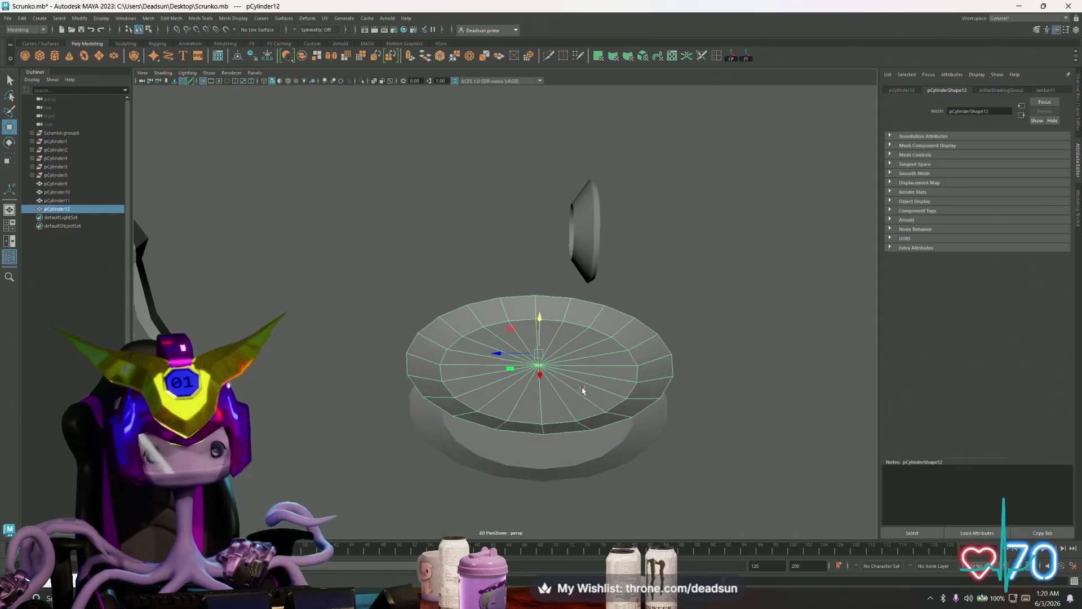
Pick several rim edges around the copied dish in edge mode
{"action": "right_click_drag", "start_coordinate": [512, 306], "coordinate": [513, 286]}
{"action": "left_click", "coordinate": [503, 304]}
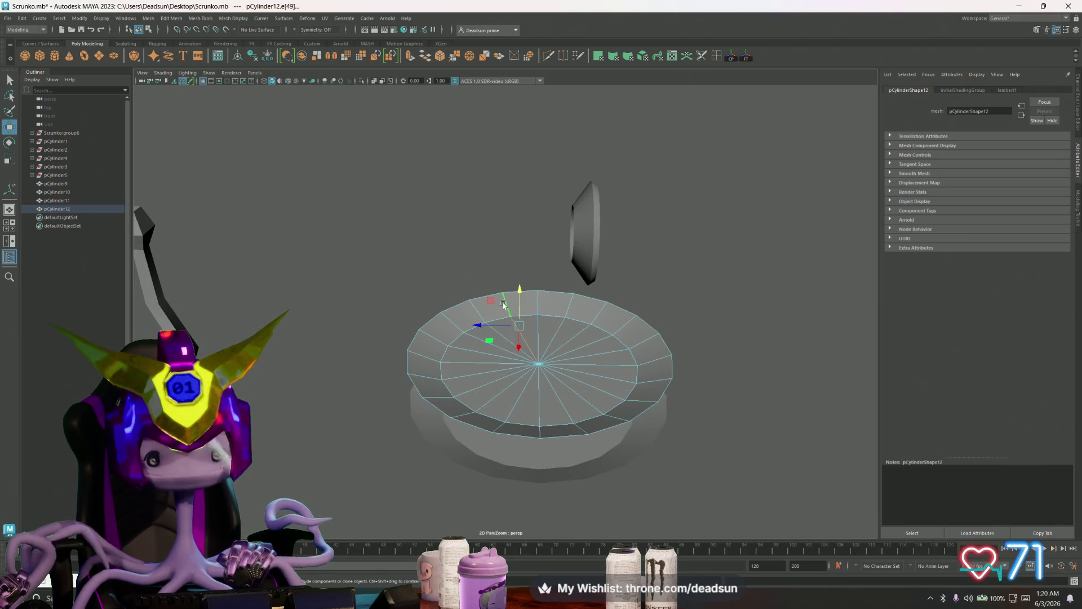
{"action": "left_click", "coordinate": [568, 311]}
{"action": "left_click", "coordinate": [629, 329]}
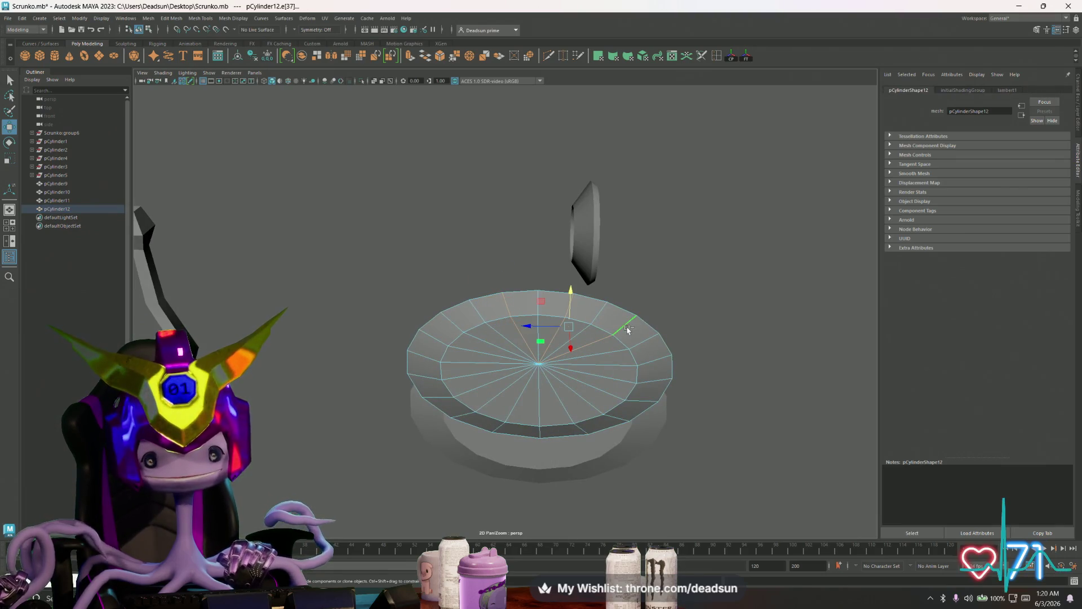
{"action": "left_click", "coordinate": [641, 402]}
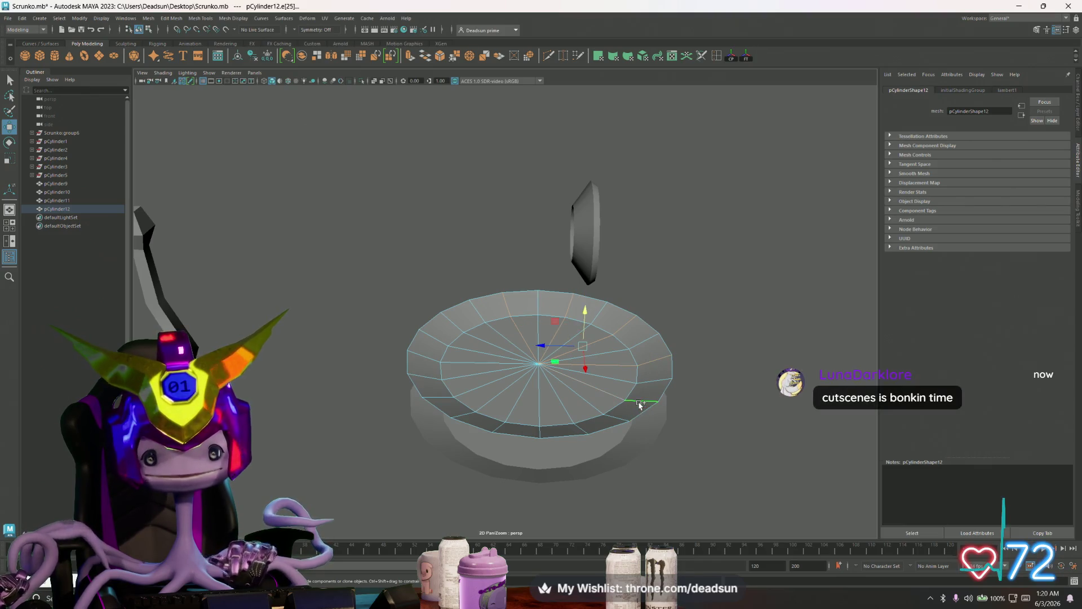
{"action": "left_click", "coordinate": [583, 429]}
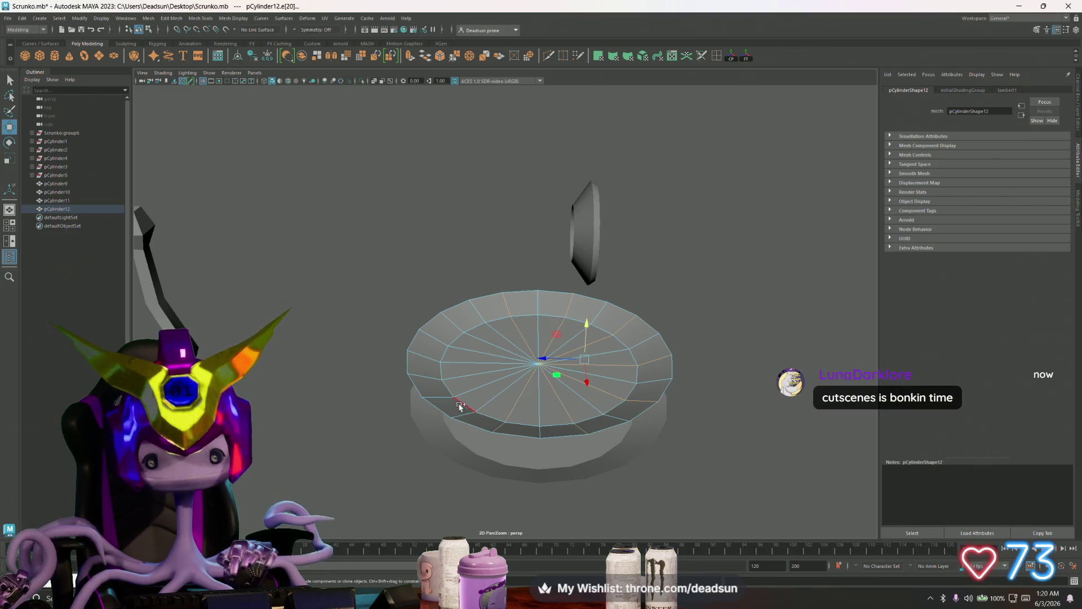
{"action": "left_click", "coordinate": [473, 336]}
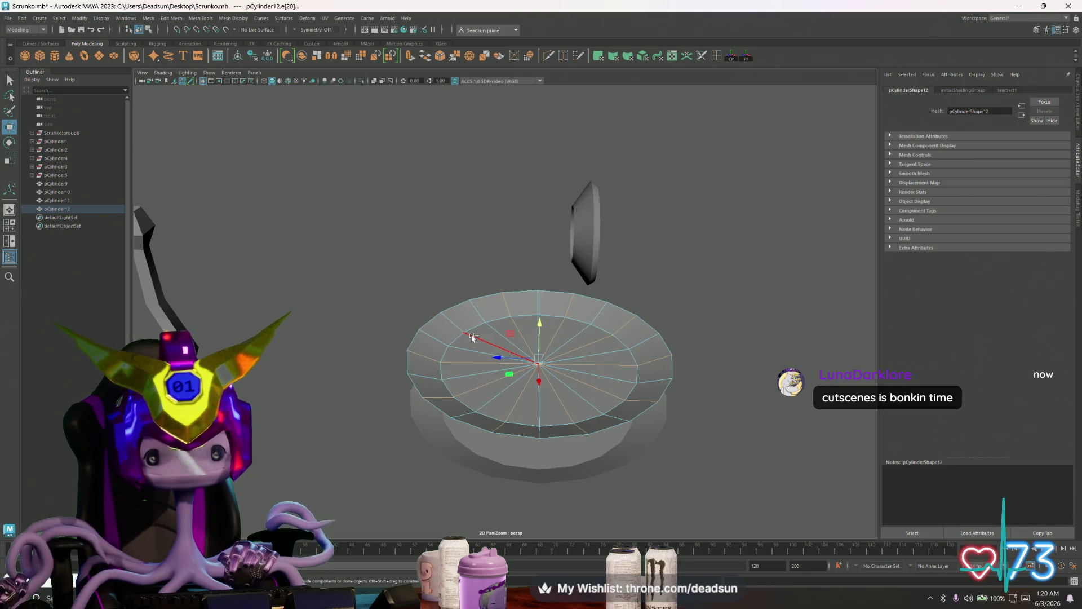
Clear the edges, box-select all the copy's vertices, then clear that selection too
{"action": "scroll", "coordinate": [600, 434], "scroll_direction": "down", "scroll_amount": 5}
{"action": "left_click_drag", "start_coordinate": [601, 434], "coordinate": [412, 471], "text": "alt"}
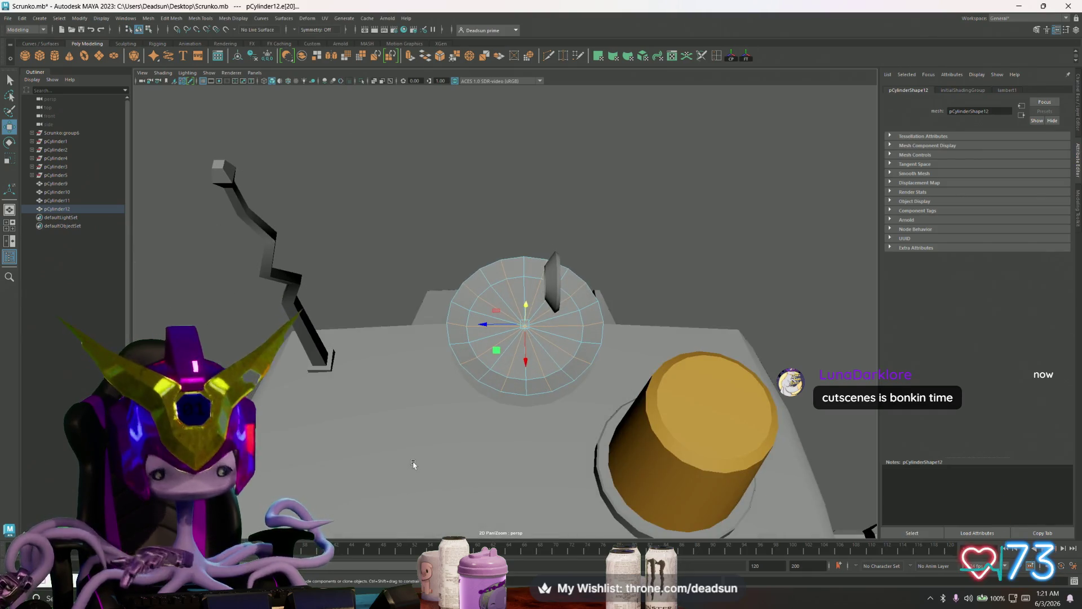
{"action": "left_click", "coordinate": [441, 354]}
{"action": "right_click_drag", "start_coordinate": [469, 313], "coordinate": [439, 314]}
{"action": "mouse_move", "coordinate": [401, 188]}
{"action": "left_mouse_down"}
{"action": "mouse_move", "coordinate": [459, 241]}
{"action": "mouse_move", "coordinate": [642, 482]}
{"action": "mouse_move", "coordinate": [639, 472]}
{"action": "left_mouse_up"}
{"action": "left_click", "coordinate": [498, 410]}
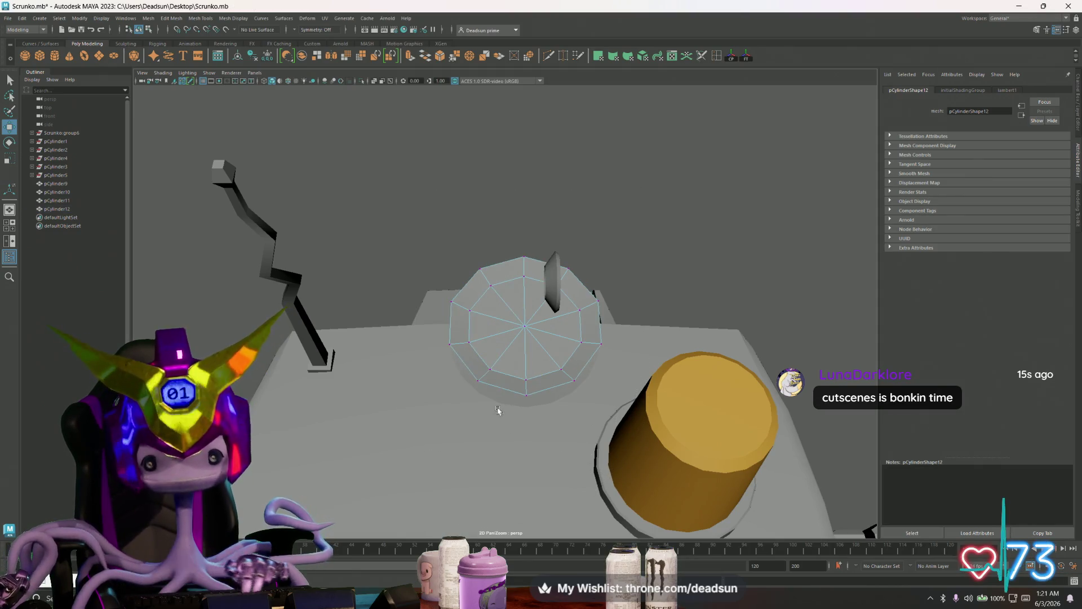
{"action": "mouse_move", "coordinate": [477, 398]}
{"action": "left_mouse_down", "text": "alt"}
{"action": "mouse_move", "coordinate": [475, 382]}
{"action": "mouse_move", "coordinate": [575, 430]}
{"action": "mouse_move", "coordinate": [541, 389]}
{"action": "left_mouse_up", "text": "alt"}
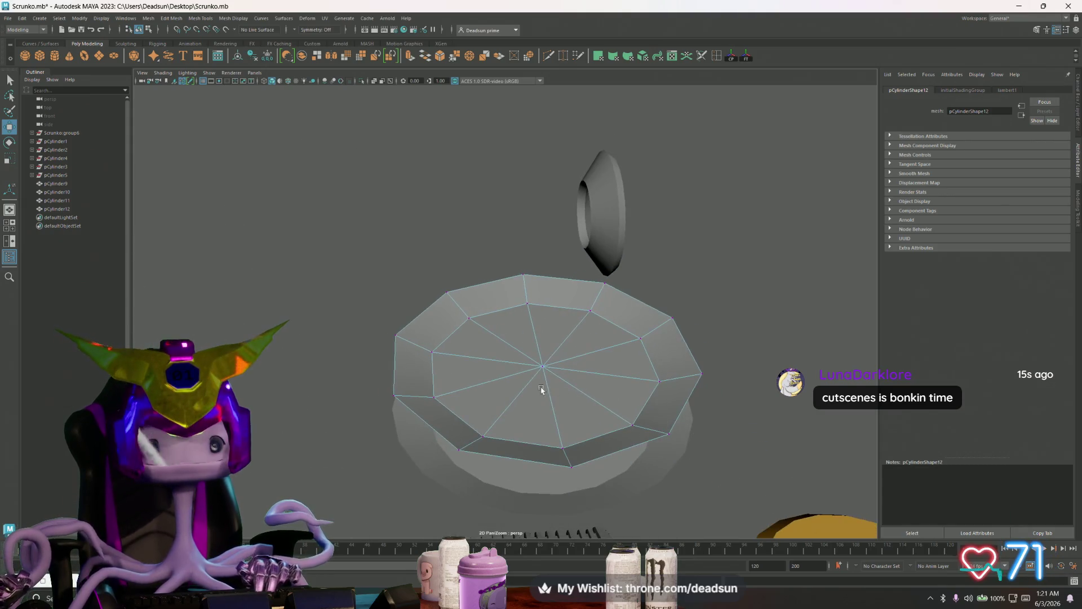
Select the copy's top faces and scale them down into a small central ring
{"action": "right_click_drag", "start_coordinate": [527, 346], "coordinate": [530, 387]}
{"action": "left_click", "coordinate": [529, 370]}
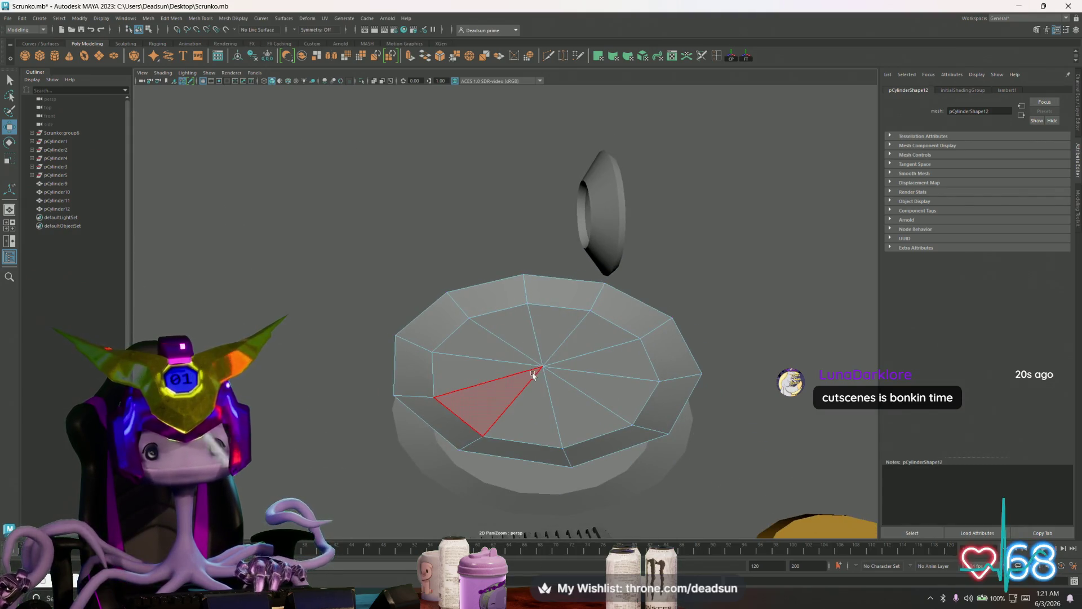
{"action": "left_click", "coordinate": [507, 389]}
{"action": "key", "text": "r"}
{"action": "double_click", "coordinate": [500, 366]}
{"action": "middle_click_drag", "start_coordinate": [501, 366], "coordinate": [362, 394]}
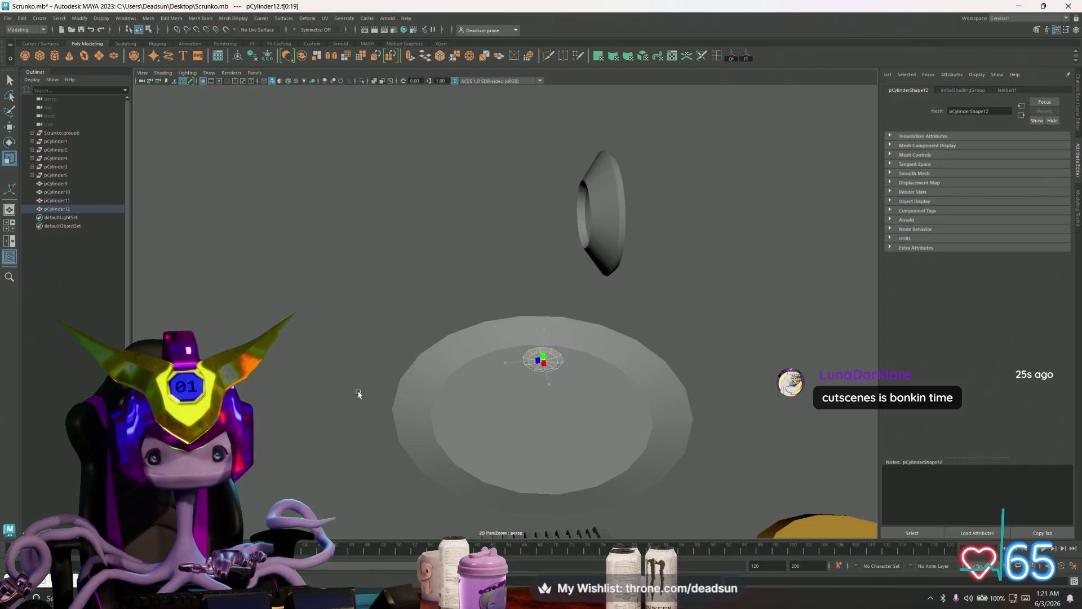
Select the ring's bottom edge loop and pull it down to lengthen the cylinder
{"action": "scroll", "coordinate": [536, 440], "scroll_direction": "up", "scroll_amount": 4}
{"action": "right_click", "coordinate": [543, 346]}
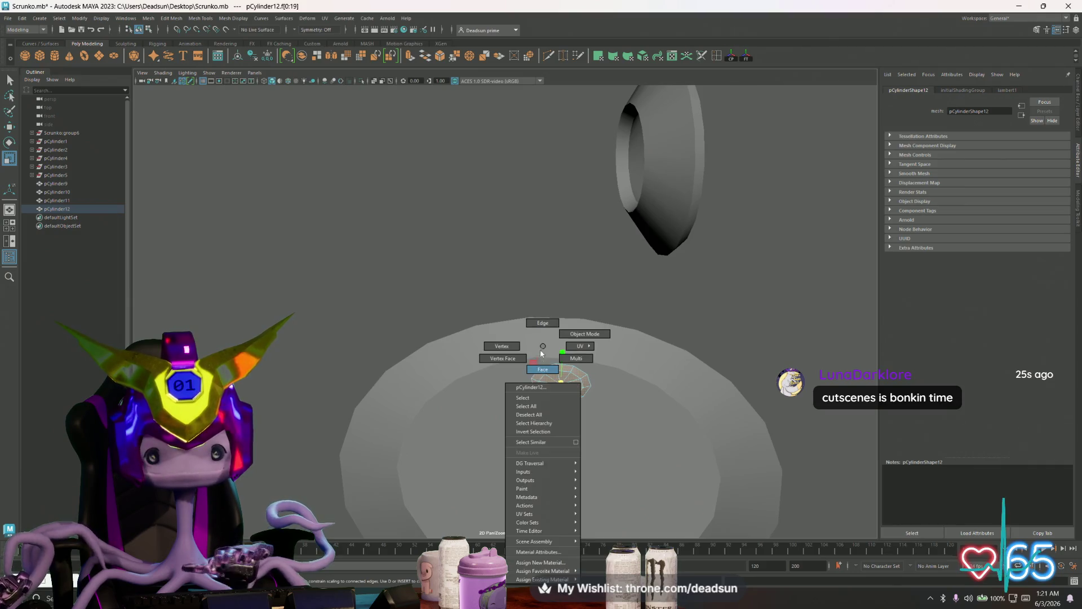
{"action": "left_click", "coordinate": [518, 402]}
{"action": "double_click", "coordinate": [537, 395]}
{"action": "key", "text": "w"}
{"action": "mouse_move", "coordinate": [557, 363]}
{"action": "left_mouse_down"}
{"action": "mouse_move", "coordinate": [556, 427]}
{"action": "mouse_move", "coordinate": [537, 496]}
{"action": "mouse_move", "coordinate": [529, 428]}
{"action": "left_mouse_up"}
Stretch the cylinder's top vertex ring much taller, then select the bottom ring for scaling
{"action": "left_click_drag", "start_coordinate": [500, 391], "coordinate": [614, 443]}
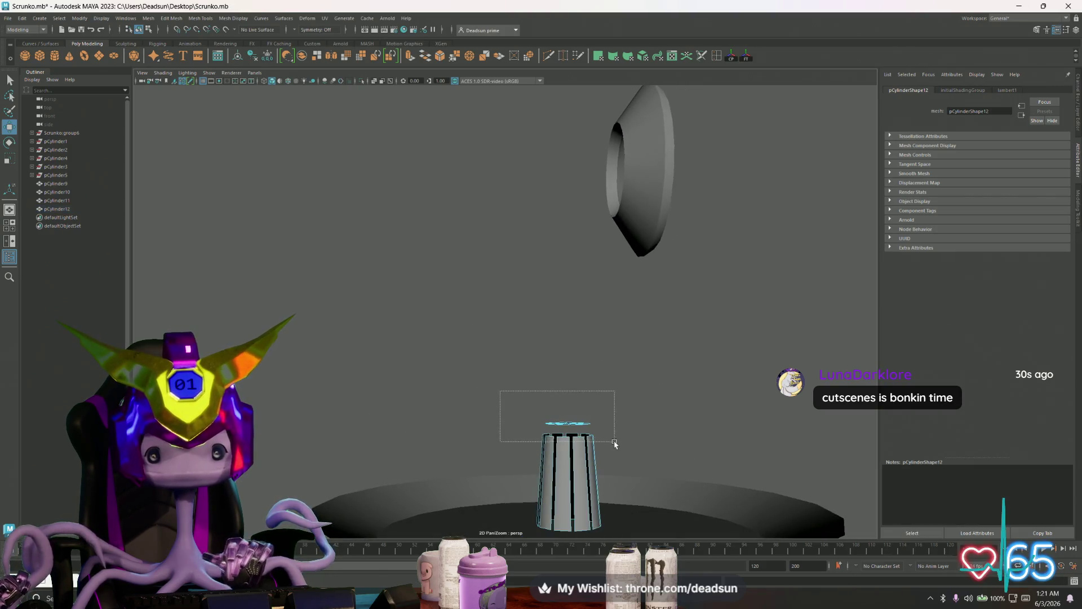
{"action": "mouse_move", "coordinate": [614, 443]}
{"action": "right_mouse_down", "text": "alt"}
{"action": "mouse_move", "coordinate": [482, 408]}
{"action": "mouse_move", "coordinate": [510, 389]}
{"action": "mouse_move", "coordinate": [490, 384]}
{"action": "right_mouse_up", "text": "alt"}
{"action": "mouse_move", "coordinate": [479, 344]}
{"action": "left_mouse_down"}
{"action": "mouse_move", "coordinate": [578, 397]}
{"action": "mouse_move", "coordinate": [562, 387]}
{"action": "left_mouse_up"}
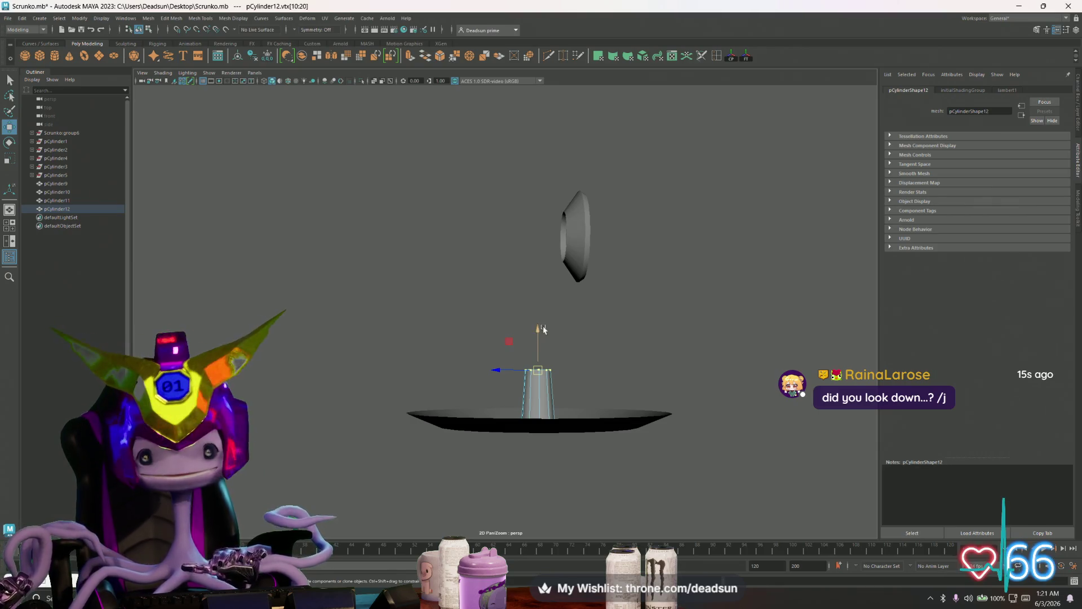
{"action": "mouse_move", "coordinate": [539, 328]}
{"action": "left_mouse_down"}
{"action": "mouse_move", "coordinate": [537, 226]}
{"action": "mouse_move", "coordinate": [530, 316]}
{"action": "left_mouse_up"}
{"action": "mouse_move", "coordinate": [490, 372]}
{"action": "left_mouse_down"}
{"action": "mouse_move", "coordinate": [592, 453]}
{"action": "mouse_move", "coordinate": [552, 425]}
{"action": "left_mouse_up"}
{"action": "key", "text": "r"}
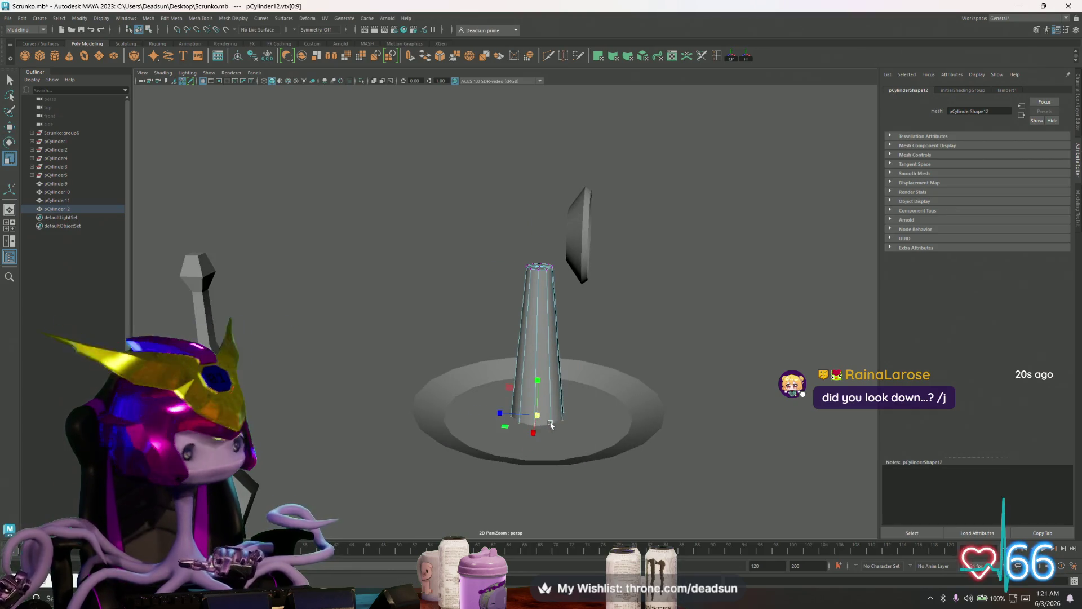
{"action": "scroll", "coordinate": [594, 463], "scroll_direction": "up", "scroll_amount": 3}
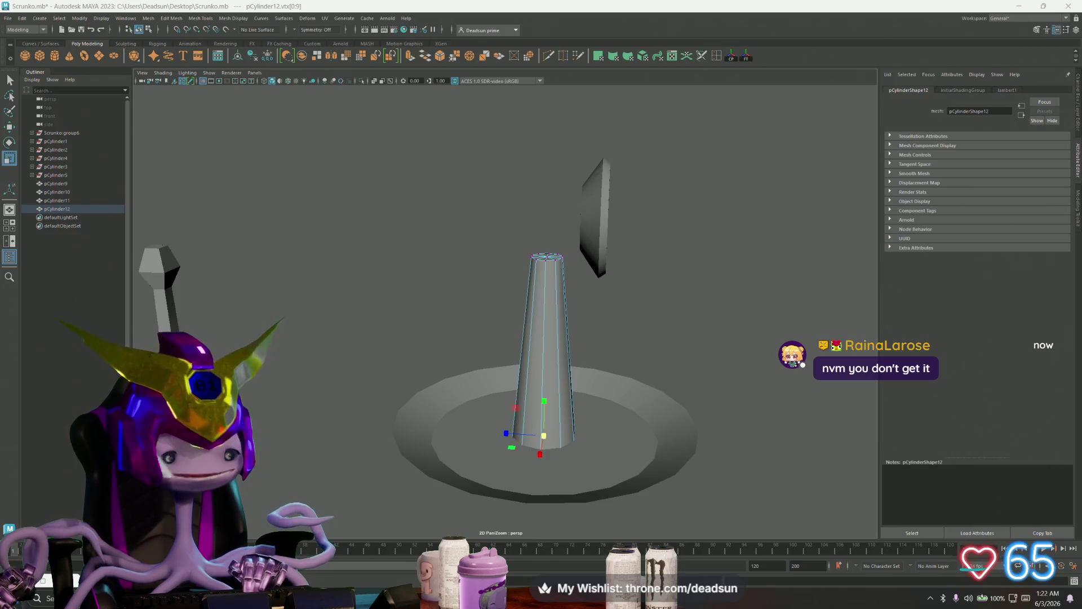
{"action": "key", "text": "alt+Tab"}
{"action": "left_click_drag", "start_coordinate": [666, 45], "coordinate": [613, 124]}
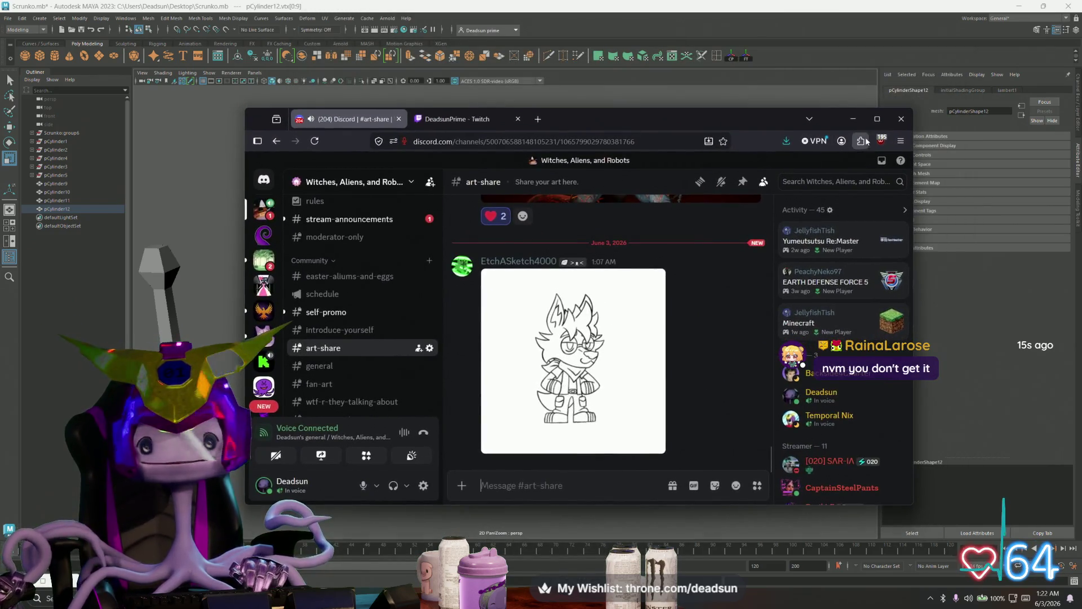
{"action": "left_click", "coordinate": [878, 119]}
{"action": "left_click", "coordinate": [333, 445]}
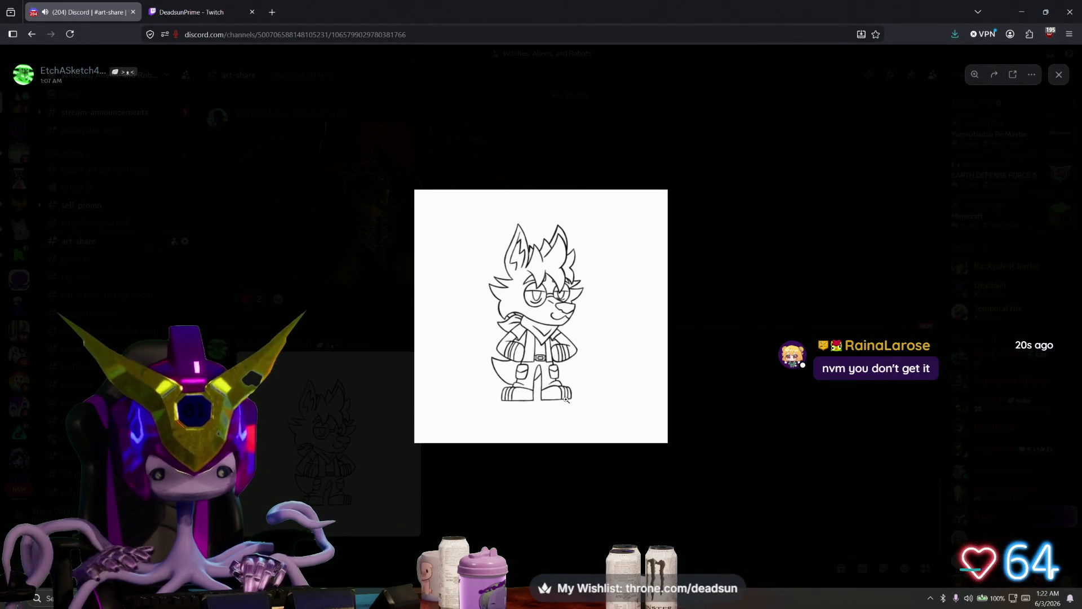
{"action": "scroll", "coordinate": [566, 399], "scroll_direction": "up", "scroll_amount": 6, "text": "ctrl"}
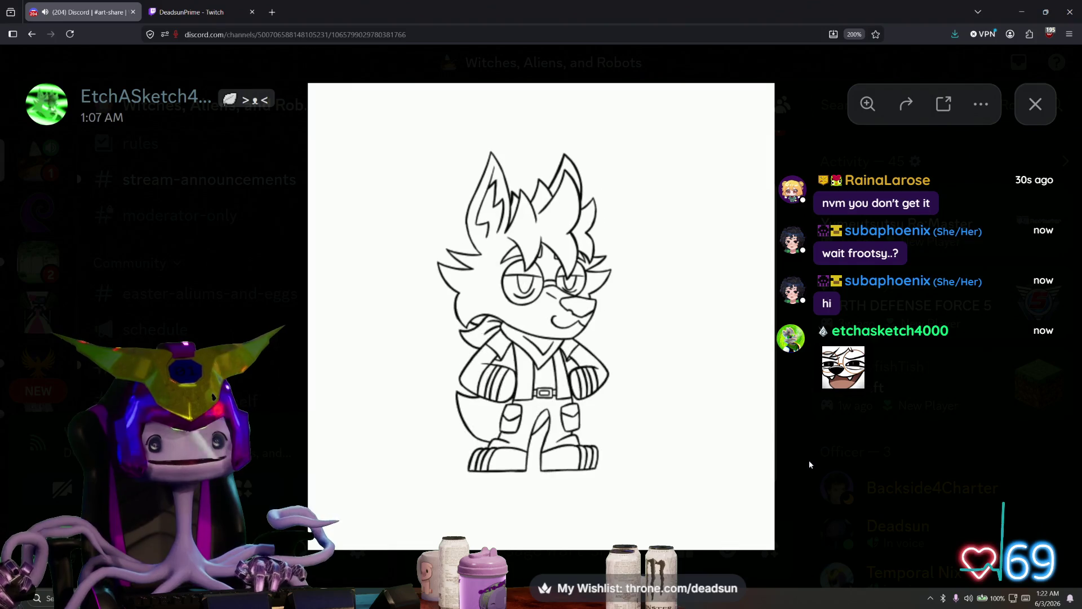
{"action": "key", "text": "alt+Tab"}
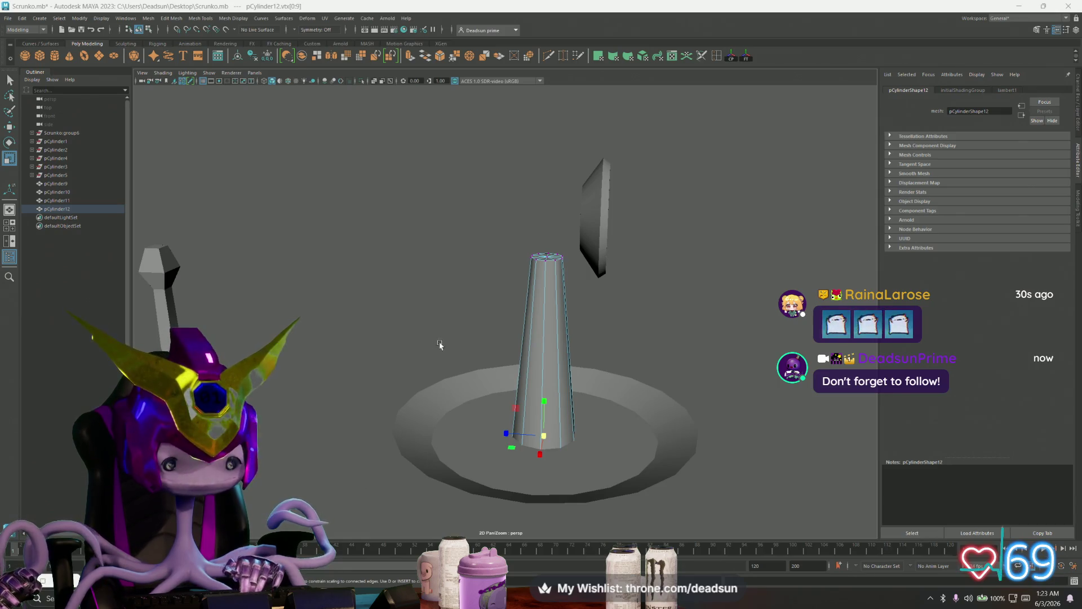
Return to object mode and orbit in to look down on the cone and disc
{"action": "right_click_drag", "start_coordinate": [526, 337], "coordinate": [543, 264]}
{"action": "left_click", "coordinate": [616, 305]}
{"action": "mouse_move", "coordinate": [616, 305]}
{"action": "left_mouse_down", "text": "alt"}
{"action": "mouse_move", "coordinate": [556, 307]}
{"action": "mouse_move", "coordinate": [702, 314]}
{"action": "left_mouse_up", "text": "alt"}
{"action": "mouse_move", "coordinate": [703, 314]}
{"action": "right_mouse_down", "text": "alt"}
{"action": "mouse_move", "coordinate": [457, 367]}
{"action": "mouse_move", "coordinate": [387, 360]}
{"action": "mouse_move", "coordinate": [795, 414]}
{"action": "mouse_move", "coordinate": [573, 321]}
{"action": "right_mouse_up", "text": "alt"}
{"action": "mouse_move", "coordinate": [572, 321]}
{"action": "left_mouse_down", "text": "alt"}
{"action": "mouse_move", "coordinate": [517, 340]}
{"action": "mouse_move", "coordinate": [416, 343]}
{"action": "left_mouse_up", "text": "alt"}
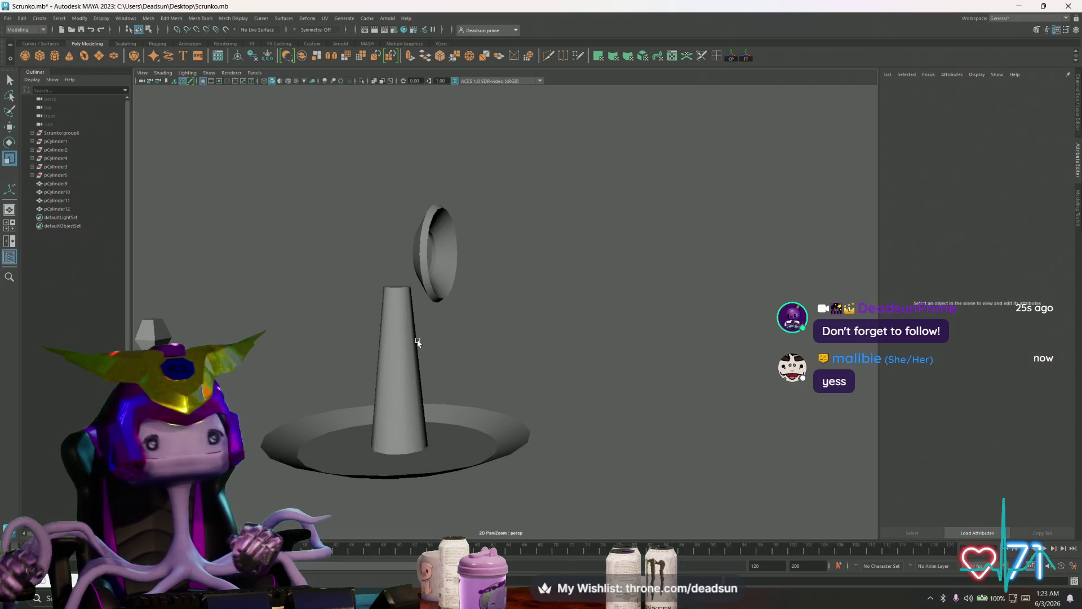
Extrude the disc's outer edge loop down into a rim and flare it slightly outward
{"action": "mouse_move", "coordinate": [277, 346]}
{"action": "right_mouse_down"}
{"action": "mouse_move", "coordinate": [290, 415]}
{"action": "mouse_move", "coordinate": [278, 323]}
{"action": "right_mouse_up"}
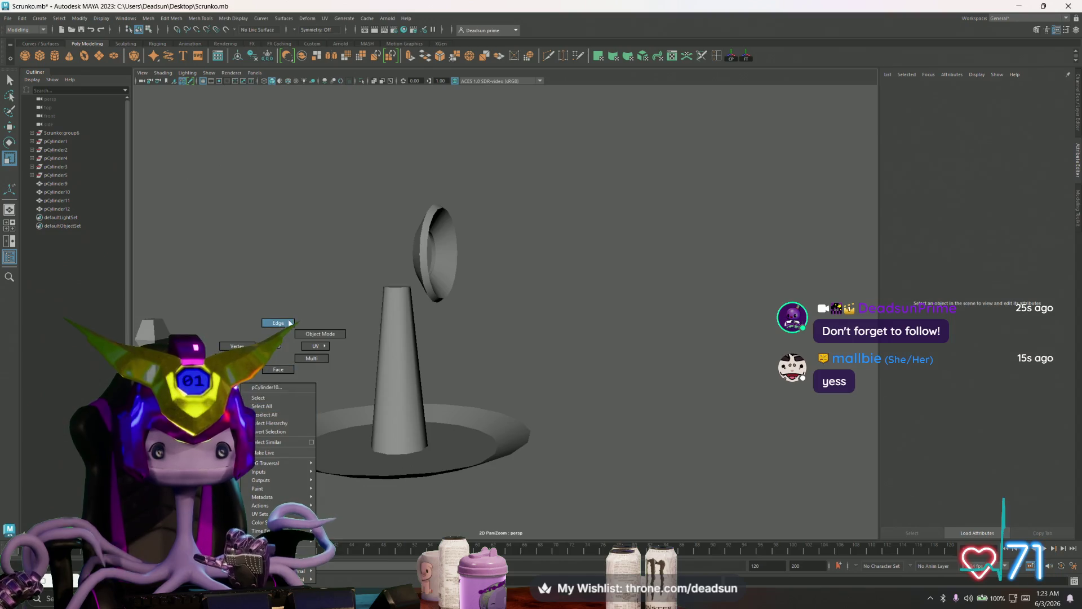
{"action": "double_click", "coordinate": [271, 430]}
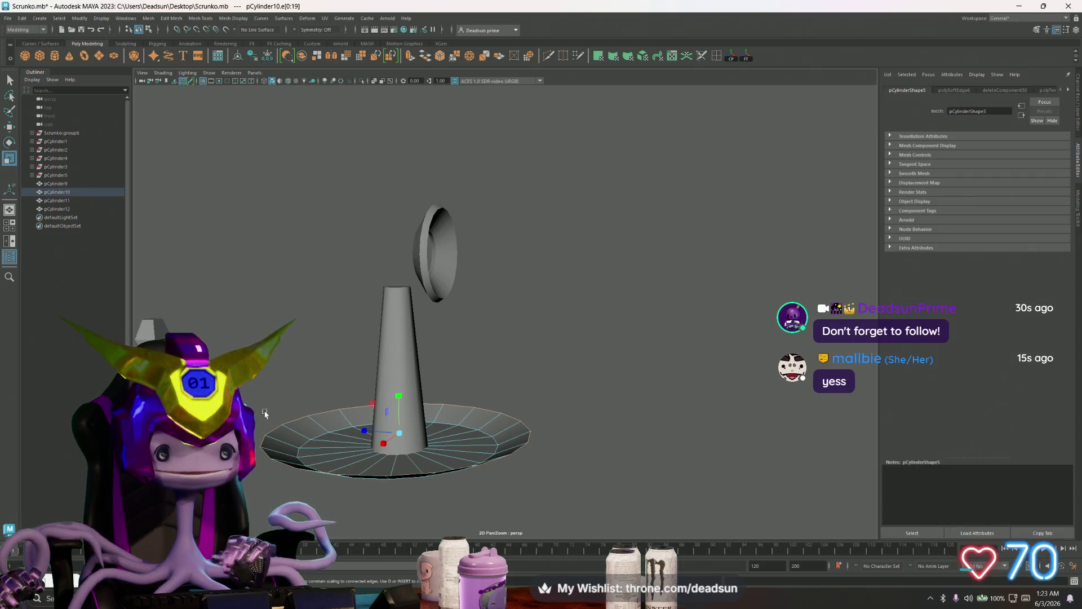
{"action": "key", "text": "ctrl+e"}
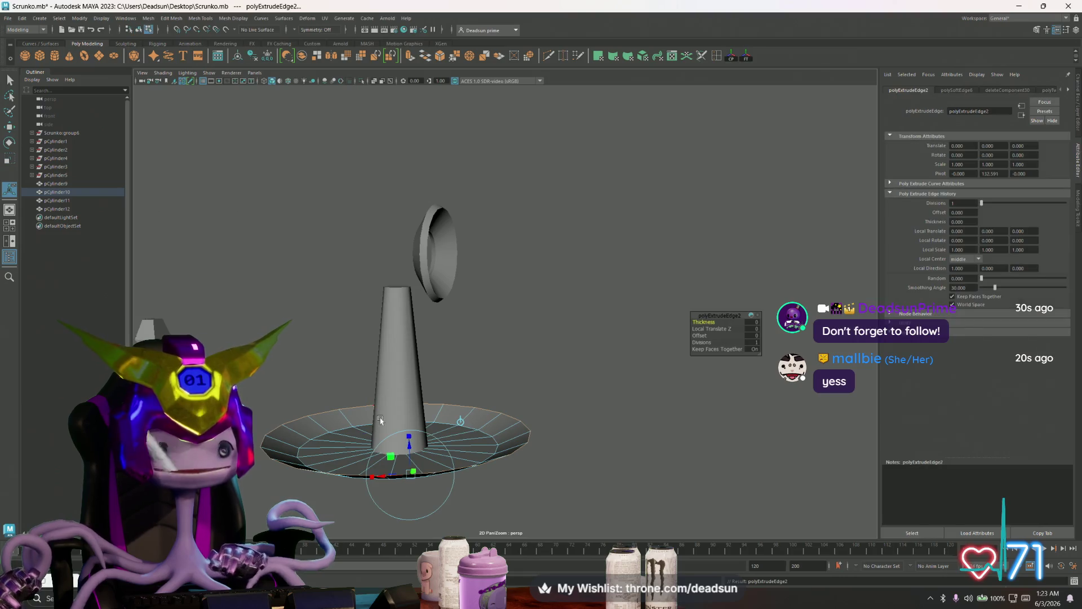
{"action": "left_click_drag", "start_coordinate": [398, 396], "coordinate": [397, 410]}
{"action": "key", "text": "r"}
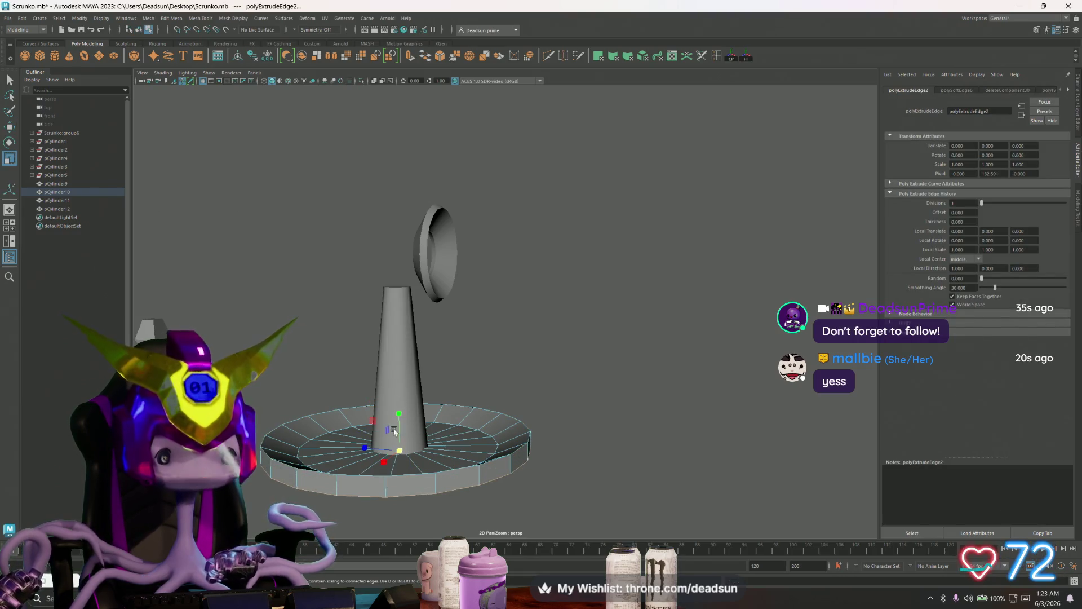
{"action": "mouse_move", "coordinate": [399, 451]}
{"action": "left_mouse_down"}
{"action": "mouse_move", "coordinate": [409, 454]}
{"action": "mouse_move", "coordinate": [391, 362]}
{"action": "mouse_move", "coordinate": [379, 423]}
{"action": "mouse_move", "coordinate": [389, 433]}
{"action": "mouse_move", "coordinate": [370, 427]}
{"action": "mouse_move", "coordinate": [344, 367]}
{"action": "mouse_move", "coordinate": [324, 385]}
{"action": "left_mouse_up"}
{"action": "scroll", "coordinate": [410, 454], "scroll_direction": "down", "scroll_amount": 5}
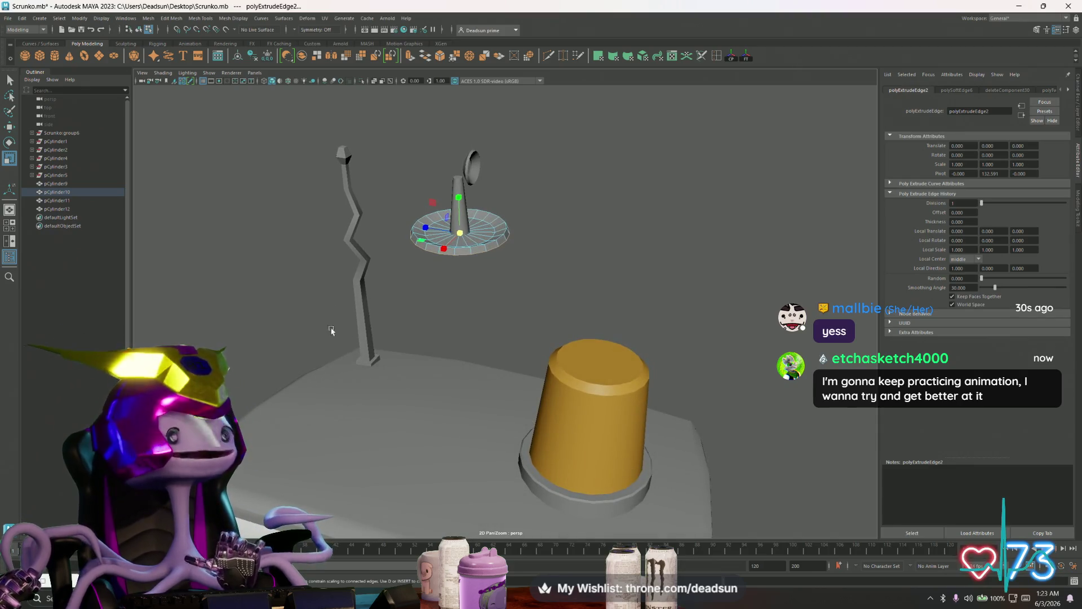
Frame the view on the disc and select another edge loop around it
{"action": "scroll", "coordinate": [506, 218], "scroll_direction": "up", "scroll_amount": 5}
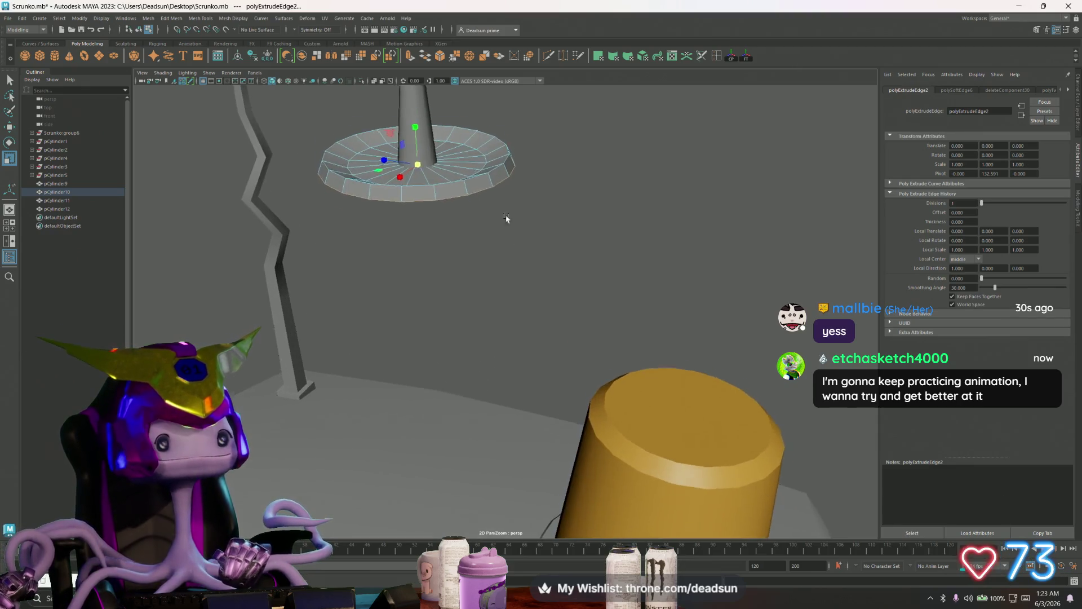
{"action": "key", "text": "f"}
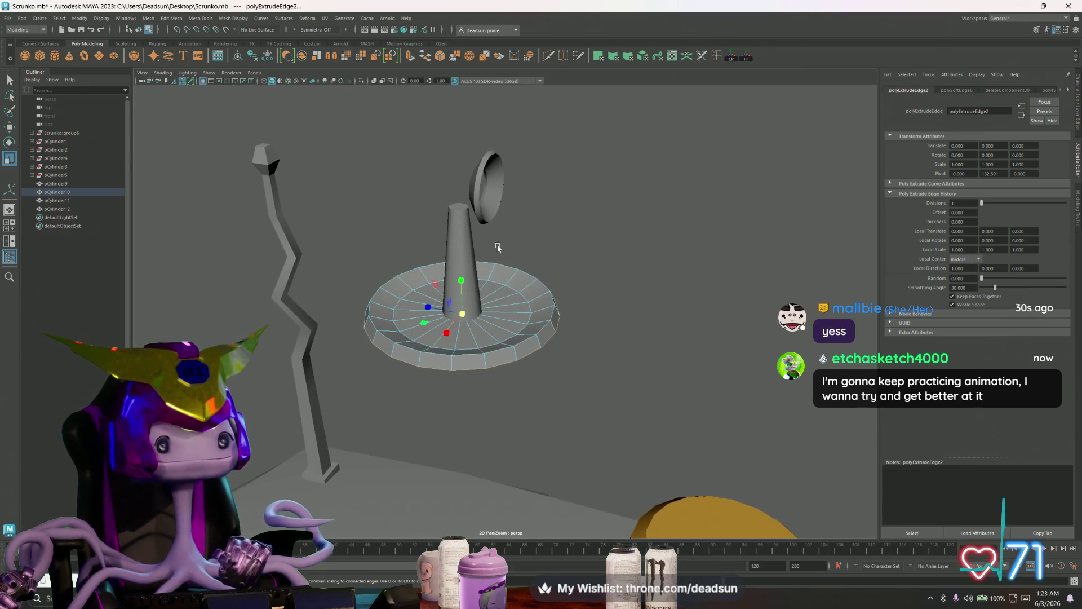
{"action": "scroll", "coordinate": [527, 330], "scroll_direction": "up", "scroll_amount": 4}
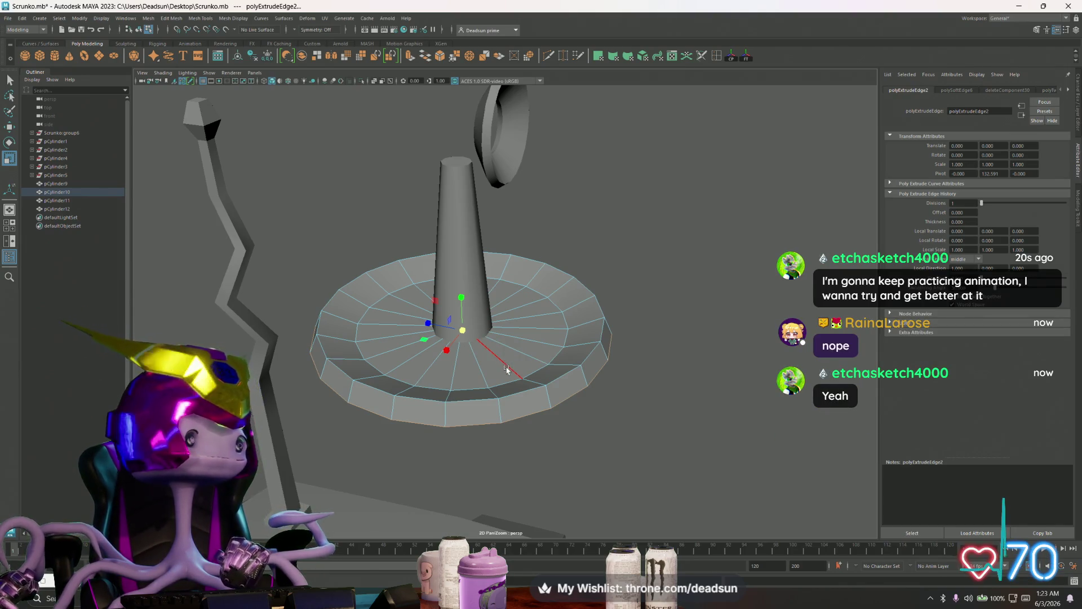
{"action": "mouse_move", "coordinate": [507, 369]}
{"action": "right_mouse_down"}
{"action": "mouse_move", "coordinate": [510, 394]}
{"action": "mouse_move", "coordinate": [564, 364]}
{"action": "right_mouse_up"}
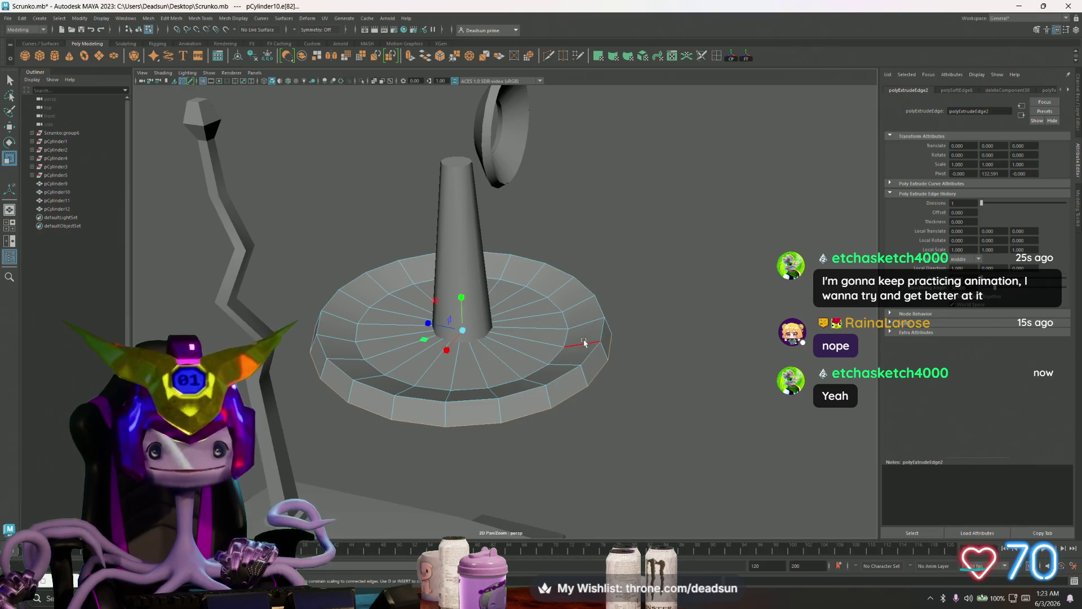
{"action": "double_click", "coordinate": [562, 363]}
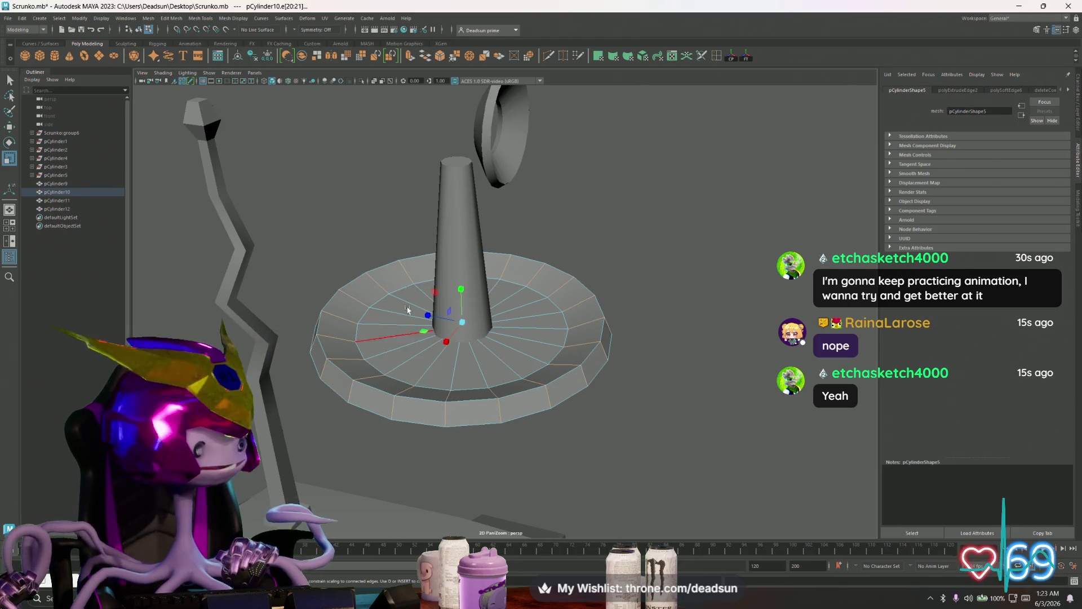
Apply Soften Edge to the stand so its shading looks smooth
{"action": "left_click", "coordinate": [226, 19]}
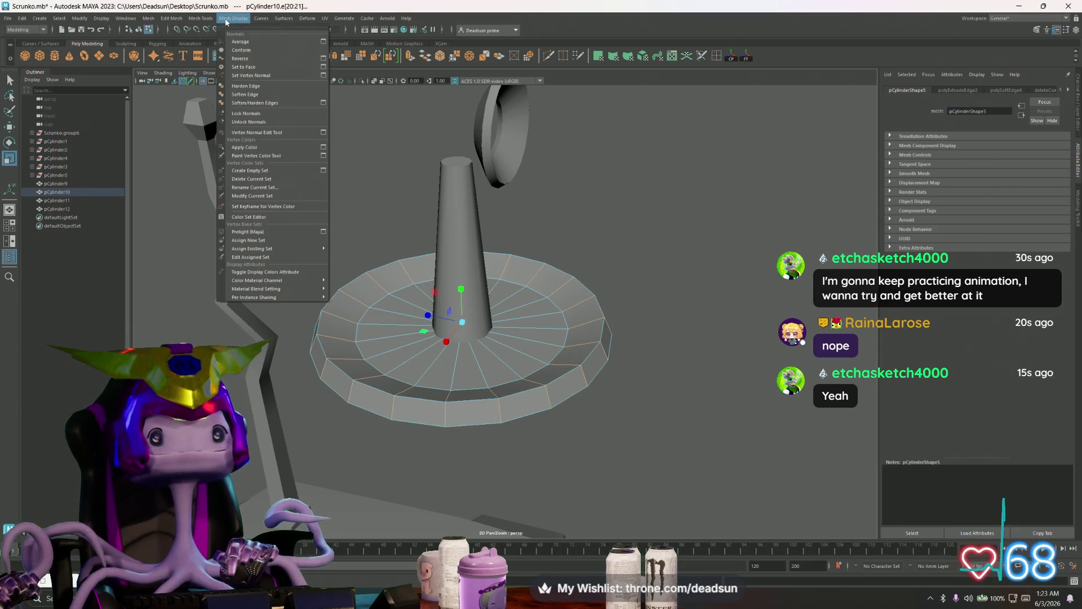
{"action": "left_click", "coordinate": [235, 94]}
{"action": "mouse_move", "coordinate": [389, 243]}
{"action": "left_mouse_down", "text": "alt"}
{"action": "mouse_move", "coordinate": [357, 273]}
{"action": "mouse_move", "coordinate": [443, 291]}
{"action": "mouse_move", "coordinate": [420, 237]}
{"action": "mouse_move", "coordinate": [458, 236]}
{"action": "mouse_move", "coordinate": [477, 270]}
{"action": "left_mouse_up", "text": "alt"}
{"action": "scroll", "coordinate": [411, 216], "scroll_direction": "up", "scroll_amount": 3}
Extrude the cone's top cap faces twice, raising each new section upward
{"action": "left_click", "coordinate": [458, 236]}
{"action": "scroll", "coordinate": [476, 270], "scroll_direction": "up", "scroll_amount": 3}
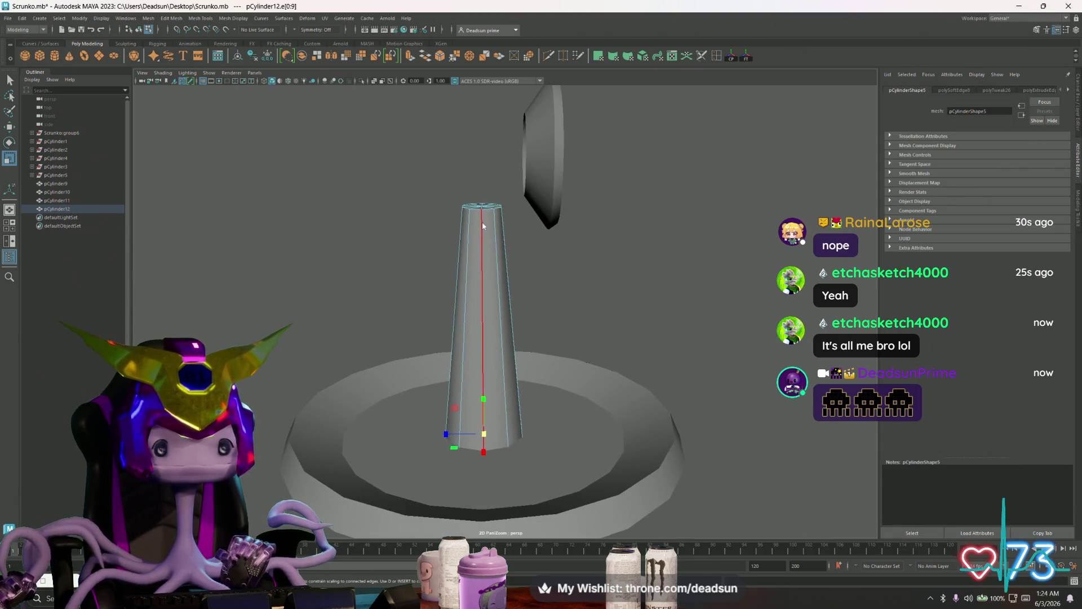
{"action": "key", "text": "ctrl+F11"}
{"action": "left_click_drag", "start_coordinate": [458, 198], "coordinate": [554, 284]}
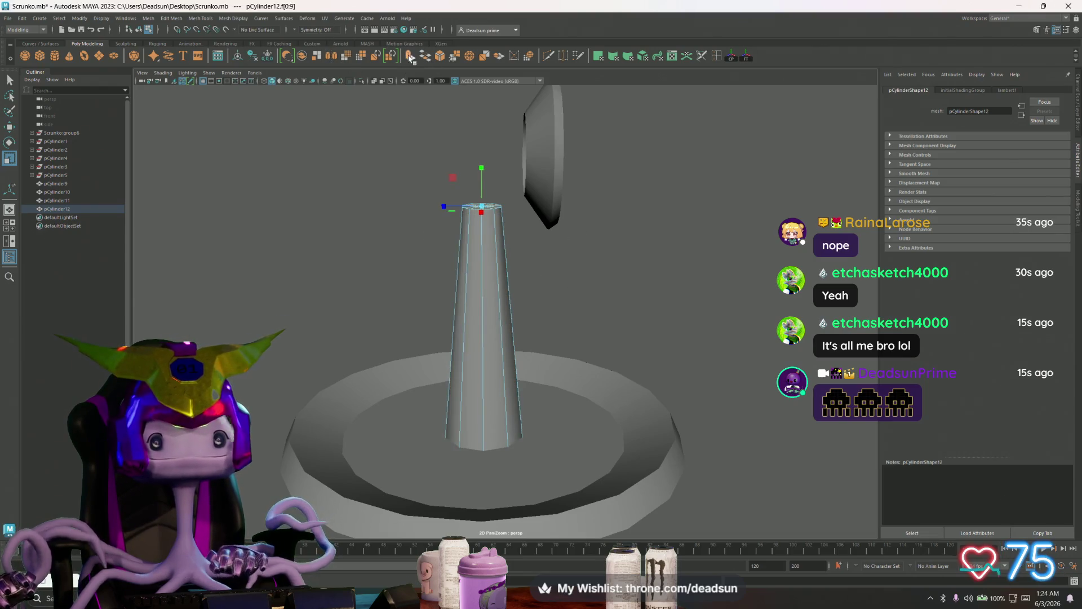
{"action": "key", "text": "ctrl+e"}
{"action": "mouse_move", "coordinate": [484, 172]}
{"action": "left_mouse_down"}
{"action": "mouse_move", "coordinate": [476, 144]}
{"action": "mouse_move", "coordinate": [516, 161]}
{"action": "left_mouse_up"}
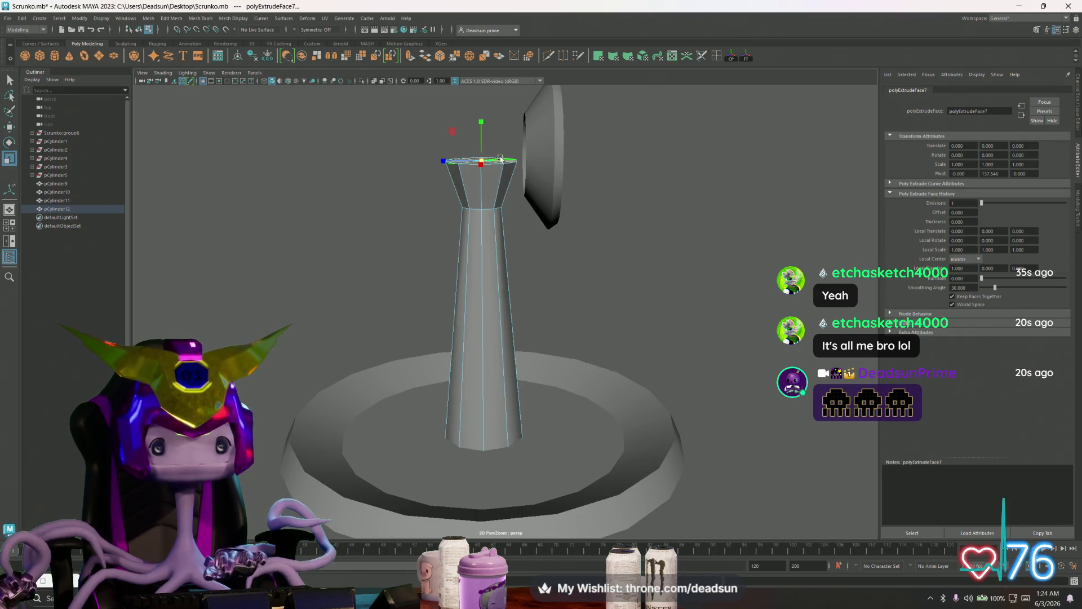
{"action": "left_click", "coordinate": [410, 57]}
{"action": "key", "text": "w"}
{"action": "mouse_move", "coordinate": [480, 121]}
{"action": "left_mouse_down"}
{"action": "mouse_move", "coordinate": [482, 72]}
{"action": "mouse_move", "coordinate": [603, 194]}
{"action": "mouse_move", "coordinate": [550, 205]}
{"action": "mouse_move", "coordinate": [541, 195]}
{"action": "mouse_move", "coordinate": [561, 208]}
{"action": "left_mouse_up"}
Scale the column's top edge ring inward to form a narrow top section
{"action": "key", "text": "r"}
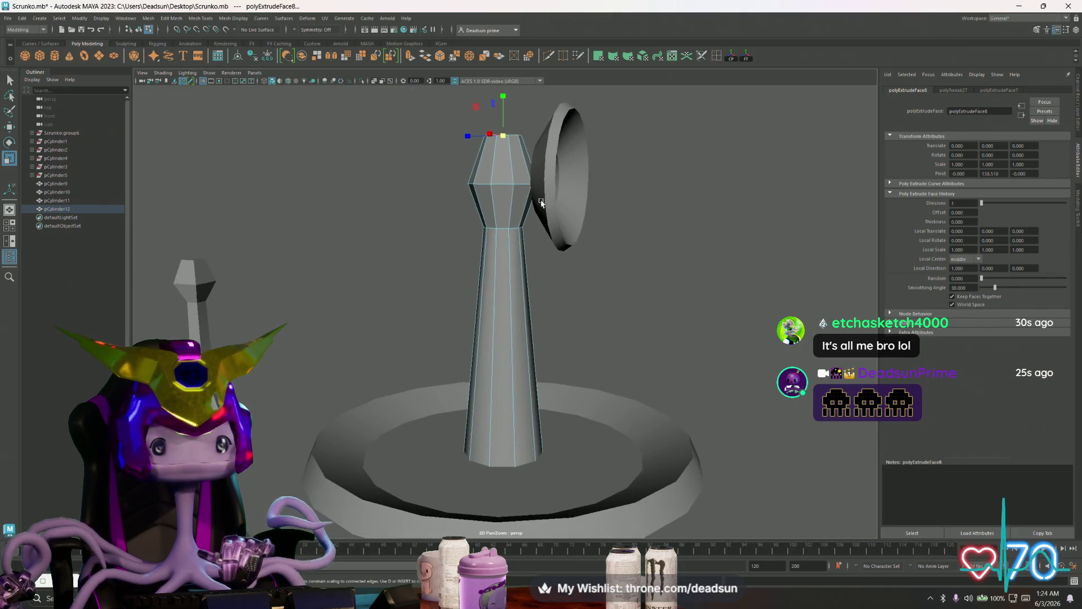
{"action": "right_click_drag", "start_coordinate": [504, 186], "coordinate": [505, 173]}
{"action": "left_click", "coordinate": [503, 183]}
{"action": "key", "text": "w"}
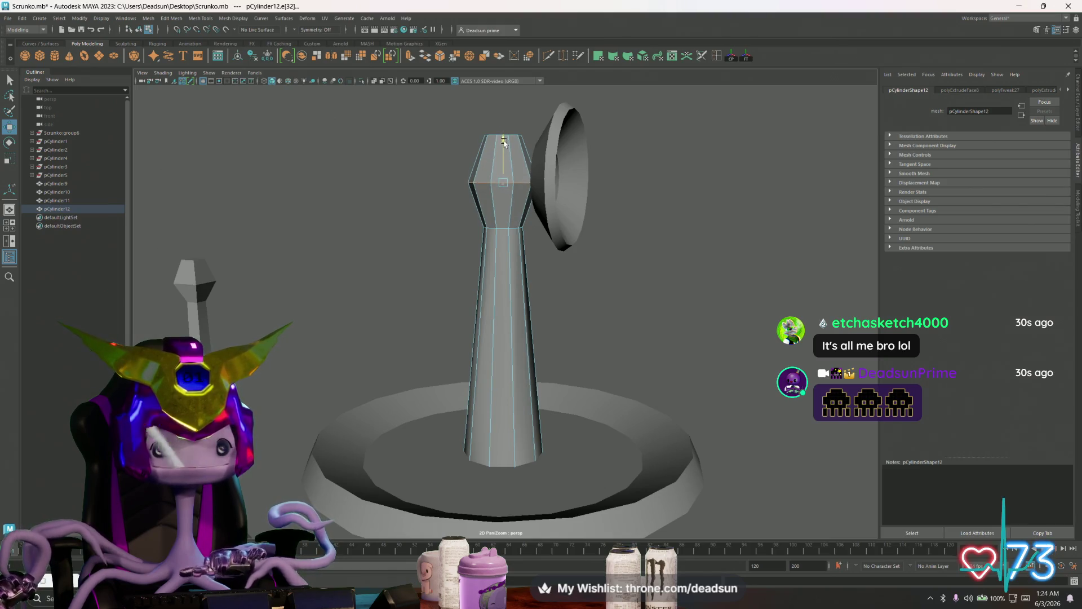
{"action": "key", "text": "r"}
{"action": "left_click_drag", "start_coordinate": [503, 182], "coordinate": [481, 183]}
{"action": "left_click", "coordinate": [126, 20]}
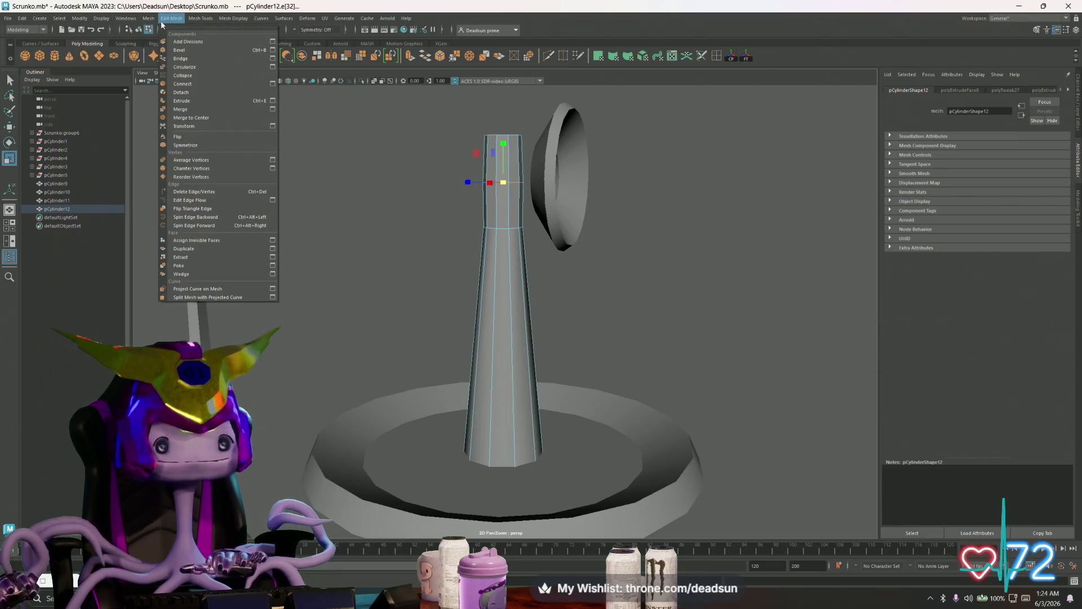
Bevel the column's selected top edges from the Bevel options
{"action": "mouse_move", "coordinate": [144, 26]}
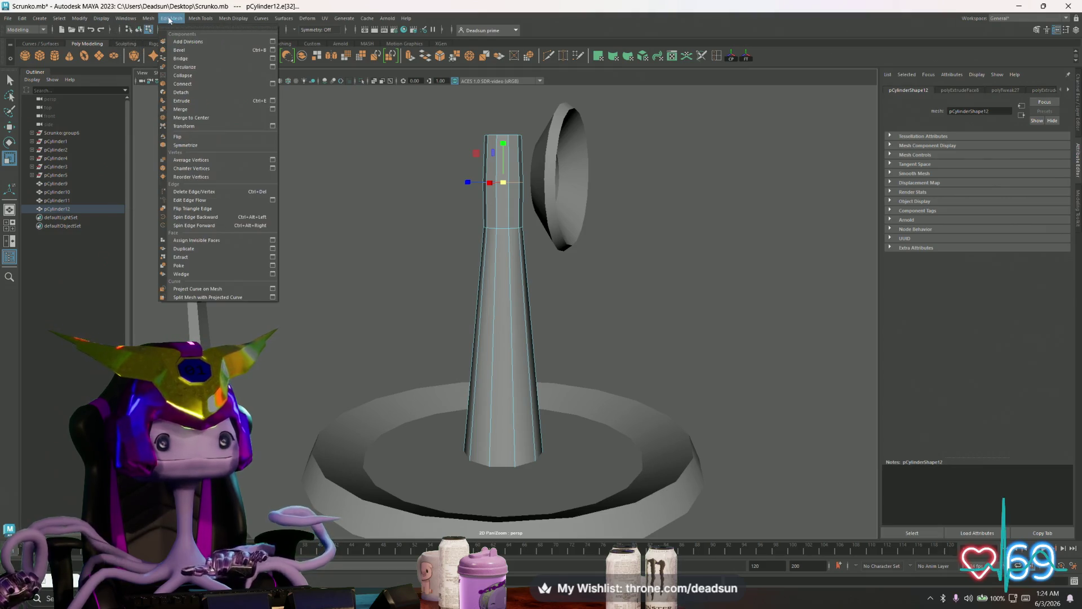
{"action": "left_click", "coordinate": [273, 50]}
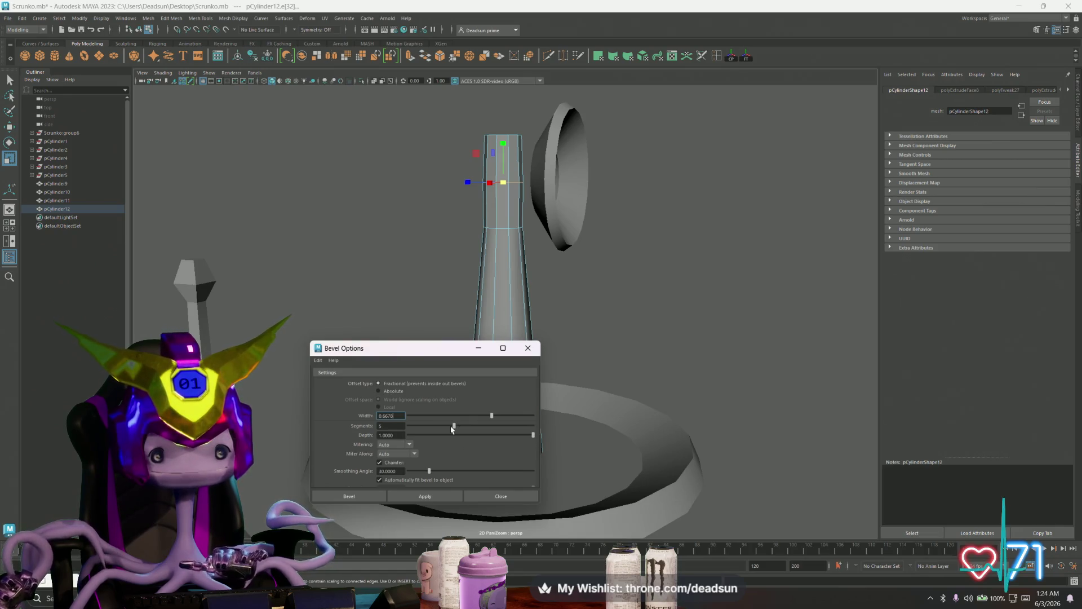
{"action": "left_click", "coordinate": [426, 496]}
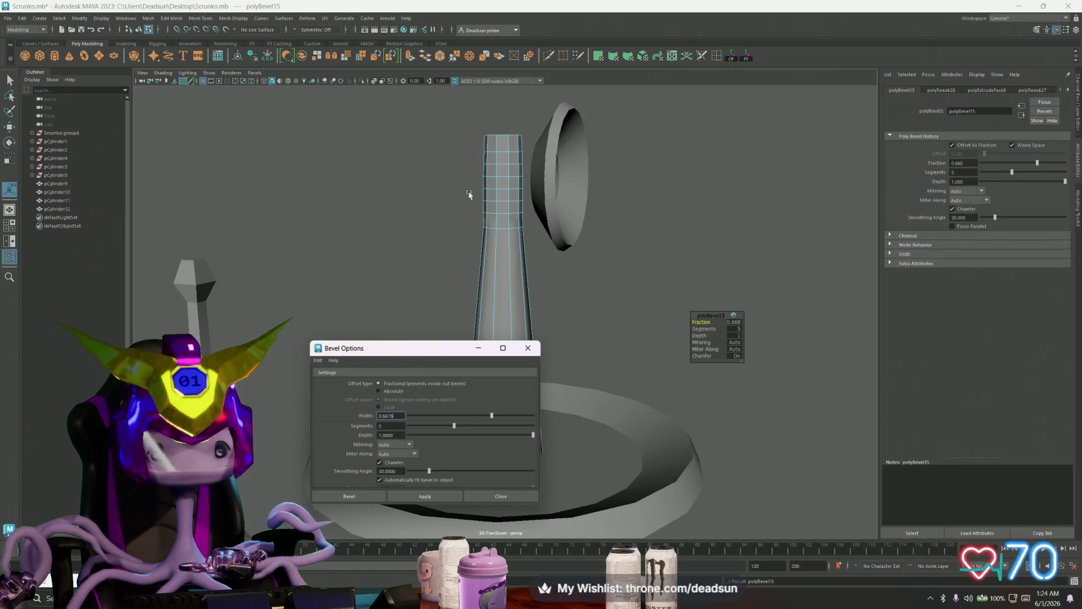
{"action": "mouse_move", "coordinate": [485, 199]}
{"action": "left_mouse_down", "text": "alt"}
{"action": "mouse_move", "coordinate": [530, 178]}
{"action": "mouse_move", "coordinate": [551, 190]}
{"action": "mouse_move", "coordinate": [543, 245]}
{"action": "left_mouse_up", "text": "alt"}
{"action": "key", "text": "q"}
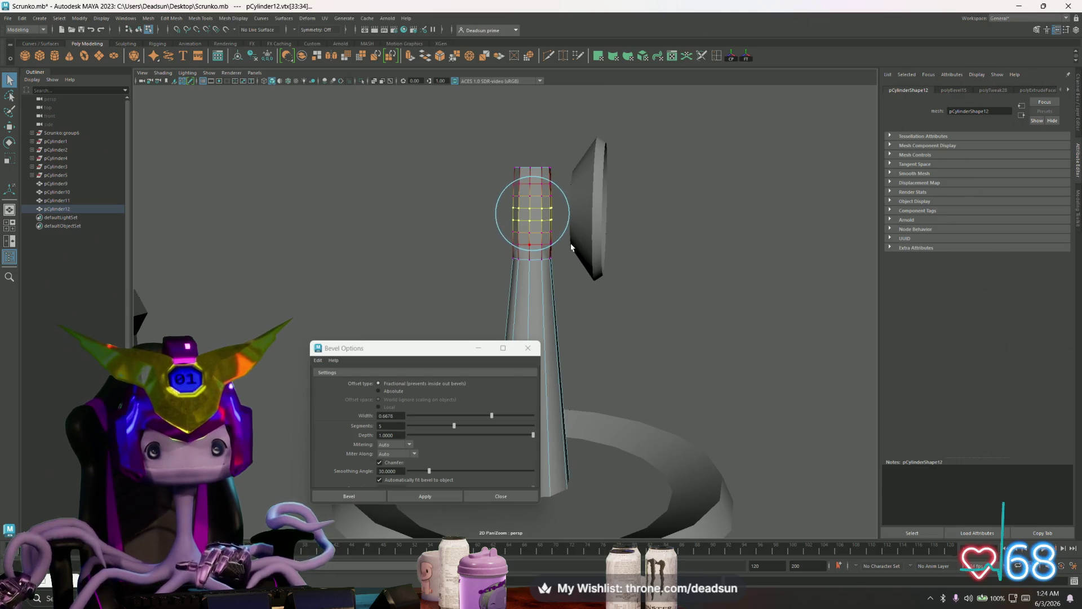
Scale the head's top vertex rings outward into a rounded bulb, undoing one attempt
{"action": "key", "text": "r"}
{"action": "mouse_move", "coordinate": [533, 217]}
{"action": "left_mouse_down"}
{"action": "mouse_move", "coordinate": [558, 221]}
{"action": "mouse_move", "coordinate": [514, 211]}
{"action": "mouse_move", "coordinate": [491, 223]}
{"action": "mouse_move", "coordinate": [513, 206]}
{"action": "left_mouse_up"}
{"action": "left_click", "coordinate": [512, 204]}
{"action": "scroll", "coordinate": [511, 205], "scroll_direction": "up", "scroll_amount": 5}
{"action": "scroll", "coordinate": [467, 257], "scroll_direction": "down", "scroll_amount": 3}
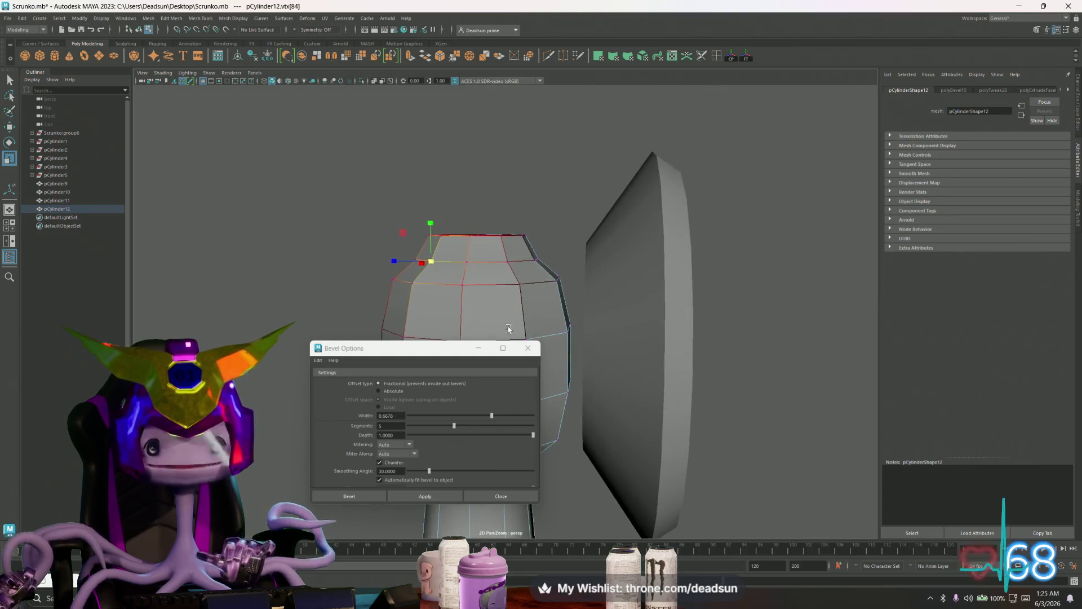
{"action": "left_click", "coordinate": [467, 259]}
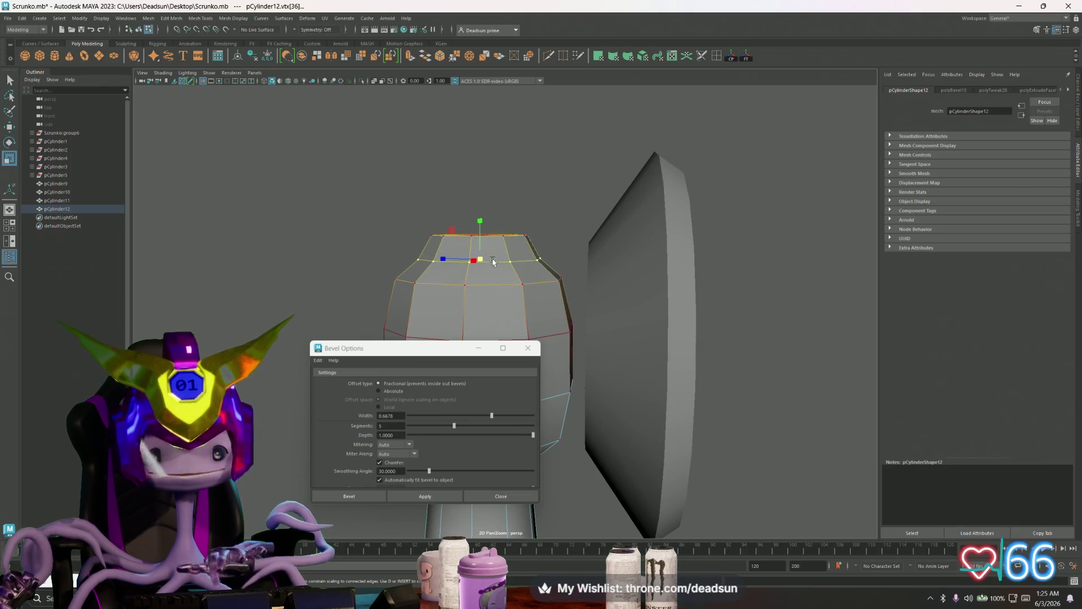
{"action": "key", "text": "ctrl+z"}
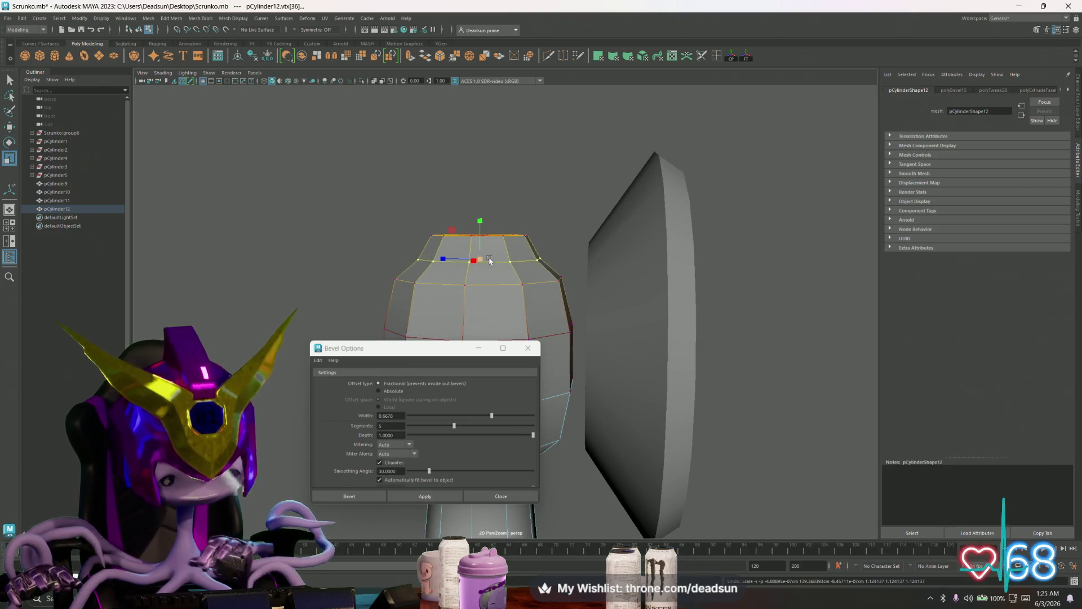
{"action": "left_click_drag", "start_coordinate": [483, 260], "coordinate": [498, 256]}
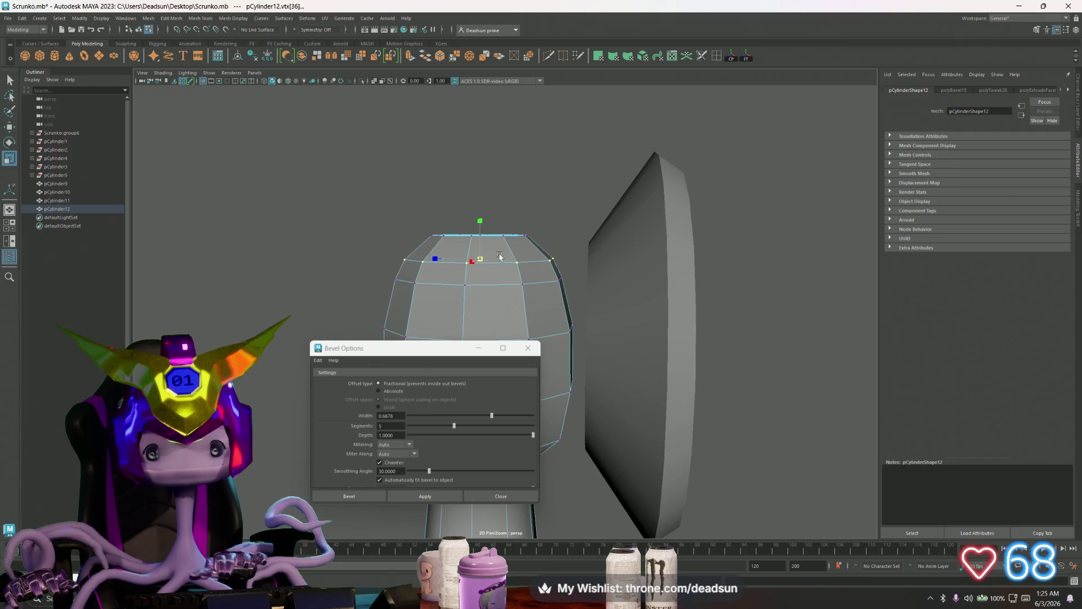
{"action": "key", "text": "w"}
{"action": "key", "text": "r"}
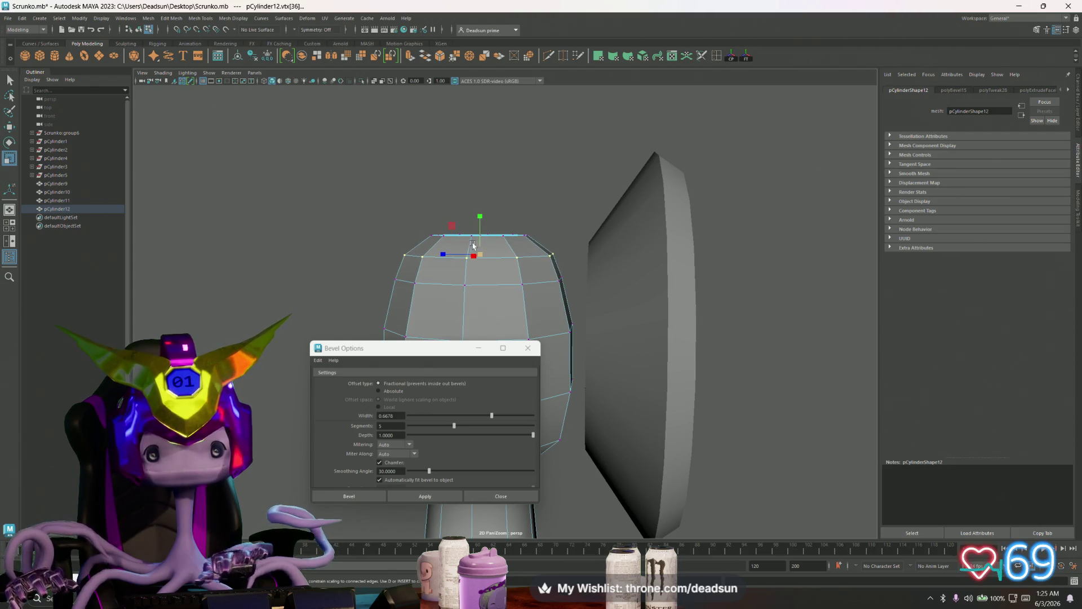
Inspect the bulb-shaped head up close and return to object mode
{"action": "left_click_drag", "start_coordinate": [479, 253], "coordinate": [456, 213], "text": "alt"}
{"action": "right_click_drag", "start_coordinate": [455, 212], "coordinate": [490, 200], "text": "alt"}
{"action": "left_click", "coordinate": [515, 199]}
{"action": "mouse_move", "coordinate": [514, 199]}
{"action": "left_mouse_down", "text": "alt"}
{"action": "mouse_move", "coordinate": [406, 224]}
{"action": "mouse_move", "coordinate": [510, 190]}
{"action": "left_mouse_up", "text": "alt"}
{"action": "right_click_drag", "start_coordinate": [510, 190], "coordinate": [525, 186]}
{"action": "left_click", "coordinate": [377, 205]}
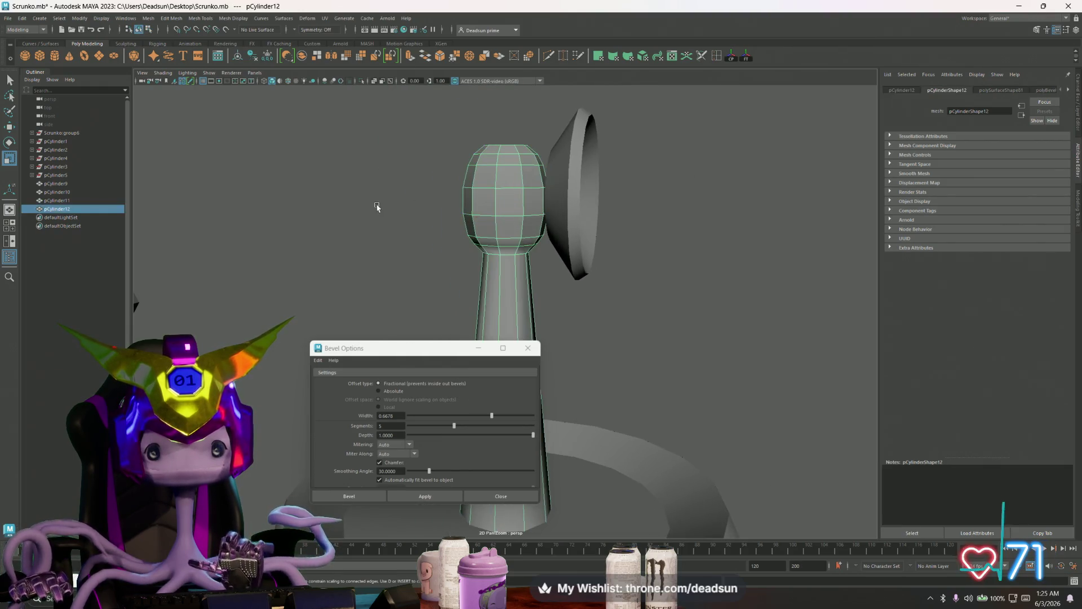
{"action": "scroll", "coordinate": [377, 205], "scroll_direction": "down", "scroll_amount": 3}
{"action": "scroll", "coordinate": [496, 263], "scroll_direction": "up", "scroll_amount": 4}
{"action": "scroll", "coordinate": [497, 262], "scroll_direction": "down", "scroll_amount": 2}
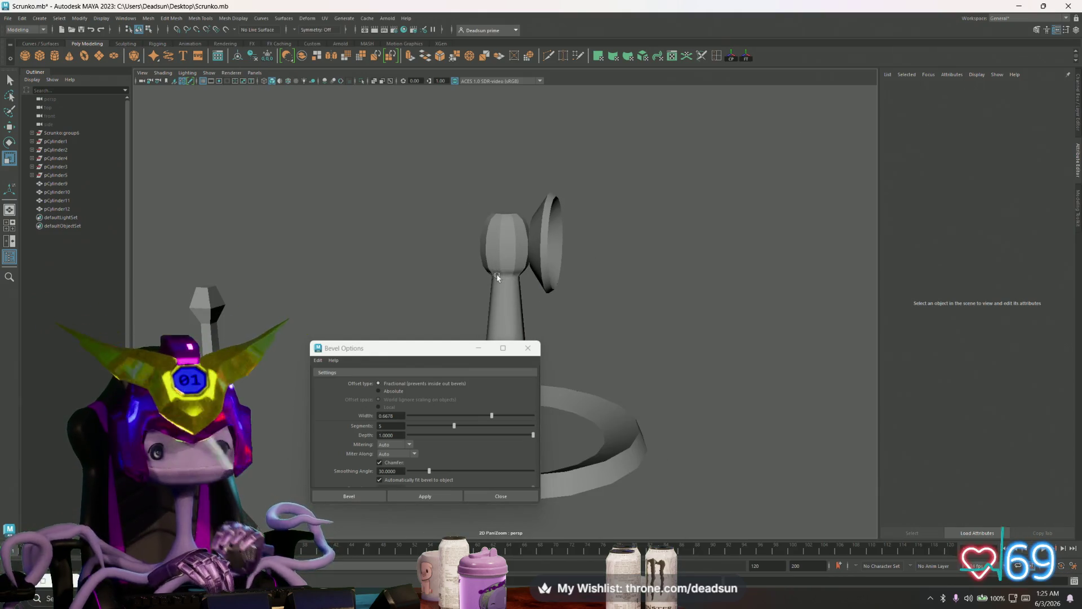
{"action": "scroll", "coordinate": [496, 275], "scroll_direction": "up", "scroll_amount": 4}
Raise an edge loop on the stem's head upward
{"action": "left_click", "coordinate": [490, 236]}
{"action": "middle_click_drag", "start_coordinate": [498, 225], "coordinate": [516, 253], "text": "alt"}
{"action": "mouse_move", "coordinate": [518, 226]}
{"action": "right_mouse_down"}
{"action": "mouse_move", "coordinate": [522, 214]}
{"action": "mouse_move", "coordinate": [533, 235]}
{"action": "right_mouse_up"}
{"action": "left_click", "coordinate": [533, 236]}
{"action": "key", "text": "w"}
{"action": "mouse_move", "coordinate": [524, 198]}
{"action": "left_mouse_down"}
{"action": "mouse_move", "coordinate": [524, 176]}
{"action": "mouse_move", "coordinate": [490, 259]}
{"action": "mouse_move", "coordinate": [437, 229]}
{"action": "mouse_move", "coordinate": [510, 326]}
{"action": "left_mouse_up"}
Close the Bevel Options window and reselect the stem
{"action": "left_click", "coordinate": [528, 348]}
{"action": "scroll", "coordinate": [504, 272], "scroll_direction": "down", "scroll_amount": 5}
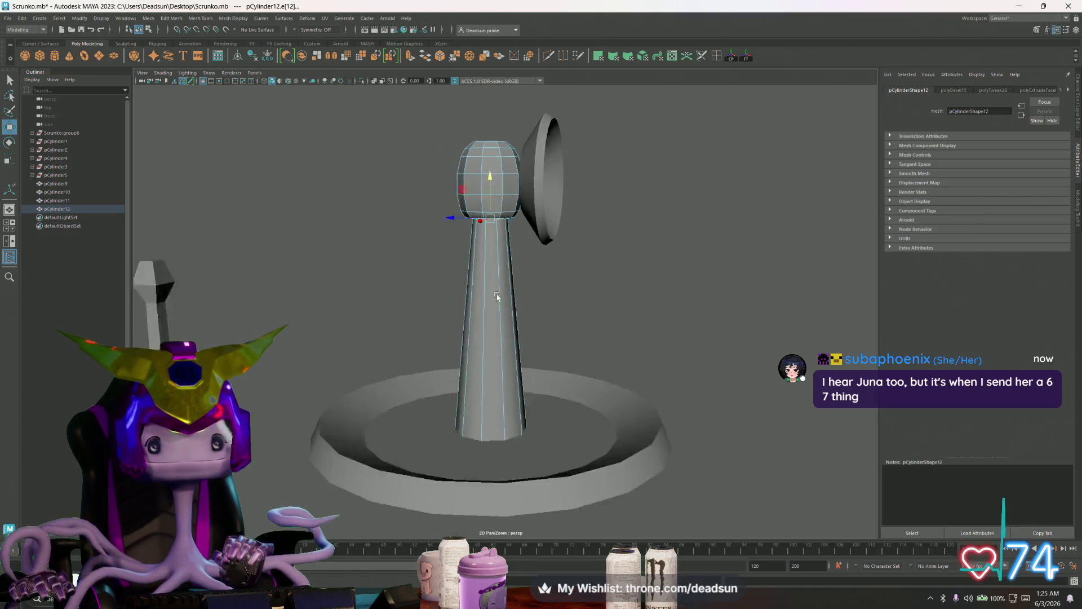
{"action": "left_click", "coordinate": [490, 307]}
{"action": "mouse_move", "coordinate": [490, 307]}
{"action": "left_mouse_down", "text": "alt"}
{"action": "mouse_move", "coordinate": [420, 339]}
{"action": "mouse_move", "coordinate": [414, 288]}
{"action": "left_mouse_up", "text": "alt"}
{"action": "mouse_move", "coordinate": [414, 288]}
{"action": "right_mouse_down", "text": "alt"}
{"action": "mouse_move", "coordinate": [641, 360]}
{"action": "mouse_move", "coordinate": [434, 331]}
{"action": "mouse_move", "coordinate": [591, 273]}
{"action": "right_mouse_up", "text": "alt"}
{"action": "left_click", "coordinate": [518, 206]}
{"action": "left_click", "coordinate": [486, 211]}
{"action": "mouse_move", "coordinate": [486, 211]}
{"action": "right_mouse_down", "text": "alt"}
{"action": "mouse_move", "coordinate": [462, 225]}
{"action": "mouse_move", "coordinate": [592, 268]}
{"action": "mouse_move", "coordinate": [555, 258]}
{"action": "right_mouse_up", "text": "alt"}
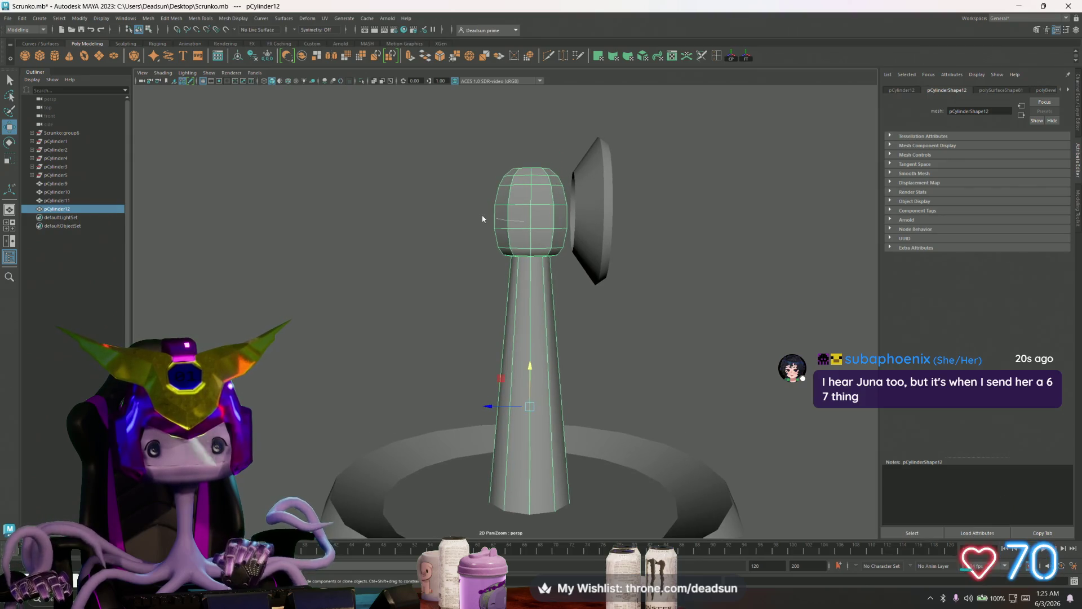
In vertex mode, select the head's vertex rings and lift the middle ring slightly
{"action": "key", "text": "F9"}
{"action": "left_click_drag", "start_coordinate": [572, 264], "coordinate": [489, 224]}
{"action": "left_click_drag", "start_coordinate": [589, 237], "coordinate": [588, 236]}
{"action": "left_click_drag", "start_coordinate": [530, 190], "coordinate": [531, 186]}
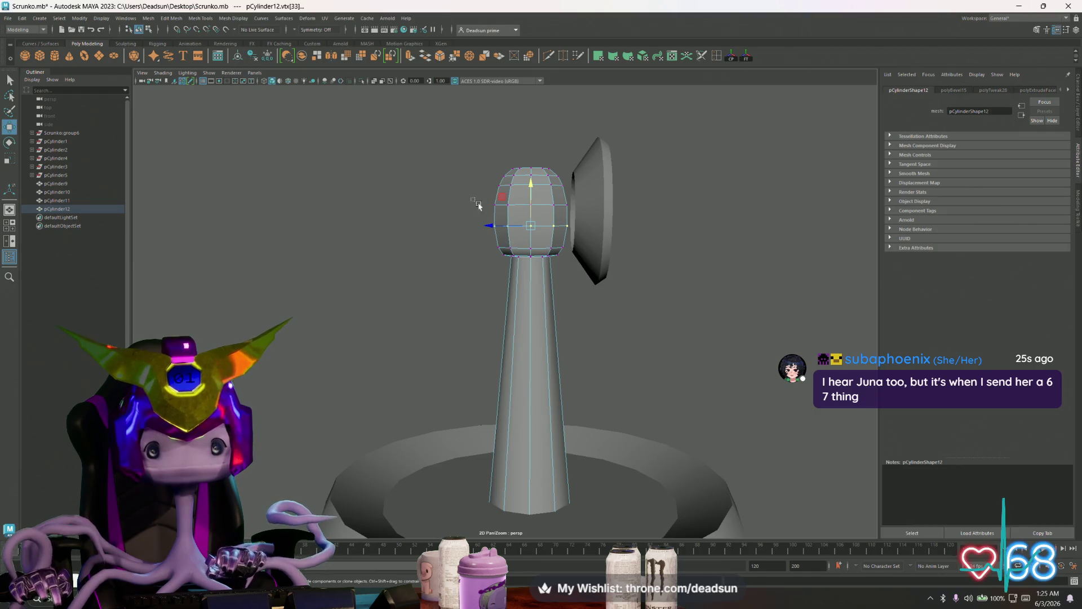
{"action": "left_click_drag", "start_coordinate": [599, 237], "coordinate": [599, 237]}
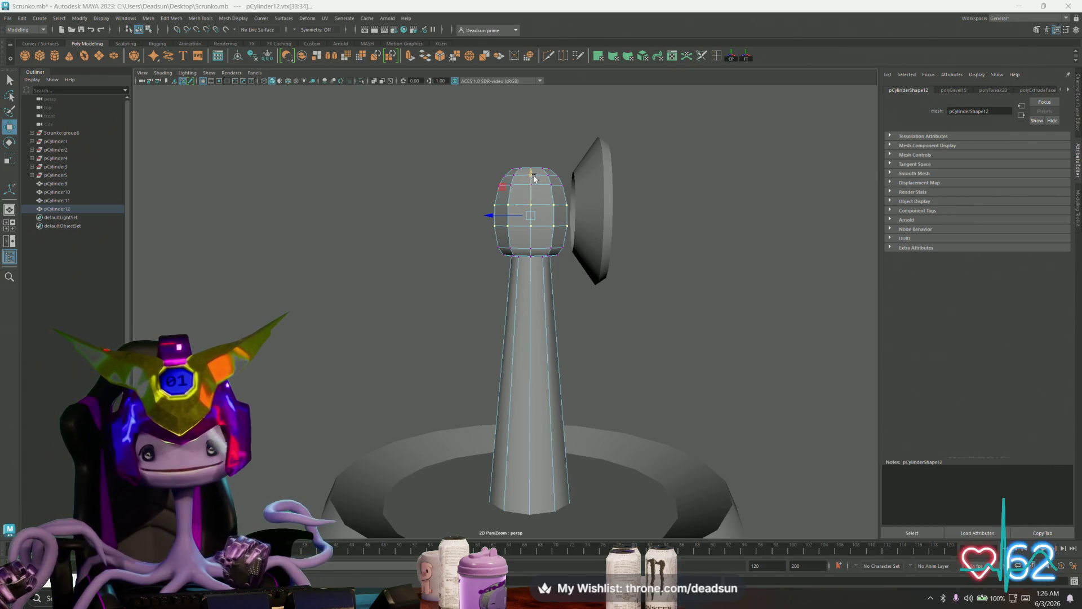
Select the head's top vertex ring and scale it
{"action": "middle_click_drag", "start_coordinate": [534, 179], "coordinate": [498, 305], "text": "alt"}
{"action": "right_click_drag", "start_coordinate": [498, 304], "coordinate": [566, 367], "text": "alt"}
{"action": "left_click", "coordinate": [491, 293]}
{"action": "left_click_drag", "start_coordinate": [491, 290], "coordinate": [493, 324], "text": "alt"}
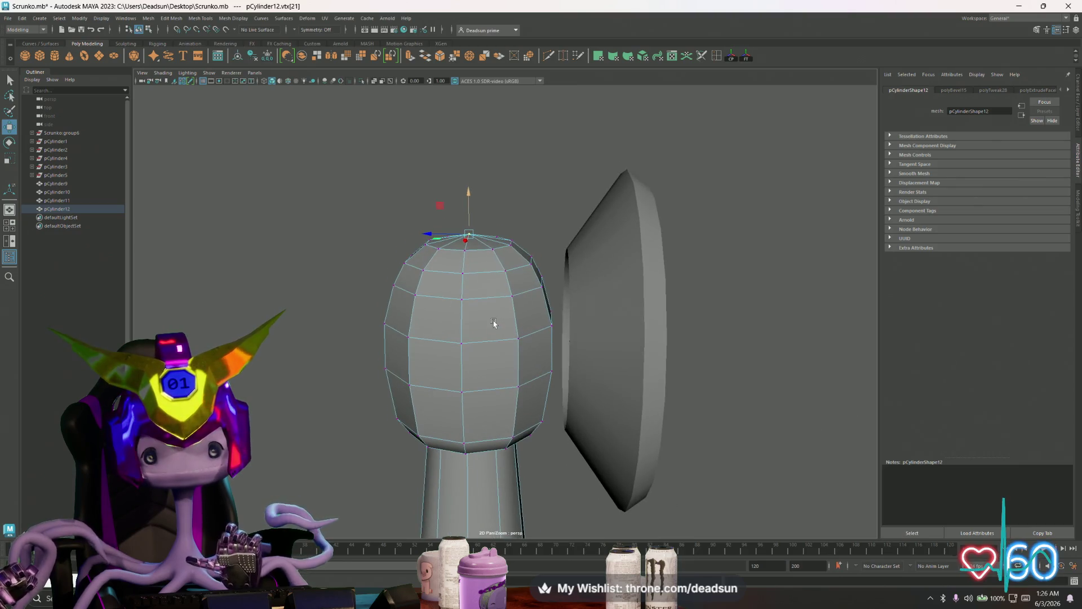
{"action": "left_click", "coordinate": [493, 247]}
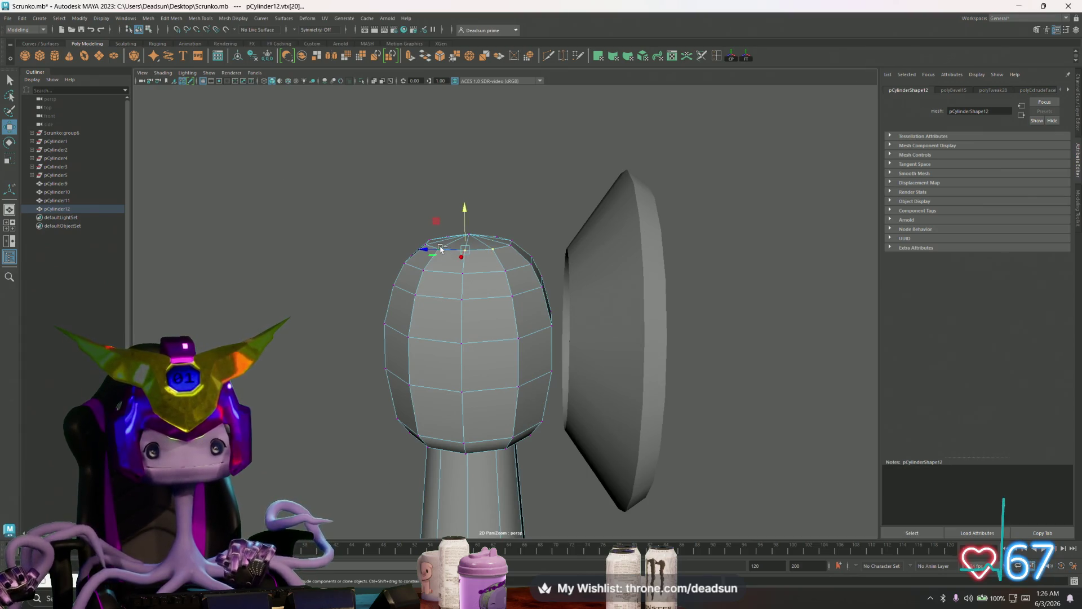
{"action": "middle_click_drag", "start_coordinate": [507, 244], "coordinate": [485, 258], "text": "alt"}
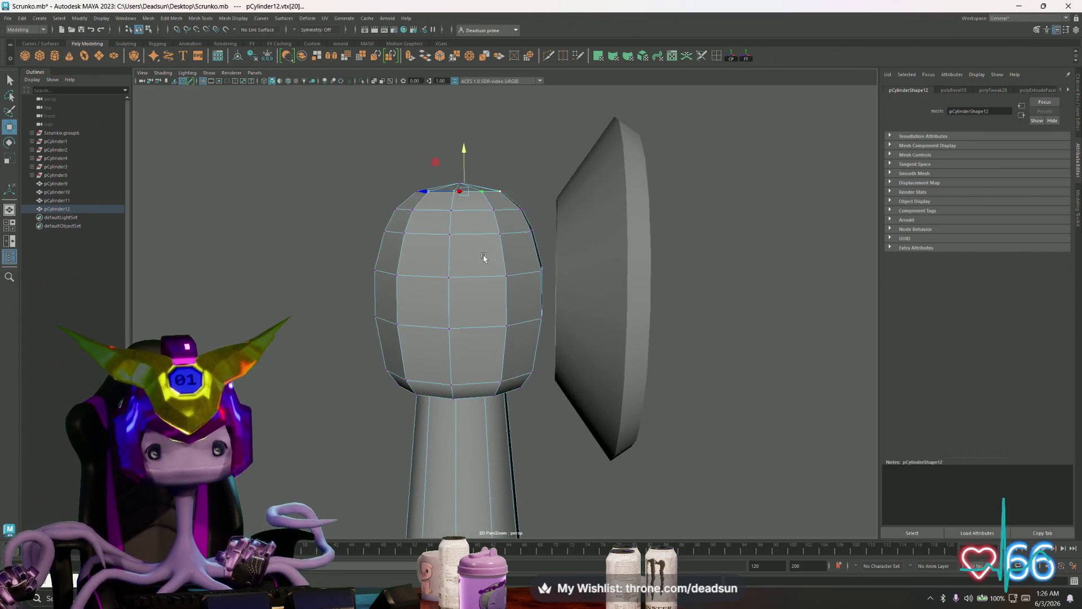
{"action": "left_click_drag", "start_coordinate": [505, 194], "coordinate": [505, 195]}
{"action": "key", "text": "r"}
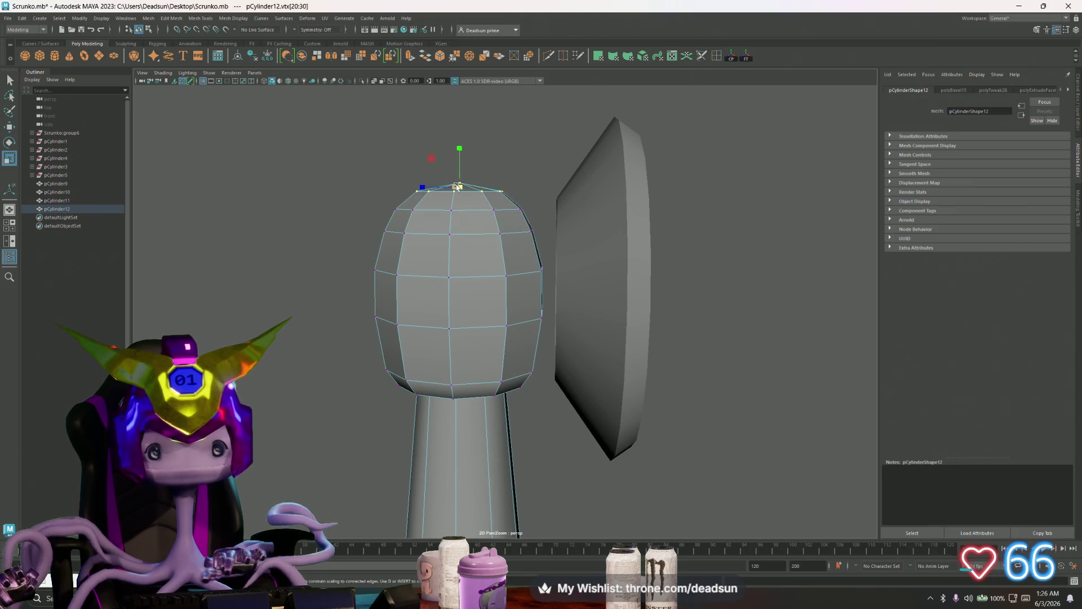
Lift the bulb's bottom vertex ring on the pillar to form a collar
{"action": "mouse_move", "coordinate": [482, 282]}
{"action": "left_mouse_down", "text": "alt"}
{"action": "mouse_move", "coordinate": [404, 292]}
{"action": "mouse_move", "coordinate": [508, 357]}
{"action": "mouse_move", "coordinate": [447, 336]}
{"action": "mouse_move", "coordinate": [440, 317]}
{"action": "mouse_move", "coordinate": [443, 372]}
{"action": "mouse_move", "coordinate": [454, 338]}
{"action": "left_mouse_up", "text": "alt"}
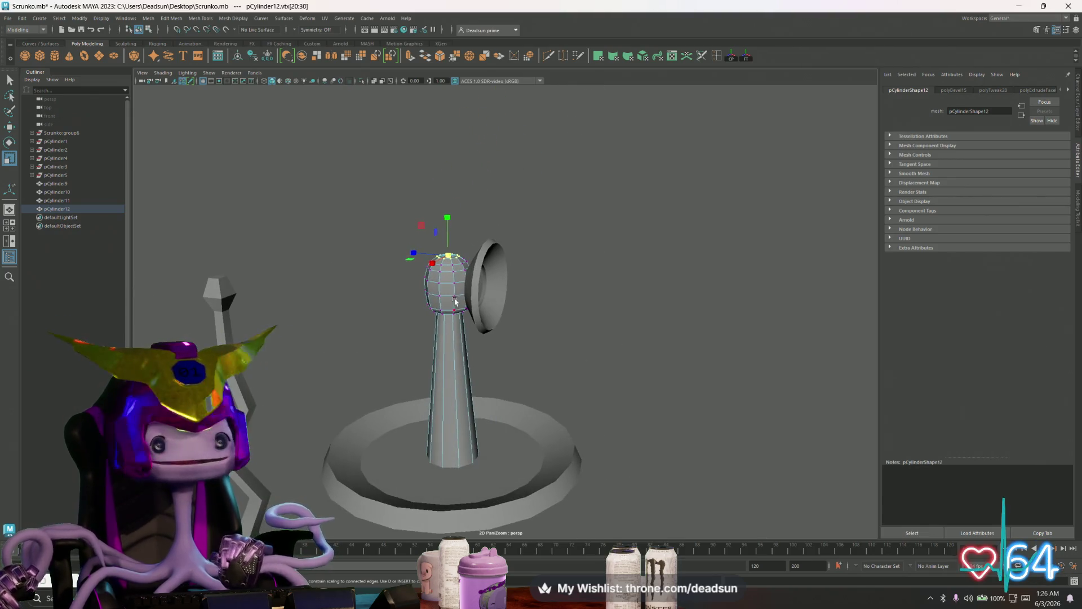
{"action": "right_click_drag", "start_coordinate": [455, 295], "coordinate": [487, 283]}
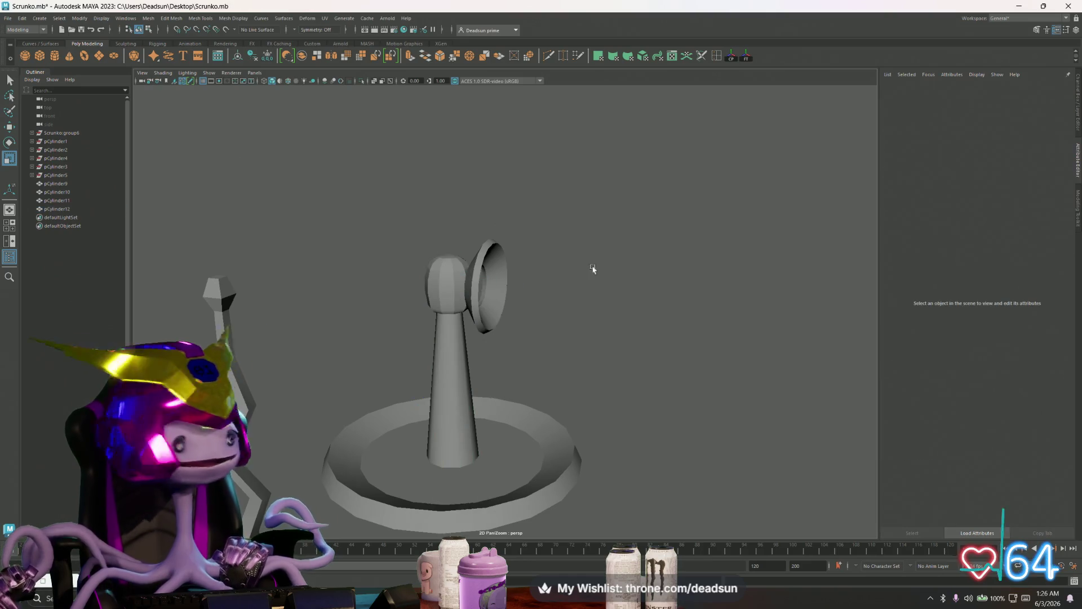
{"action": "left_click", "coordinate": [484, 295]}
{"action": "left_click_drag", "start_coordinate": [483, 296], "coordinate": [454, 352], "text": "alt"}
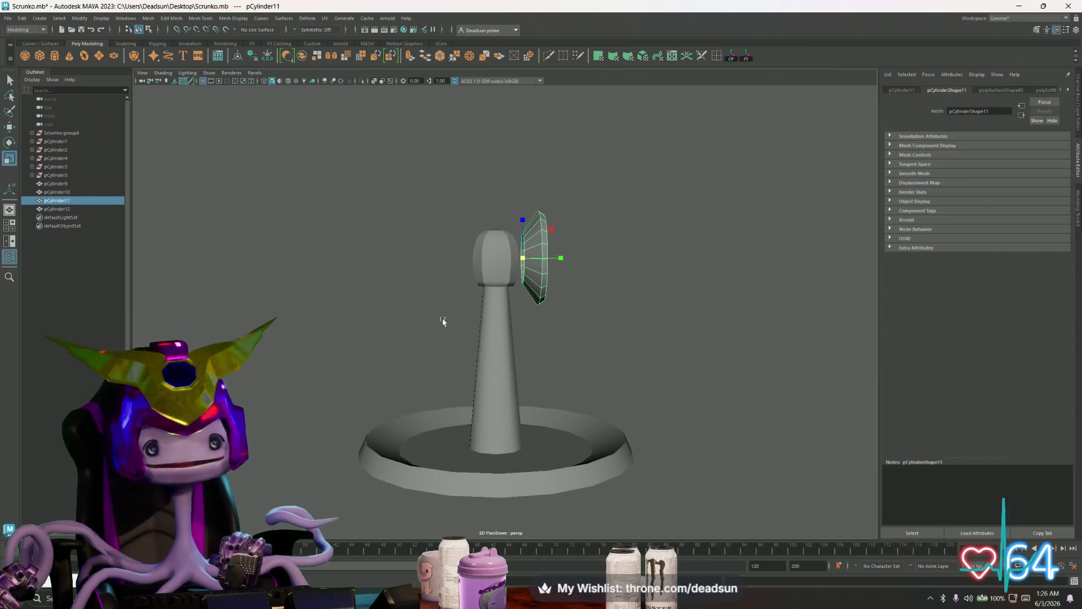
{"action": "scroll", "coordinate": [466, 205], "scroll_direction": "up", "scroll_amount": 5}
{"action": "left_click", "coordinate": [465, 205]}
{"action": "right_click_drag", "start_coordinate": [463, 204], "coordinate": [437, 205]}
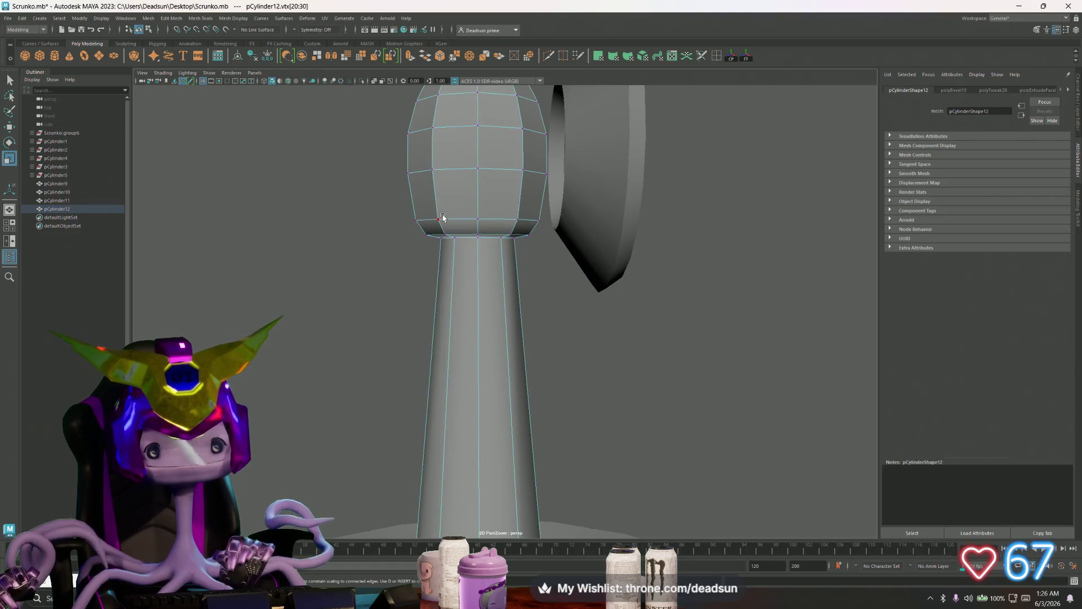
{"action": "left_click", "coordinate": [439, 221]}
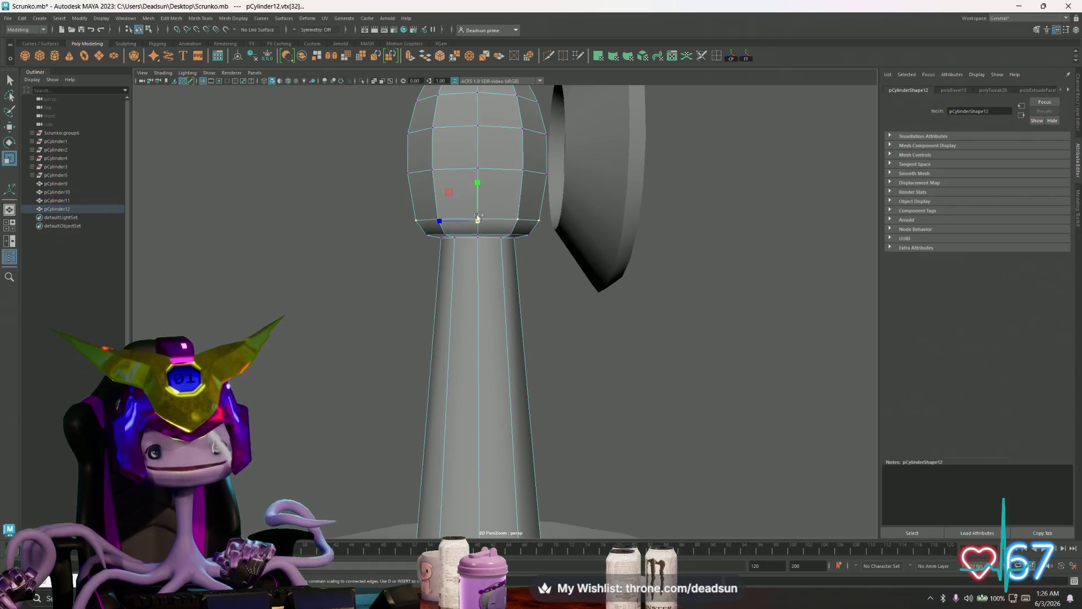
{"action": "left_click", "coordinate": [428, 235], "text": "shift"}
{"action": "key", "text": "w"}
{"action": "left_click_drag", "start_coordinate": [476, 184], "coordinate": [479, 177]}
{"action": "scroll", "coordinate": [532, 265], "scroll_direction": "down", "scroll_amount": 3}
{"action": "left_click_drag", "start_coordinate": [533, 265], "coordinate": [449, 307], "text": "alt"}
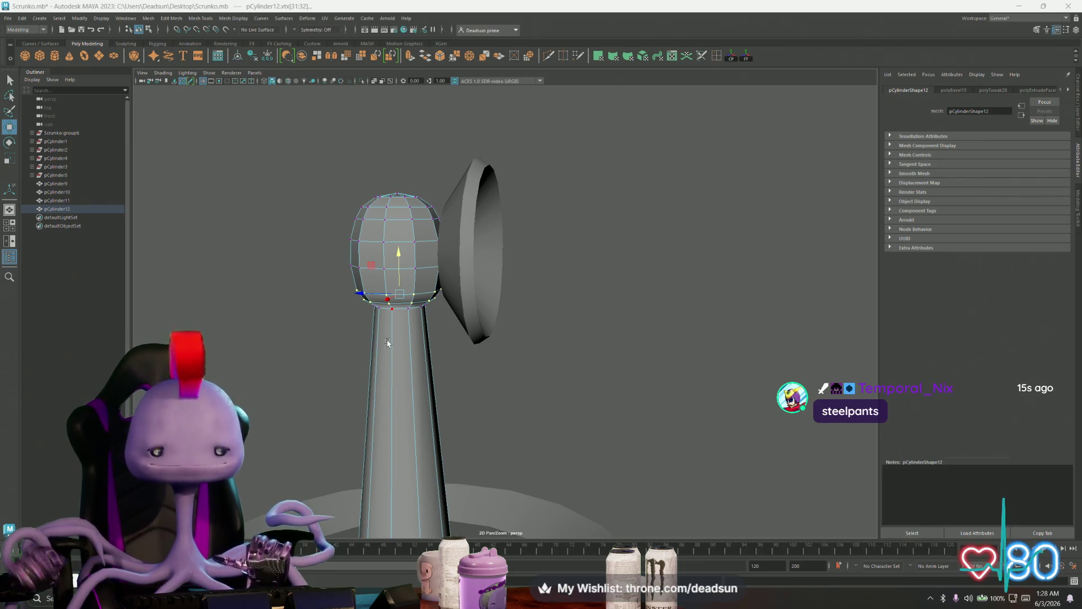
Frame the whole stand and select the pole cylinder in object mode
{"action": "mouse_move", "coordinate": [413, 291]}
{"action": "left_mouse_down", "text": "alt"}
{"action": "mouse_move", "coordinate": [399, 261]}
{"action": "mouse_move", "coordinate": [435, 230]}
{"action": "mouse_move", "coordinate": [435, 216]}
{"action": "left_mouse_up", "text": "alt"}
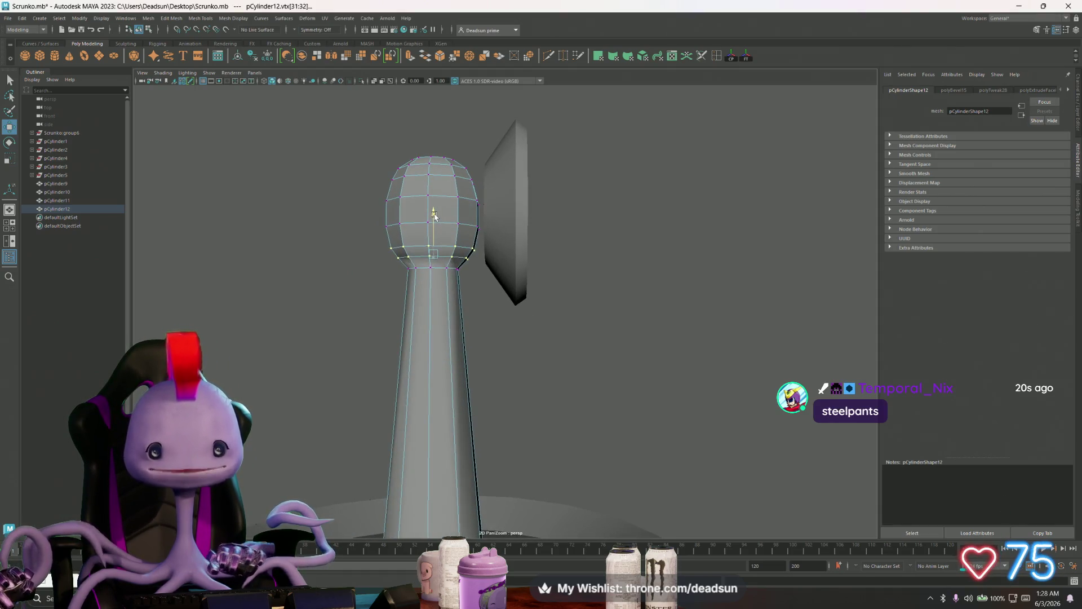
{"action": "right_click_drag", "start_coordinate": [483, 331], "coordinate": [375, 329], "text": "alt"}
{"action": "middle_click_drag", "start_coordinate": [375, 329], "coordinate": [354, 330], "text": "alt"}
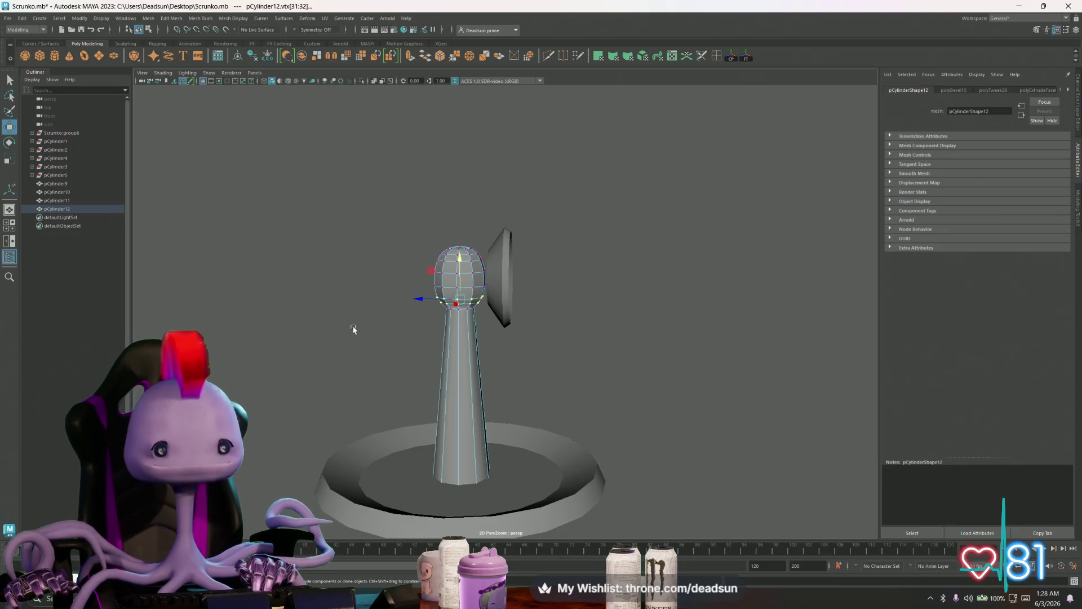
{"action": "right_click_drag", "start_coordinate": [454, 323], "coordinate": [491, 309]}
{"action": "mouse_move", "coordinate": [517, 339]}
{"action": "left_mouse_down", "text": "alt"}
{"action": "mouse_move", "coordinate": [459, 338]}
{"action": "mouse_move", "coordinate": [475, 281]}
{"action": "left_mouse_up", "text": "alt"}
{"action": "left_click", "coordinate": [475, 281]}
{"action": "scroll", "coordinate": [445, 298], "scroll_direction": "up", "scroll_amount": 6}
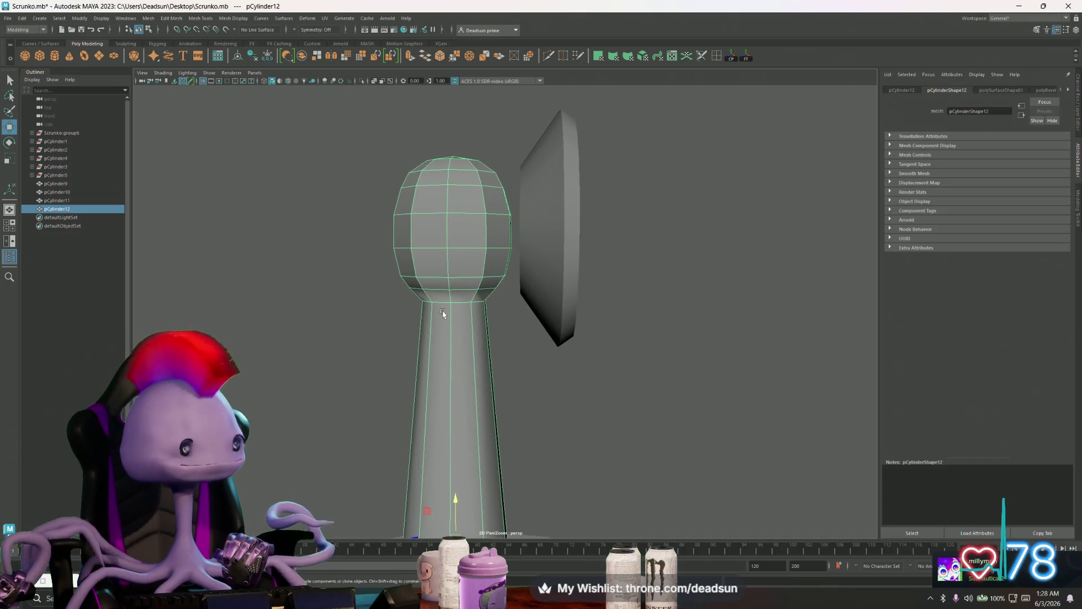
Apply Soften Edge to the ball-shaped head's edges, then return to object mode
{"action": "right_click_drag", "start_coordinate": [442, 309], "coordinate": [441, 265]}
{"action": "mouse_move", "coordinate": [355, 109]}
{"action": "left_mouse_down"}
{"action": "mouse_move", "coordinate": [543, 269]}
{"action": "mouse_move", "coordinate": [507, 262]}
{"action": "left_mouse_up"}
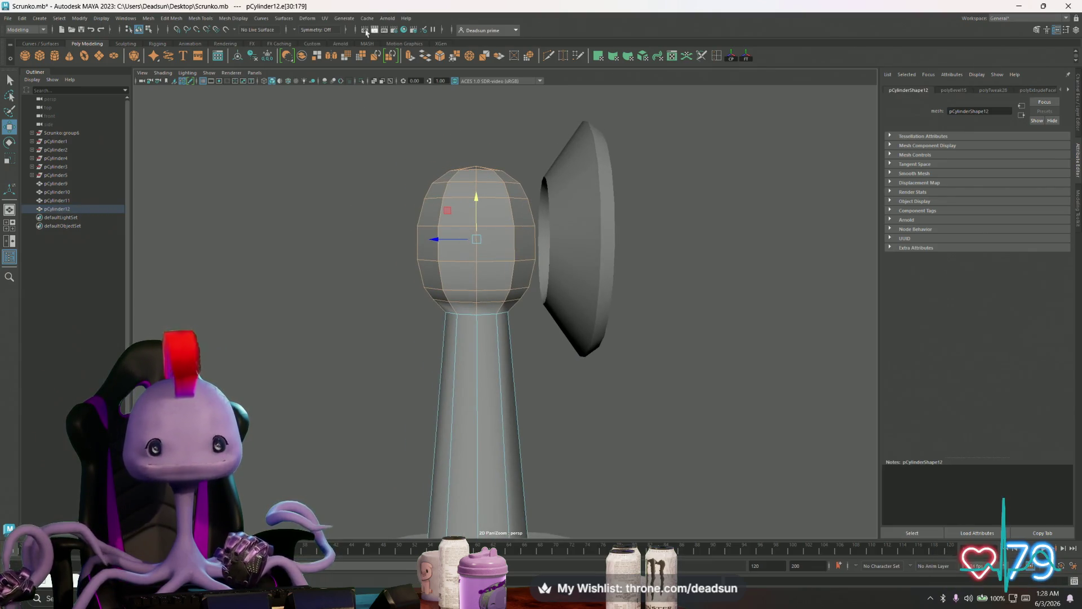
{"action": "left_click", "coordinate": [208, 19]}
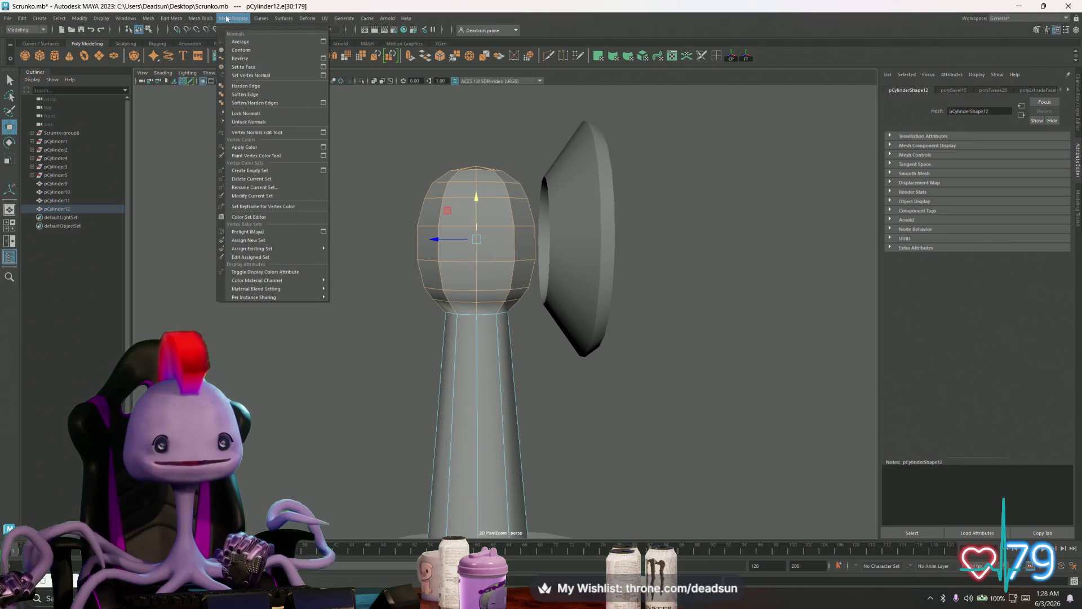
{"action": "left_click", "coordinate": [250, 97]}
{"action": "right_click_drag", "start_coordinate": [484, 223], "coordinate": [507, 194]}
{"action": "scroll", "coordinate": [382, 259], "scroll_direction": "down", "scroll_amount": 5}
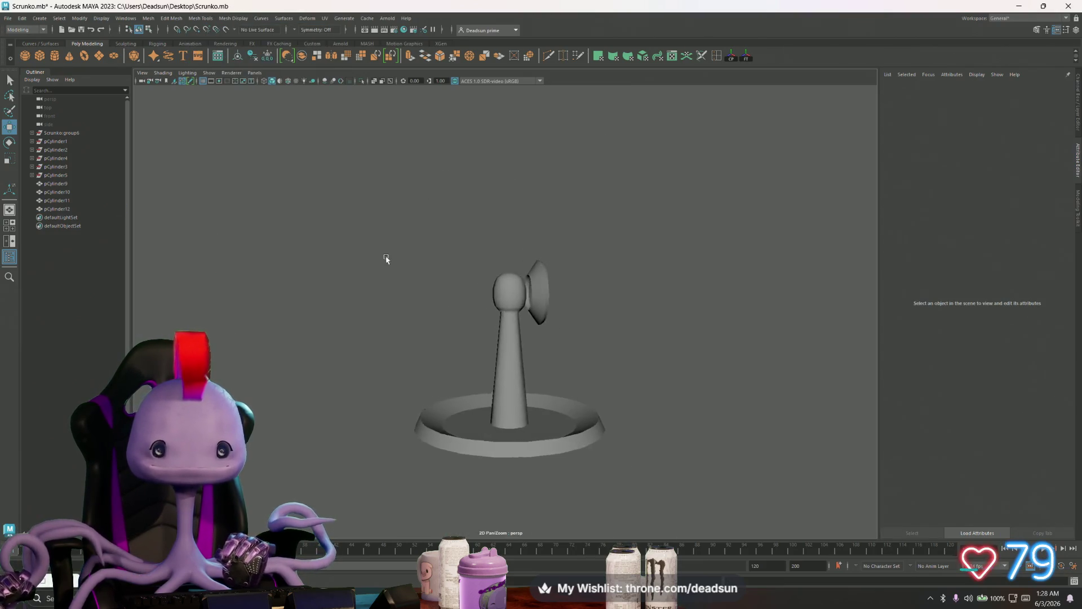
{"action": "middle_click_drag", "start_coordinate": [382, 259], "coordinate": [439, 256], "text": "alt"}
{"action": "mouse_move", "coordinate": [439, 257]}
{"action": "left_mouse_down", "text": "alt"}
{"action": "mouse_move", "coordinate": [505, 248]}
{"action": "mouse_move", "coordinate": [430, 265]}
{"action": "mouse_move", "coordinate": [339, 261]}
{"action": "mouse_move", "coordinate": [568, 306]}
{"action": "mouse_move", "coordinate": [476, 300]}
{"action": "mouse_move", "coordinate": [485, 293]}
{"action": "mouse_move", "coordinate": [475, 311]}
{"action": "mouse_move", "coordinate": [492, 348]}
{"action": "mouse_move", "coordinate": [481, 310]}
{"action": "left_mouse_up", "text": "alt"}
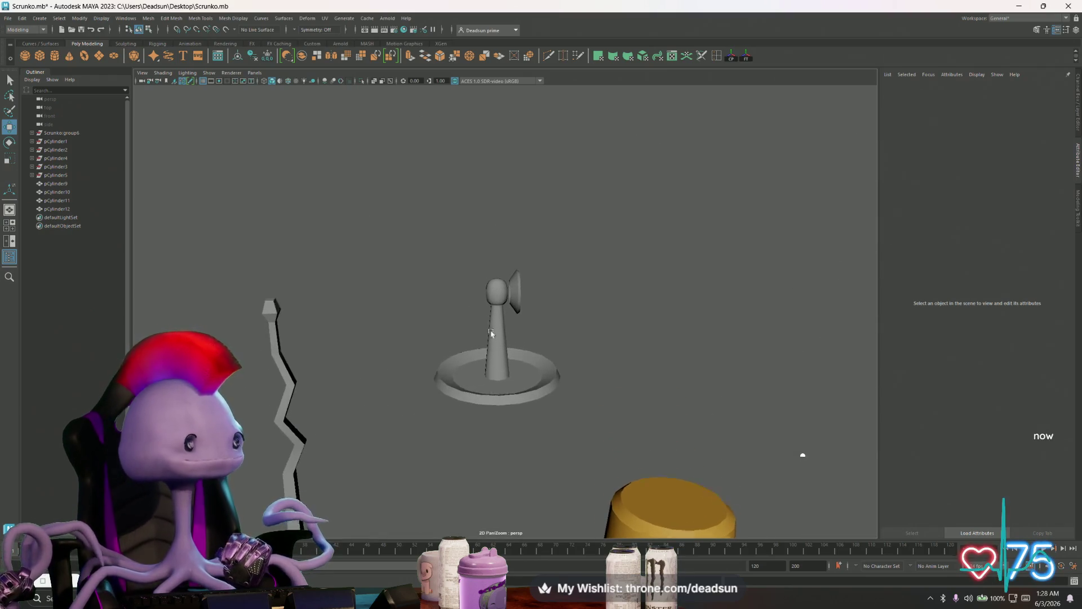
{"action": "right_click_drag", "start_coordinate": [481, 309], "coordinate": [615, 381], "text": "alt"}
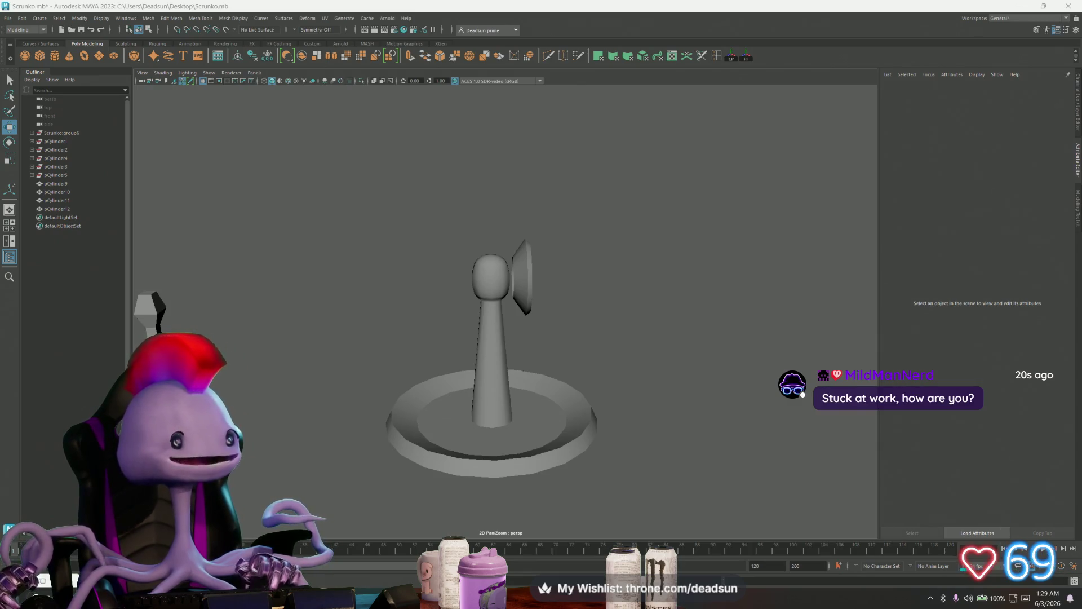
{"action": "left_click", "coordinate": [528, 300]}
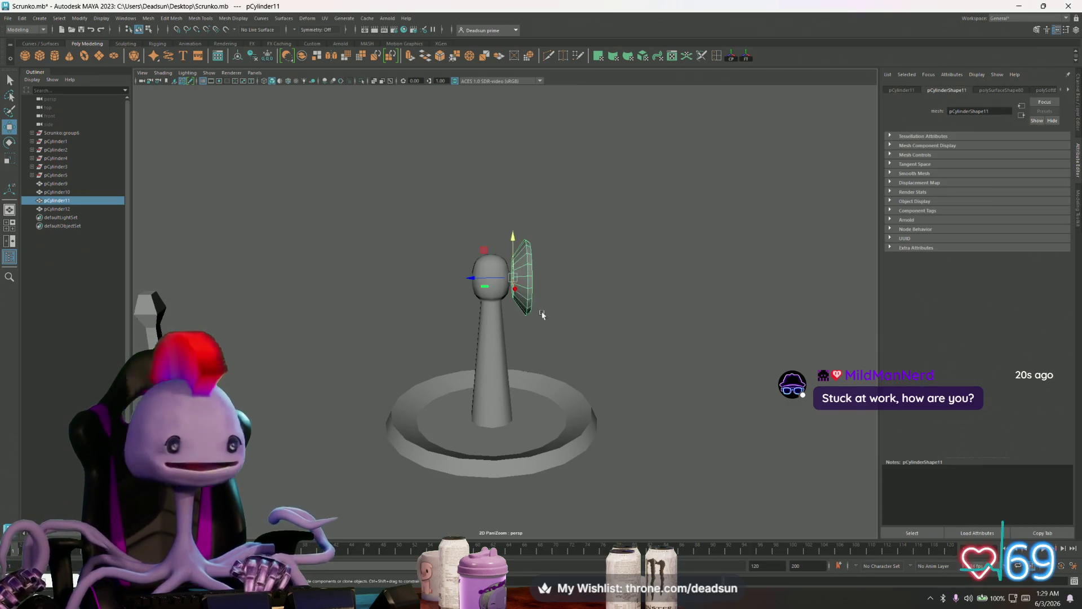
Zoom out and box-select the robot's meshes
{"action": "scroll", "coordinate": [383, 260], "scroll_direction": "down", "scroll_amount": 10}
{"action": "left_click_drag", "start_coordinate": [382, 260], "coordinate": [510, 347], "text": "alt"}
{"action": "left_click", "coordinate": [517, 353]}
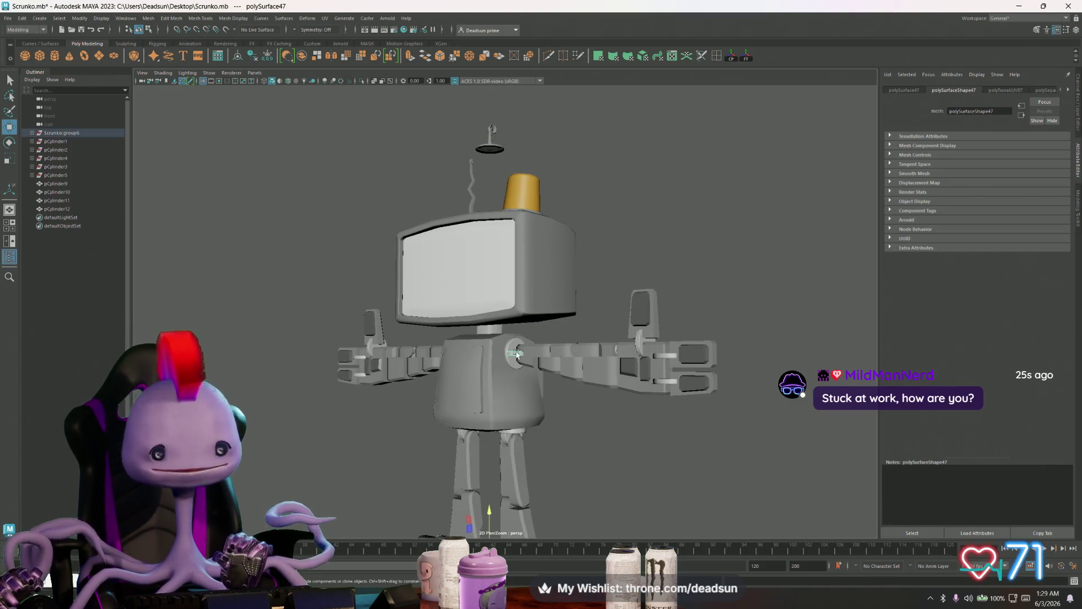
{"action": "scroll", "coordinate": [282, 158], "scroll_direction": "down", "scroll_amount": 4}
{"action": "left_click_drag", "start_coordinate": [308, 169], "coordinate": [664, 529]}
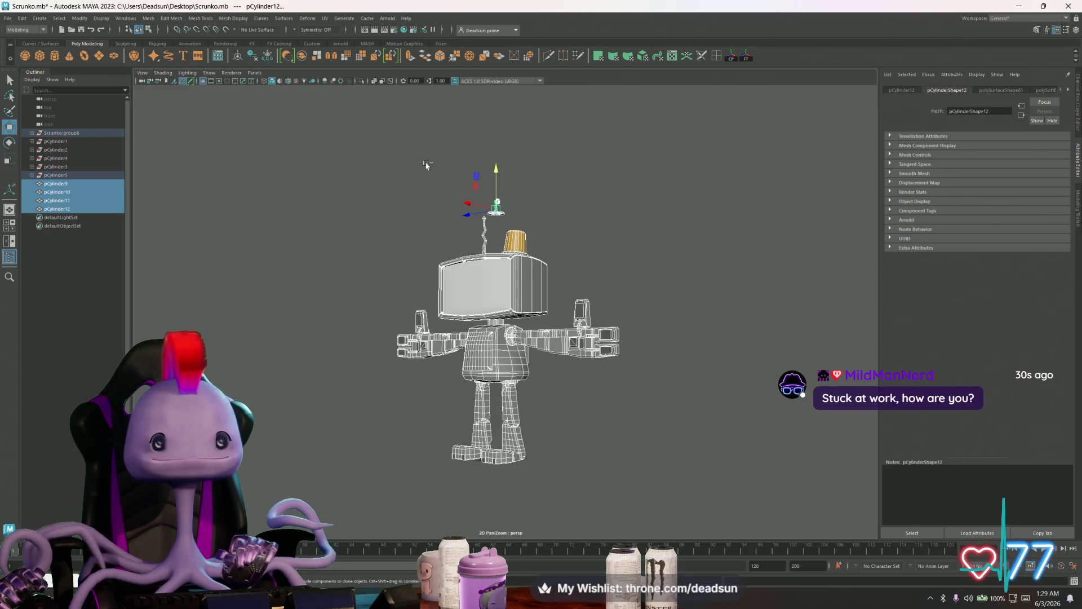
{"action": "left_click", "coordinate": [478, 349]}
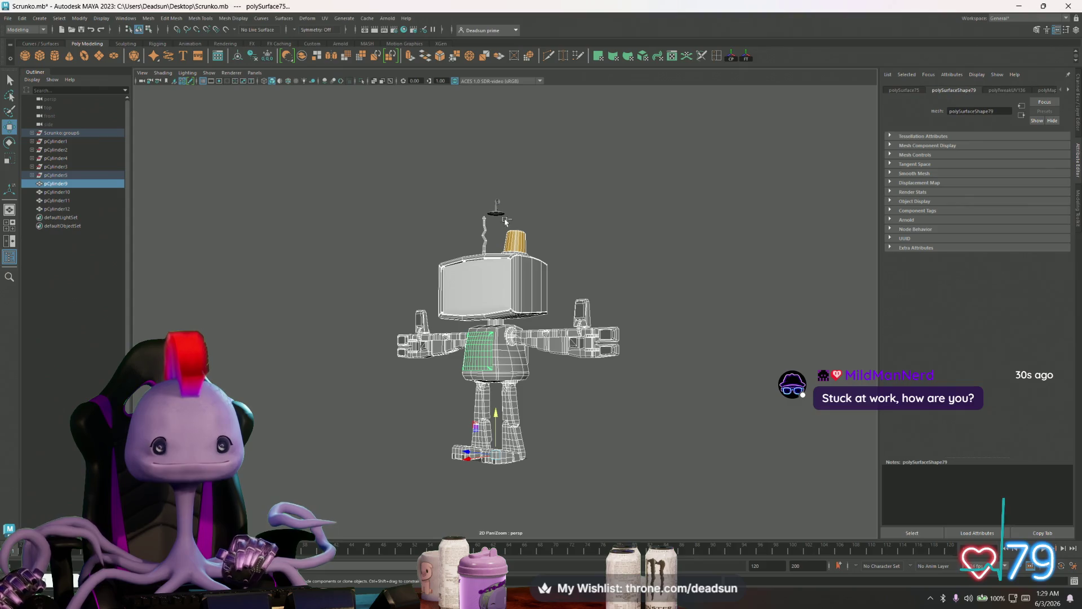
Open the UV Editor beside the viewport and select all robot meshes to show their UVs
{"action": "left_click", "coordinate": [326, 21]}
{"action": "left_click", "coordinate": [335, 43]}
{"action": "mouse_move", "coordinate": [721, 142]}
{"action": "left_mouse_down"}
{"action": "mouse_move", "coordinate": [268, 42]}
{"action": "mouse_move", "coordinate": [398, 82]}
{"action": "mouse_move", "coordinate": [698, 133]}
{"action": "mouse_move", "coordinate": [843, 127]}
{"action": "left_mouse_up"}
{"action": "mouse_move", "coordinate": [276, 179]}
{"action": "left_mouse_down"}
{"action": "mouse_move", "coordinate": [693, 379]}
{"action": "mouse_move", "coordinate": [694, 538]}
{"action": "left_mouse_up"}
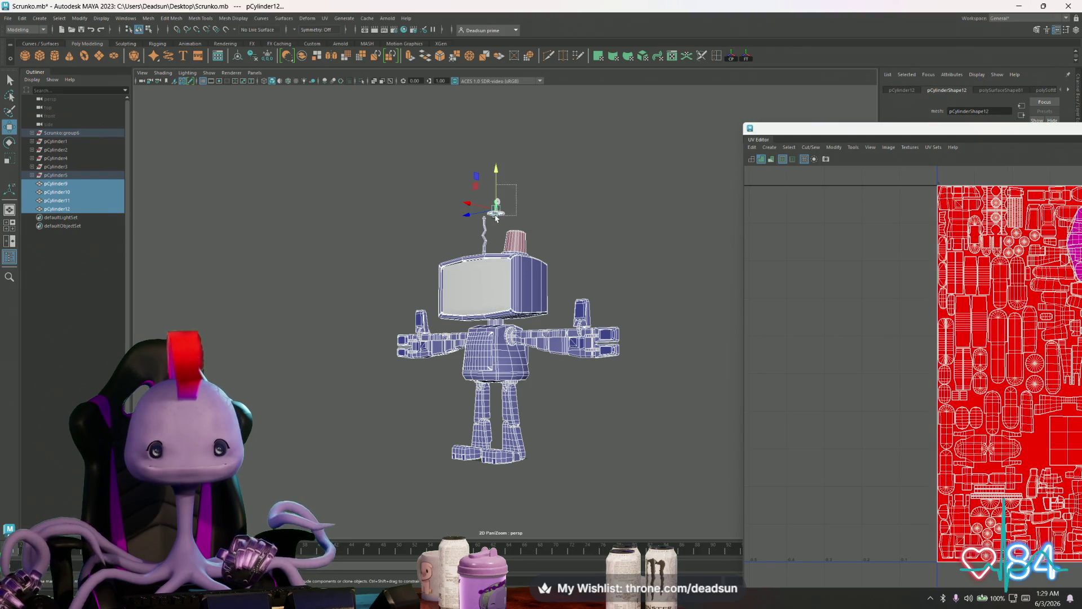
Maximize the UV Editor to review the packed layout, then restore it to a floating window
{"action": "left_click", "coordinate": [496, 215]}
{"action": "mouse_move", "coordinate": [1025, 135]}
{"action": "left_mouse_down"}
{"action": "mouse_move", "coordinate": [496, 53]}
{"action": "mouse_move", "coordinate": [473, 40]}
{"action": "left_mouse_up"}
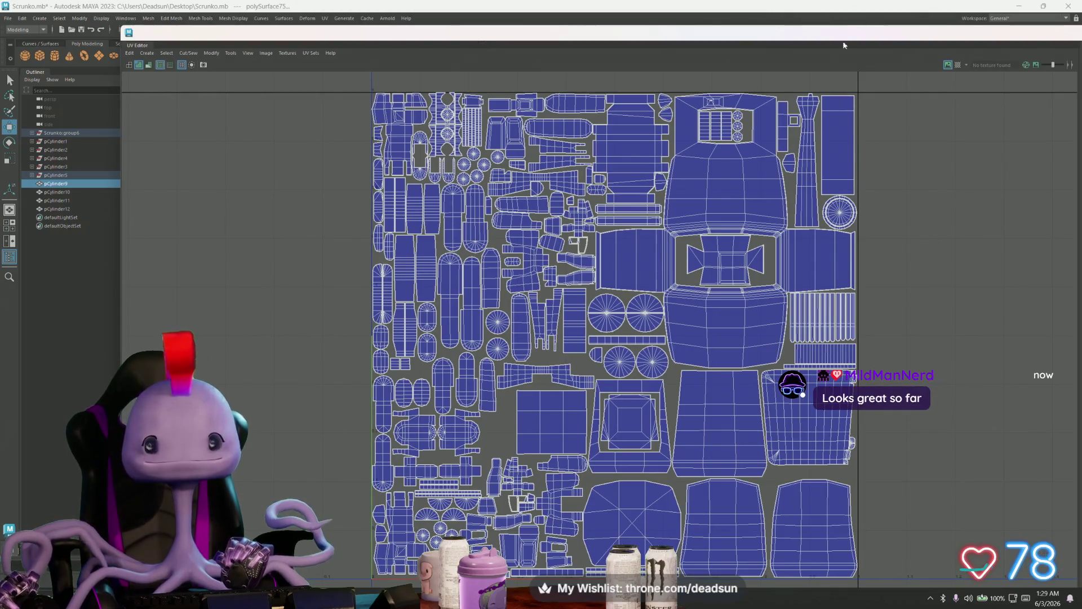
{"action": "double_click", "coordinate": [921, 26]}
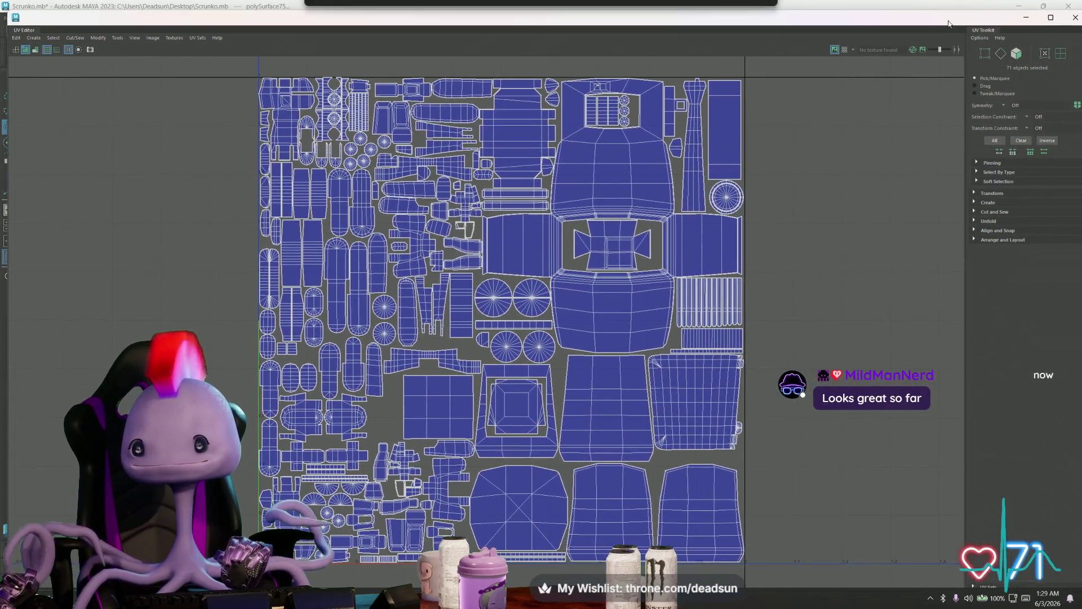
{"action": "left_click", "coordinate": [1054, 17]}
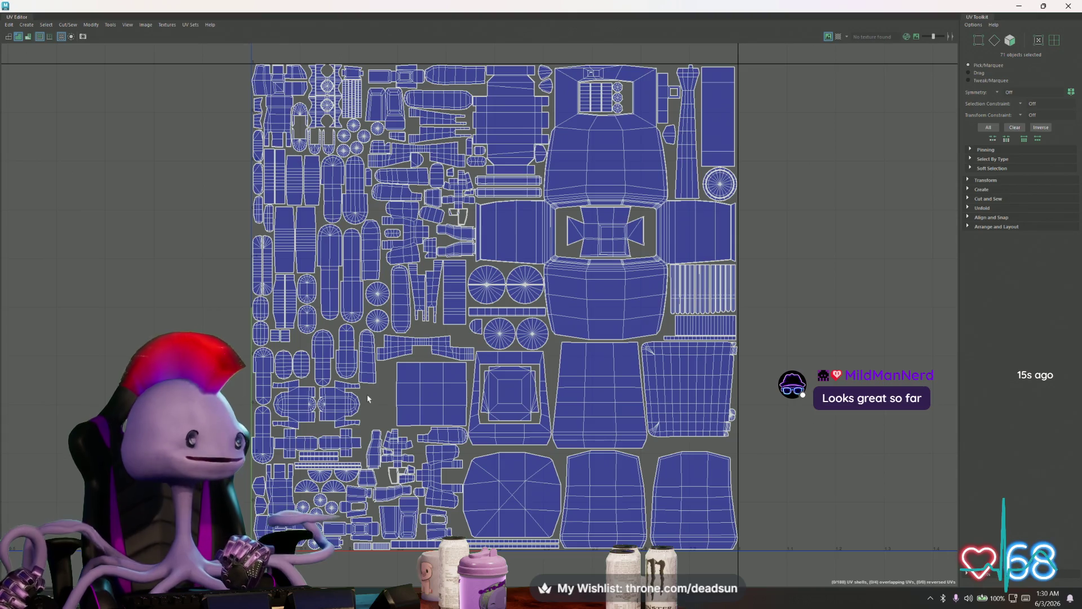
{"action": "double_click", "coordinate": [476, 5]}
{"action": "mouse_move", "coordinate": [112, 90]}
{"action": "left_mouse_down"}
{"action": "mouse_move", "coordinate": [464, 198]}
{"action": "mouse_move", "coordinate": [676, 291]}
{"action": "left_mouse_up"}
Save the scene as Scrunko.mb
{"action": "left_click", "coordinate": [9, 17]}
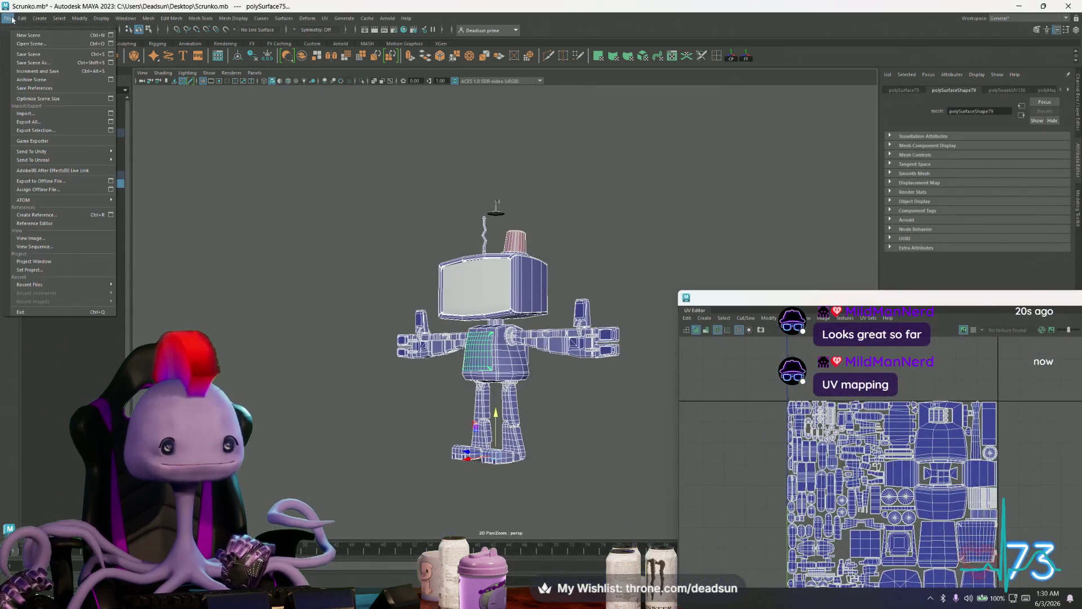
{"action": "left_click", "coordinate": [34, 53]}
{"action": "left_click_drag", "start_coordinate": [744, 297], "coordinate": [726, 168]}
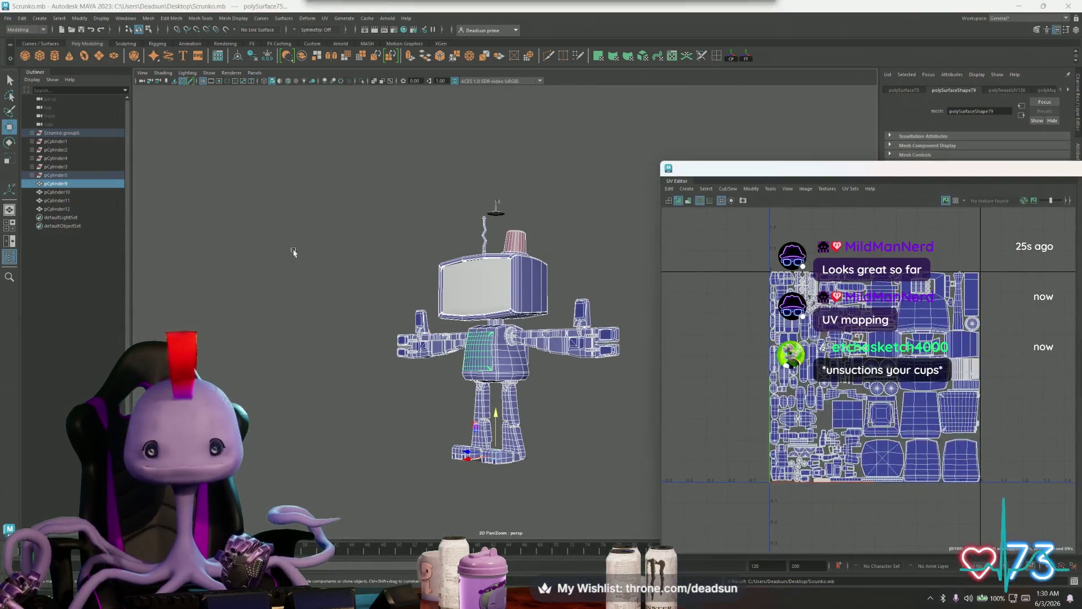
{"action": "scroll", "coordinate": [496, 329], "scroll_direction": "up", "scroll_amount": 5}
Orbit above the robot's head and select the yellow cup
{"action": "mouse_move", "coordinate": [496, 329]}
{"action": "left_mouse_down", "text": "alt"}
{"action": "mouse_move", "coordinate": [485, 290]}
{"action": "mouse_move", "coordinate": [483, 363]}
{"action": "mouse_move", "coordinate": [485, 327]}
{"action": "mouse_move", "coordinate": [592, 374]}
{"action": "mouse_move", "coordinate": [457, 278]}
{"action": "left_mouse_up", "text": "alt"}
{"action": "left_click", "coordinate": [445, 185]}
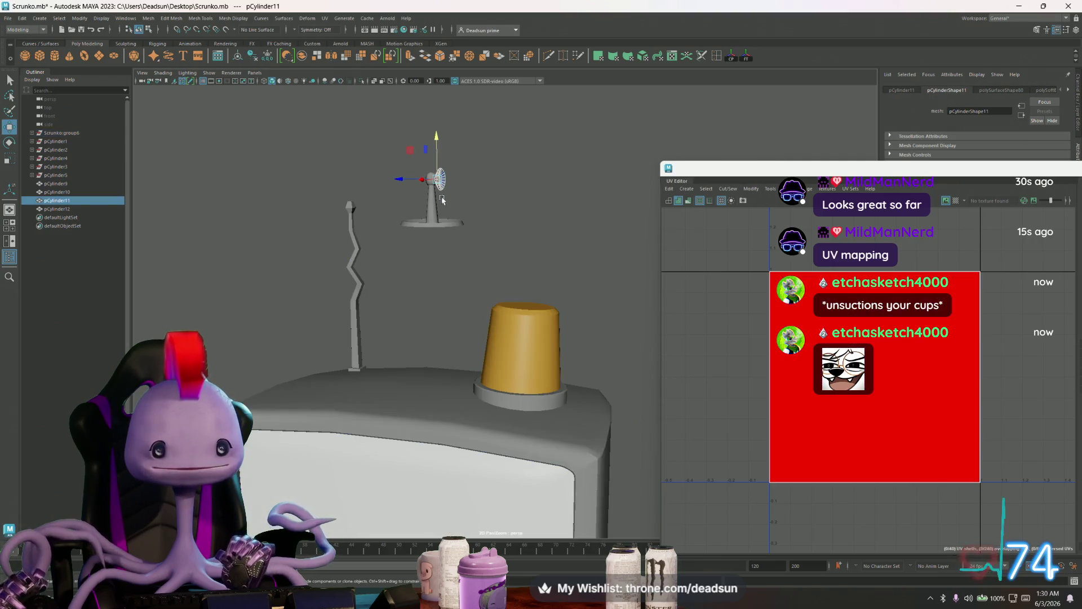
{"action": "left_click", "coordinate": [524, 333]}
{"action": "right_click", "coordinate": [526, 341]}
Delete all construction history on the cup
{"action": "right_click_drag", "start_coordinate": [527, 347], "coordinate": [525, 363]}
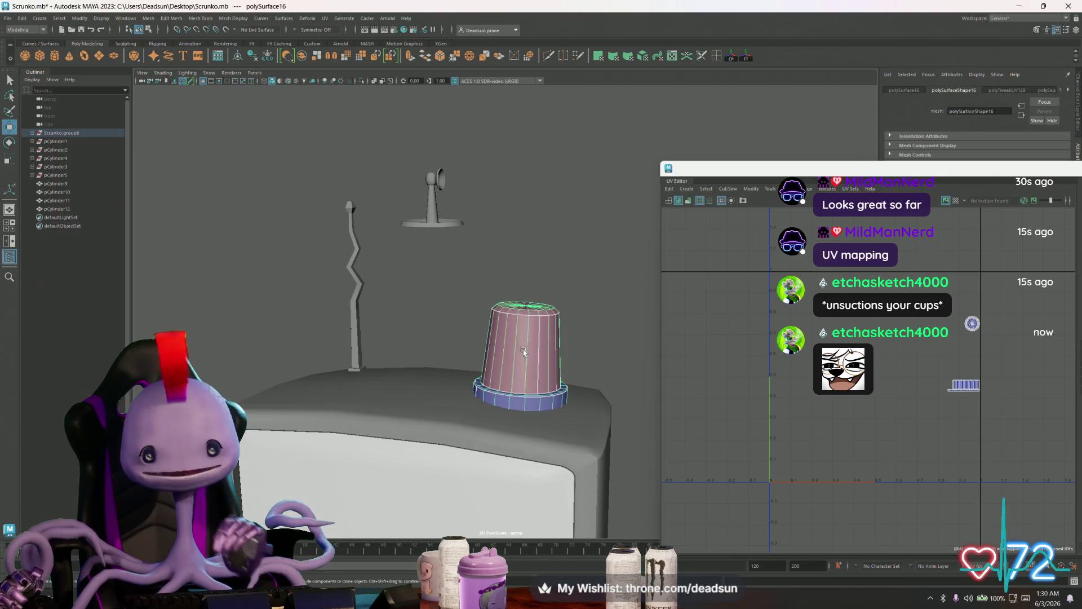
{"action": "left_click", "coordinate": [1068, 91]}
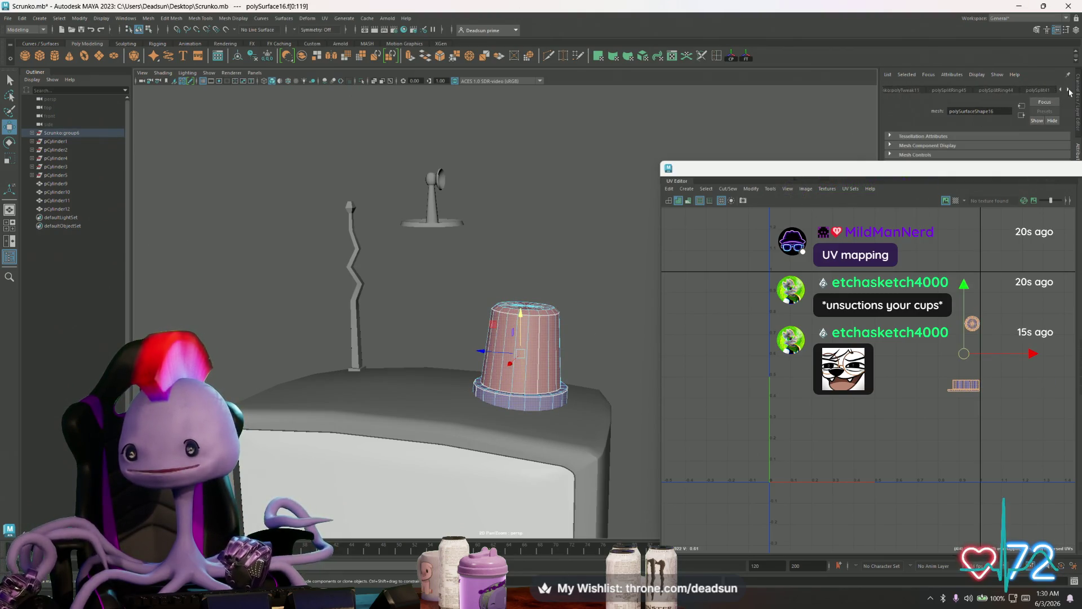
{"action": "left_click", "coordinate": [1069, 91]}
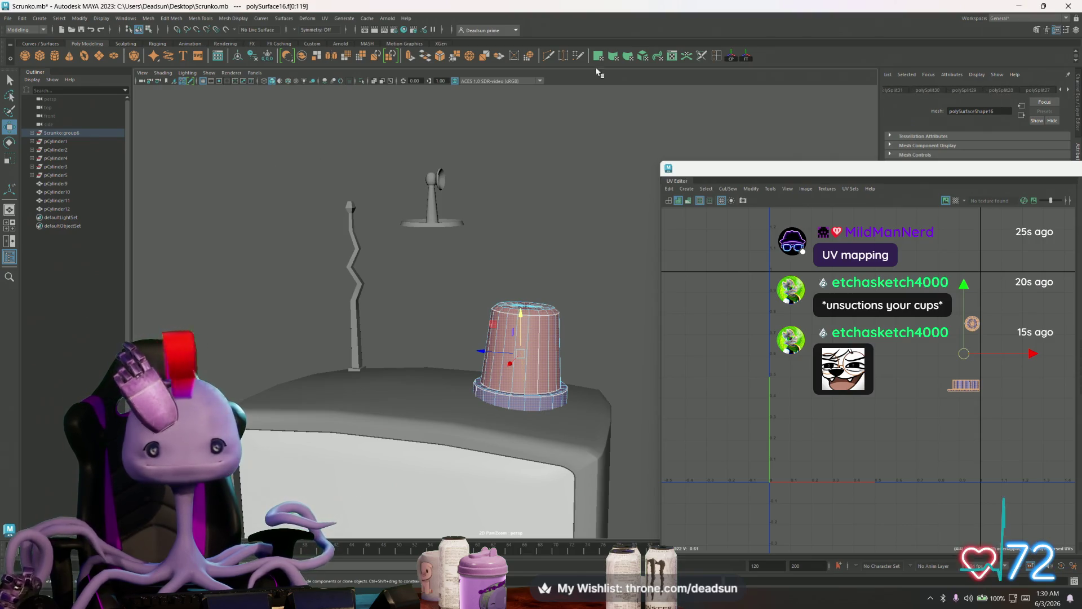
{"action": "left_click", "coordinate": [21, 18]}
{"action": "mouse_move", "coordinate": [67, 128]}
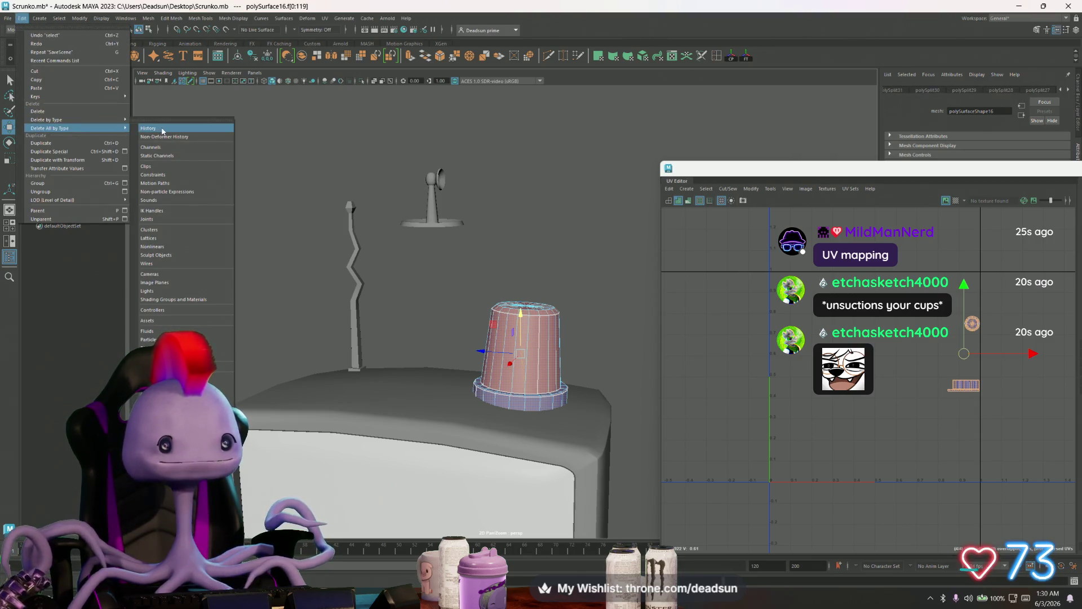
{"action": "left_click", "coordinate": [162, 130]}
Raise the pasted_blinn9 material's Transparency so the cup becomes a see-through dome
{"action": "left_click", "coordinate": [1069, 90]}
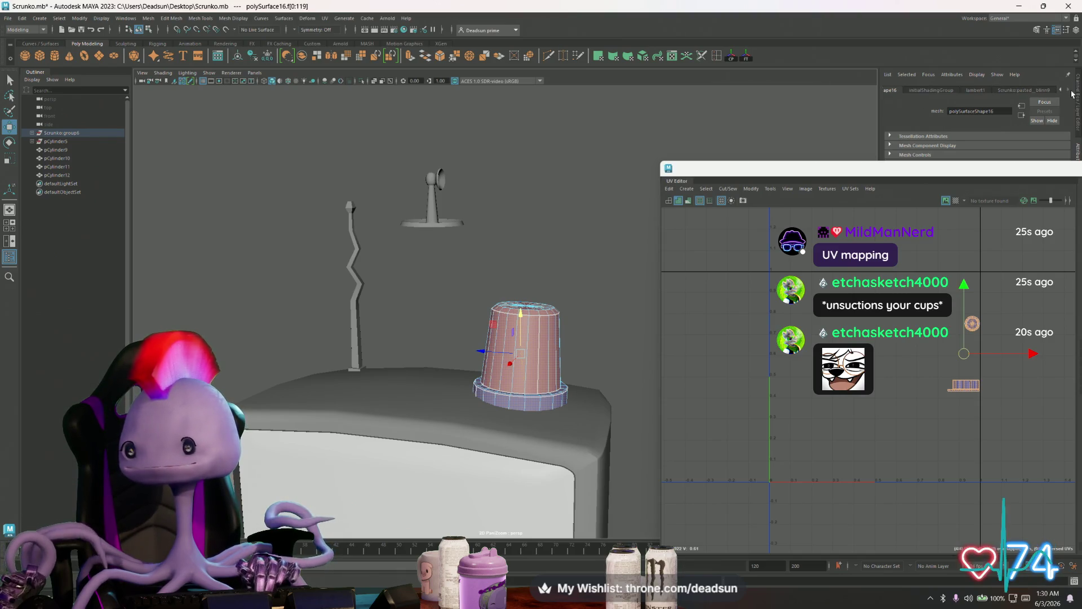
{"action": "left_click", "coordinate": [1045, 90]}
{"action": "left_click_drag", "start_coordinate": [971, 163], "coordinate": [900, 291]}
{"action": "left_click_drag", "start_coordinate": [979, 198], "coordinate": [1023, 197]}
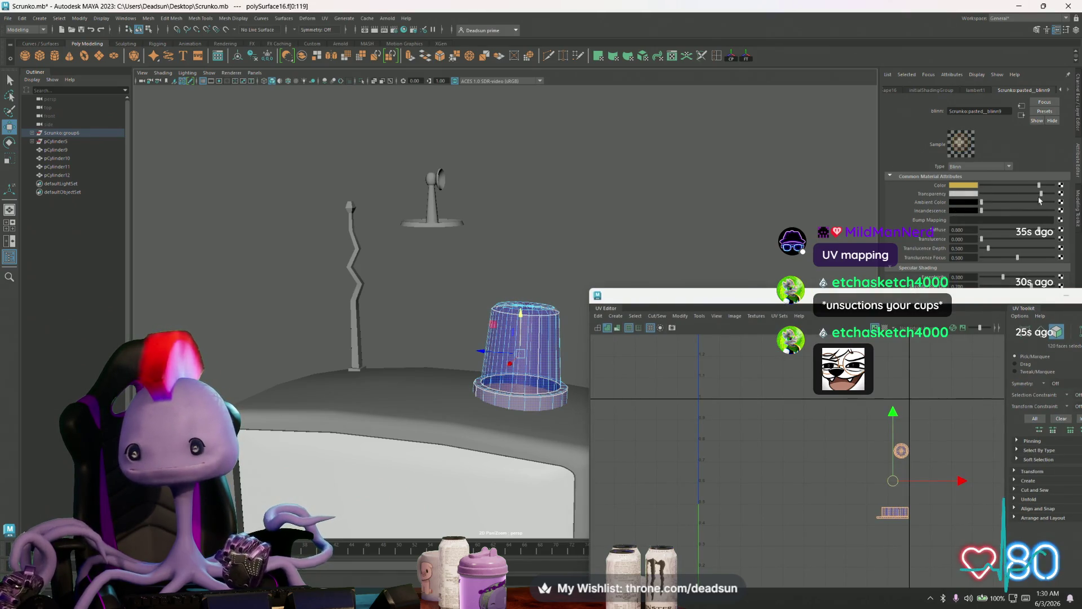
{"action": "mouse_move", "coordinate": [510, 244]}
{"action": "left_mouse_down", "text": "alt"}
{"action": "mouse_move", "coordinate": [370, 251]}
{"action": "mouse_move", "coordinate": [374, 271]}
{"action": "mouse_move", "coordinate": [401, 267]}
{"action": "mouse_move", "coordinate": [434, 289]}
{"action": "mouse_move", "coordinate": [411, 273]}
{"action": "mouse_move", "coordinate": [415, 261]}
{"action": "mouse_move", "coordinate": [393, 310]}
{"action": "left_mouse_up", "text": "alt"}
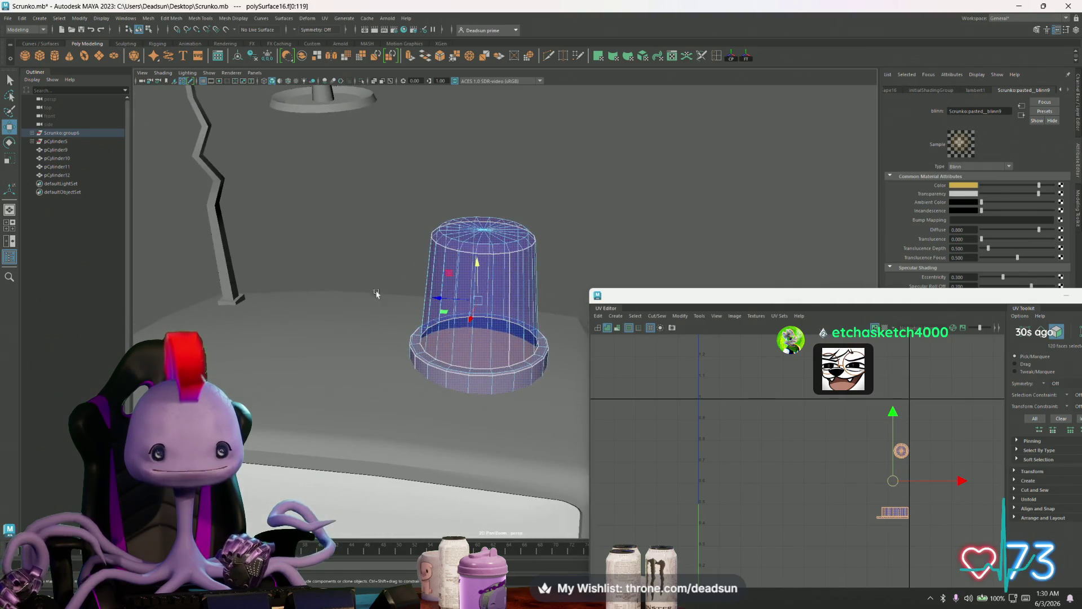
{"action": "right_click_drag", "start_coordinate": [484, 261], "coordinate": [484, 237]}
{"action": "left_click_drag", "start_coordinate": [565, 225], "coordinate": [419, 266], "text": "alt"}
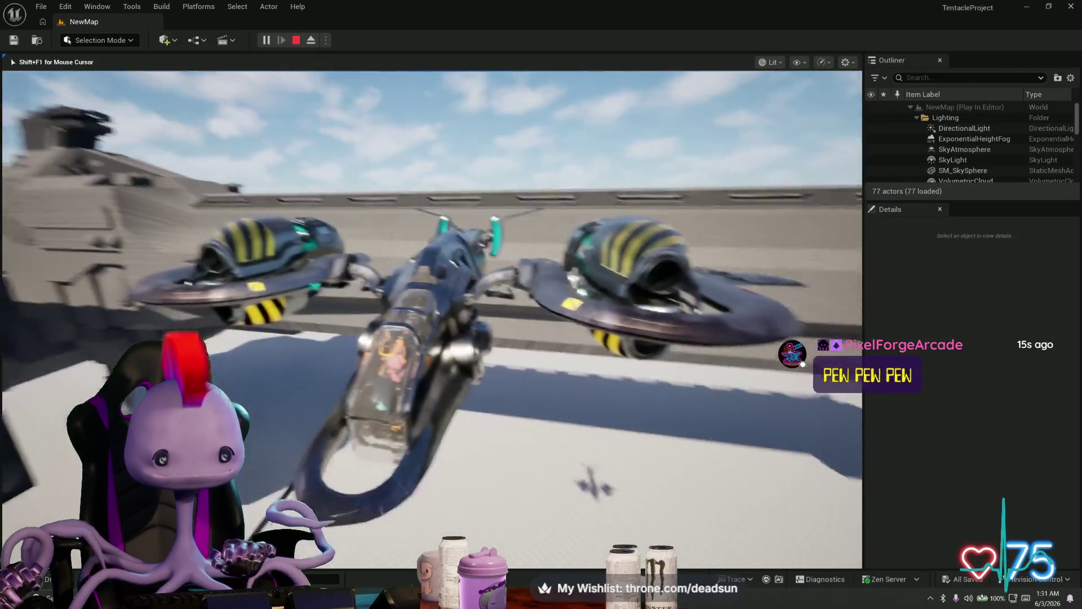
Switch to Unreal, briefly browse the Content Drawer, and stop the Play-In-Editor session
{"action": "key", "text": "alt+Tab"}
{"action": "key", "text": "alt+Tab"}
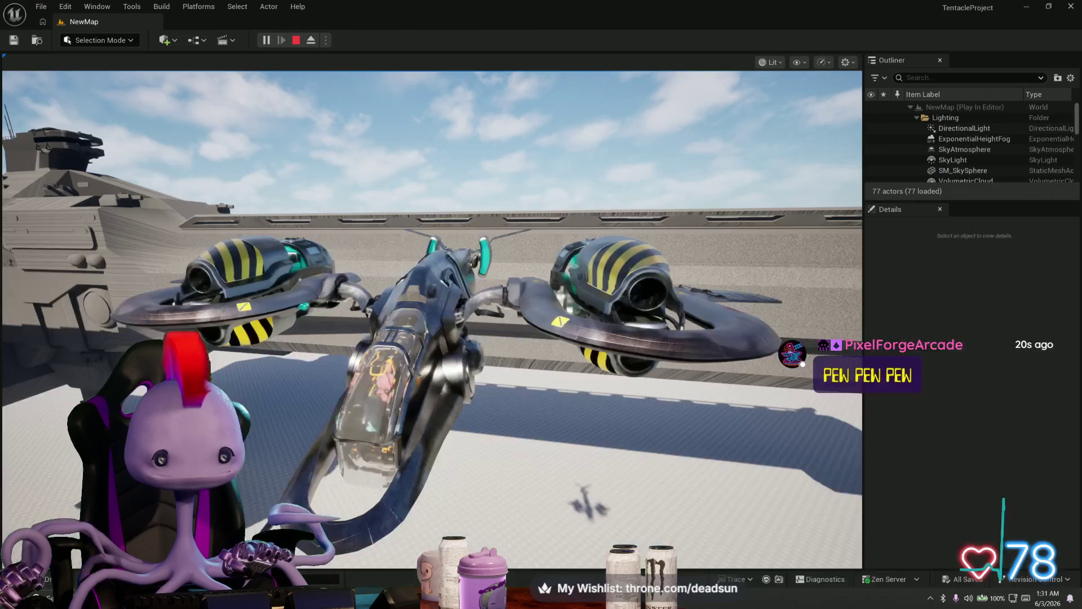
{"action": "left_click", "coordinate": [34, 579]}
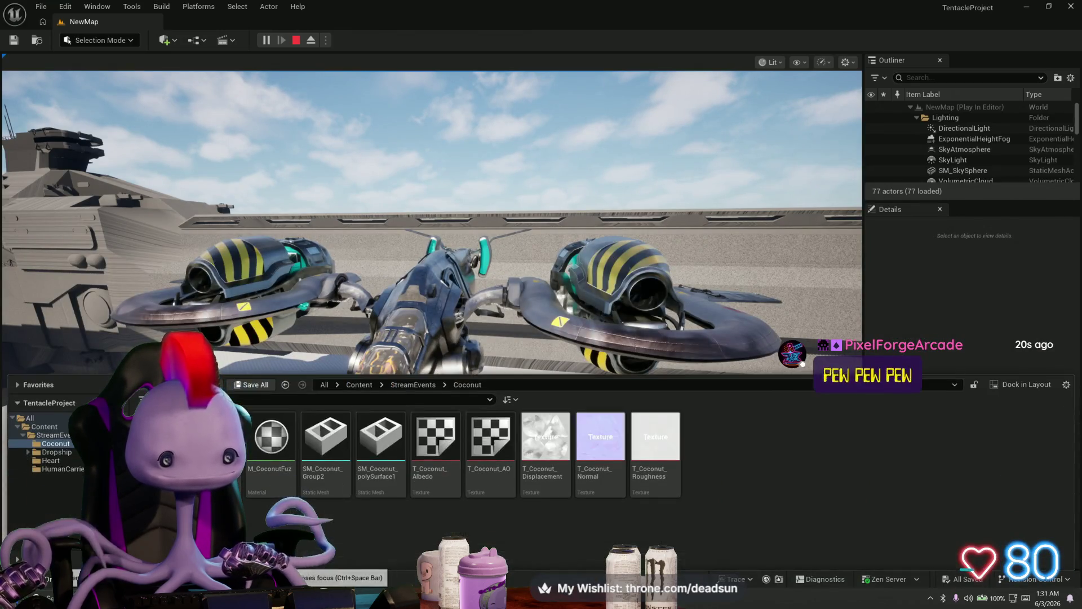
{"action": "left_click", "coordinate": [432, 259]}
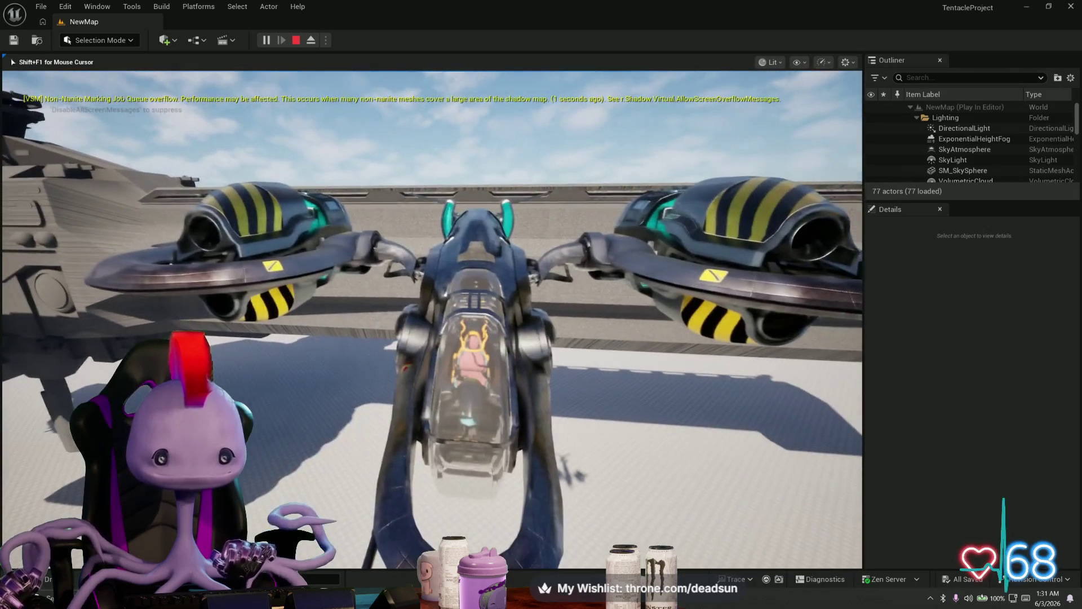
{"action": "key", "text": "Escape"}
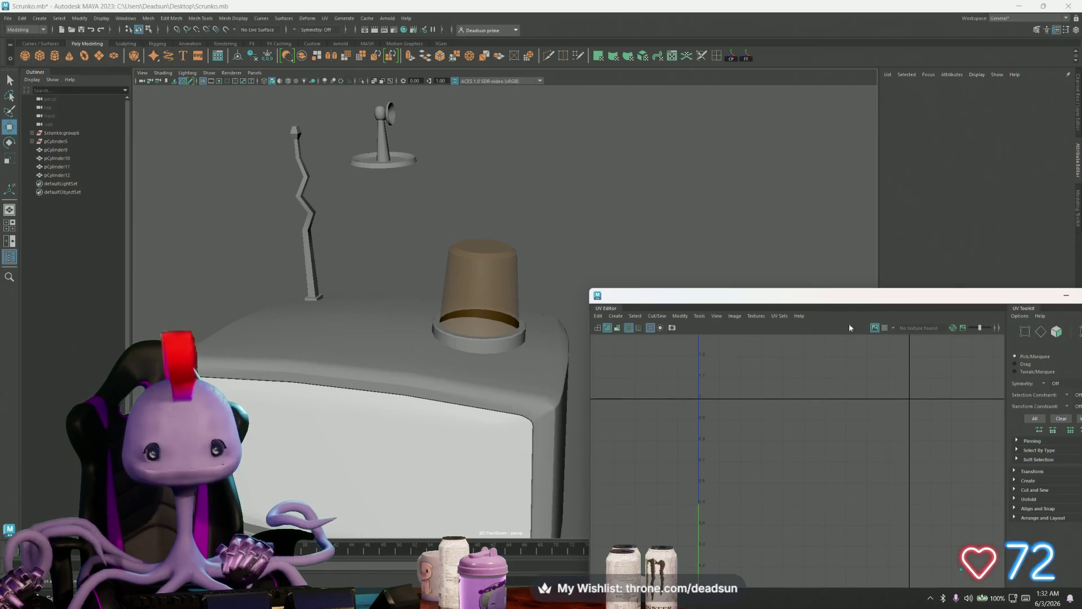
Hide the UV Editor and select the fan-shaped dish piece of the antenna
{"action": "left_click_drag", "start_coordinate": [1013, 309], "coordinate": [830, 286]}
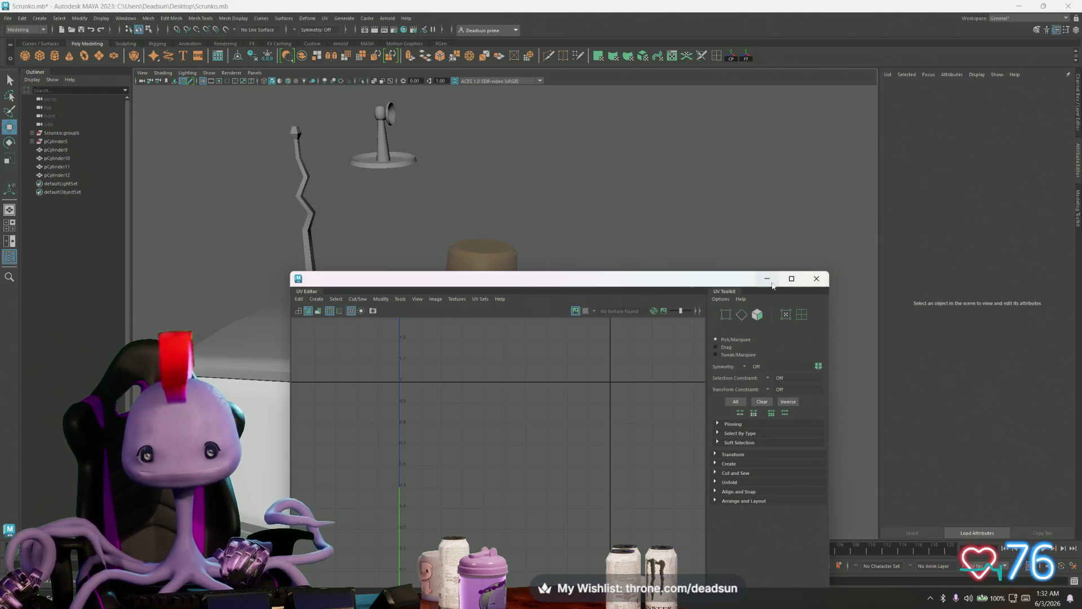
{"action": "left_click", "coordinate": [771, 282]}
{"action": "mouse_move", "coordinate": [406, 196]}
{"action": "left_mouse_down", "text": "alt"}
{"action": "mouse_move", "coordinate": [445, 271]}
{"action": "mouse_move", "coordinate": [713, 300]}
{"action": "mouse_move", "coordinate": [633, 333]}
{"action": "mouse_move", "coordinate": [589, 330]}
{"action": "left_mouse_up", "text": "alt"}
{"action": "left_click", "coordinate": [590, 164]}
{"action": "mouse_move", "coordinate": [591, 164]}
{"action": "left_mouse_down", "text": "alt"}
{"action": "mouse_move", "coordinate": [580, 242]}
{"action": "mouse_move", "coordinate": [598, 237]}
{"action": "mouse_move", "coordinate": [536, 269]}
{"action": "mouse_move", "coordinate": [523, 314]}
{"action": "left_mouse_up", "text": "alt"}
Move the fan-shaped dish's pivot point to the bulb head
{"action": "key", "text": "r"}
{"action": "key", "text": "w"}
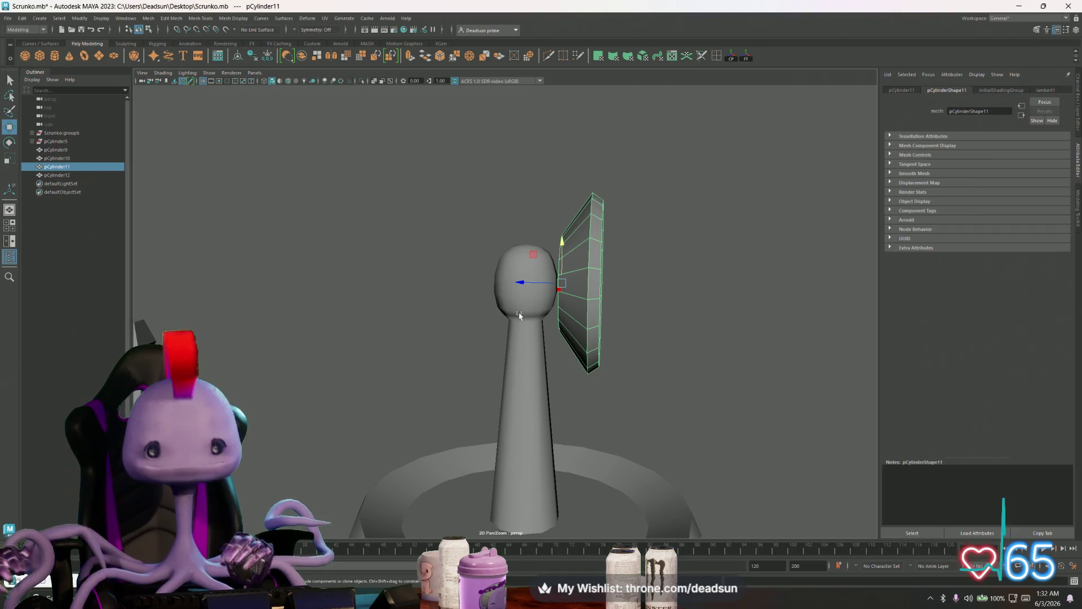
{"action": "mouse_move", "coordinate": [519, 271]}
{"action": "left_mouse_down", "text": "alt"}
{"action": "mouse_move", "coordinate": [505, 309]}
{"action": "mouse_move", "coordinate": [535, 333]}
{"action": "mouse_move", "coordinate": [458, 362]}
{"action": "left_mouse_up", "text": "alt"}
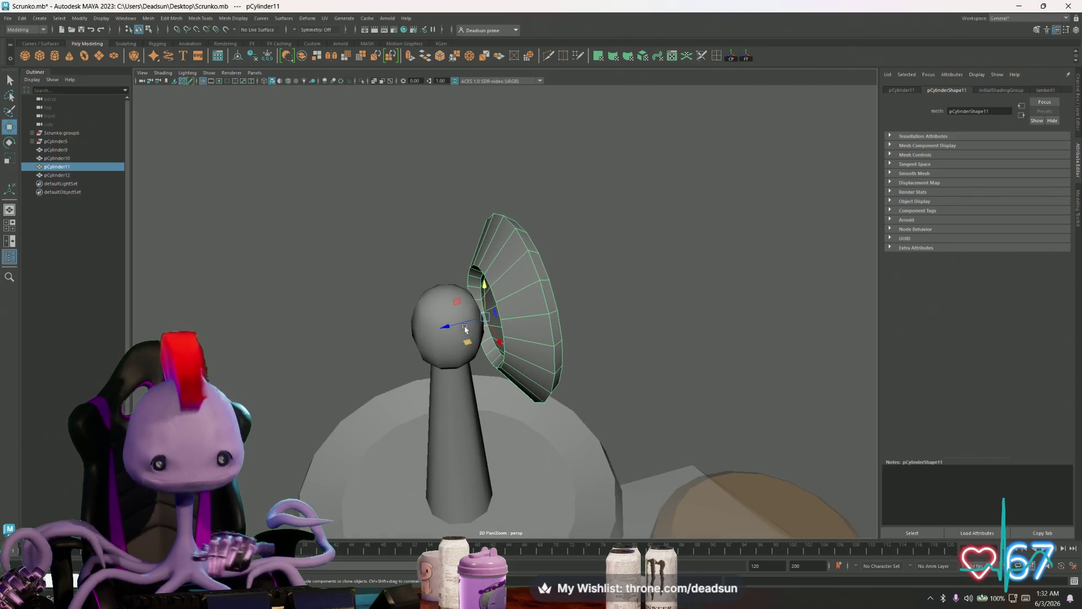
{"action": "left_click", "coordinate": [425, 234]}
{"action": "left_click", "coordinate": [446, 315]}
{"action": "left_click", "coordinate": [517, 275], "text": "shift"}
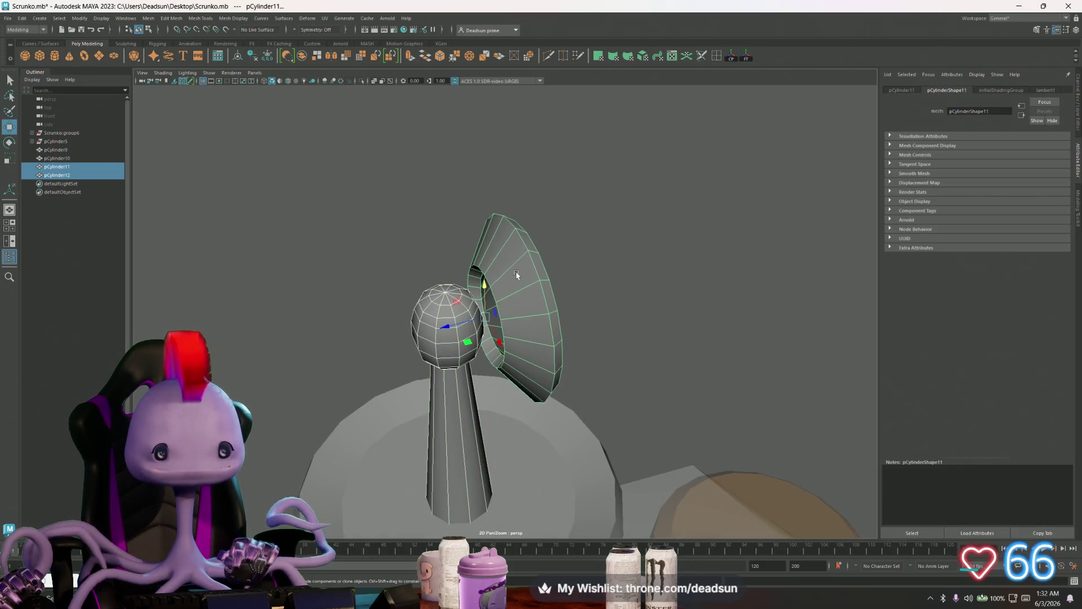
{"action": "left_click", "coordinate": [503, 263]}
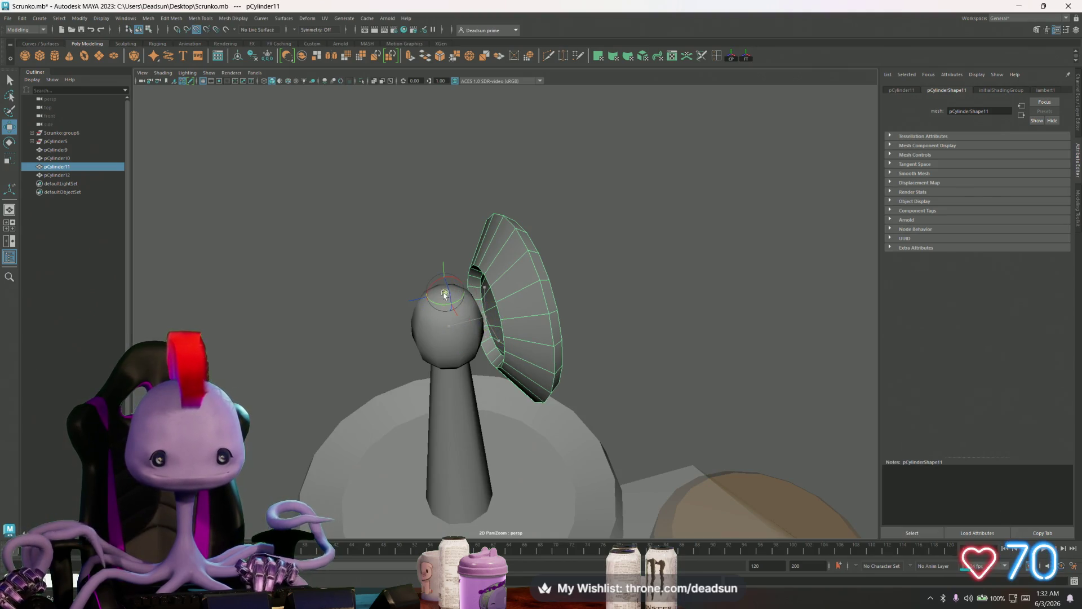
{"action": "left_click", "coordinate": [466, 332]}
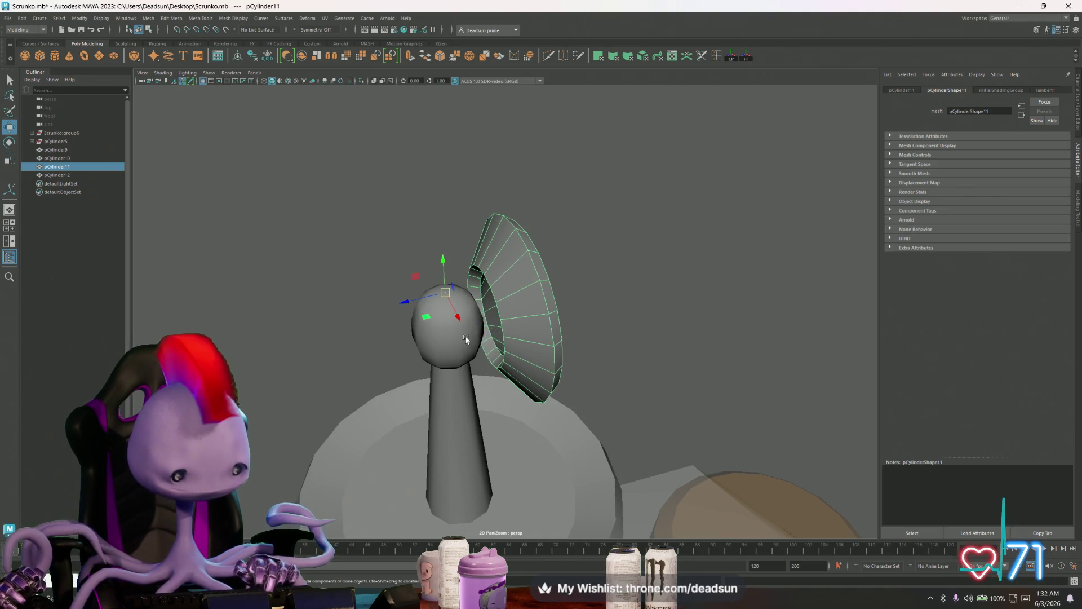
Duplicate the dish and rotate the copy 180° around Y to the head's opposite side
{"action": "key", "text": "ctrl+d"}
{"action": "key", "text": "e"}
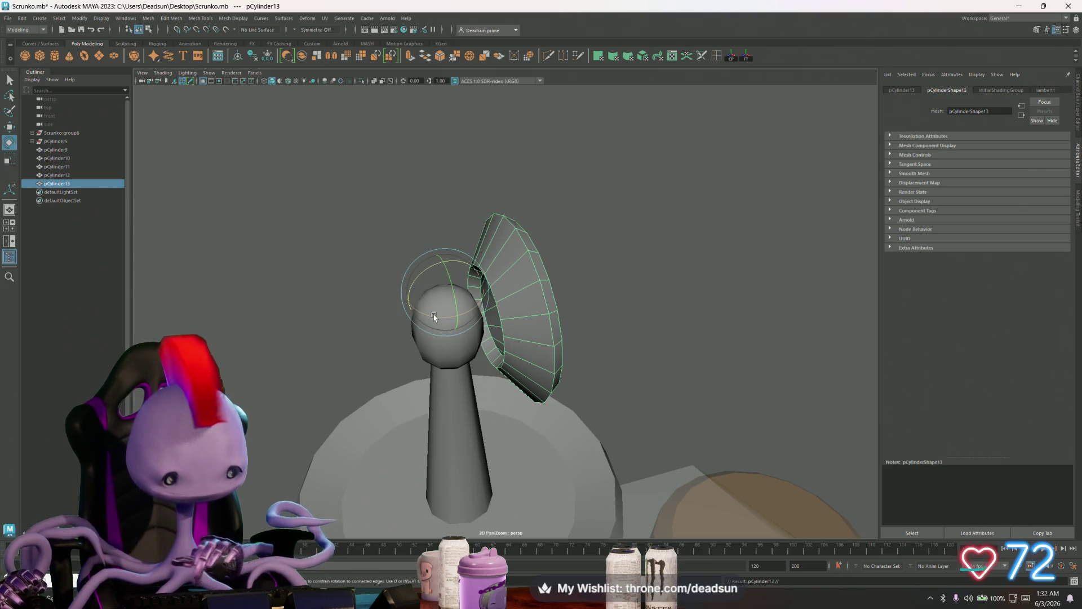
{"action": "mouse_move", "coordinate": [434, 317]}
{"action": "left_mouse_down"}
{"action": "mouse_move", "coordinate": [546, 293]}
{"action": "mouse_move", "coordinate": [556, 249]}
{"action": "mouse_move", "coordinate": [555, 301]}
{"action": "mouse_move", "coordinate": [341, 307]}
{"action": "mouse_move", "coordinate": [499, 324]}
{"action": "left_mouse_up"}
{"action": "left_click", "coordinate": [575, 307]}
{"action": "scroll", "coordinate": [555, 300], "scroll_direction": "down", "scroll_amount": 5}
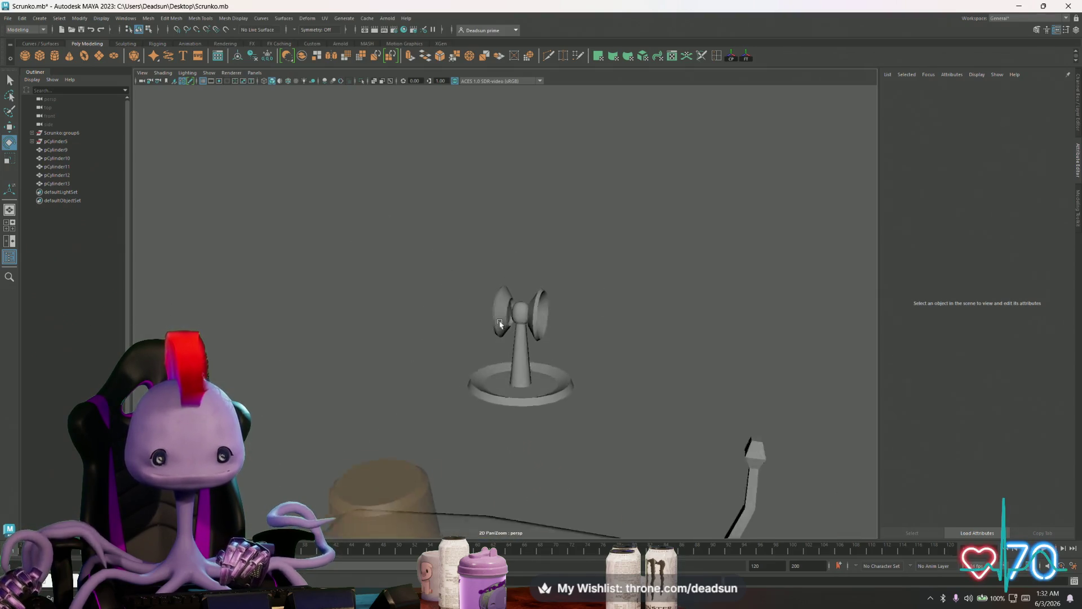
{"action": "mouse_move", "coordinate": [500, 324]}
{"action": "right_mouse_down", "text": "alt"}
{"action": "mouse_move", "coordinate": [386, 338]}
{"action": "mouse_move", "coordinate": [353, 357]}
{"action": "mouse_move", "coordinate": [299, 333]}
{"action": "mouse_move", "coordinate": [263, 353]}
{"action": "mouse_move", "coordinate": [571, 334]}
{"action": "right_mouse_up", "text": "alt"}
{"action": "mouse_move", "coordinate": [570, 334]}
{"action": "left_mouse_down", "text": "alt"}
{"action": "mouse_move", "coordinate": [495, 336]}
{"action": "mouse_move", "coordinate": [495, 394]}
{"action": "mouse_move", "coordinate": [494, 372]}
{"action": "mouse_move", "coordinate": [429, 303]}
{"action": "left_mouse_up", "text": "alt"}
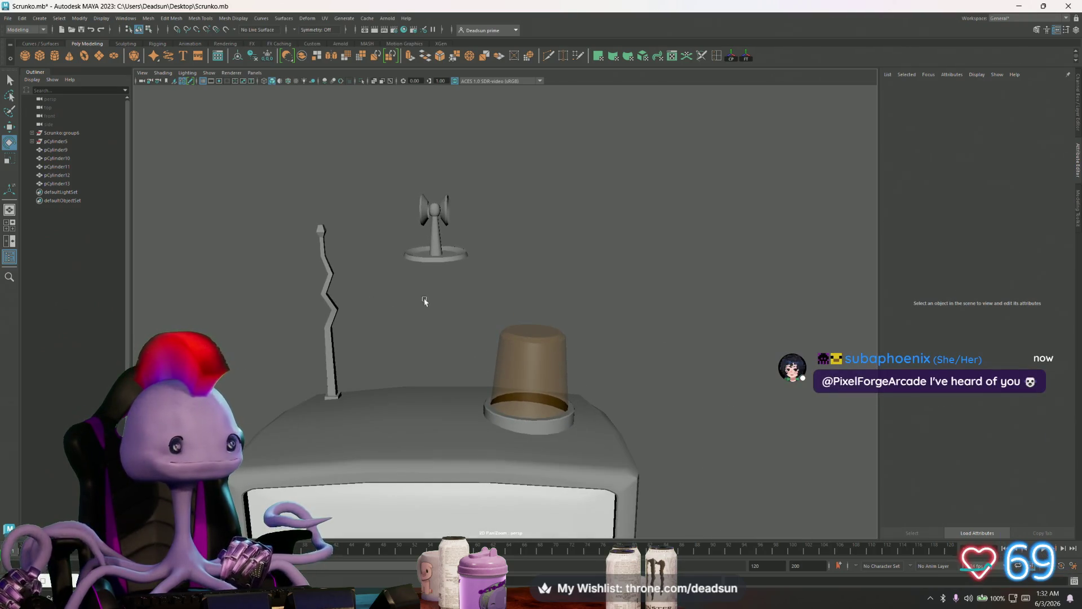
Select antenna parts pCylinder10–13 and move them down inside the glass dome on the TV
{"action": "left_click_drag", "start_coordinate": [383, 192], "coordinate": [473, 278]}
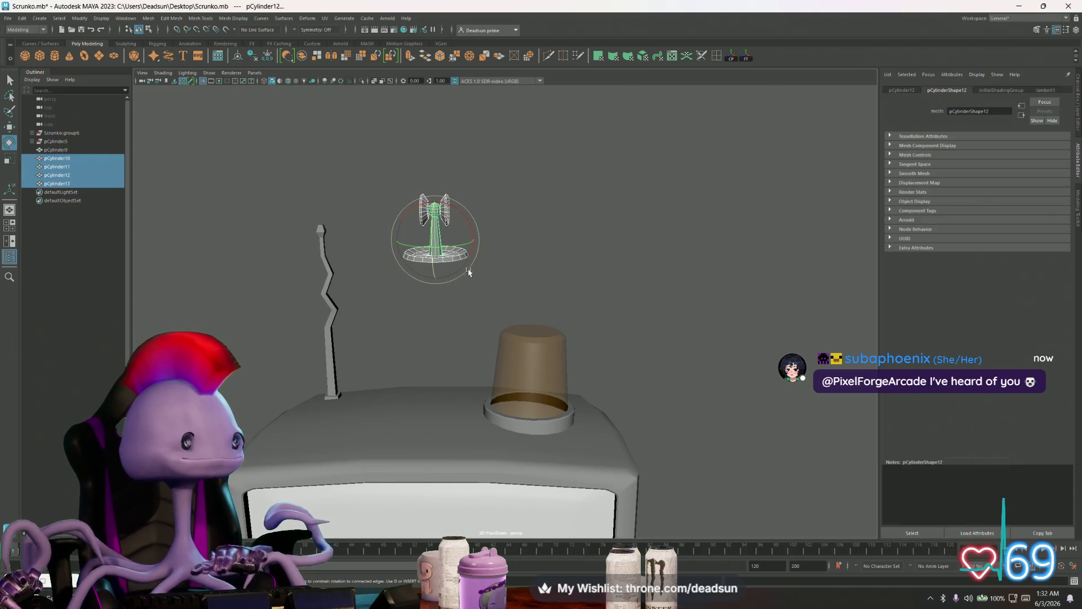
{"action": "key", "text": "w"}
{"action": "mouse_move", "coordinate": [433, 206]}
{"action": "middle_mouse_down"}
{"action": "mouse_move", "coordinate": [418, 388]}
{"action": "mouse_move", "coordinate": [490, 388]}
{"action": "middle_mouse_up"}
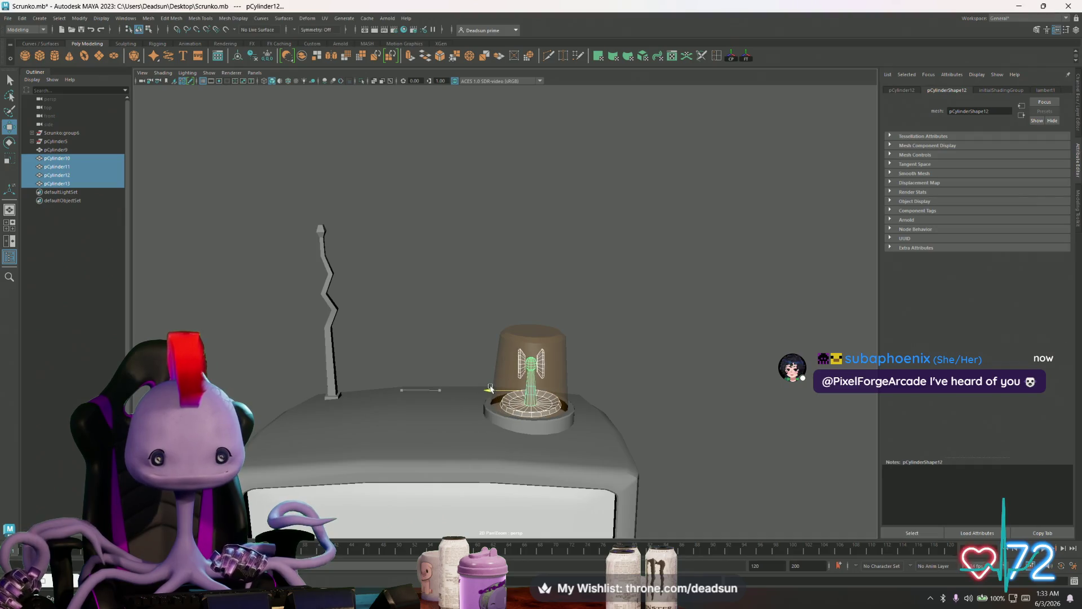
Inspect the antenna inside the dome from several angles and frame it, leaving the stem untilted
{"action": "key", "text": "r"}
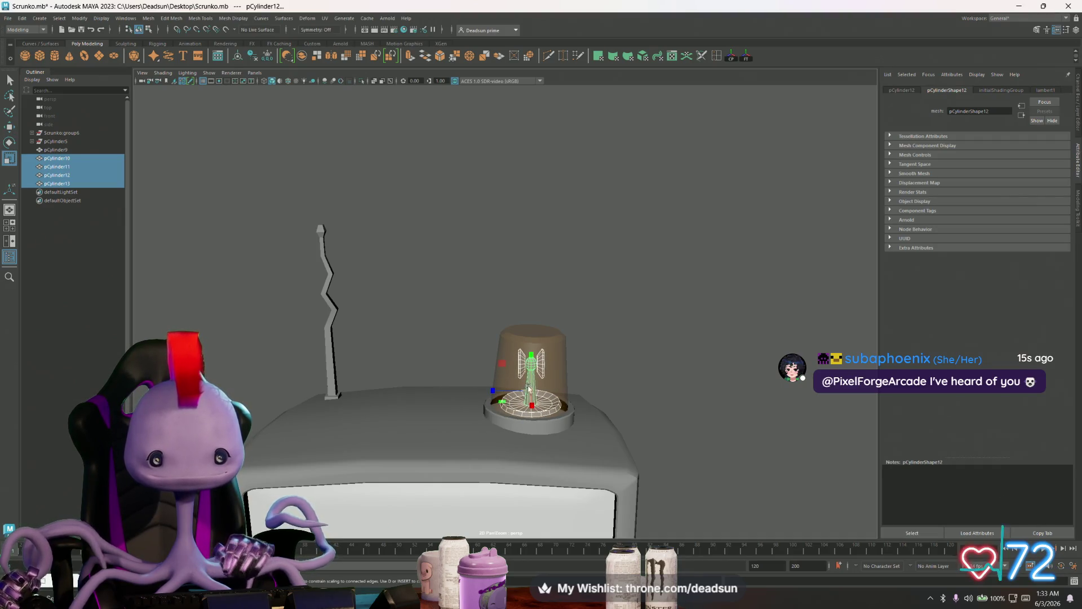
{"action": "scroll", "coordinate": [529, 389], "scroll_direction": "up", "scroll_amount": 5}
{"action": "mouse_move", "coordinate": [540, 359]}
{"action": "left_mouse_down", "text": "alt"}
{"action": "mouse_move", "coordinate": [592, 345]}
{"action": "mouse_move", "coordinate": [570, 358]}
{"action": "mouse_move", "coordinate": [523, 344]}
{"action": "mouse_move", "coordinate": [597, 393]}
{"action": "left_mouse_up", "text": "alt"}
{"action": "scroll", "coordinate": [601, 402], "scroll_direction": "up", "scroll_amount": 3}
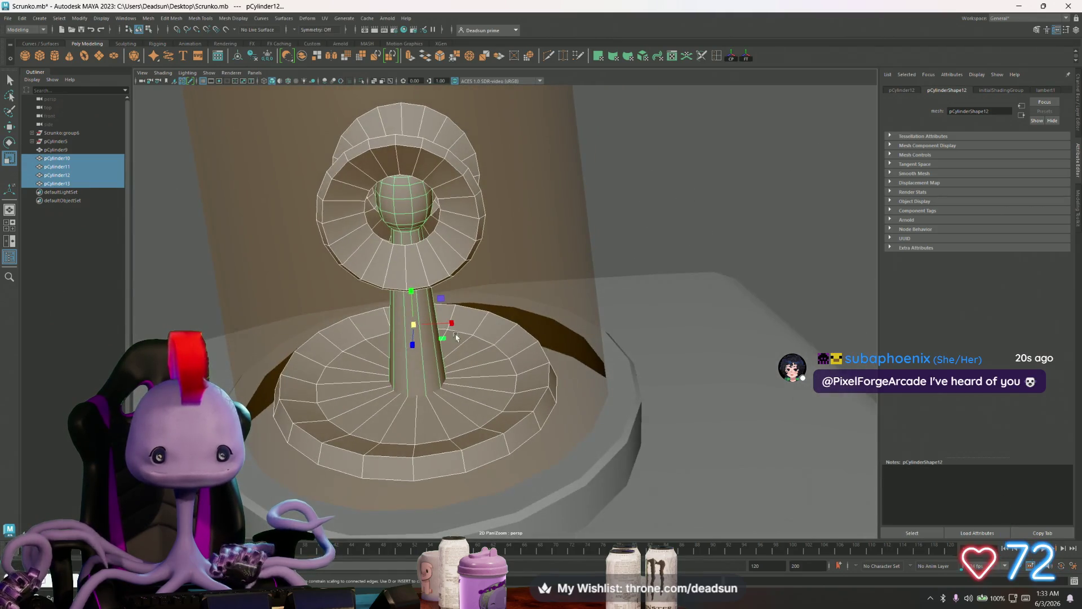
{"action": "mouse_move", "coordinate": [454, 325]}
{"action": "left_mouse_down", "text": "alt"}
{"action": "mouse_move", "coordinate": [443, 296]}
{"action": "mouse_move", "coordinate": [443, 306]}
{"action": "left_mouse_up", "text": "alt"}
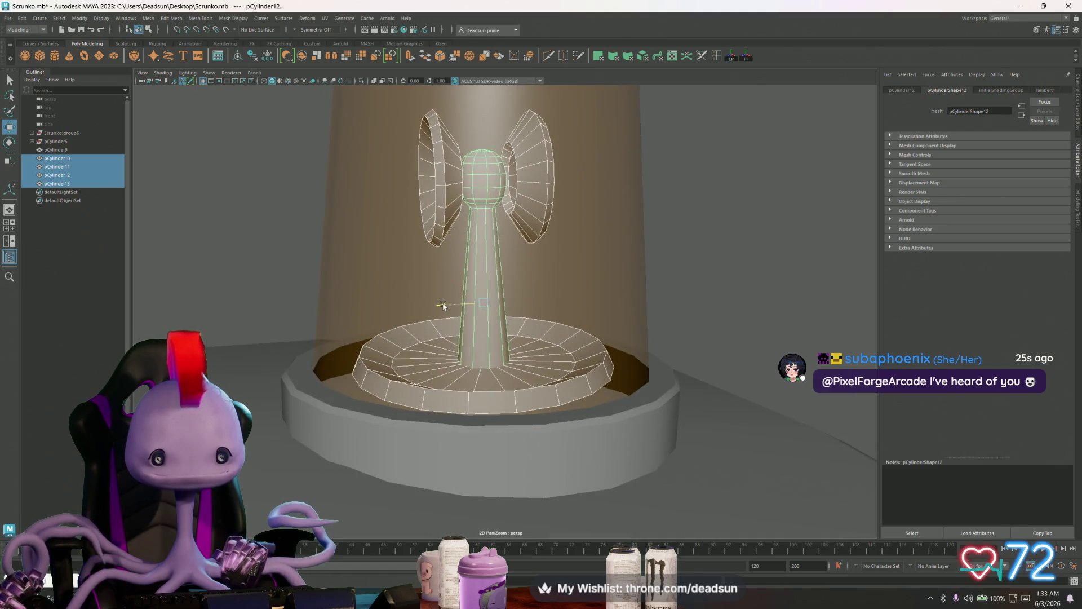
{"action": "mouse_move", "coordinate": [491, 374]}
{"action": "left_mouse_down", "text": "alt"}
{"action": "mouse_move", "coordinate": [496, 418]}
{"action": "mouse_move", "coordinate": [485, 439]}
{"action": "mouse_move", "coordinate": [456, 389]}
{"action": "mouse_move", "coordinate": [439, 410]}
{"action": "mouse_move", "coordinate": [407, 364]}
{"action": "left_mouse_up", "text": "alt"}
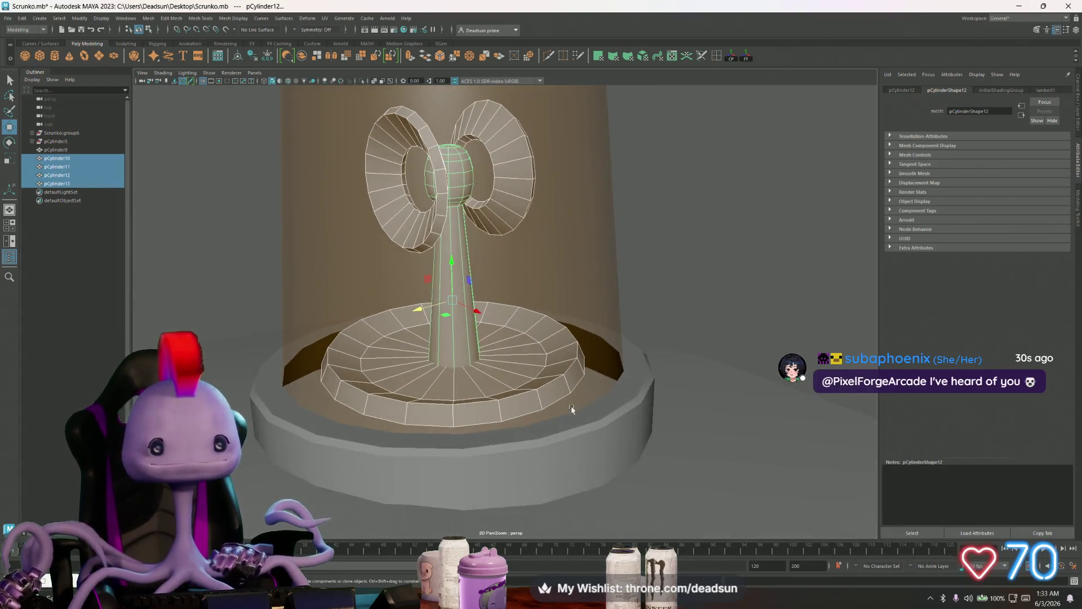
{"action": "scroll", "coordinate": [407, 364], "scroll_direction": "down", "scroll_amount": 5}
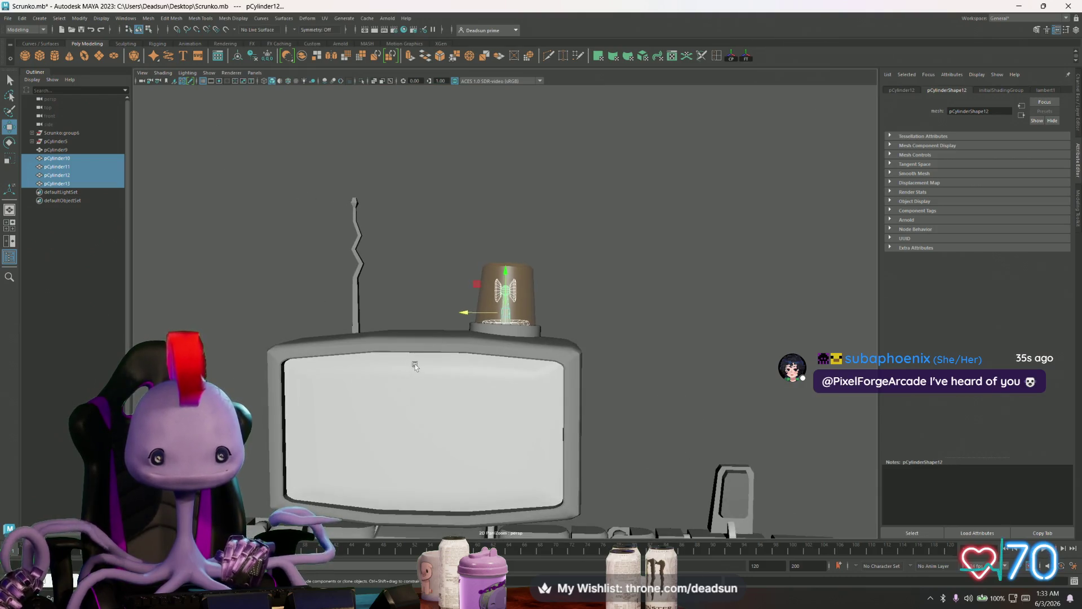
{"action": "key", "text": "f"}
{"action": "key", "text": "e"}
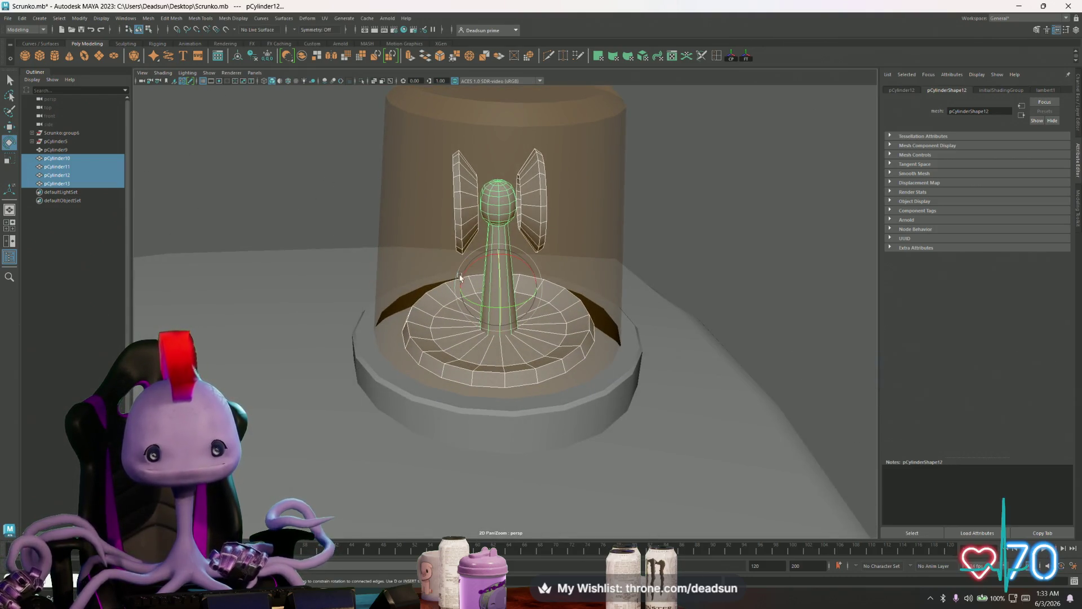
{"action": "left_click_drag", "start_coordinate": [464, 271], "coordinate": [466, 271]}
{"action": "key", "text": "ctrl+z"}
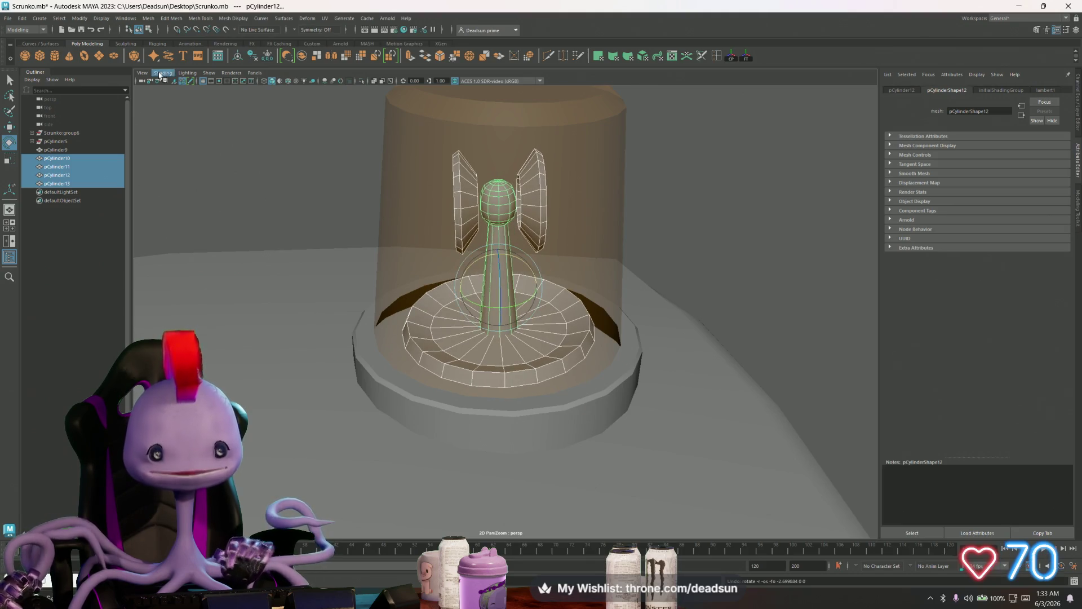
{"action": "left_click", "coordinate": [163, 23]}
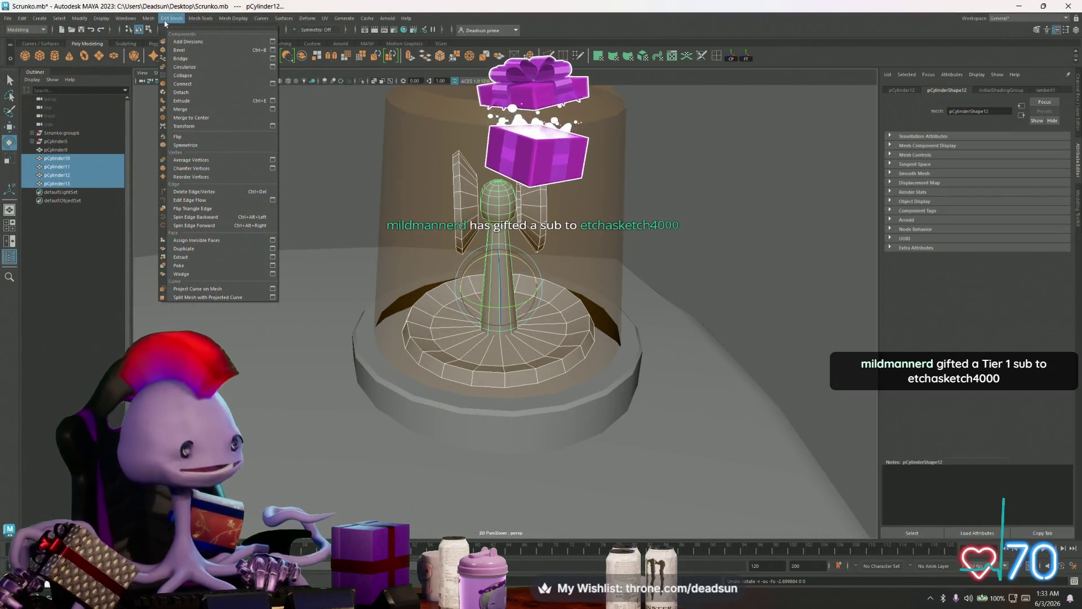
{"action": "mouse_move", "coordinate": [157, 21]}
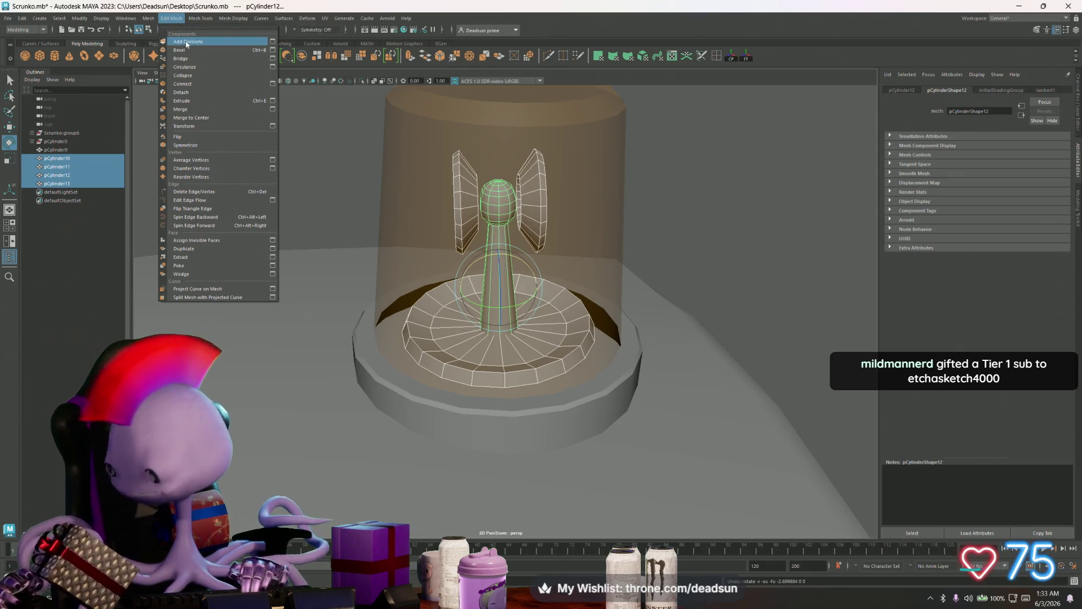
{"action": "left_click", "coordinate": [171, 26]}
{"action": "left_click", "coordinate": [189, 21]}
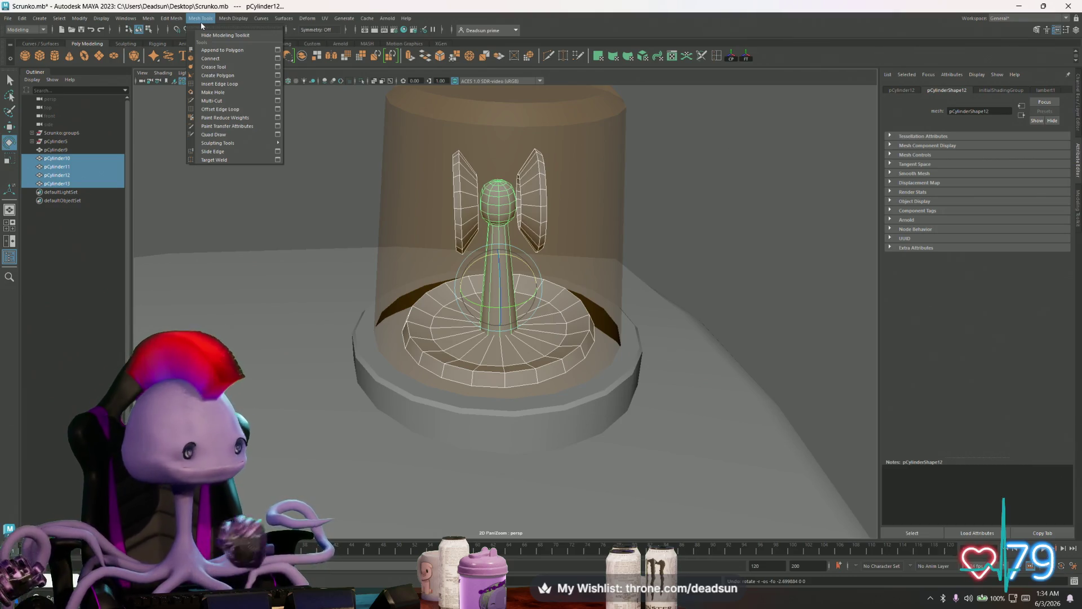
{"action": "mouse_move", "coordinate": [233, 18]}
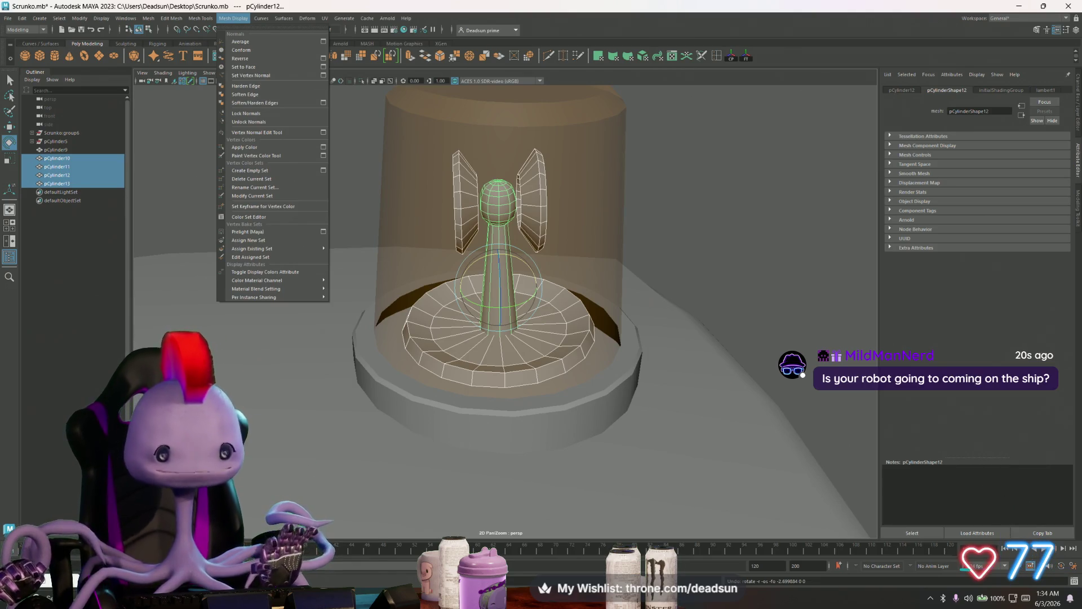
{"action": "key", "text": "Escape"}
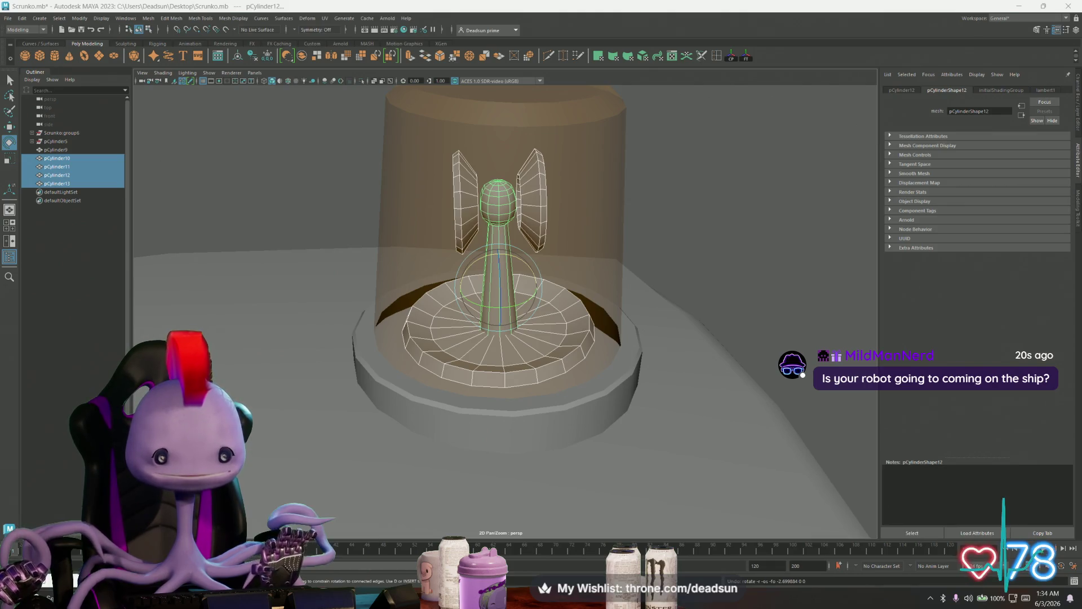
{"action": "key", "text": "alt+Tab"}
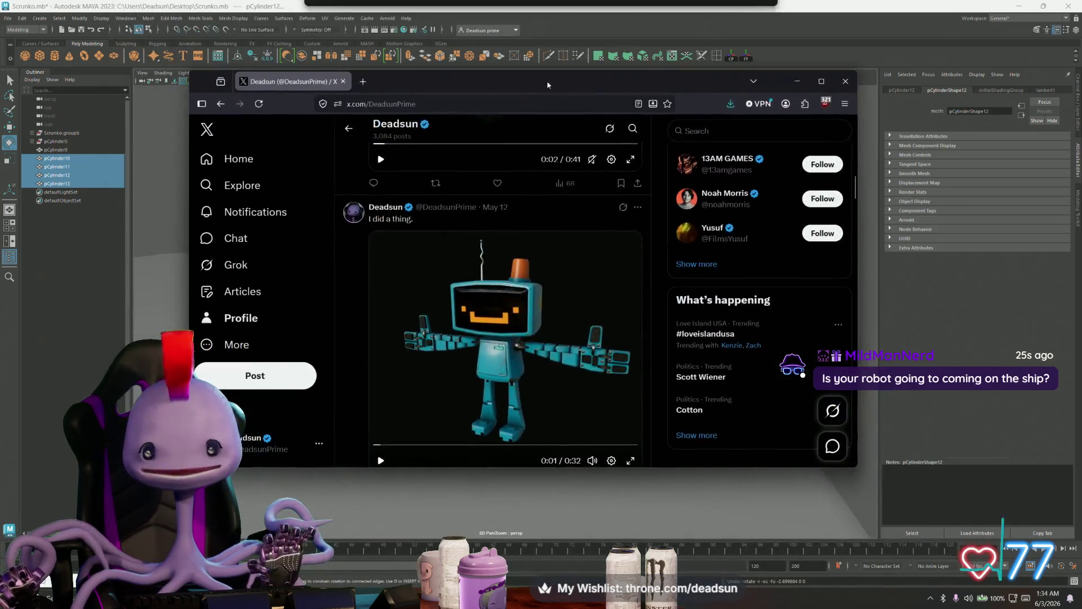
Maximize the browser and play the 'I did a thing.' robot video full screen
{"action": "key", "text": "super+Up"}
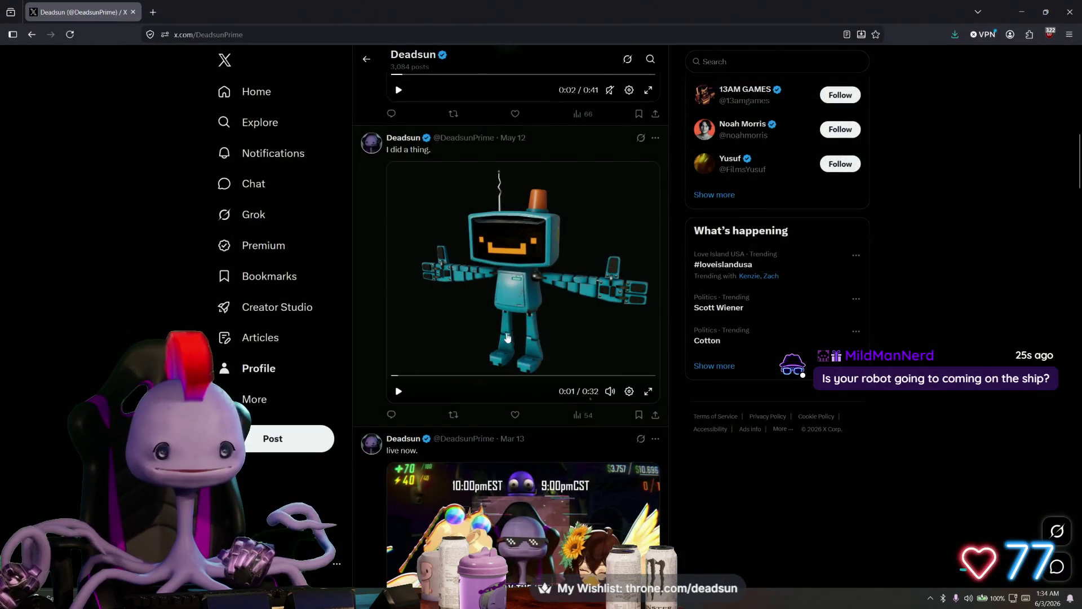
{"action": "scroll", "coordinate": [564, 366], "scroll_direction": "up", "scroll_amount": 2}
{"action": "scroll", "coordinate": [641, 409], "scroll_direction": "down", "scroll_amount": 1}
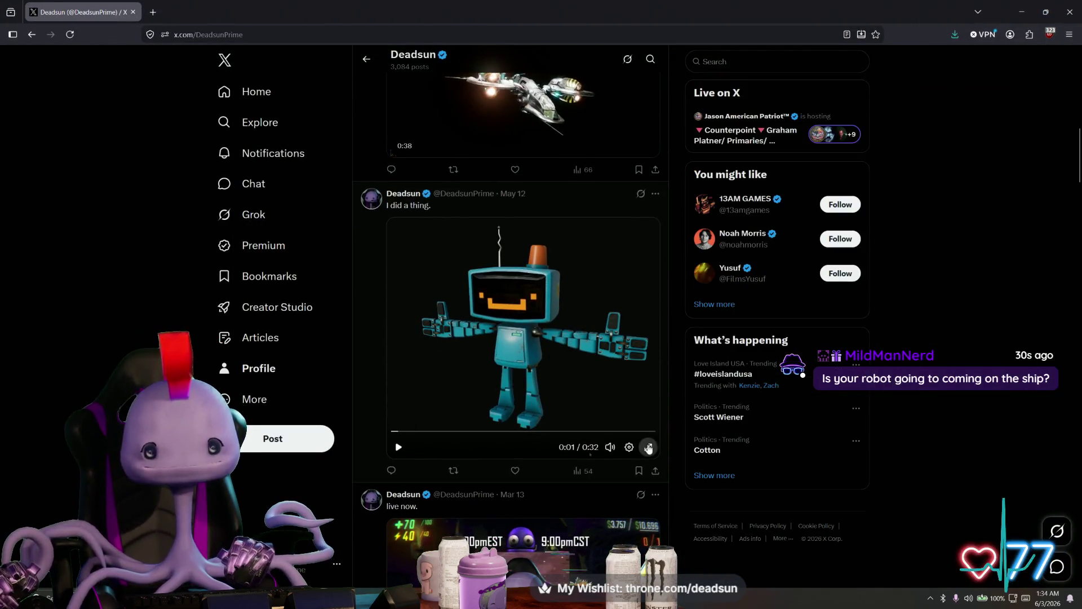
{"action": "left_click", "coordinate": [648, 446]}
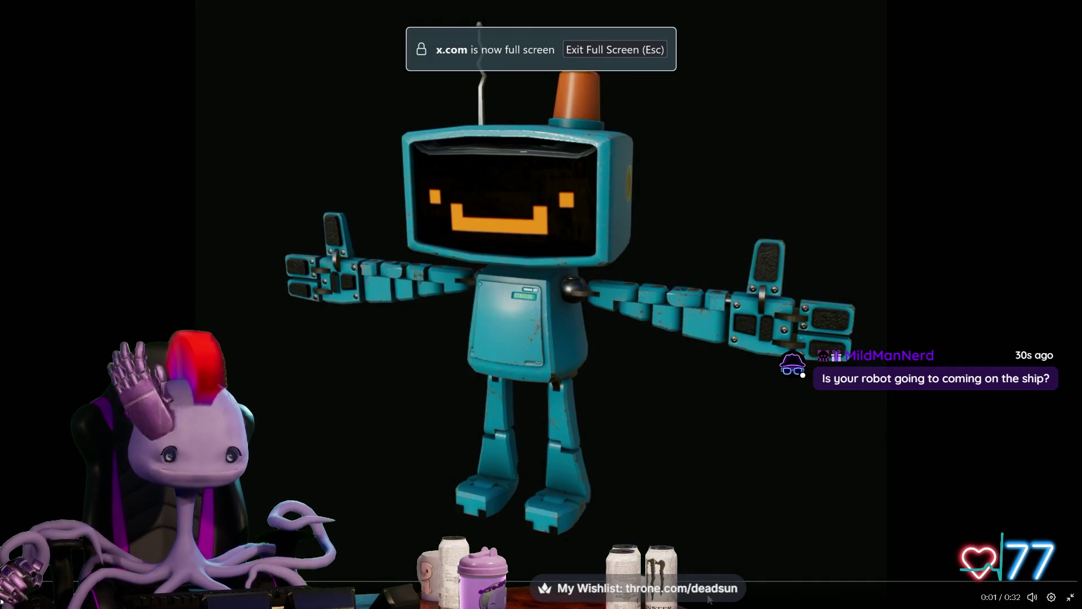
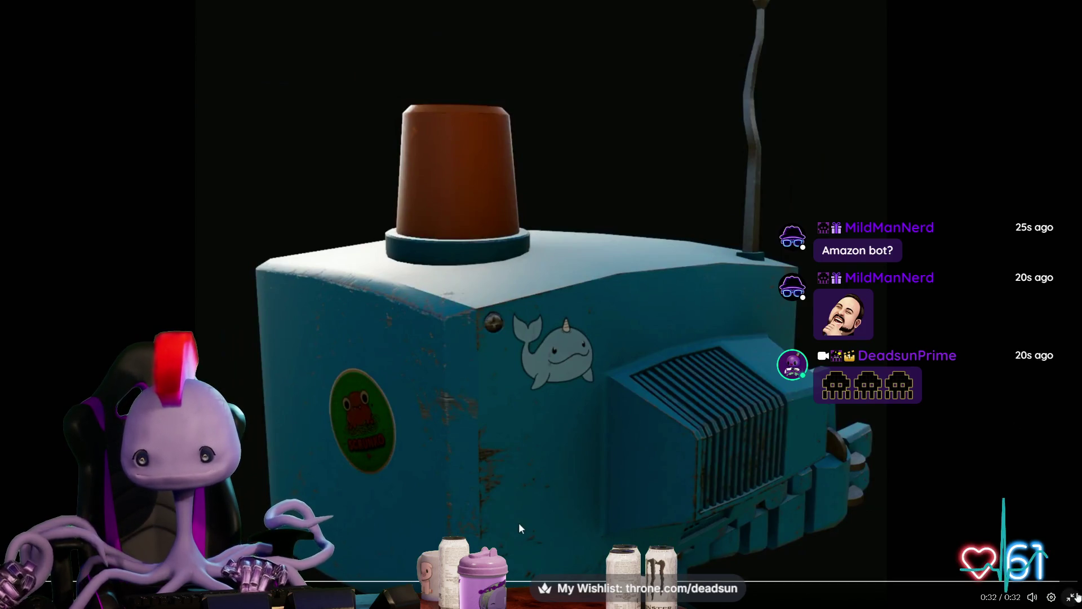
Exit the finished robot video's full-screen view and minimize the browser to return to Maya
{"action": "left_click", "coordinate": [1072, 597]}
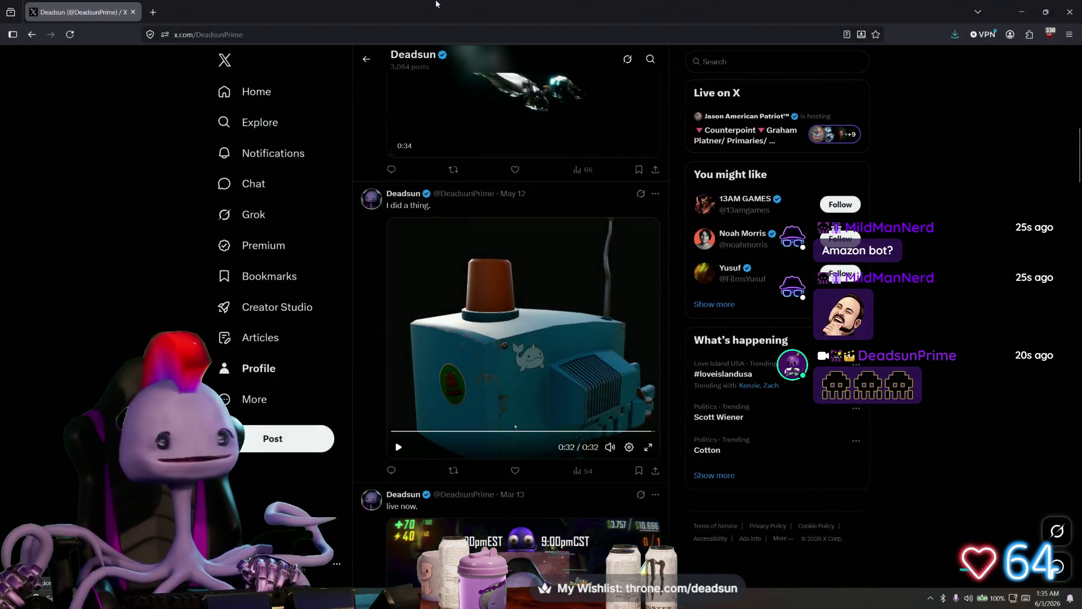
{"action": "left_click", "coordinate": [1022, 11]}
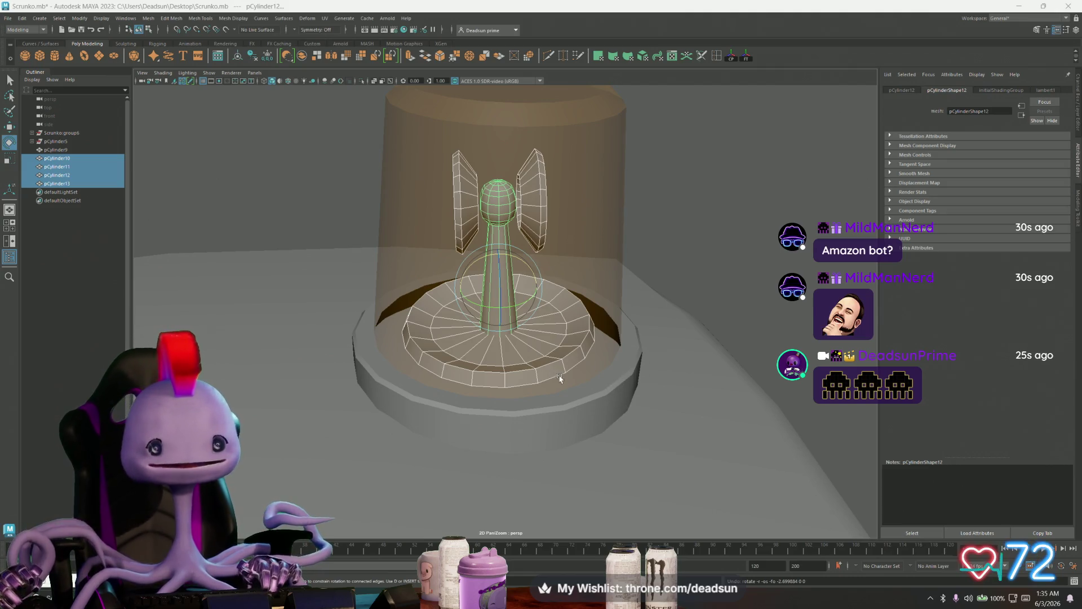
Combine the four beacon pieces pCylinder10–13 into one mesh with Mesh > Combine
{"action": "mouse_move", "coordinate": [639, 391]}
{"action": "left_mouse_down", "text": "alt"}
{"action": "mouse_move", "coordinate": [510, 387]}
{"action": "mouse_move", "coordinate": [510, 374]}
{"action": "left_mouse_up", "text": "alt"}
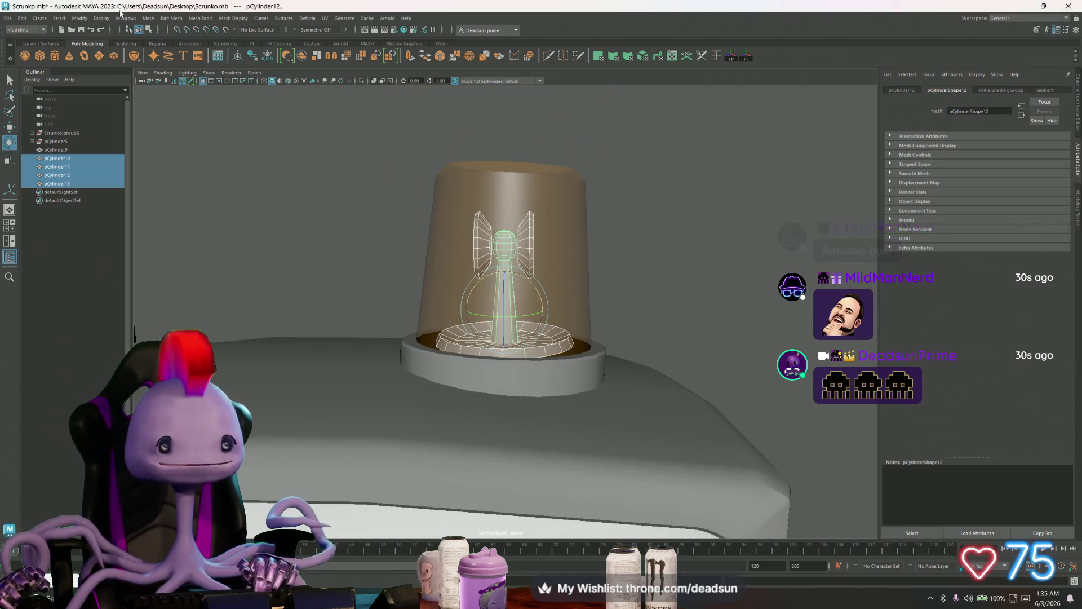
{"action": "left_click", "coordinate": [147, 21]}
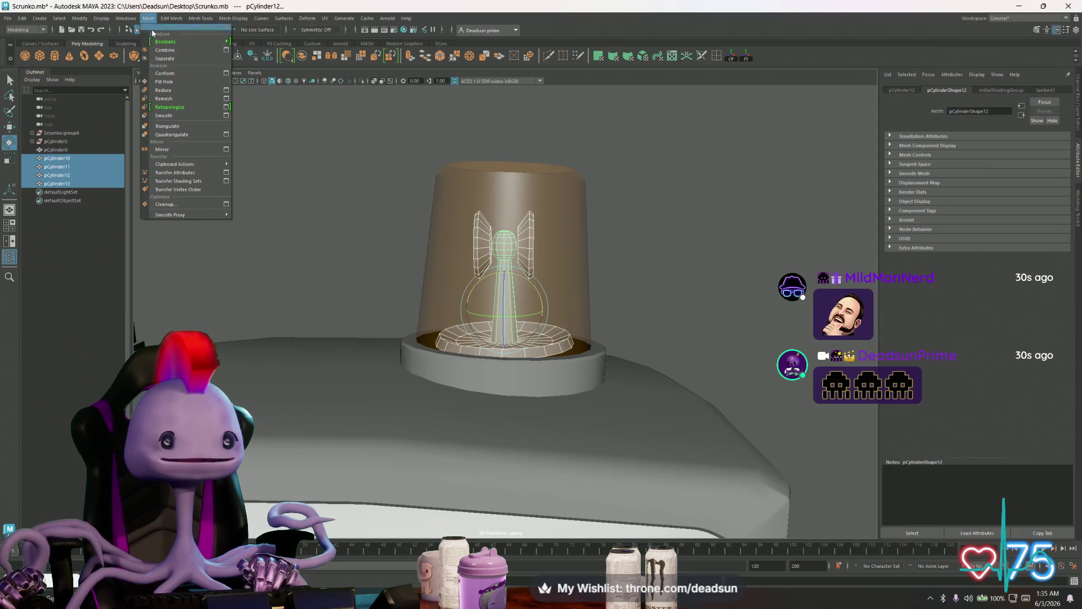
{"action": "left_click", "coordinate": [172, 52]}
Scale the combined pCylinder14 to 1.295, push it back and tilt it about 4 degrees
{"action": "right_click_drag", "start_coordinate": [465, 252], "coordinate": [560, 273], "text": "alt"}
{"action": "mouse_move", "coordinate": [560, 273]}
{"action": "left_mouse_down", "text": "alt"}
{"action": "mouse_move", "coordinate": [553, 304]}
{"action": "mouse_move", "coordinate": [507, 242]}
{"action": "mouse_move", "coordinate": [524, 218]}
{"action": "mouse_move", "coordinate": [527, 238]}
{"action": "mouse_move", "coordinate": [538, 237]}
{"action": "mouse_move", "coordinate": [535, 215]}
{"action": "mouse_move", "coordinate": [507, 205]}
{"action": "mouse_move", "coordinate": [514, 195]}
{"action": "left_mouse_up", "text": "alt"}
{"action": "key", "text": "r"}
{"action": "key", "text": "e"}
{"action": "left_click_drag", "start_coordinate": [478, 253], "coordinate": [484, 297], "text": "alt"}
{"action": "mouse_move", "coordinate": [456, 247]}
{"action": "left_mouse_down"}
{"action": "mouse_move", "coordinate": [473, 271]}
{"action": "mouse_move", "coordinate": [341, 232]}
{"action": "mouse_move", "coordinate": [360, 222]}
{"action": "left_mouse_up"}
{"action": "key", "text": "e"}
{"action": "mouse_move", "coordinate": [458, 243]}
{"action": "left_mouse_down"}
{"action": "mouse_move", "coordinate": [467, 228]}
{"action": "mouse_move", "coordinate": [471, 249]}
{"action": "left_mouse_up"}
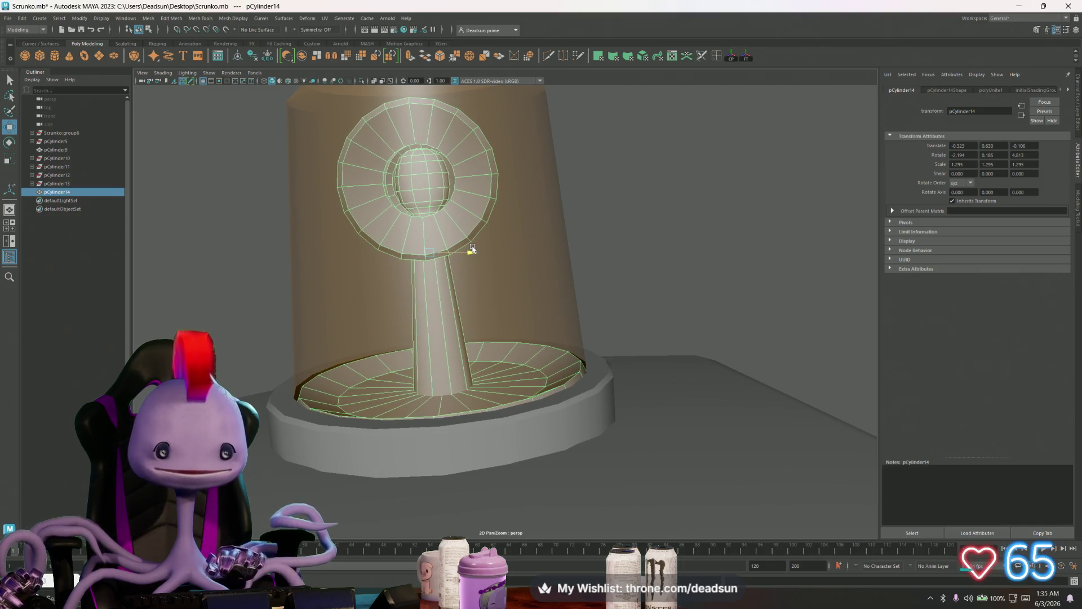
Raise the combined reflector mesh pCylinder14 higher inside the amber dome
{"action": "left_click_drag", "start_coordinate": [431, 209], "coordinate": [431, 203]}
{"action": "mouse_move", "coordinate": [494, 248]}
{"action": "left_mouse_down", "text": "alt"}
{"action": "mouse_move", "coordinate": [394, 259]}
{"action": "mouse_move", "coordinate": [297, 238]}
{"action": "mouse_move", "coordinate": [394, 269]}
{"action": "mouse_move", "coordinate": [394, 252]}
{"action": "left_mouse_up", "text": "alt"}
{"action": "scroll", "coordinate": [394, 251], "scroll_direction": "down", "scroll_amount": 5}
{"action": "left_click_drag", "start_coordinate": [333, 237], "coordinate": [572, 267], "text": "alt"}
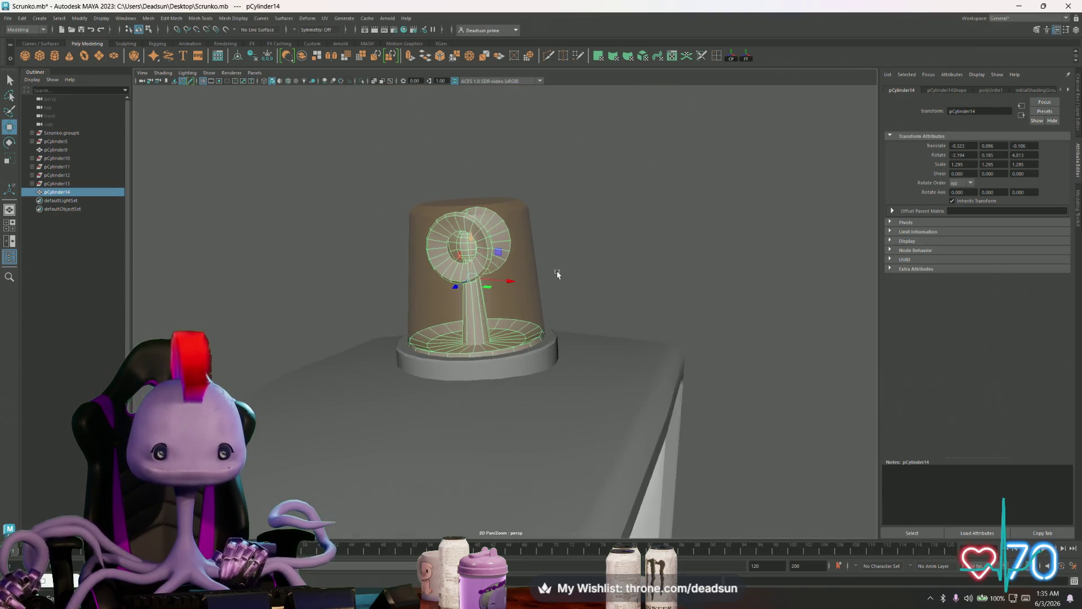
Deselect, then box-select the merged reflector mesh inside the dome again
{"action": "left_click", "coordinate": [620, 277]}
{"action": "scroll", "coordinate": [621, 277], "scroll_direction": "down", "scroll_amount": 5}
{"action": "mouse_move", "coordinate": [456, 286]}
{"action": "left_mouse_down", "text": "alt"}
{"action": "mouse_move", "coordinate": [374, 294]}
{"action": "mouse_move", "coordinate": [426, 290]}
{"action": "left_mouse_up", "text": "alt"}
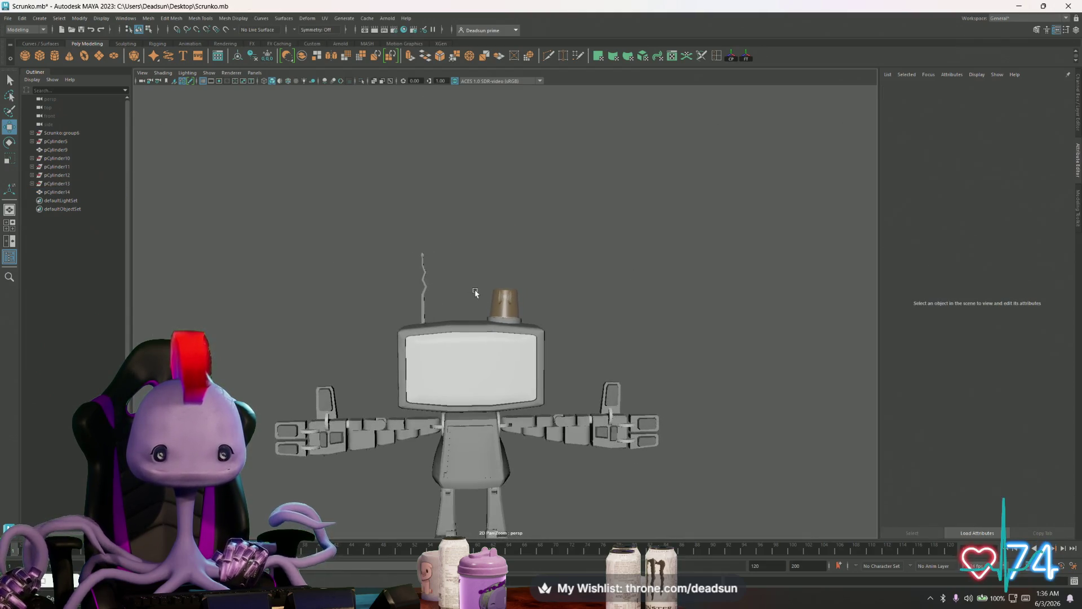
{"action": "scroll", "coordinate": [445, 310], "scroll_direction": "up", "scroll_amount": 6}
{"action": "scroll", "coordinate": [448, 314], "scroll_direction": "up", "scroll_amount": 3}
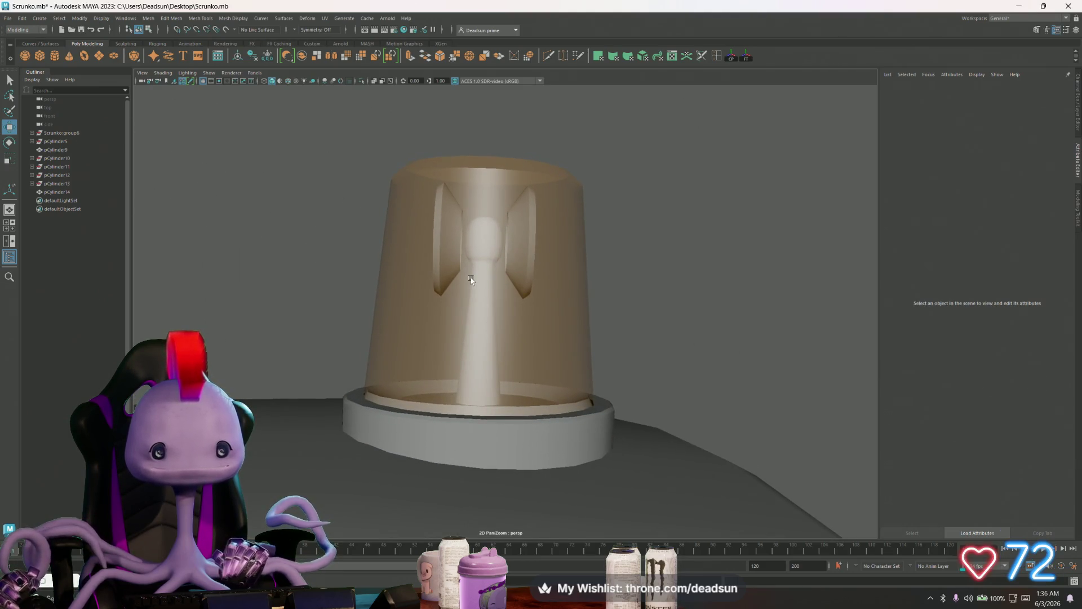
{"action": "left_click_drag", "start_coordinate": [367, 157], "coordinate": [525, 255]}
{"action": "left_click_drag", "start_coordinate": [586, 305], "coordinate": [587, 305]}
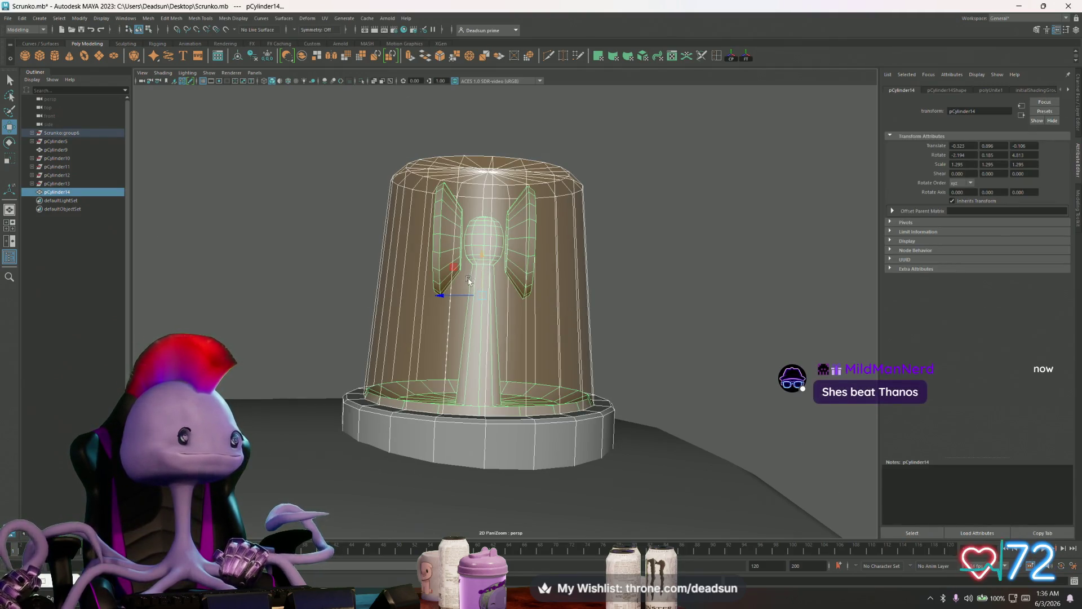
{"action": "scroll", "coordinate": [468, 278], "scroll_direction": "up", "scroll_amount": 10}
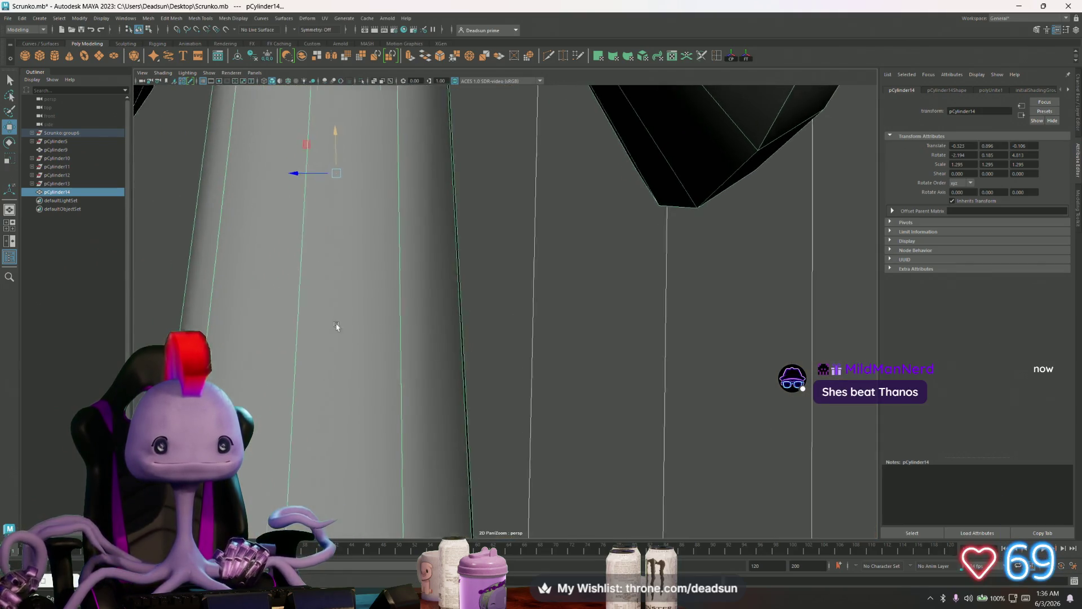
Select one reflector ring's faces and convert the selection to its vertices
{"action": "right_click", "coordinate": [318, 279]}
{"action": "left_click", "coordinate": [314, 299]}
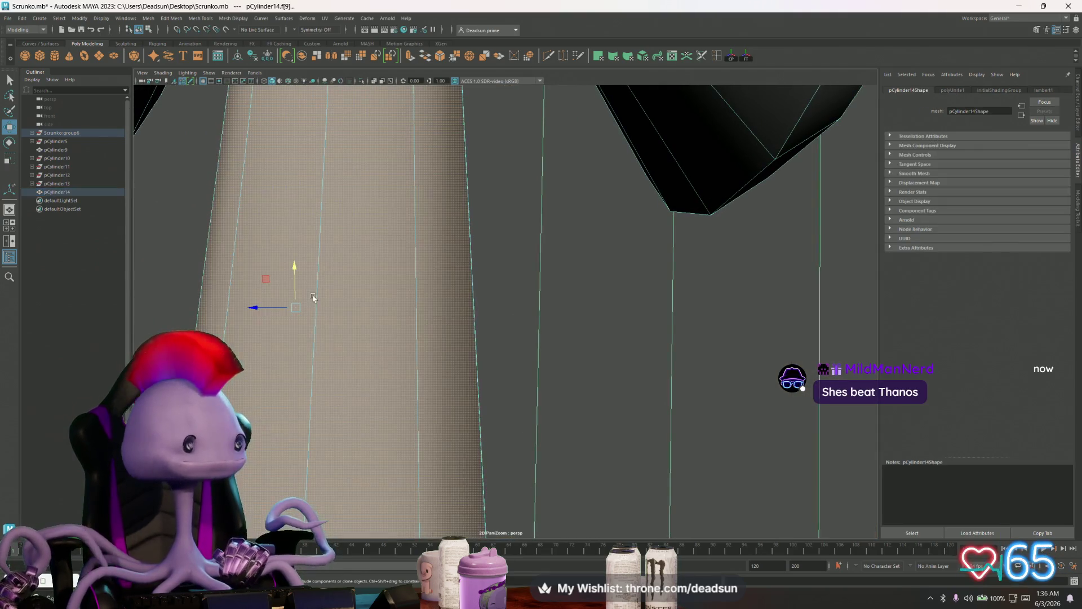
{"action": "left_click", "coordinate": [448, 352]}
{"action": "scroll", "coordinate": [213, 188], "scroll_direction": "up", "scroll_amount": 3}
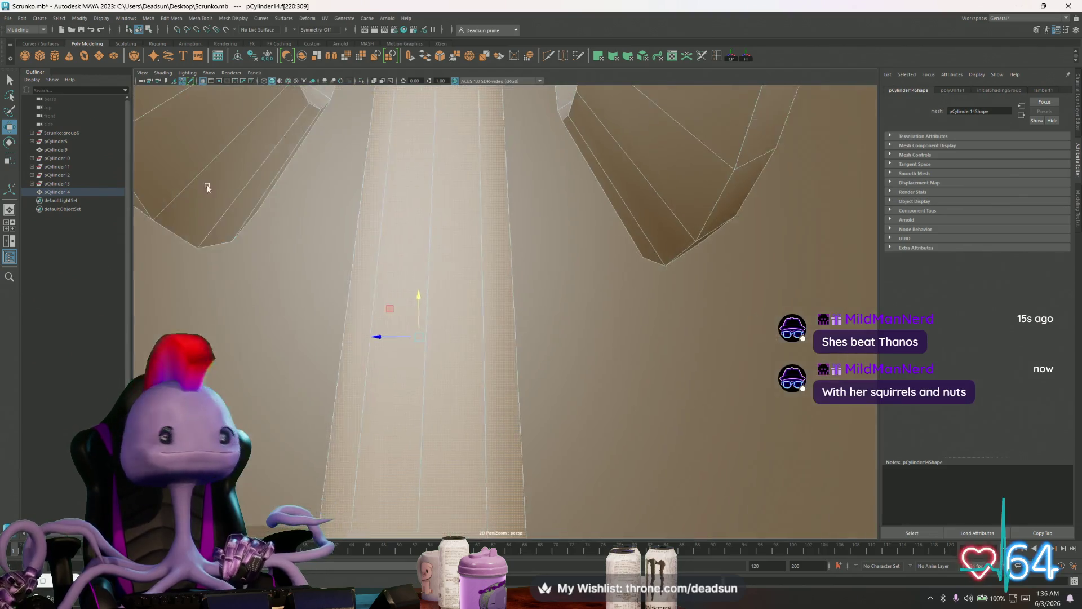
{"action": "scroll", "coordinate": [282, 251], "scroll_direction": "down", "scroll_amount": 5}
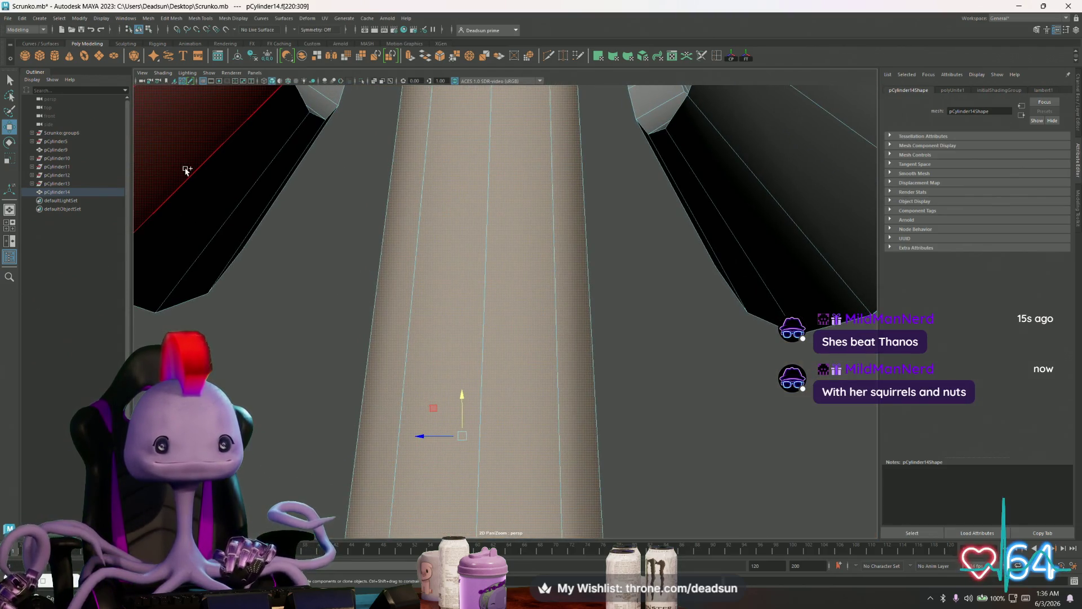
{"action": "left_click", "coordinate": [744, 192]}
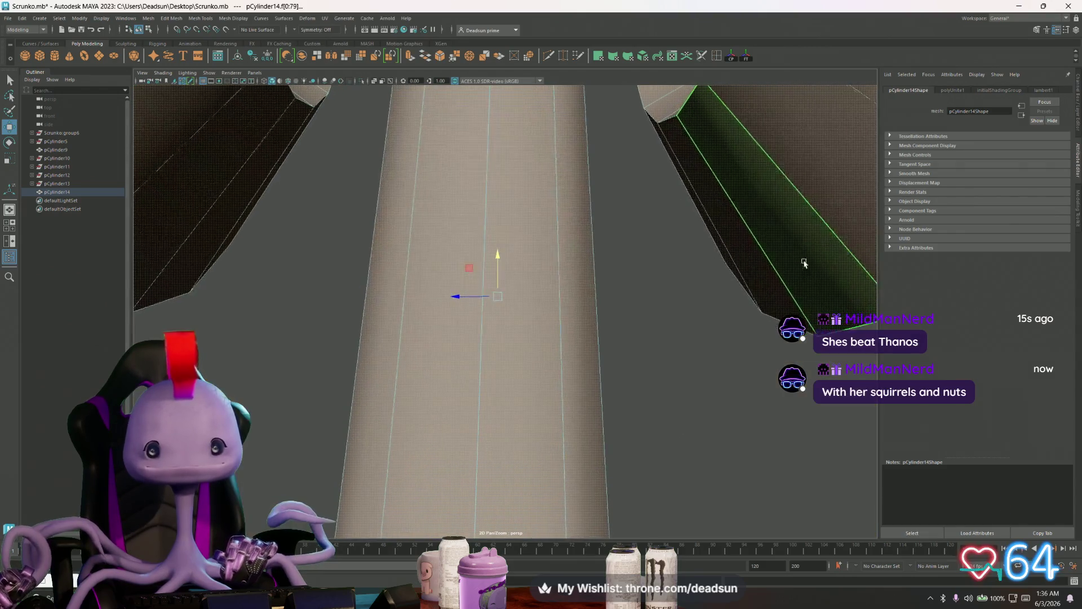
{"action": "mouse_move", "coordinate": [758, 248]}
{"action": "right_mouse_down", "text": "ctrl"}
{"action": "mouse_move", "coordinate": [761, 197]}
{"action": "mouse_move", "coordinate": [692, 194]}
{"action": "right_mouse_up", "text": "ctrl"}
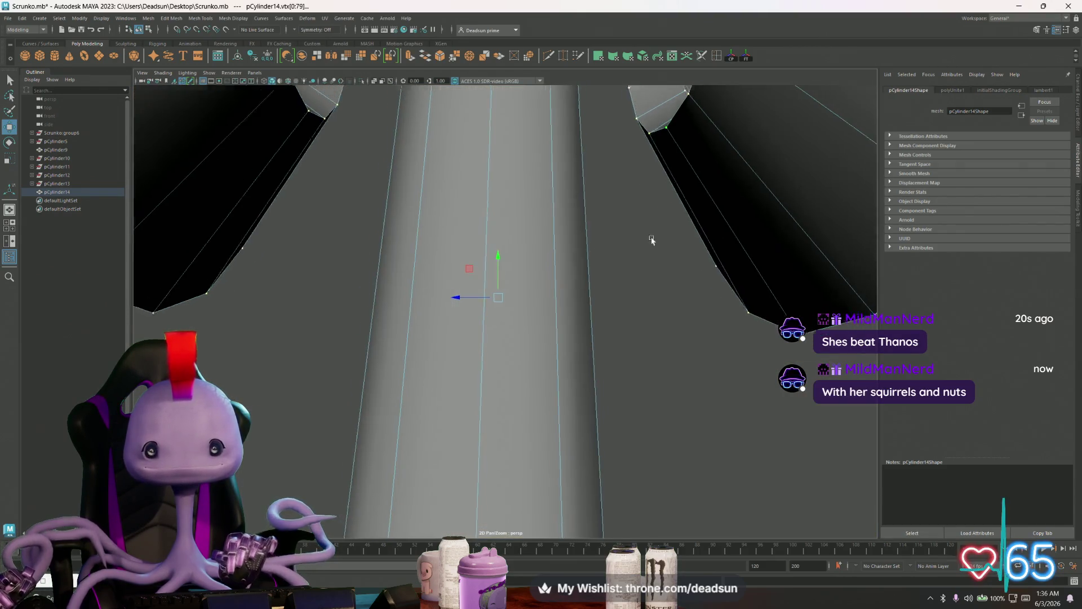
{"action": "scroll", "coordinate": [449, 310], "scroll_direction": "down", "scroll_amount": 5}
{"action": "left_click_drag", "start_coordinate": [476, 319], "coordinate": [464, 321], "text": "alt"}
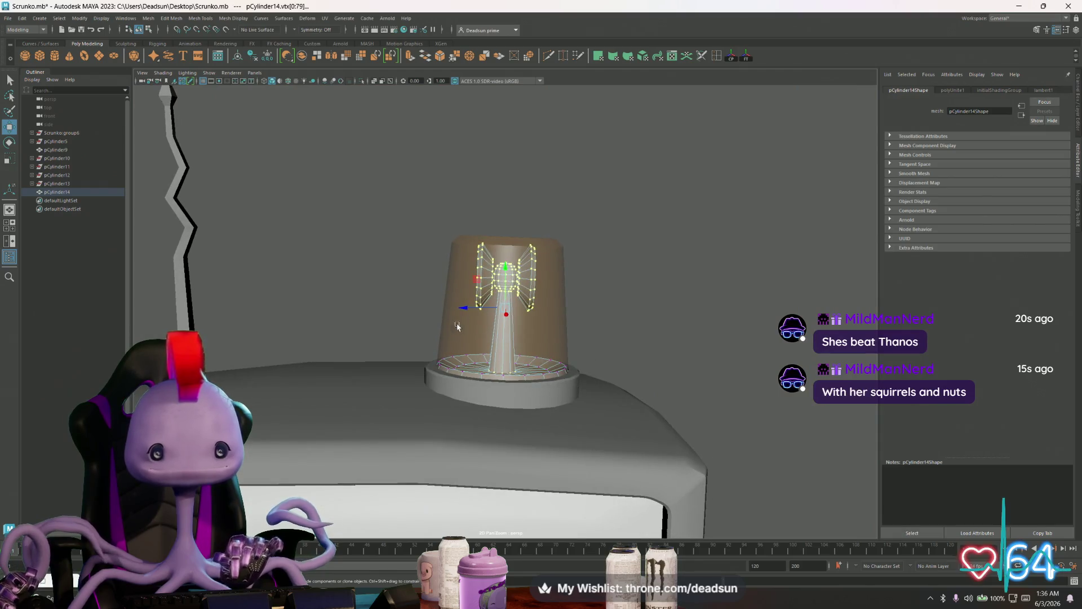
{"action": "mouse_move", "coordinate": [585, 403]}
{"action": "left_mouse_down", "text": "alt"}
{"action": "mouse_move", "coordinate": [558, 355]}
{"action": "mouse_move", "coordinate": [575, 372]}
{"action": "left_mouse_up", "text": "alt"}
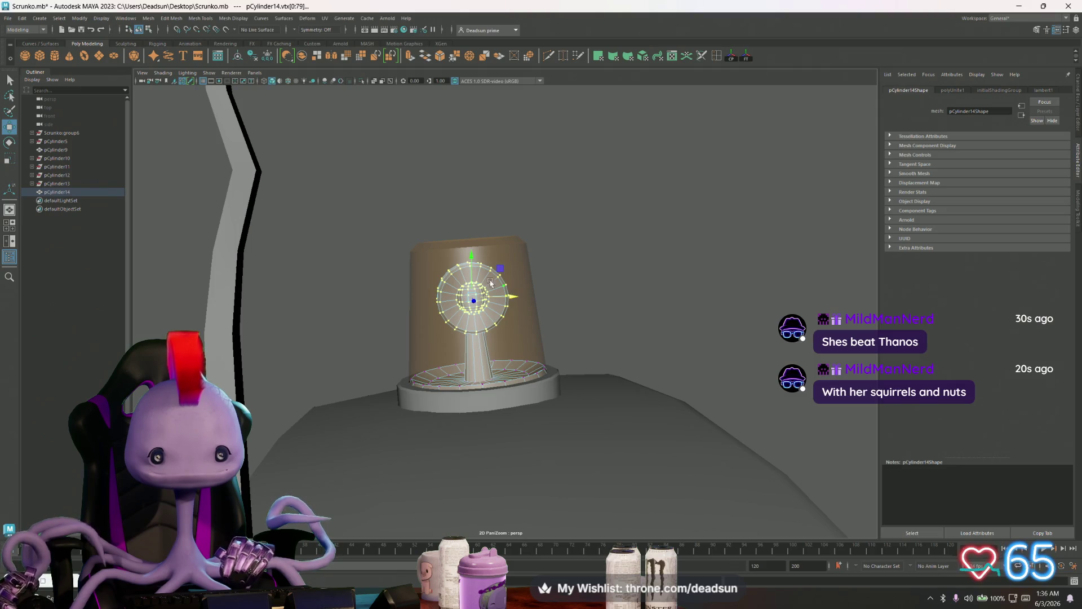
Slide the selected reflector ring's vertices slightly sideways along X
{"action": "mouse_move", "coordinate": [507, 297]}
{"action": "left_mouse_down"}
{"action": "mouse_move", "coordinate": [451, 322]}
{"action": "mouse_move", "coordinate": [449, 307]}
{"action": "mouse_move", "coordinate": [466, 299]}
{"action": "mouse_move", "coordinate": [617, 304]}
{"action": "mouse_move", "coordinate": [435, 307]}
{"action": "mouse_move", "coordinate": [466, 304]}
{"action": "mouse_move", "coordinate": [445, 304]}
{"action": "left_mouse_up"}
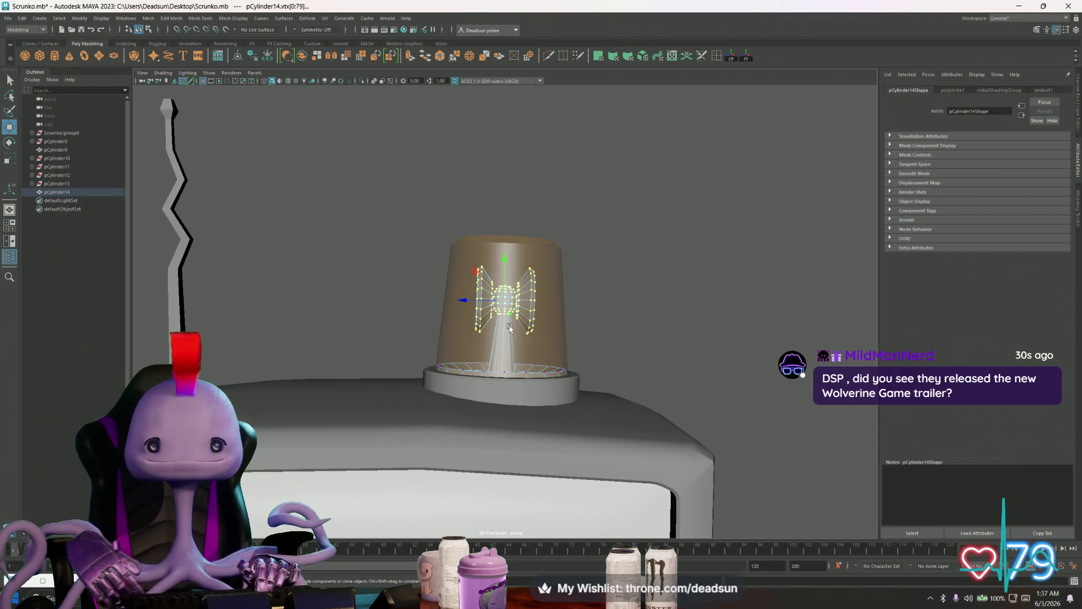
{"action": "mouse_move", "coordinate": [520, 232]}
{"action": "right_mouse_down", "text": "alt"}
{"action": "mouse_move", "coordinate": [387, 309]}
{"action": "mouse_move", "coordinate": [737, 445]}
{"action": "right_mouse_up", "text": "alt"}
{"action": "mouse_move", "coordinate": [736, 445]}
{"action": "left_mouse_down", "text": "alt"}
{"action": "mouse_move", "coordinate": [728, 485]}
{"action": "mouse_move", "coordinate": [710, 496]}
{"action": "mouse_move", "coordinate": [679, 448]}
{"action": "mouse_move", "coordinate": [369, 317]}
{"action": "mouse_move", "coordinate": [422, 302]}
{"action": "left_mouse_up", "text": "alt"}
{"action": "right_click_drag", "start_coordinate": [422, 302], "coordinate": [375, 285], "text": "alt"}
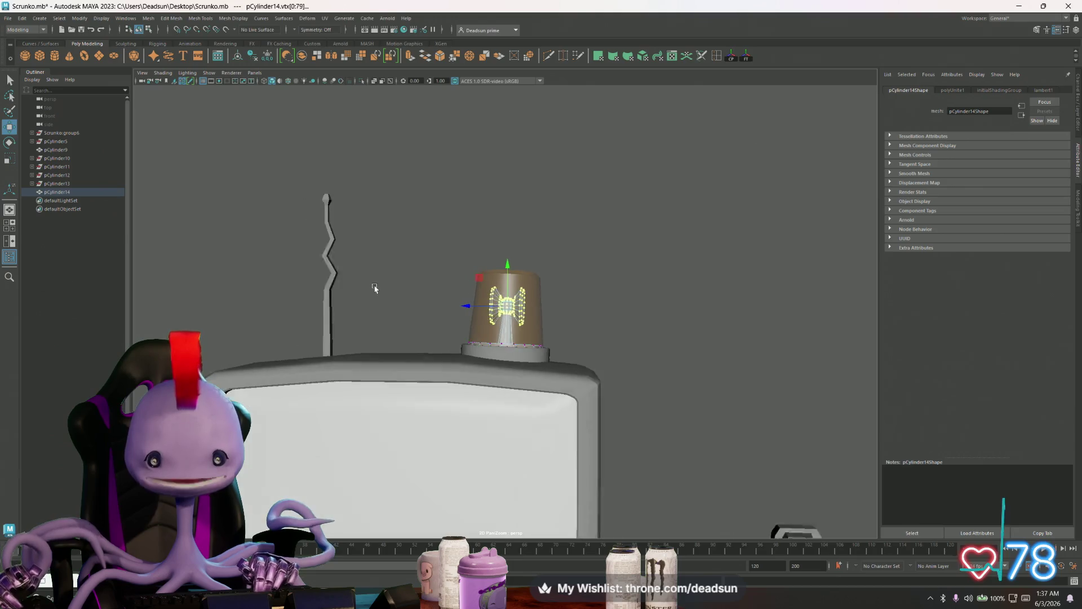
Inspect the beacon on the TV head from several angles, then leave vertex editing
{"action": "right_click_drag", "start_coordinate": [603, 333], "coordinate": [495, 306], "text": "alt"}
{"action": "mouse_move", "coordinate": [494, 306]}
{"action": "left_mouse_down", "text": "alt"}
{"action": "mouse_move", "coordinate": [587, 307]}
{"action": "mouse_move", "coordinate": [517, 306]}
{"action": "mouse_move", "coordinate": [538, 306]}
{"action": "mouse_move", "coordinate": [582, 256]}
{"action": "left_mouse_up", "text": "alt"}
{"action": "mouse_move", "coordinate": [581, 235]}
{"action": "right_mouse_down", "text": "alt"}
{"action": "mouse_move", "coordinate": [614, 223]}
{"action": "mouse_move", "coordinate": [598, 237]}
{"action": "mouse_move", "coordinate": [668, 358]}
{"action": "right_mouse_up", "text": "alt"}
{"action": "mouse_move", "coordinate": [668, 358]}
{"action": "left_mouse_down", "text": "alt"}
{"action": "mouse_move", "coordinate": [611, 338]}
{"action": "mouse_move", "coordinate": [641, 338]}
{"action": "mouse_move", "coordinate": [575, 336]}
{"action": "left_mouse_up", "text": "alt"}
{"action": "right_click_drag", "start_coordinate": [575, 336], "coordinate": [245, 287], "text": "alt"}
{"action": "left_click_drag", "start_coordinate": [245, 288], "coordinate": [489, 334], "text": "alt"}
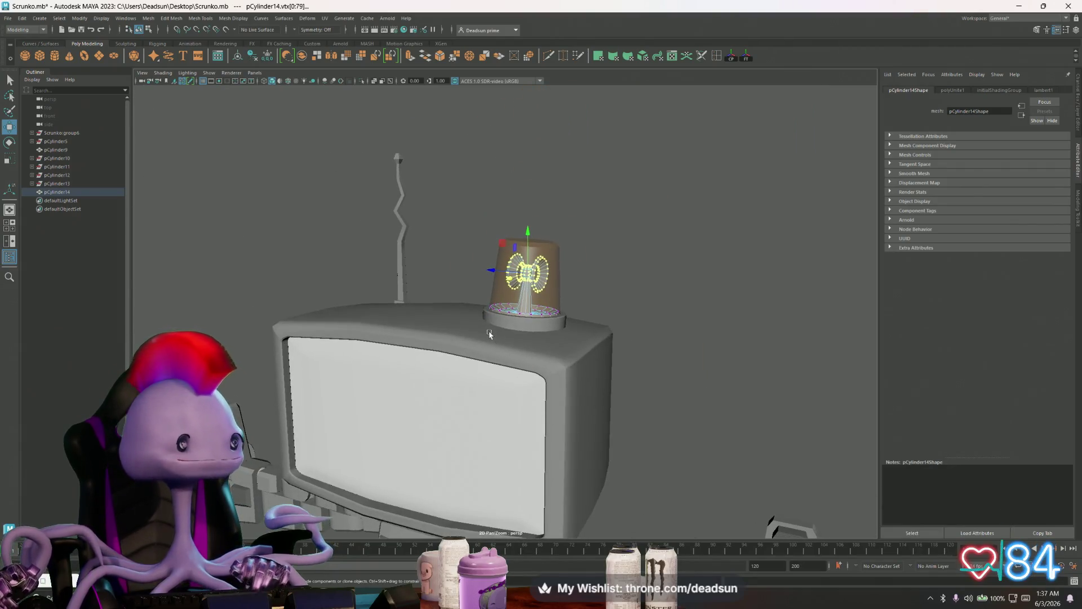
{"action": "right_click_drag", "start_coordinate": [489, 335], "coordinate": [684, 389], "text": "alt"}
{"action": "left_click_drag", "start_coordinate": [684, 389], "coordinate": [569, 374], "text": "alt"}
{"action": "right_click_drag", "start_coordinate": [569, 374], "coordinate": [723, 421], "text": "alt"}
{"action": "mouse_move", "coordinate": [723, 422]}
{"action": "left_mouse_down", "text": "alt"}
{"action": "mouse_move", "coordinate": [623, 379]}
{"action": "mouse_move", "coordinate": [633, 379]}
{"action": "mouse_move", "coordinate": [623, 395]}
{"action": "mouse_move", "coordinate": [569, 388]}
{"action": "left_mouse_up", "text": "alt"}
{"action": "mouse_move", "coordinate": [569, 389]}
{"action": "right_mouse_down", "text": "alt"}
{"action": "mouse_move", "coordinate": [263, 334]}
{"action": "mouse_move", "coordinate": [523, 354]}
{"action": "right_mouse_up", "text": "alt"}
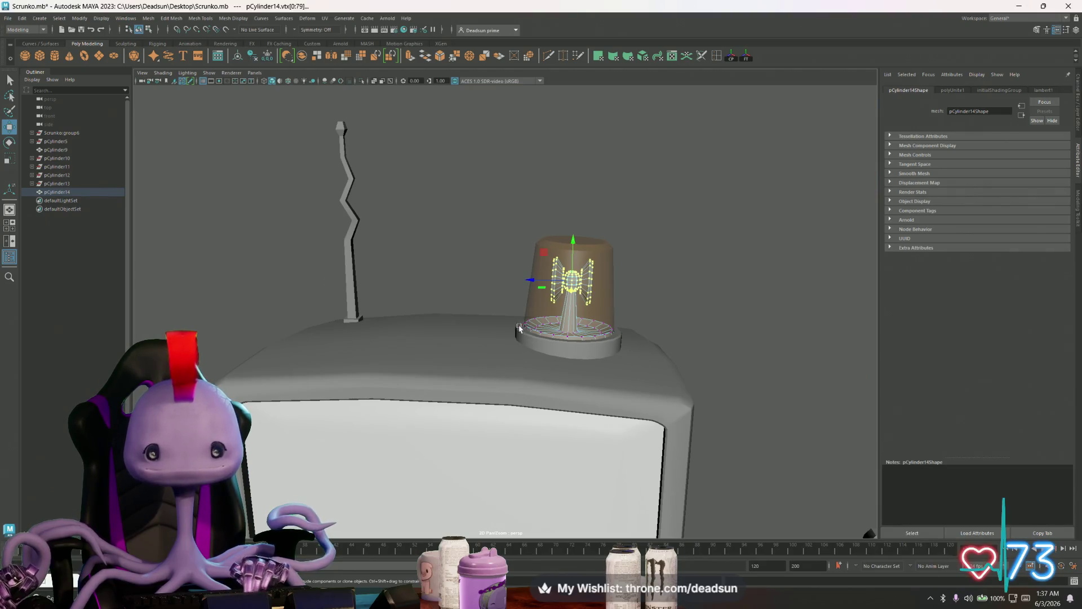
{"action": "key", "text": "F8"}
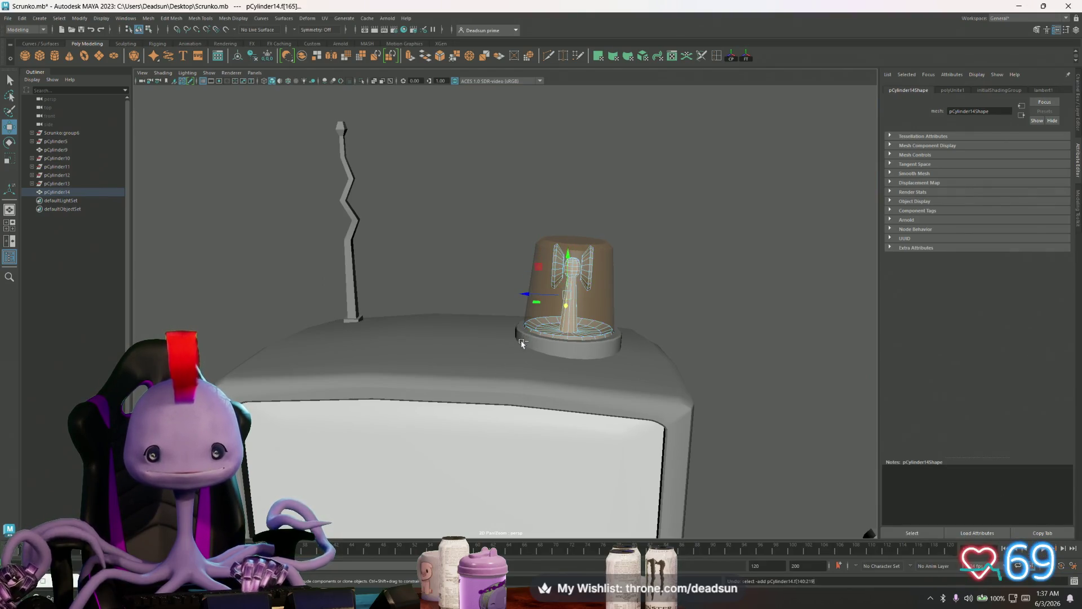
Undo back to the separate beacon pieces and frame them in view
{"action": "left_click", "coordinate": [521, 345]}
{"action": "key", "text": "ctrl+z"}
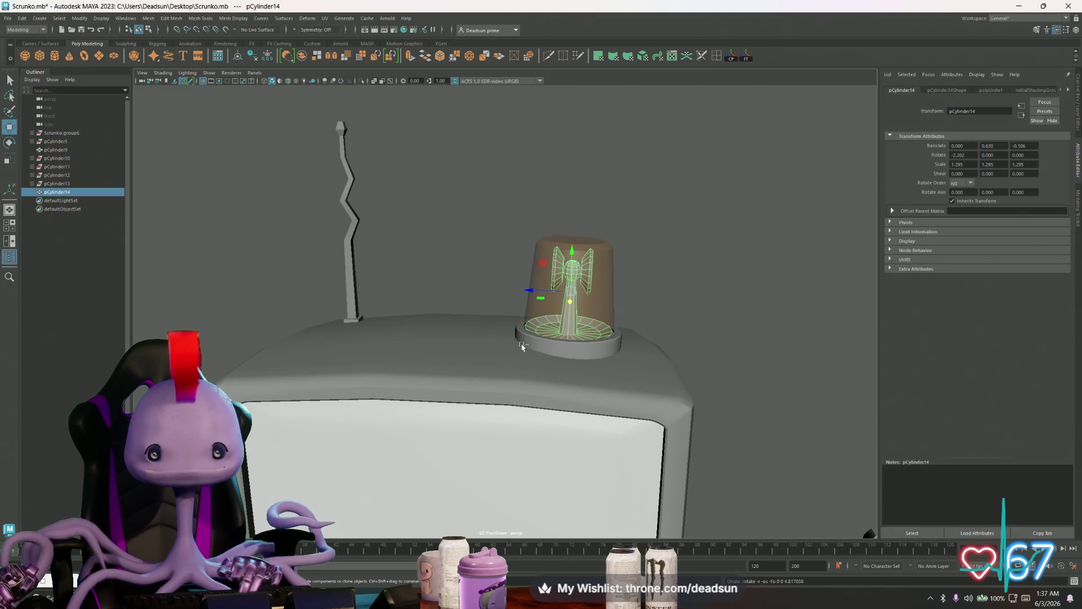
{"action": "key", "text": "ctrl+z"}
{"action": "key", "text": "ctrl+z"}
{"action": "key", "text": "ctrl+z"}
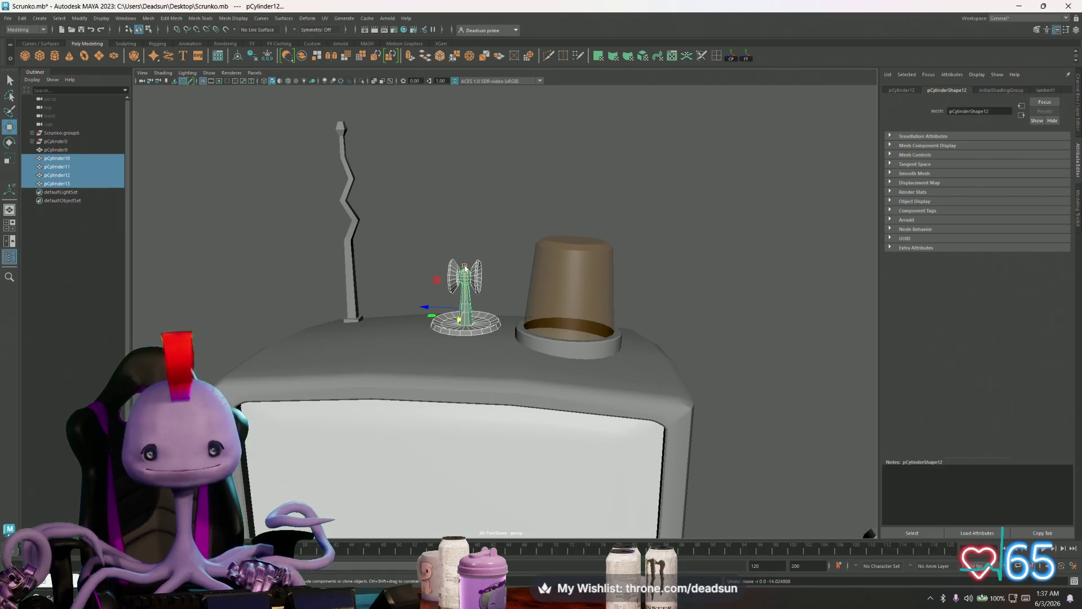
{"action": "key", "text": "f"}
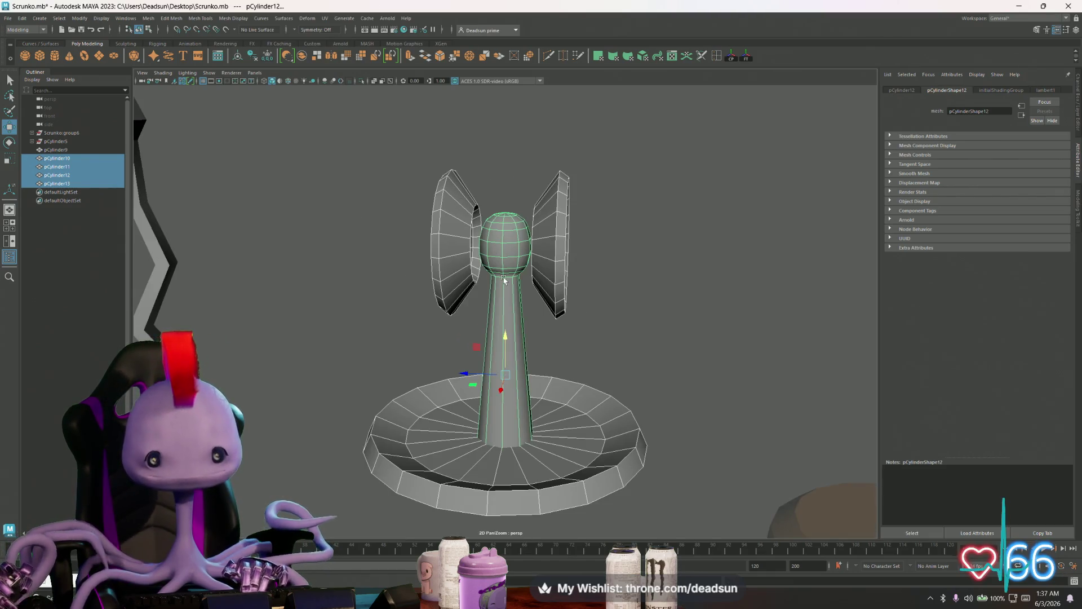
{"action": "scroll", "coordinate": [505, 280], "scroll_direction": "down", "scroll_amount": 5}
Lower the bulb's top vertices and both reflector dishes slightly
{"action": "right_click_drag", "start_coordinate": [509, 269], "coordinate": [485, 269]}
{"action": "left_click_drag", "start_coordinate": [426, 211], "coordinate": [572, 308]}
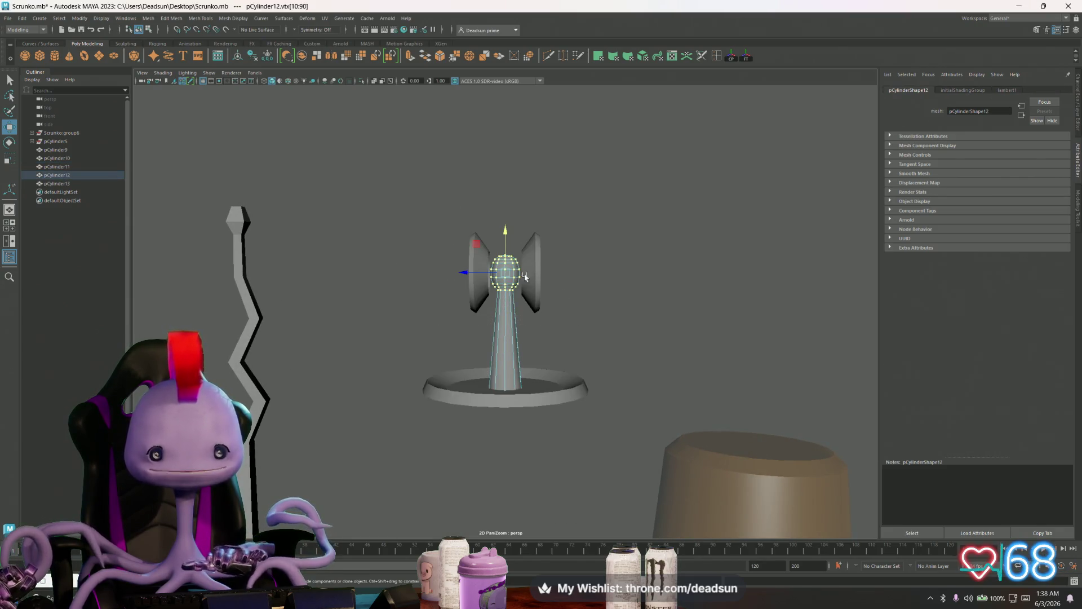
{"action": "left_click_drag", "start_coordinate": [506, 238], "coordinate": [509, 255]}
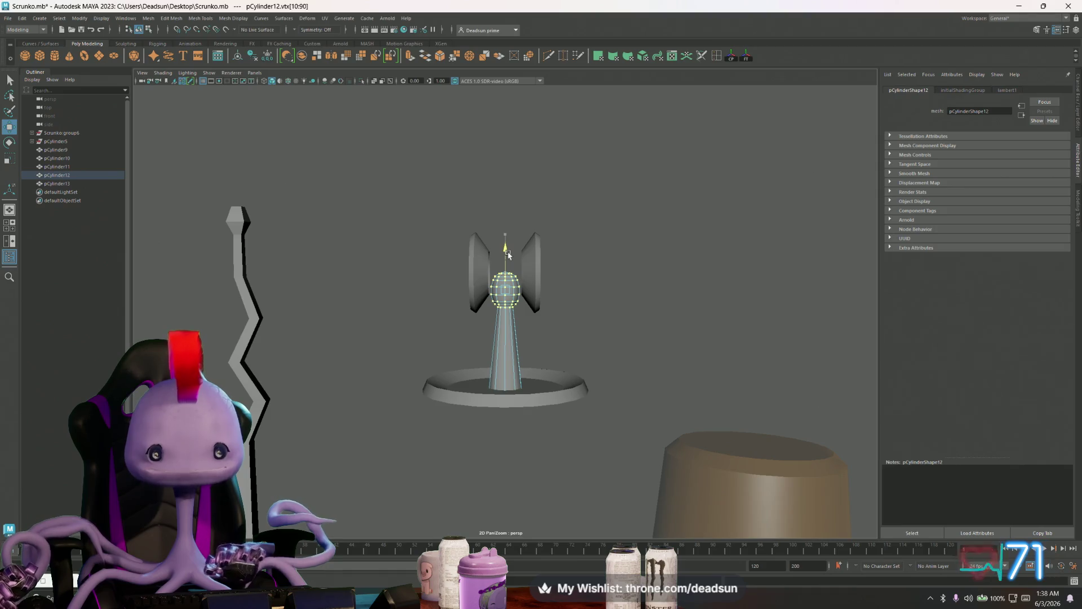
{"action": "left_click", "coordinate": [481, 244]}
{"action": "left_click", "coordinate": [515, 243], "text": "shift"}
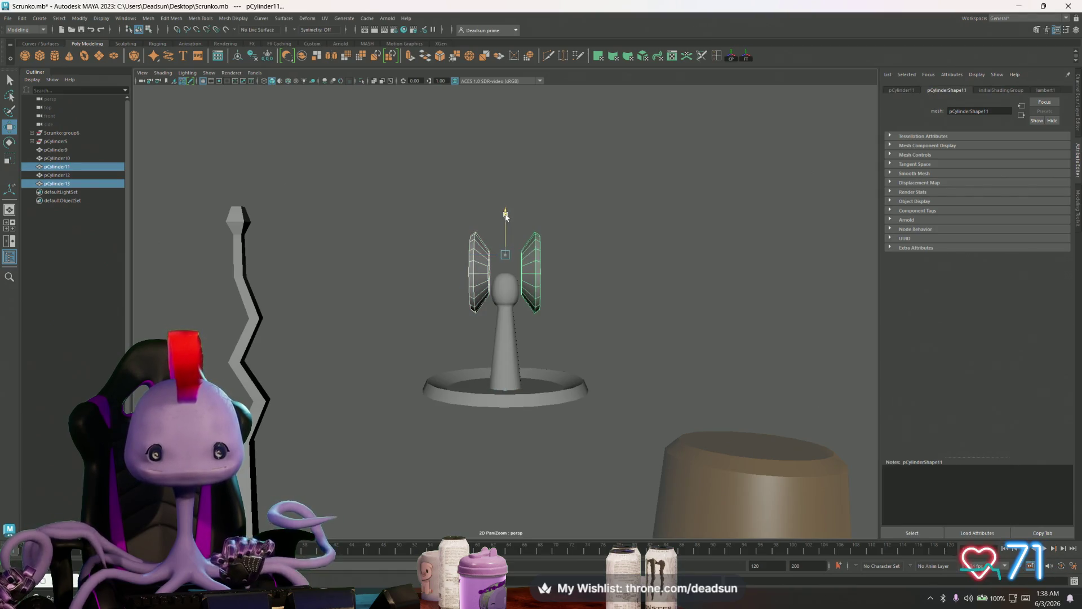
{"action": "mouse_move", "coordinate": [511, 235]}
{"action": "left_mouse_down"}
{"action": "mouse_move", "coordinate": [519, 284]}
{"action": "mouse_move", "coordinate": [543, 321]}
{"action": "mouse_move", "coordinate": [437, 326]}
{"action": "mouse_move", "coordinate": [490, 353]}
{"action": "mouse_move", "coordinate": [496, 377]}
{"action": "mouse_move", "coordinate": [479, 363]}
{"action": "mouse_move", "coordinate": [559, 371]}
{"action": "mouse_move", "coordinate": [530, 391]}
{"action": "mouse_move", "coordinate": [555, 423]}
{"action": "mouse_move", "coordinate": [569, 405]}
{"action": "mouse_move", "coordinate": [675, 365]}
{"action": "mouse_move", "coordinate": [578, 397]}
{"action": "left_mouse_up"}
{"action": "scroll", "coordinate": [519, 280], "scroll_direction": "up", "scroll_amount": 5}
{"action": "scroll", "coordinate": [616, 333], "scroll_direction": "down", "scroll_amount": 3}
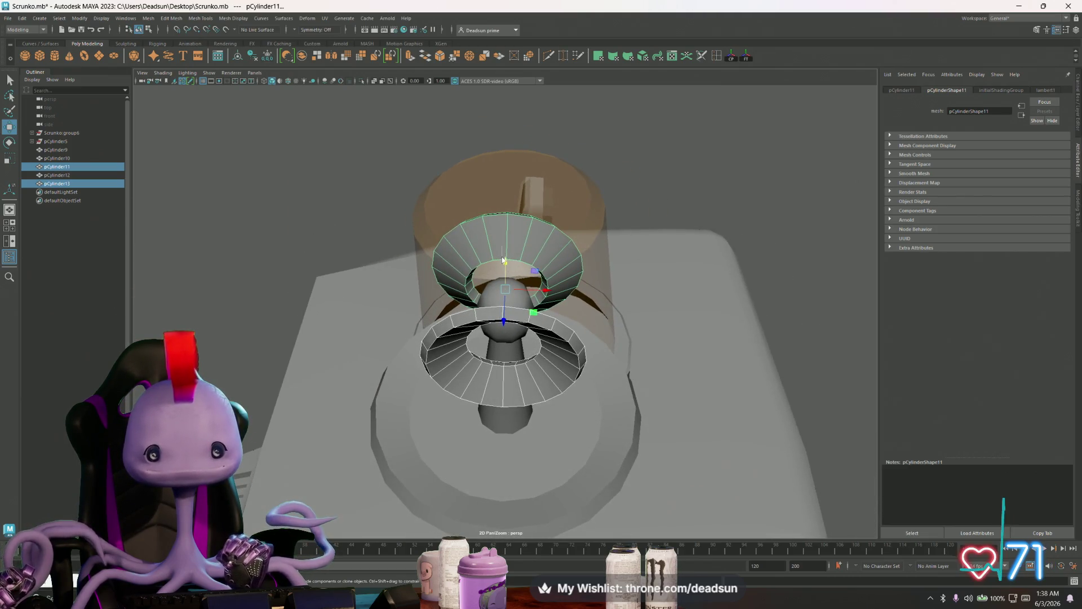
Select the left and right reflector dishes and combine them into pCylinder14
{"action": "key", "text": "F11"}
{"action": "left_click", "coordinate": [504, 241]}
{"action": "mouse_move", "coordinate": [498, 282]}
{"action": "left_mouse_down", "text": "alt"}
{"action": "mouse_move", "coordinate": [372, 285]}
{"action": "mouse_move", "coordinate": [448, 252]}
{"action": "mouse_move", "coordinate": [447, 274]}
{"action": "left_mouse_up", "text": "alt"}
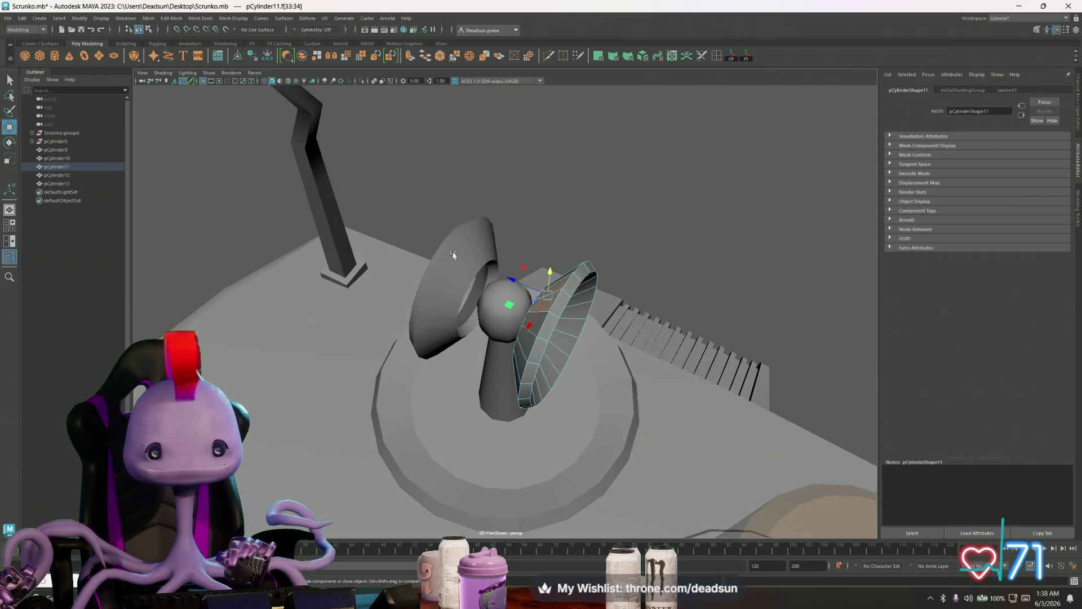
{"action": "left_click", "coordinate": [471, 263]}
{"action": "left_click", "coordinate": [563, 290], "text": "shift"}
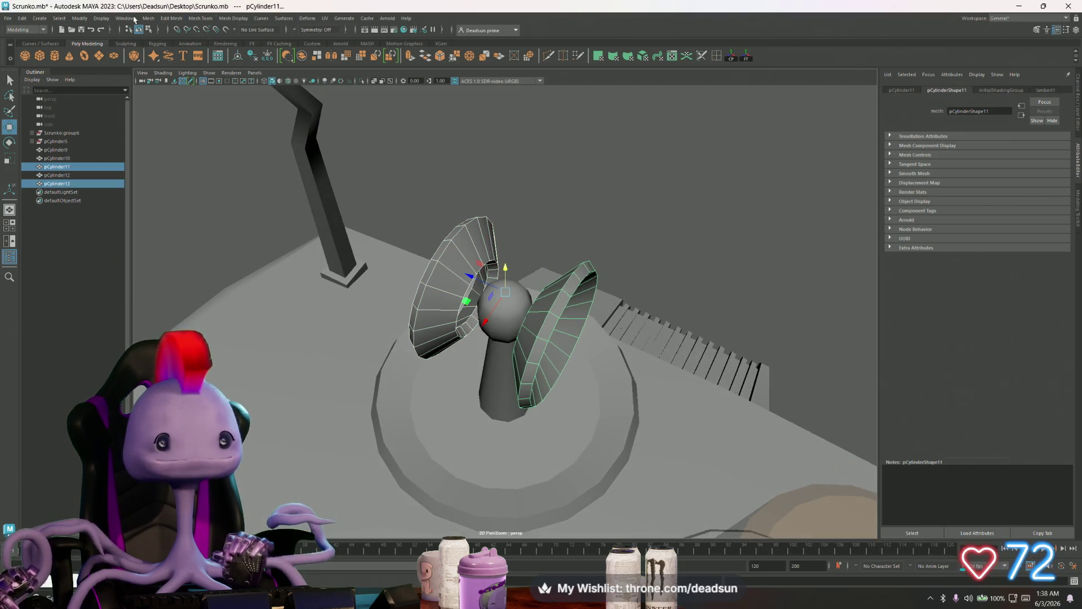
{"action": "left_click", "coordinate": [148, 18]}
{"action": "left_click", "coordinate": [170, 51]}
Select two neighbouring top faces on the combined dishes
{"action": "left_click_drag", "start_coordinate": [473, 279], "coordinate": [483, 275], "text": "alt"}
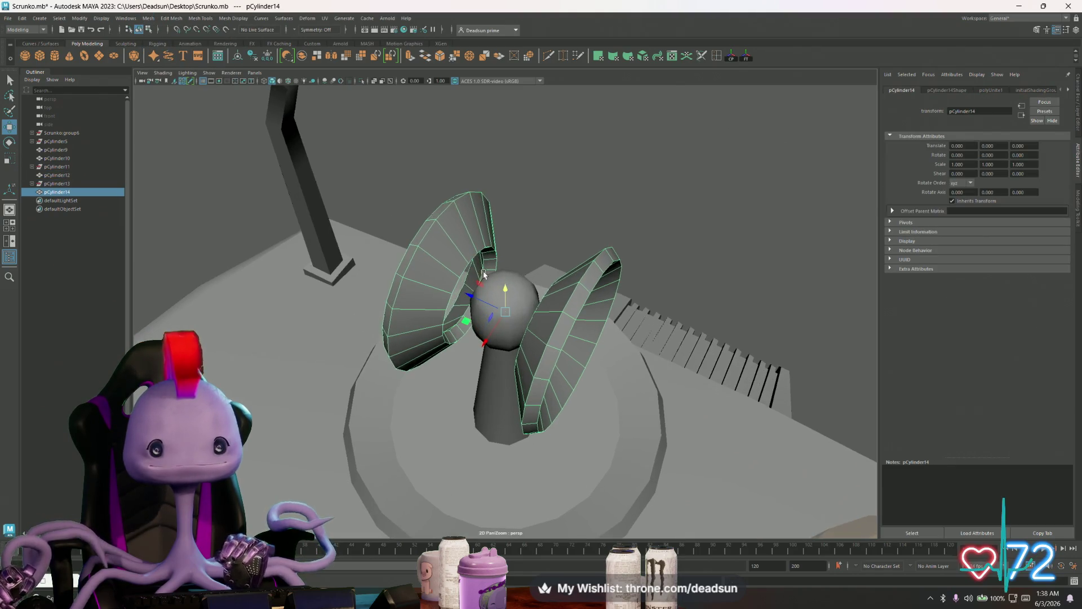
{"action": "right_click_drag", "start_coordinate": [447, 234], "coordinate": [443, 251]}
{"action": "left_click", "coordinate": [443, 251]}
{"action": "left_click", "coordinate": [468, 250], "text": "shift"}
{"action": "left_click_drag", "start_coordinate": [468, 251], "coordinate": [545, 280], "text": "alt"}
{"action": "mouse_move", "coordinate": [546, 231]}
{"action": "left_mouse_down", "text": "alt"}
{"action": "mouse_move", "coordinate": [520, 306]}
{"action": "mouse_move", "coordinate": [490, 231]}
{"action": "mouse_move", "coordinate": [449, 336]}
{"action": "mouse_move", "coordinate": [476, 266]}
{"action": "left_mouse_up", "text": "alt"}
{"action": "scroll", "coordinate": [520, 306], "scroll_direction": "up", "scroll_amount": 5}
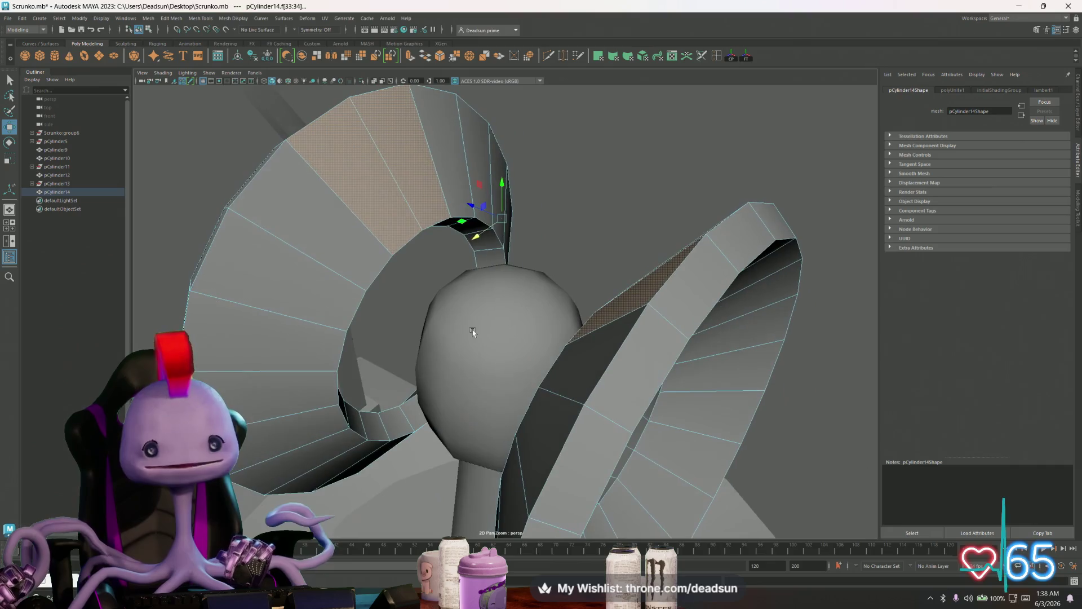
Extrude both side pieces' top faces, narrow them, and extrude again until they meet
{"action": "left_click", "coordinate": [410, 57]}
{"action": "mouse_move", "coordinate": [327, 193]}
{"action": "left_mouse_down"}
{"action": "mouse_move", "coordinate": [372, 162]}
{"action": "mouse_move", "coordinate": [373, 202]}
{"action": "mouse_move", "coordinate": [361, 194]}
{"action": "mouse_move", "coordinate": [395, 198]}
{"action": "left_mouse_up"}
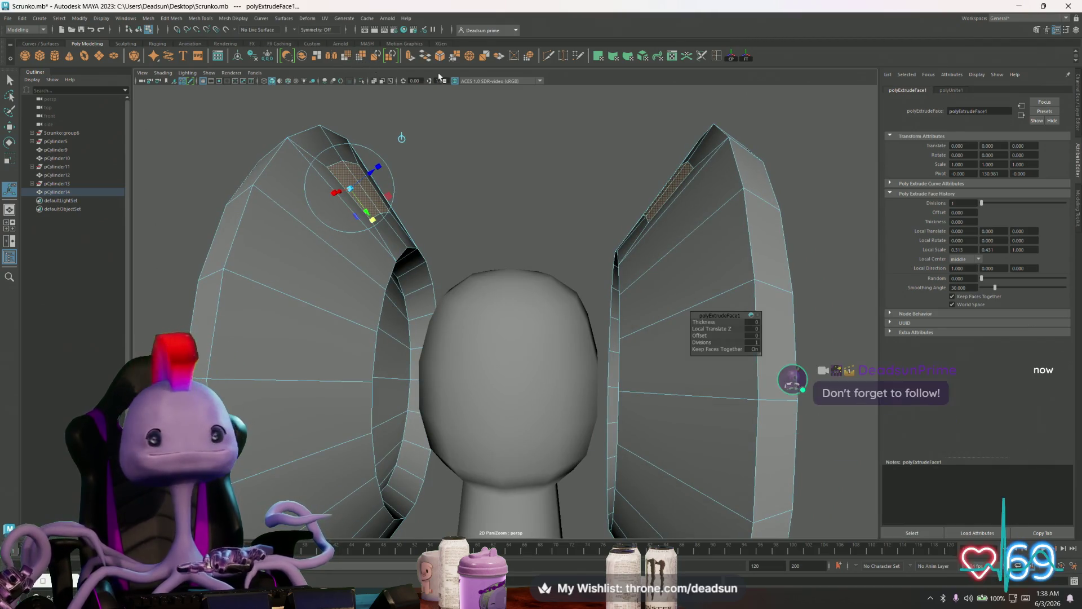
{"action": "key", "text": "ctrl+e"}
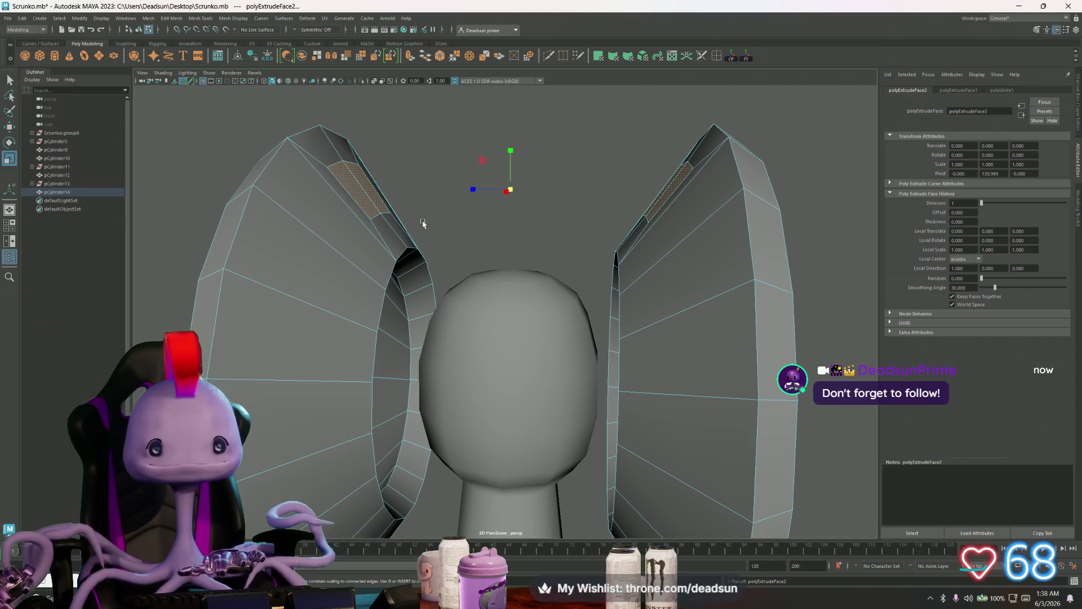
{"action": "left_click_drag", "start_coordinate": [468, 195], "coordinate": [516, 196]}
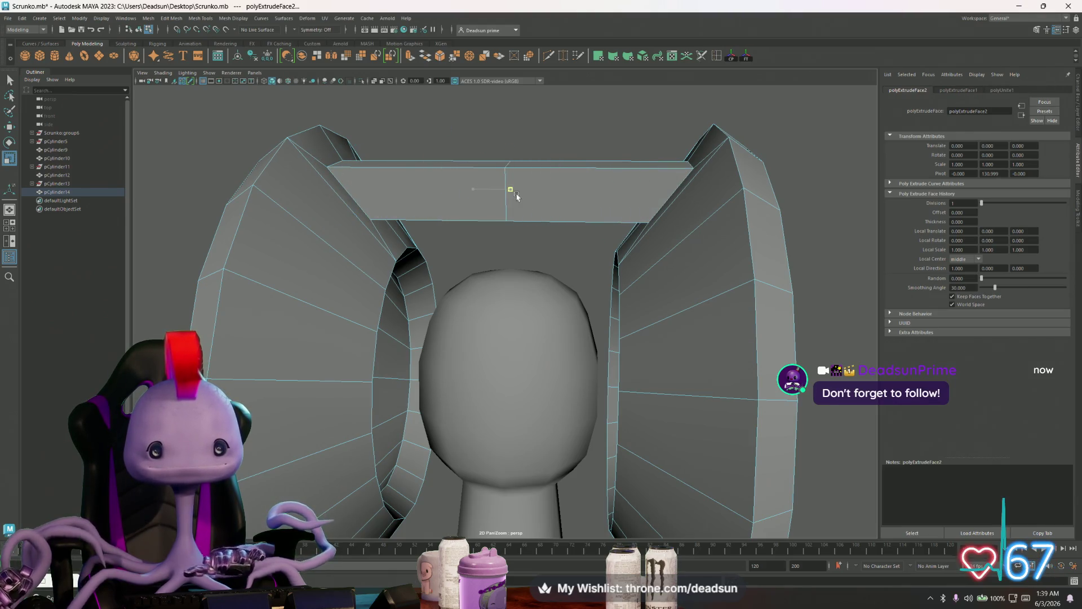
Merge the bridge's overlapping middle vertices and raise them into a peak
{"action": "left_click", "coordinate": [450, 246]}
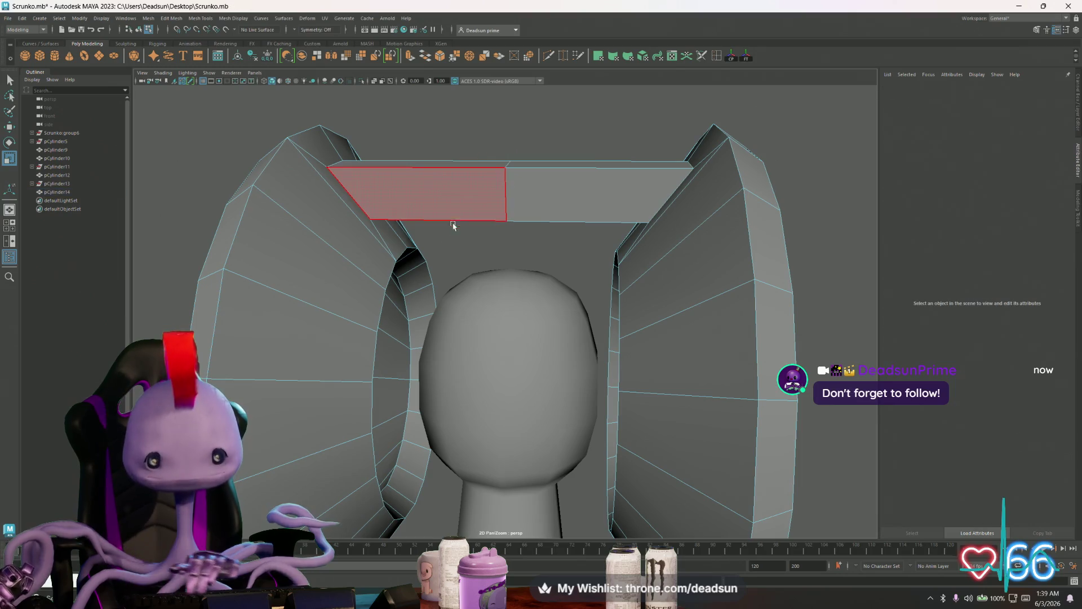
{"action": "scroll", "coordinate": [494, 202], "scroll_direction": "up", "scroll_amount": 2}
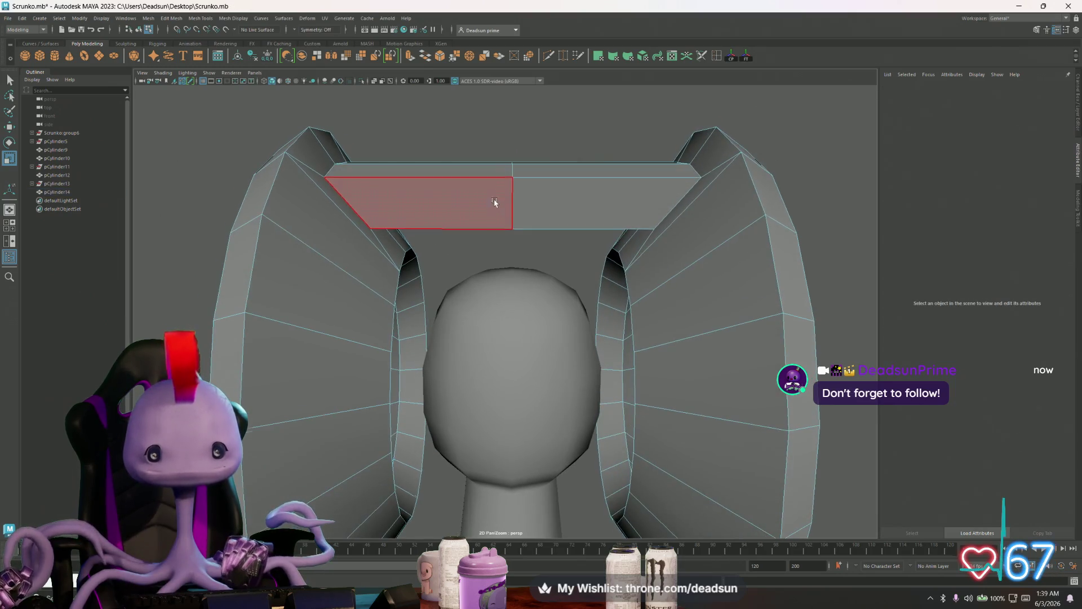
{"action": "double_click", "coordinate": [530, 236]}
{"action": "mouse_move", "coordinate": [563, 248]}
{"action": "left_mouse_down", "text": "alt"}
{"action": "mouse_move", "coordinate": [533, 265]}
{"action": "mouse_move", "coordinate": [533, 102]}
{"action": "left_mouse_up", "text": "alt"}
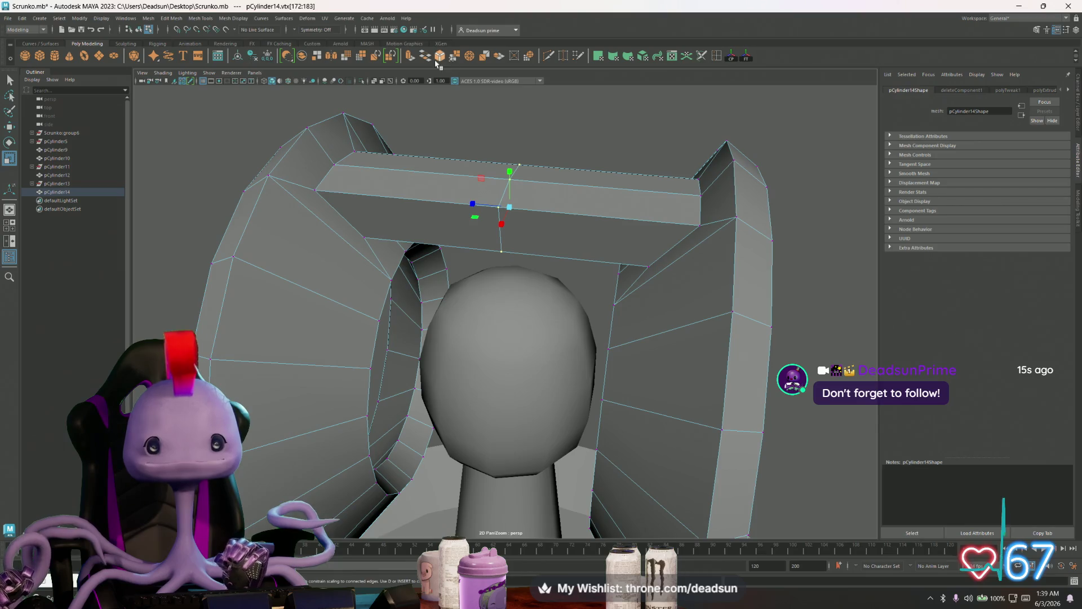
{"action": "left_click", "coordinate": [453, 58]}
{"action": "mouse_move", "coordinate": [497, 229]}
{"action": "left_mouse_down", "text": "alt"}
{"action": "mouse_move", "coordinate": [495, 174]}
{"action": "mouse_move", "coordinate": [543, 232]}
{"action": "left_mouse_up", "text": "alt"}
{"action": "key", "text": "w"}
{"action": "mouse_move", "coordinate": [514, 150]}
{"action": "left_mouse_down"}
{"action": "mouse_move", "coordinate": [514, 116]}
{"action": "mouse_move", "coordinate": [513, 142]}
{"action": "left_mouse_up"}
Select the bridge's vertical middle edge
{"action": "key", "text": "F10"}
{"action": "left_click", "coordinate": [511, 167]}
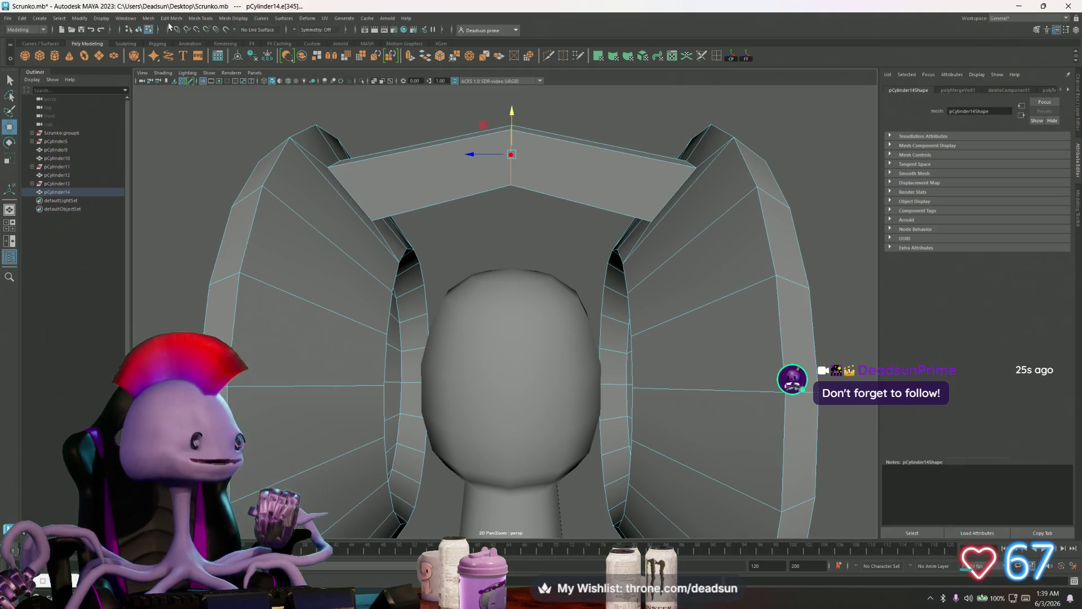
{"action": "left_click", "coordinate": [172, 19]}
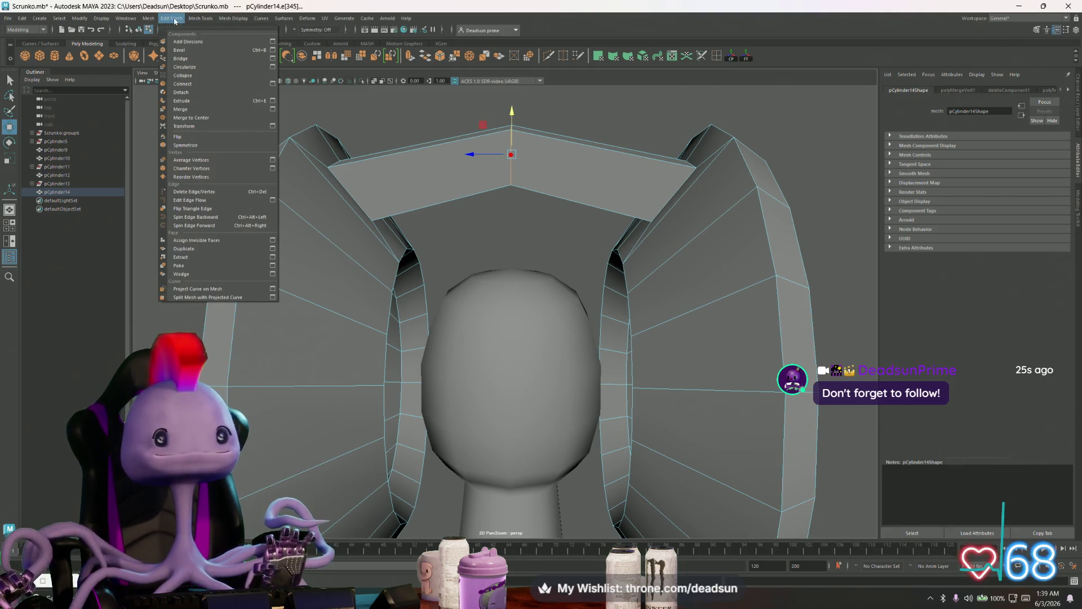
Activate Insert Edge Loop from its option box and close the Tool Settings window
{"action": "mouse_move", "coordinate": [231, 18]}
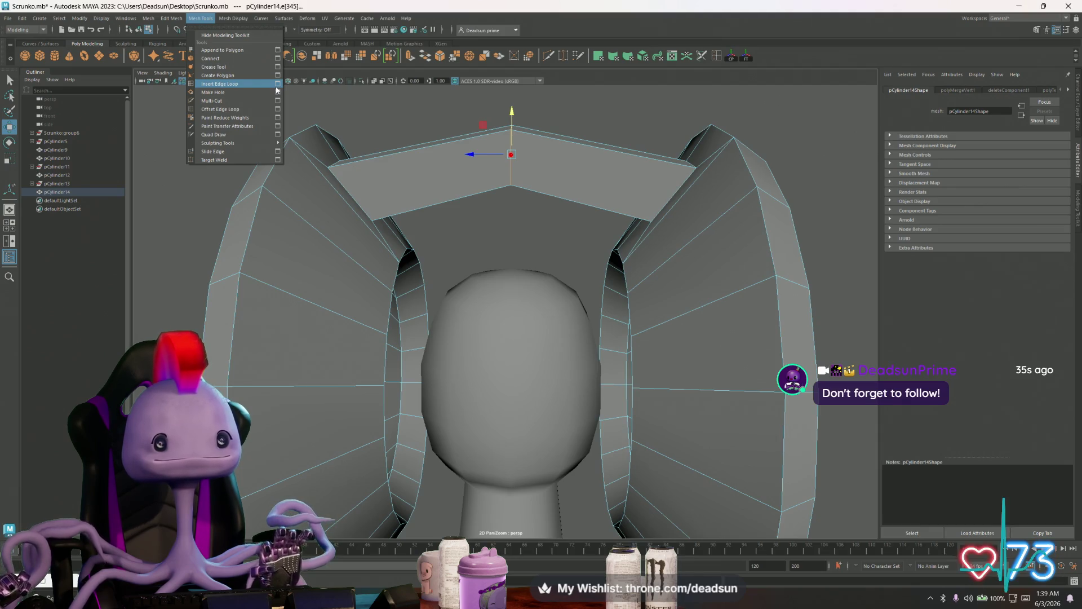
{"action": "left_click", "coordinate": [277, 84]}
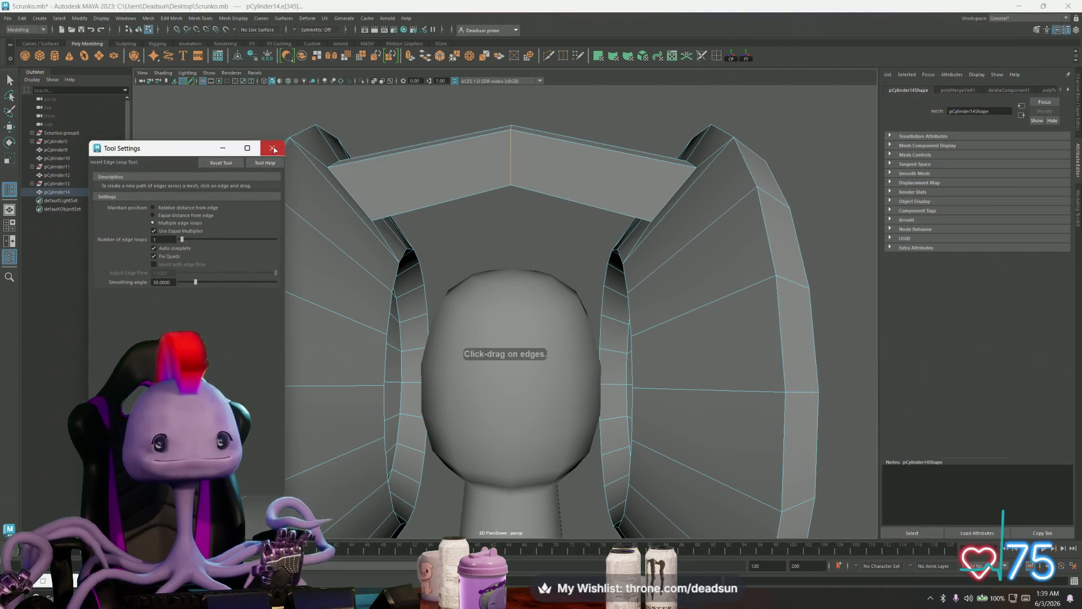
{"action": "left_click", "coordinate": [274, 148]}
{"action": "left_click", "coordinate": [172, 18]}
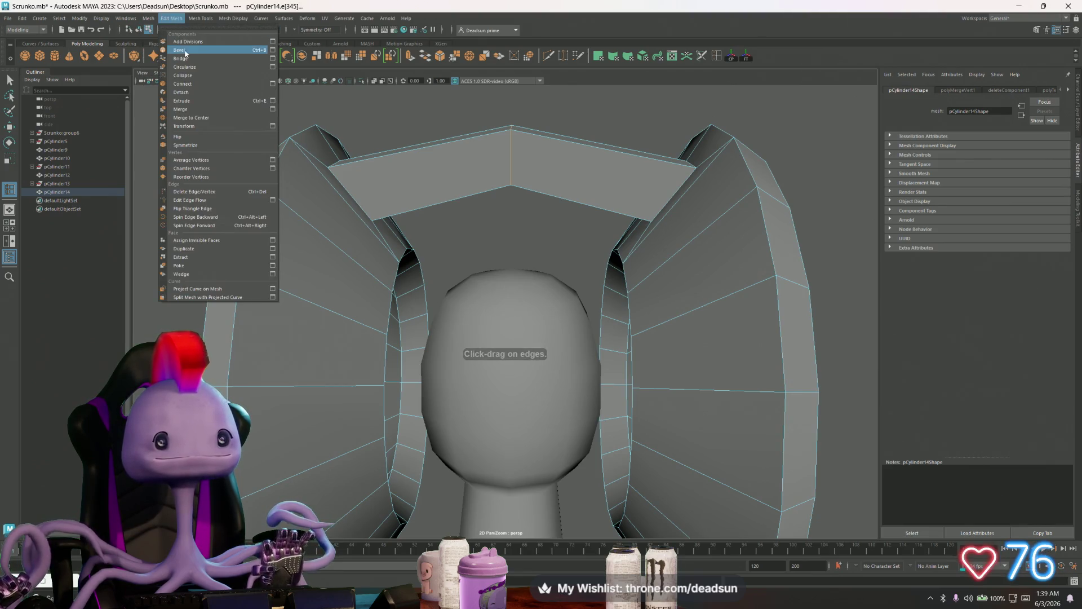
Bevel the bridge's middle edge with width 0.6678 and 3 segments
{"action": "left_click", "coordinate": [272, 51]}
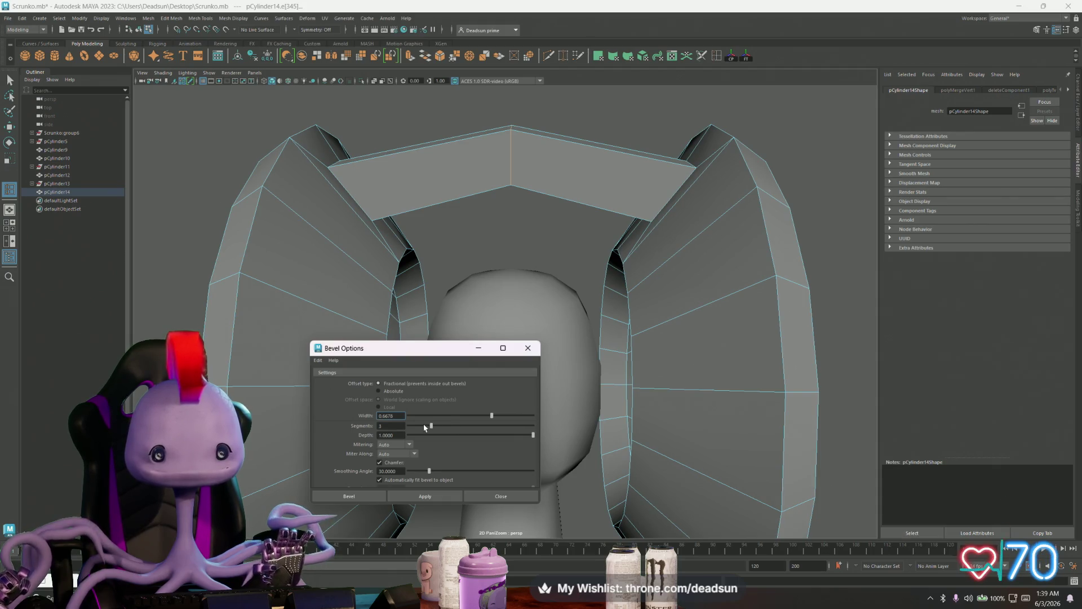
{"action": "left_click", "coordinate": [416, 494]}
{"action": "mouse_move", "coordinate": [480, 288]}
{"action": "left_mouse_down", "text": "alt"}
{"action": "mouse_move", "coordinate": [509, 285]}
{"action": "mouse_move", "coordinate": [495, 256]}
{"action": "left_mouse_up", "text": "alt"}
{"action": "mouse_move", "coordinate": [496, 256]}
{"action": "right_mouse_down", "text": "alt"}
{"action": "mouse_move", "coordinate": [570, 299]}
{"action": "mouse_move", "coordinate": [507, 291]}
{"action": "right_mouse_up", "text": "alt"}
{"action": "left_click_drag", "start_coordinate": [507, 291], "coordinate": [468, 288], "text": "alt"}
{"action": "right_click_drag", "start_coordinate": [468, 287], "coordinate": [419, 287], "text": "alt"}
{"action": "left_click_drag", "start_coordinate": [419, 286], "coordinate": [510, 298], "text": "alt"}
{"action": "mouse_move", "coordinate": [510, 297]}
{"action": "left_mouse_down", "text": "alt"}
{"action": "mouse_move", "coordinate": [480, 220]}
{"action": "mouse_move", "coordinate": [524, 212]}
{"action": "left_mouse_up", "text": "alt"}
Select the top edge loop of pCylinder14's bridge and raise it on Y
{"action": "right_click_drag", "start_coordinate": [524, 212], "coordinate": [558, 203]}
{"action": "left_click_drag", "start_coordinate": [566, 174], "coordinate": [541, 243], "text": "alt"}
{"action": "left_click_drag", "start_coordinate": [520, 290], "coordinate": [495, 180], "text": "alt"}
{"action": "right_click_drag", "start_coordinate": [495, 181], "coordinate": [492, 160]}
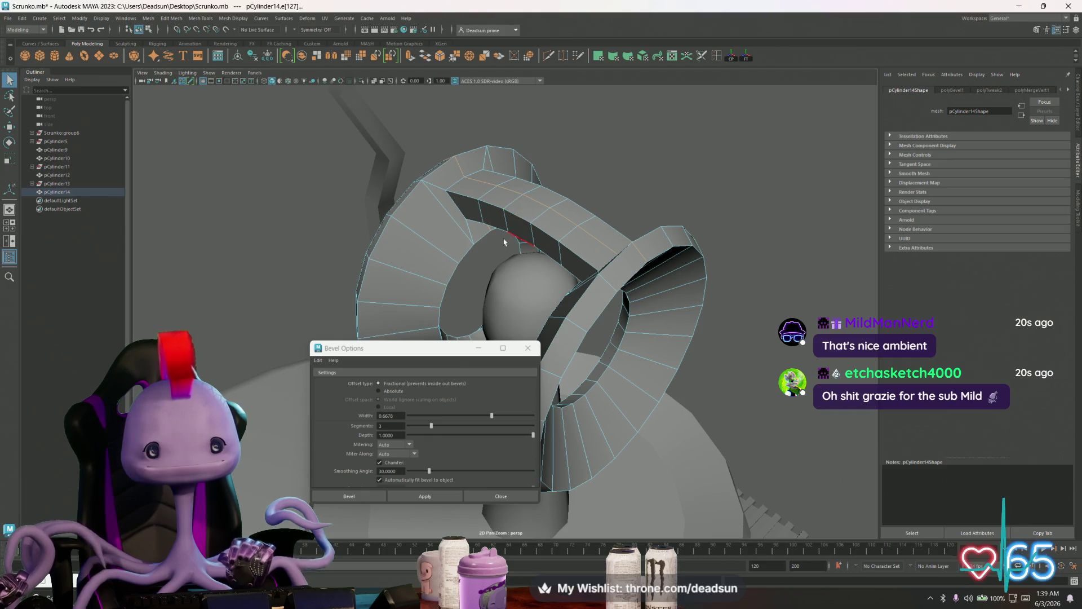
{"action": "left_click_drag", "start_coordinate": [508, 238], "coordinate": [543, 240], "text": "alt"}
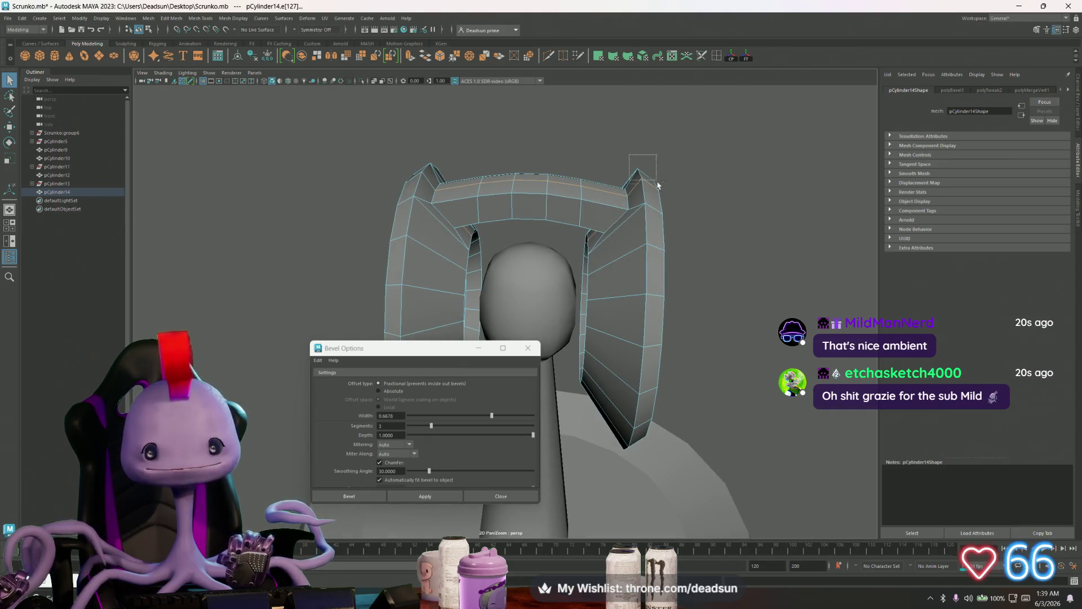
{"action": "mouse_move", "coordinate": [674, 210]}
{"action": "left_mouse_down", "text": "alt"}
{"action": "mouse_move", "coordinate": [592, 242]}
{"action": "mouse_move", "coordinate": [484, 218]}
{"action": "left_mouse_up", "text": "alt"}
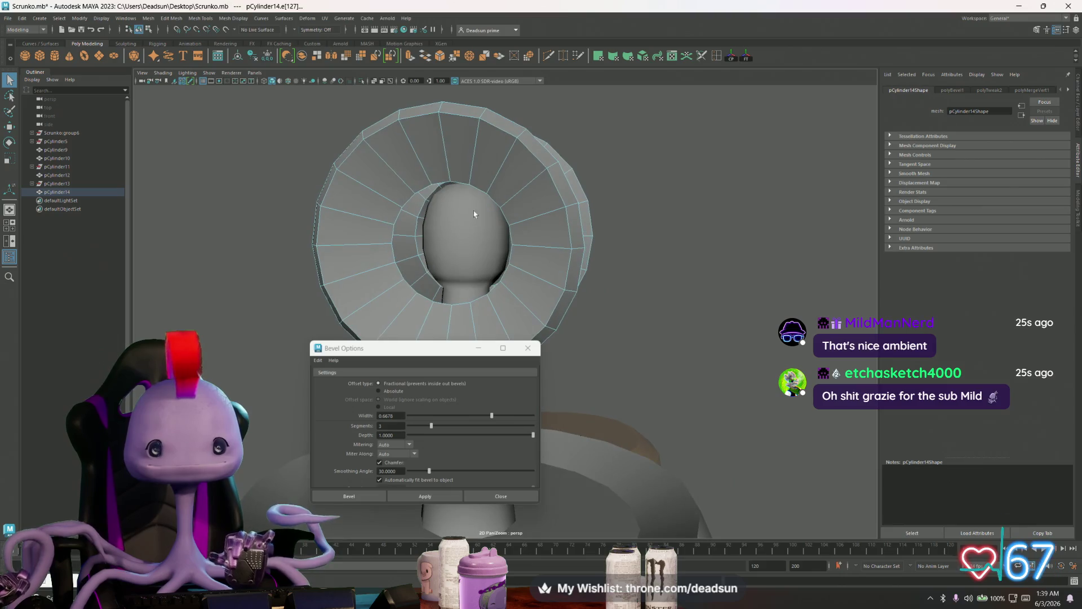
{"action": "left_click_drag", "start_coordinate": [580, 220], "coordinate": [501, 212], "text": "alt"}
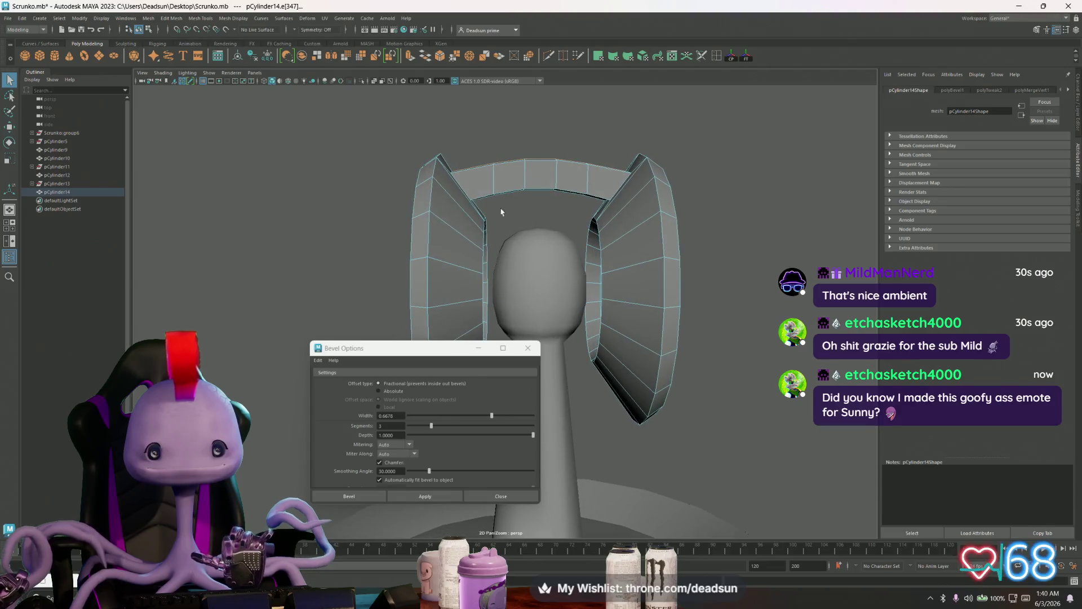
{"action": "mouse_move", "coordinate": [580, 224]}
{"action": "left_mouse_down", "text": "alt"}
{"action": "mouse_move", "coordinate": [597, 349]}
{"action": "mouse_move", "coordinate": [561, 307]}
{"action": "mouse_move", "coordinate": [556, 327]}
{"action": "mouse_move", "coordinate": [516, 311]}
{"action": "mouse_move", "coordinate": [516, 320]}
{"action": "left_mouse_up", "text": "alt"}
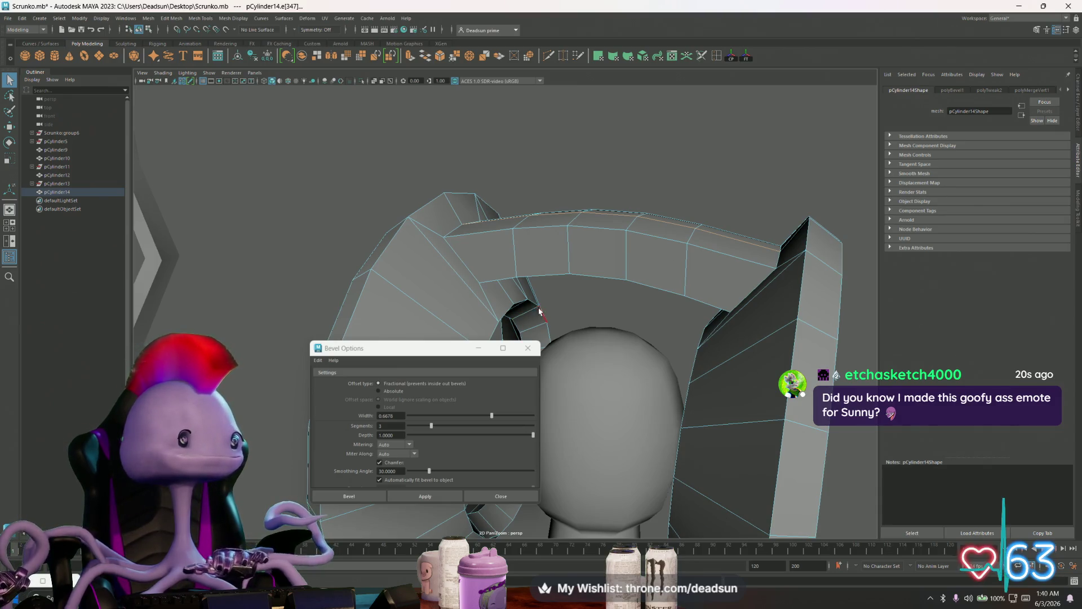
{"action": "key", "text": "w"}
{"action": "mouse_move", "coordinate": [608, 188]}
{"action": "left_mouse_down"}
{"action": "mouse_move", "coordinate": [606, 224]}
{"action": "mouse_move", "coordinate": [569, 206]}
{"action": "left_mouse_up"}
Select the beam's lower-edge vertices at both ends and move them down
{"action": "left_click", "coordinate": [632, 196], "text": "shift"}
{"action": "left_click", "coordinate": [654, 188]}
{"action": "left_click_drag", "start_coordinate": [654, 187], "coordinate": [650, 181], "text": "alt"}
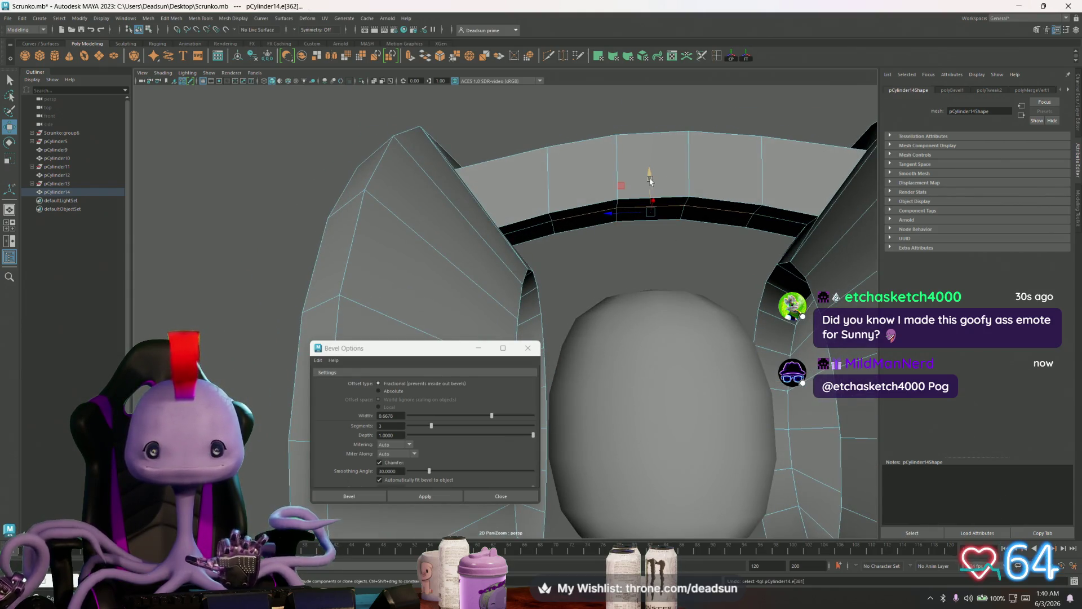
{"action": "mouse_move", "coordinate": [611, 213]}
{"action": "left_mouse_down", "text": "alt"}
{"action": "mouse_move", "coordinate": [573, 226]}
{"action": "mouse_move", "coordinate": [580, 234]}
{"action": "mouse_move", "coordinate": [471, 230]}
{"action": "left_mouse_up", "text": "alt"}
{"action": "left_click", "coordinate": [459, 214]}
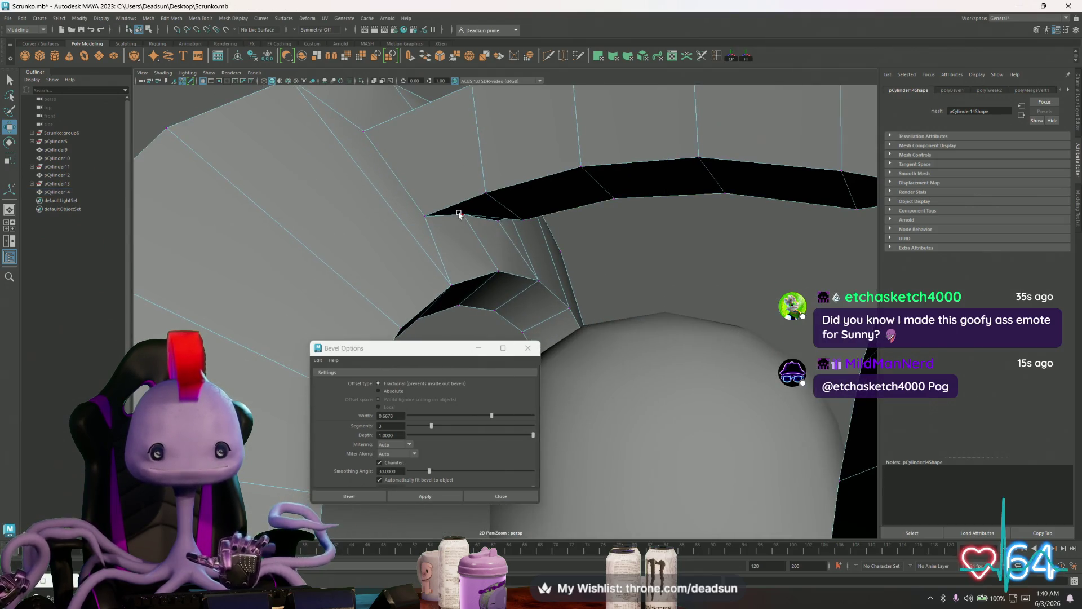
{"action": "left_click", "coordinate": [427, 215]}
{"action": "mouse_move", "coordinate": [440, 186]}
{"action": "left_mouse_down", "text": "alt"}
{"action": "mouse_move", "coordinate": [496, 242]}
{"action": "mouse_move", "coordinate": [451, 282]}
{"action": "mouse_move", "coordinate": [649, 253]}
{"action": "left_mouse_up", "text": "alt"}
{"action": "left_click", "coordinate": [693, 232], "text": "shift"}
{"action": "left_click_drag", "start_coordinate": [487, 186], "coordinate": [490, 213]}
Scale those vertices inward on X to narrow the underside, then deselect
{"action": "key", "text": "r"}
{"action": "left_click_drag", "start_coordinate": [455, 252], "coordinate": [460, 252]}
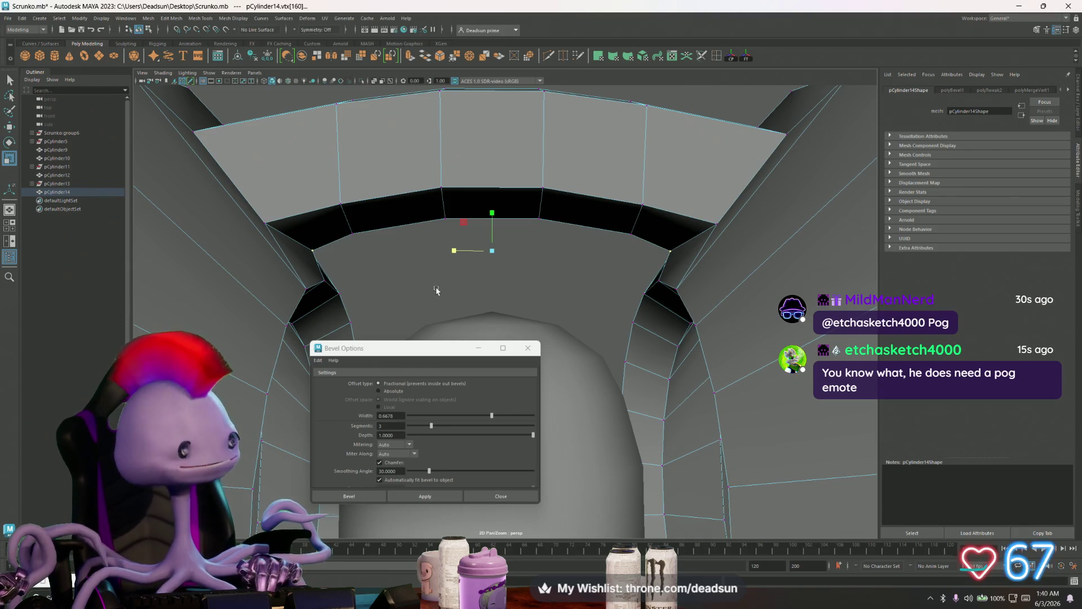
{"action": "scroll", "coordinate": [468, 257], "scroll_direction": "down", "scroll_amount": 5}
{"action": "mouse_move", "coordinate": [467, 265]}
{"action": "left_mouse_down", "text": "alt"}
{"action": "mouse_move", "coordinate": [467, 293]}
{"action": "mouse_move", "coordinate": [460, 261]}
{"action": "mouse_move", "coordinate": [482, 291]}
{"action": "left_mouse_up", "text": "alt"}
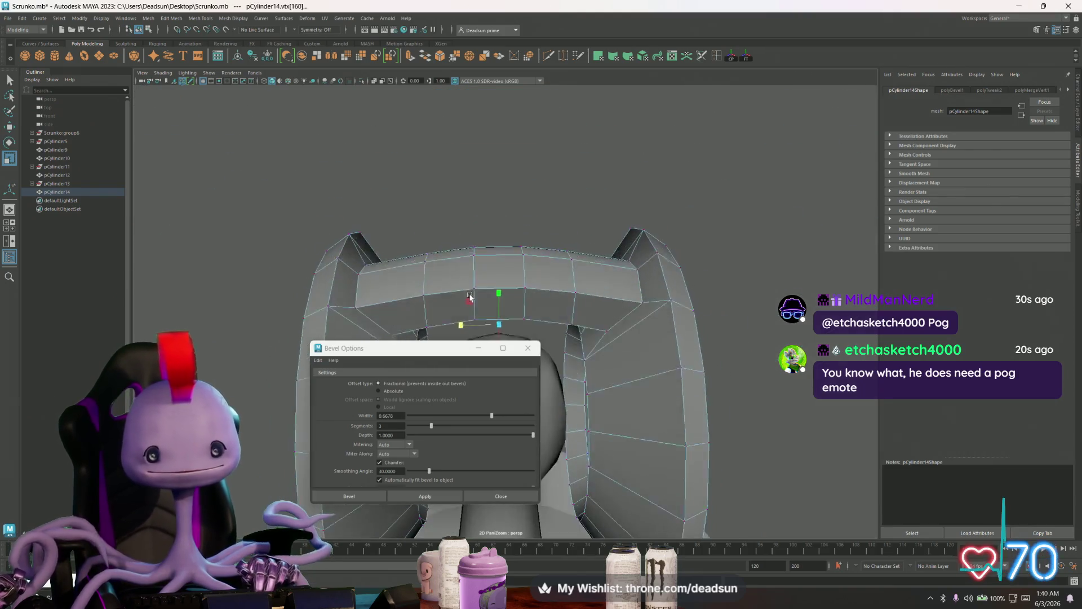
{"action": "right_click_drag", "start_coordinate": [483, 290], "coordinate": [486, 295]}
{"action": "left_click", "coordinate": [640, 244]}
{"action": "scroll", "coordinate": [640, 244], "scroll_direction": "down", "scroll_amount": 5}
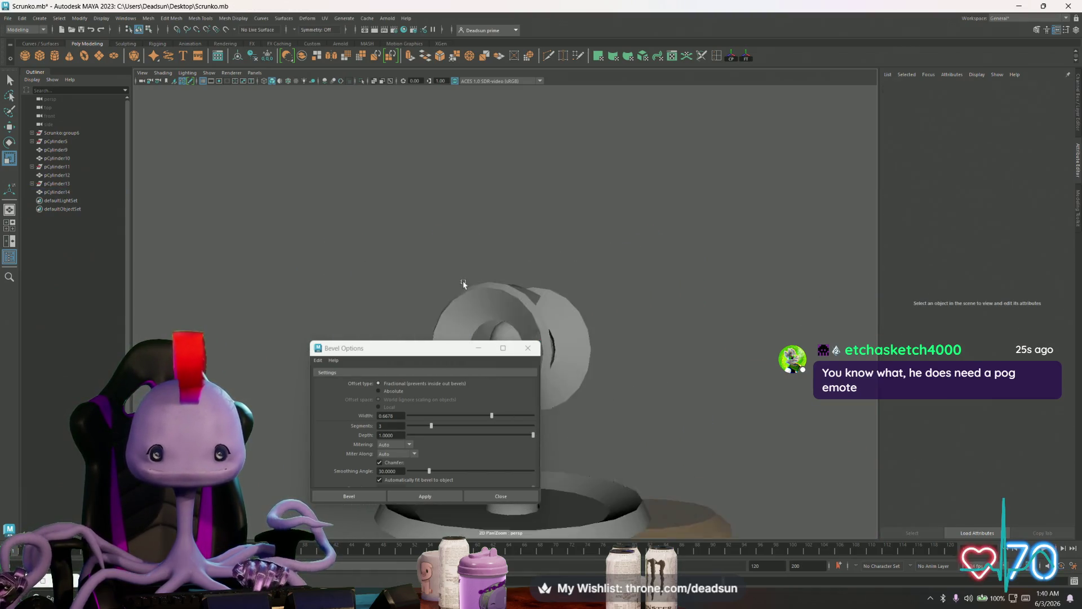
Close the Bevel Options window and select the arch object pCylinder14
{"action": "left_click", "coordinate": [528, 348]}
{"action": "mouse_move", "coordinate": [462, 372]}
{"action": "left_mouse_down", "text": "alt"}
{"action": "mouse_move", "coordinate": [461, 345]}
{"action": "mouse_move", "coordinate": [581, 330]}
{"action": "mouse_move", "coordinate": [569, 307]}
{"action": "mouse_move", "coordinate": [520, 303]}
{"action": "mouse_move", "coordinate": [413, 355]}
{"action": "mouse_move", "coordinate": [324, 341]}
{"action": "mouse_move", "coordinate": [375, 230]}
{"action": "mouse_move", "coordinate": [357, 350]}
{"action": "left_mouse_up", "text": "alt"}
{"action": "right_click_drag", "start_coordinate": [357, 350], "coordinate": [566, 393], "text": "alt"}
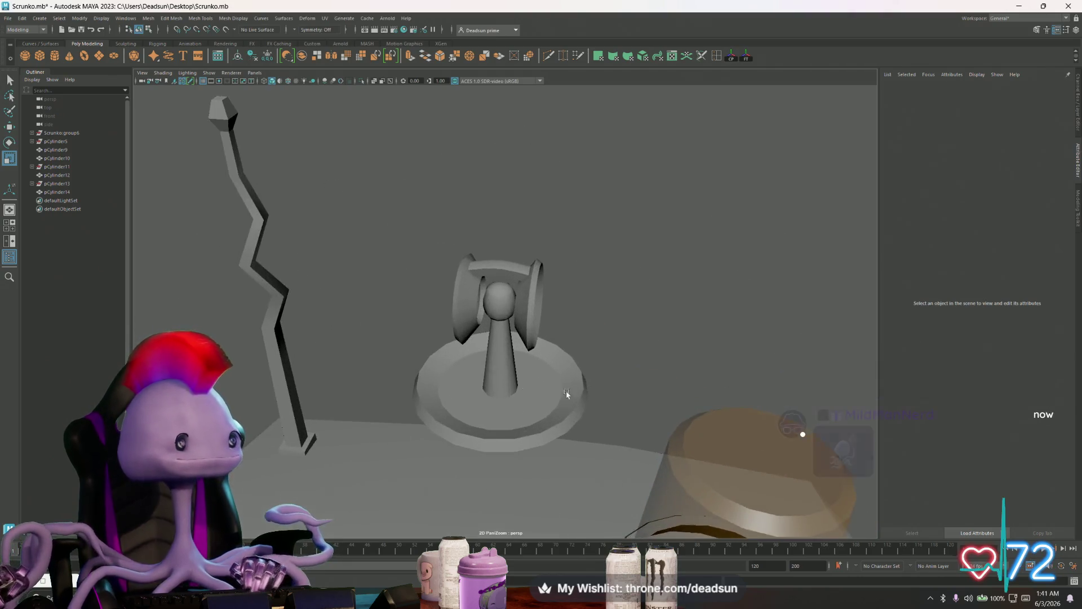
{"action": "scroll", "coordinate": [566, 393], "scroll_direction": "up", "scroll_amount": 5}
{"action": "left_click", "coordinate": [445, 173]}
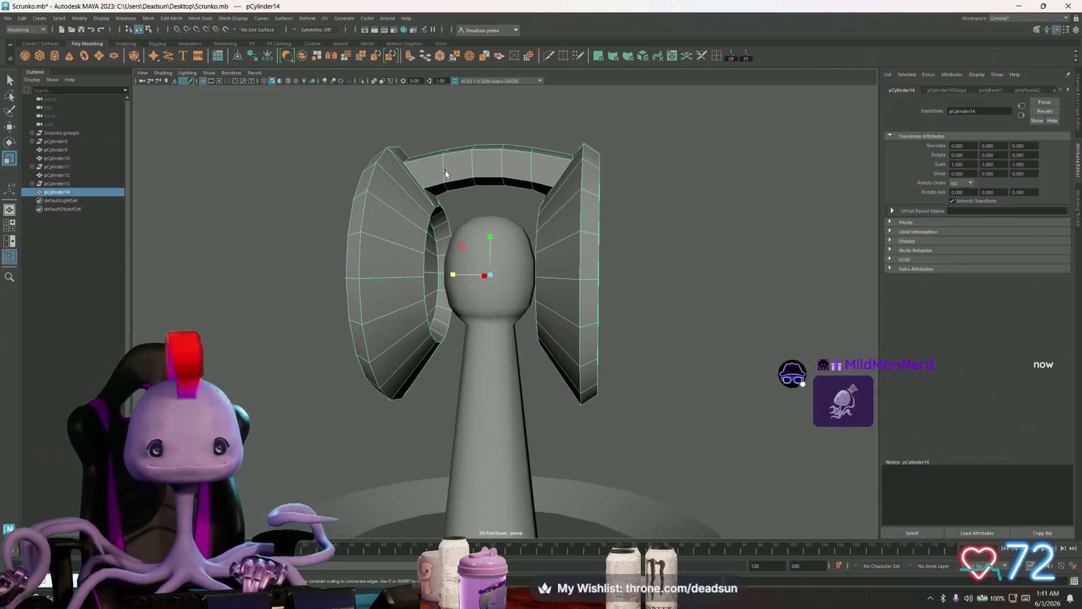
{"action": "scroll", "coordinate": [454, 121], "scroll_direction": "up", "scroll_amount": 5}
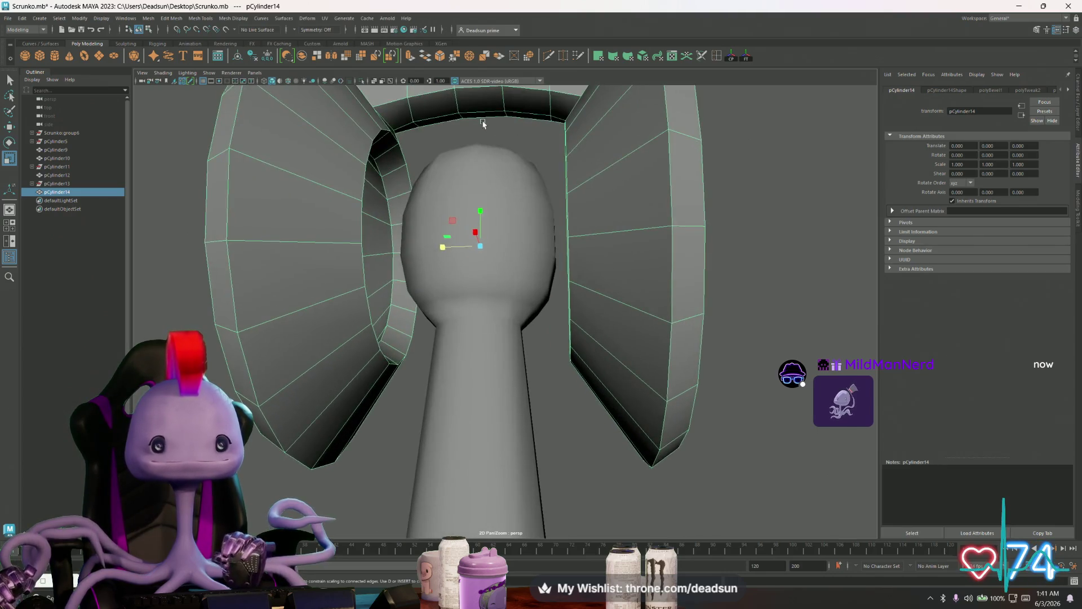
In face mode, select the top and lower faces under the arch's middle and frame them
{"action": "key", "text": "F11"}
{"action": "left_click", "coordinate": [514, 187]}
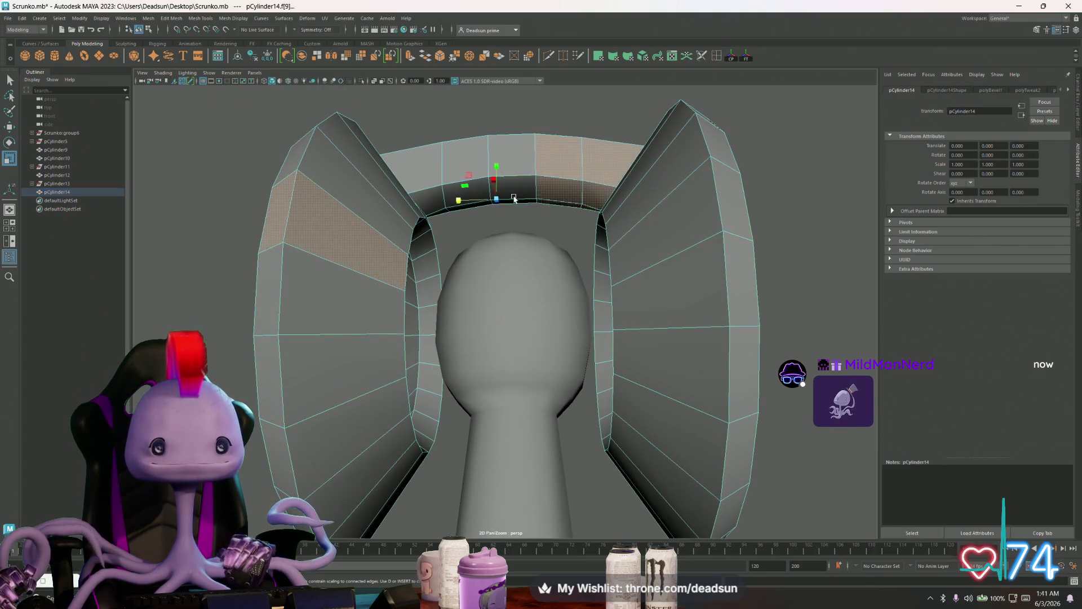
{"action": "left_click", "coordinate": [530, 201], "text": "shift"}
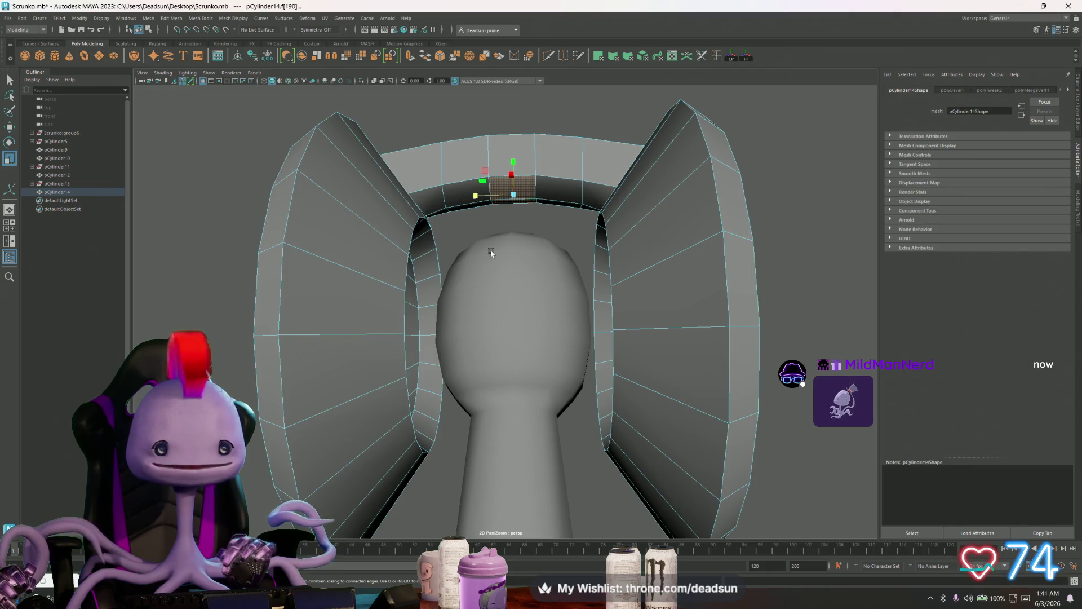
{"action": "key", "text": "f"}
{"action": "scroll", "coordinate": [242, 174], "scroll_direction": "down", "scroll_amount": 5}
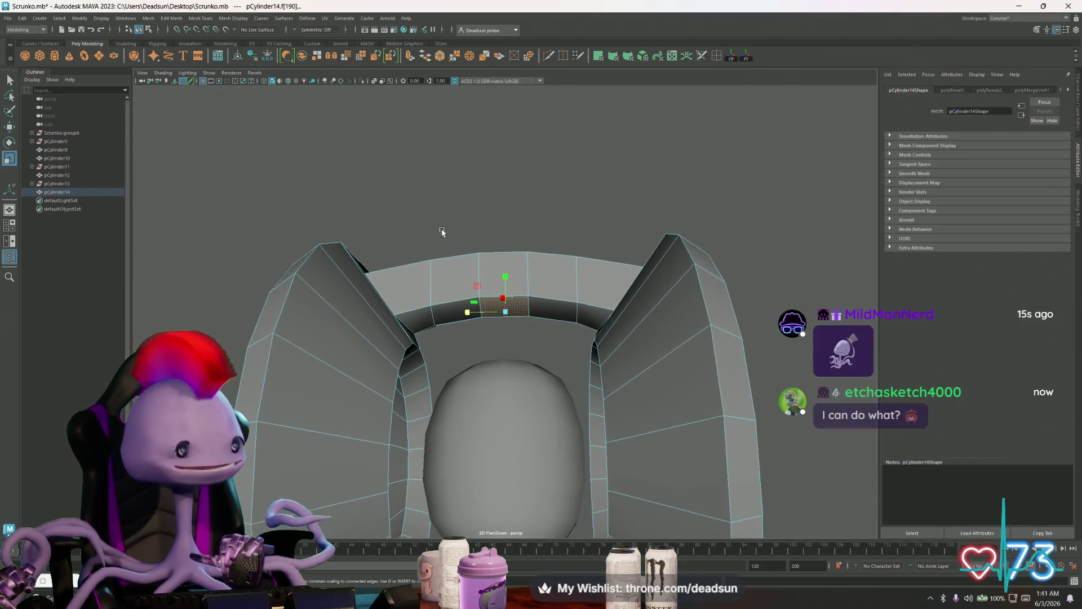
{"action": "mouse_move", "coordinate": [446, 221]}
{"action": "left_mouse_down", "text": "alt"}
{"action": "mouse_move", "coordinate": [508, 257]}
{"action": "mouse_move", "coordinate": [468, 262]}
{"action": "mouse_move", "coordinate": [495, 256]}
{"action": "mouse_move", "coordinate": [505, 279]}
{"action": "mouse_move", "coordinate": [489, 234]}
{"action": "left_mouse_up", "text": "alt"}
Extrude the arch's underside face twice, pulling the second extrusion down toward the bulb
{"action": "left_click", "coordinate": [411, 56]}
{"action": "mouse_move", "coordinate": [505, 219]}
{"action": "left_mouse_down", "text": "alt"}
{"action": "mouse_move", "coordinate": [500, 234]}
{"action": "mouse_move", "coordinate": [529, 186]}
{"action": "left_mouse_up", "text": "alt"}
{"action": "key", "text": "w"}
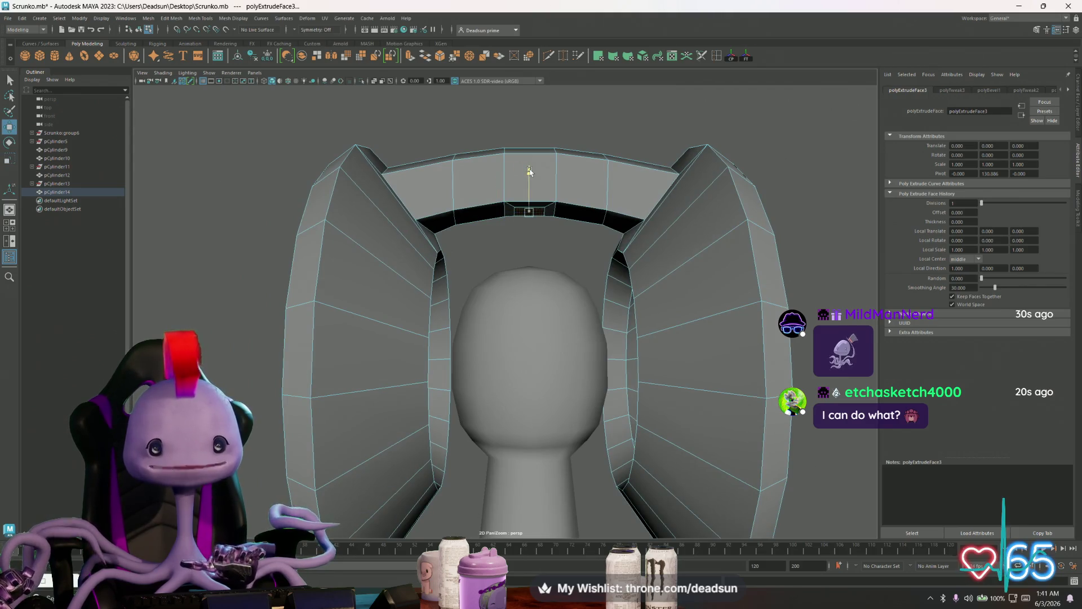
{"action": "key", "text": "ctrl+e"}
{"action": "left_click_drag", "start_coordinate": [529, 175], "coordinate": [531, 228]}
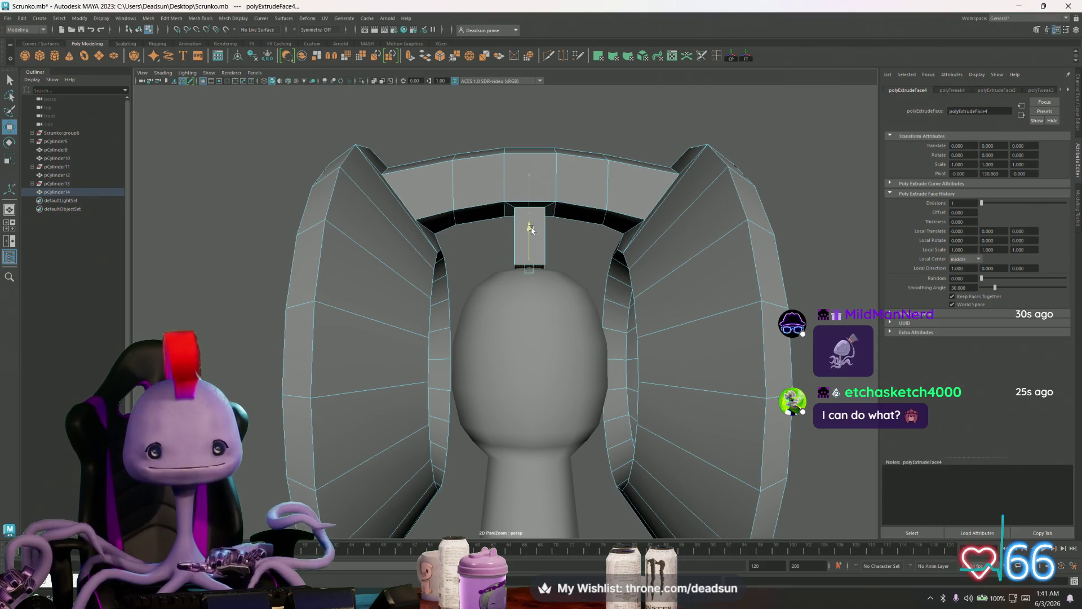
{"action": "key", "text": "r"}
{"action": "mouse_move", "coordinate": [528, 299]}
{"action": "left_mouse_down", "text": "alt"}
{"action": "mouse_move", "coordinate": [508, 290]}
{"action": "mouse_move", "coordinate": [523, 294]}
{"action": "mouse_move", "coordinate": [516, 265]}
{"action": "mouse_move", "coordinate": [529, 228]}
{"action": "mouse_move", "coordinate": [534, 237]}
{"action": "mouse_move", "coordinate": [338, 278]}
{"action": "left_mouse_up", "text": "alt"}
Select the left and right edges of the extruded block, inspect them, then clear the selection
{"action": "double_click", "coordinate": [524, 227]}
{"action": "left_click", "coordinate": [524, 227]}
{"action": "left_click", "coordinate": [500, 220]}
{"action": "left_click", "coordinate": [534, 226], "text": "shift"}
{"action": "scroll", "coordinate": [581, 291], "scroll_direction": "up", "scroll_amount": 3}
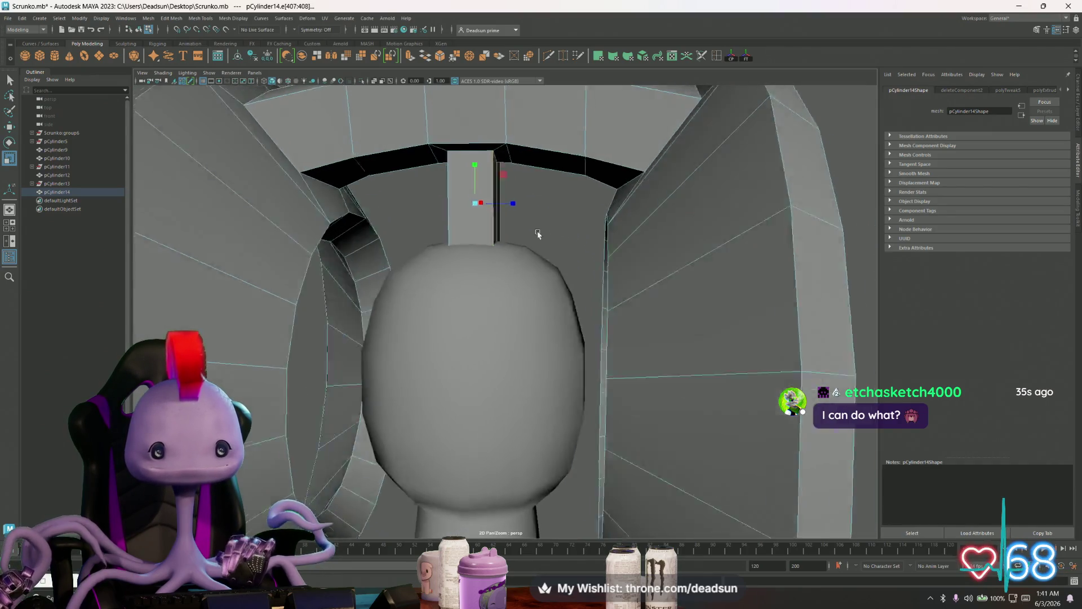
{"action": "mouse_move", "coordinate": [494, 224]}
{"action": "left_mouse_down", "text": "alt"}
{"action": "mouse_move", "coordinate": [536, 235]}
{"action": "mouse_move", "coordinate": [517, 210]}
{"action": "mouse_move", "coordinate": [488, 202]}
{"action": "left_mouse_up", "text": "alt"}
{"action": "mouse_move", "coordinate": [486, 255]}
{"action": "left_mouse_down", "text": "alt"}
{"action": "mouse_move", "coordinate": [479, 248]}
{"action": "mouse_move", "coordinate": [478, 281]}
{"action": "mouse_move", "coordinate": [423, 205]}
{"action": "mouse_move", "coordinate": [429, 231]}
{"action": "mouse_move", "coordinate": [451, 223]}
{"action": "left_mouse_up", "text": "alt"}
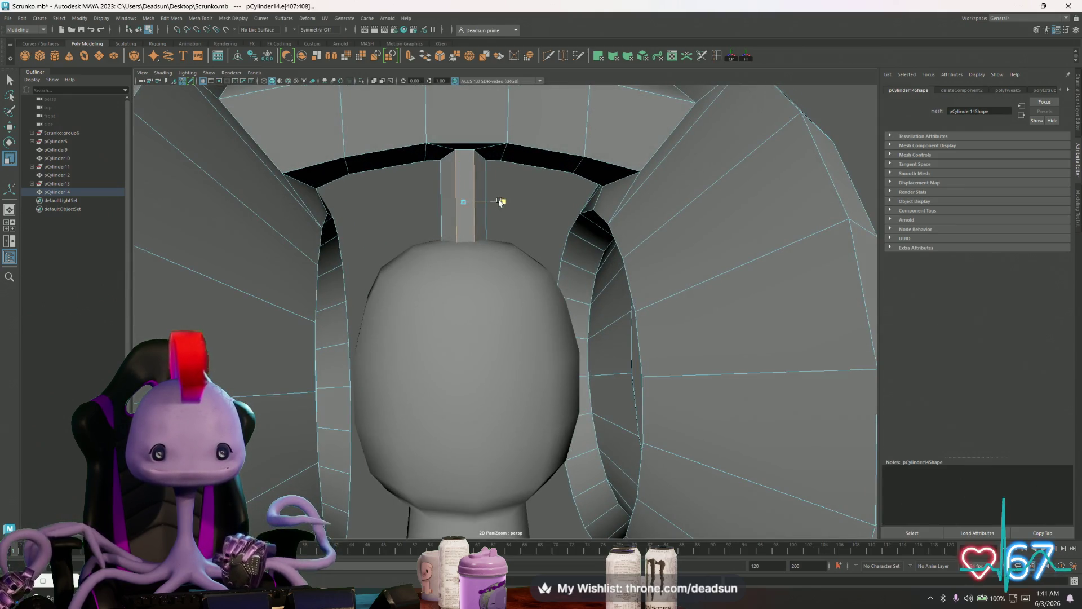
{"action": "scroll", "coordinate": [505, 203], "scroll_direction": "down", "scroll_amount": 5}
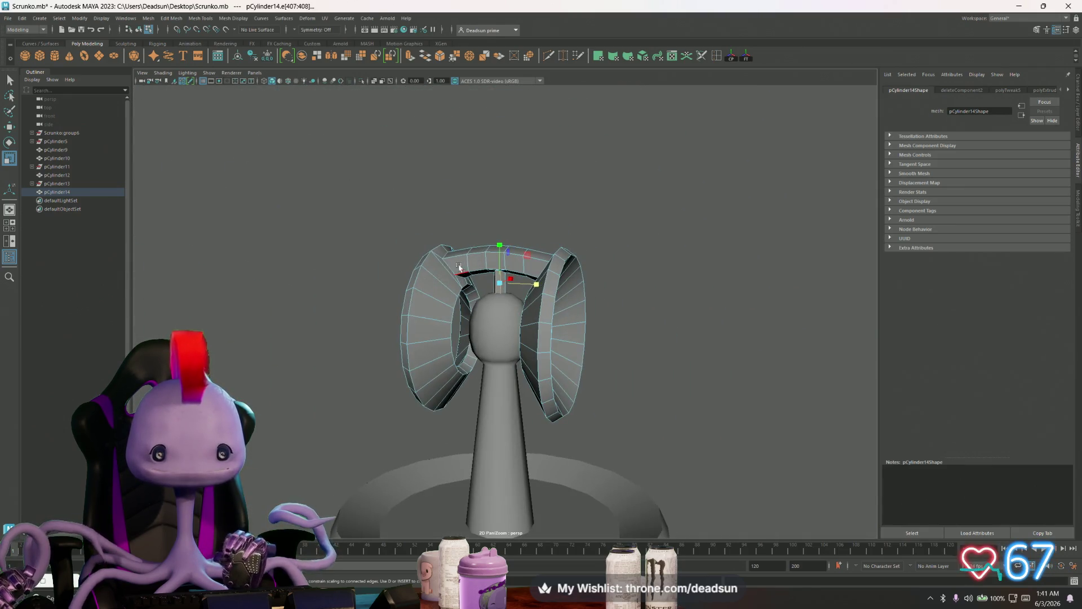
{"action": "left_click", "coordinate": [391, 293]}
{"action": "scroll", "coordinate": [391, 293], "scroll_direction": "down", "scroll_amount": 5}
Select the round base pCylinder10 and open the UV Editor from the UV menu
{"action": "mouse_move", "coordinate": [392, 293]}
{"action": "left_mouse_down", "text": "alt"}
{"action": "mouse_move", "coordinate": [386, 310]}
{"action": "mouse_move", "coordinate": [614, 314]}
{"action": "mouse_move", "coordinate": [527, 338]}
{"action": "mouse_move", "coordinate": [356, 336]}
{"action": "mouse_move", "coordinate": [344, 325]}
{"action": "left_mouse_up", "text": "alt"}
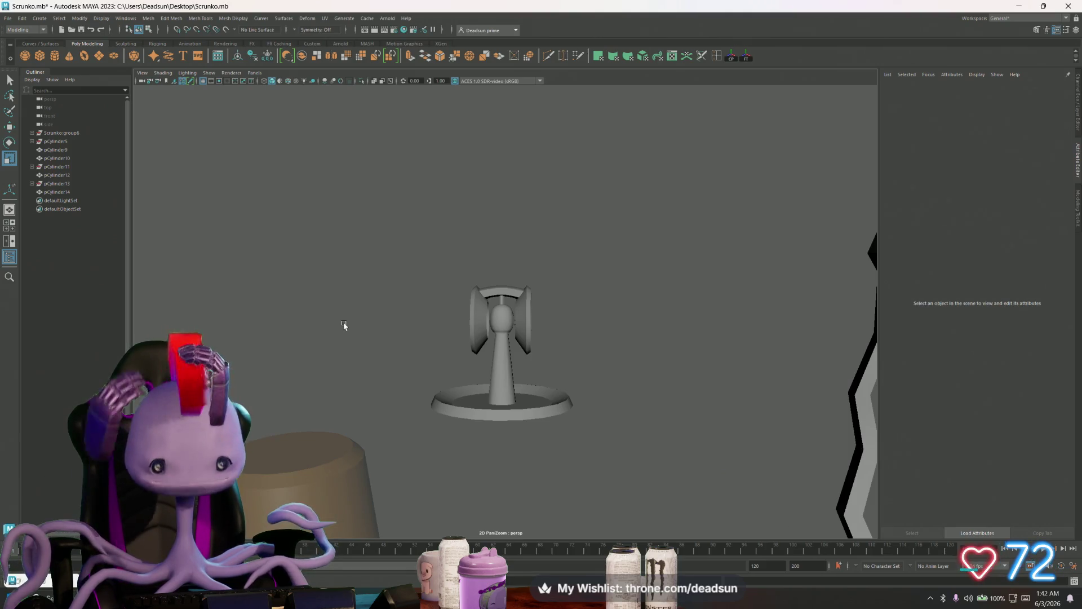
{"action": "left_click", "coordinate": [464, 403]}
{"action": "mouse_move", "coordinate": [454, 409]}
{"action": "left_mouse_down", "text": "alt"}
{"action": "mouse_move", "coordinate": [442, 441]}
{"action": "mouse_move", "coordinate": [430, 437]}
{"action": "left_mouse_up", "text": "alt"}
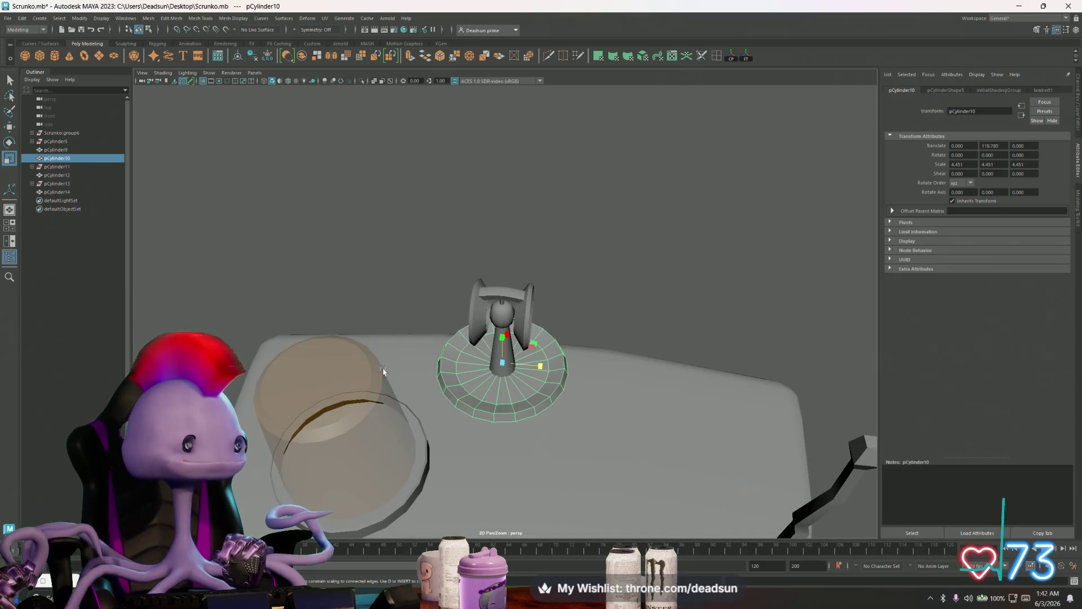
{"action": "left_click", "coordinate": [324, 18]}
{"action": "left_click", "coordinate": [339, 28]}
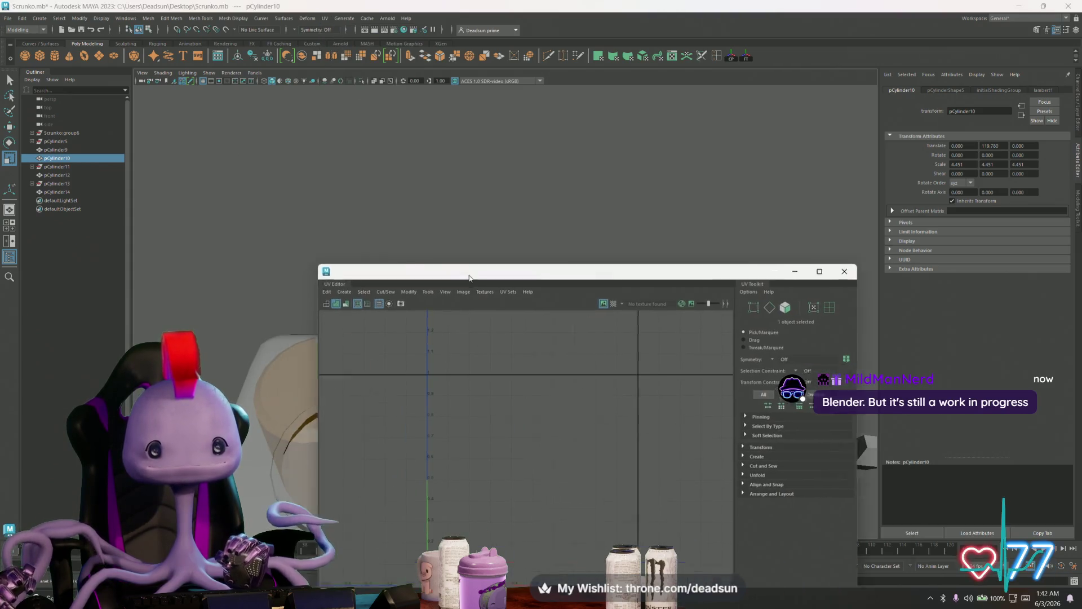
Move the UV Editor window up and right and zoom in on the base cylinder
{"action": "left_click_drag", "start_coordinate": [469, 276], "coordinate": [711, 138]}
{"action": "scroll", "coordinate": [425, 235], "scroll_direction": "up", "scroll_amount": 2}
{"action": "middle_click_drag", "start_coordinate": [425, 235], "coordinate": [343, 224], "text": "alt"}
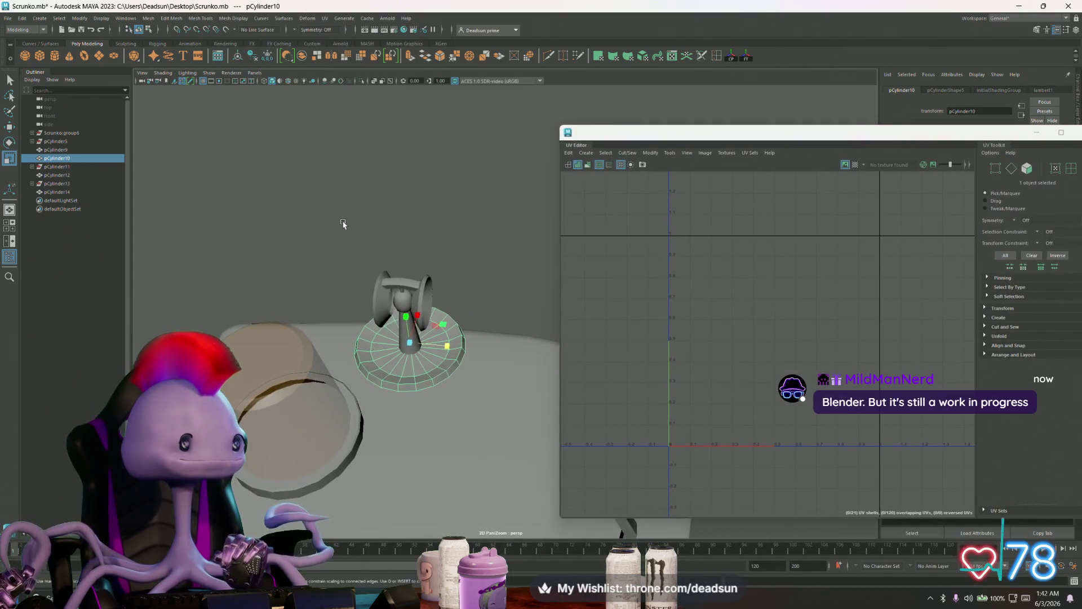
{"action": "right_click_drag", "start_coordinate": [343, 224], "coordinate": [392, 276], "text": "alt"}
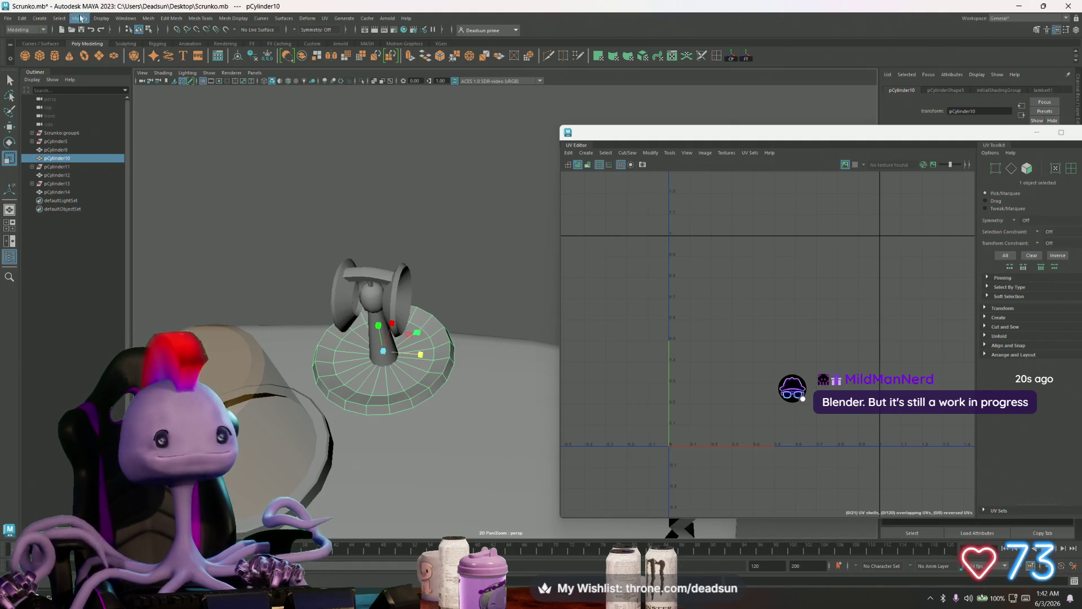
Browse the Mesh, Mesh Display and UV menus, then reselect the base to show its UVs
{"action": "left_click", "coordinate": [150, 19]}
{"action": "mouse_move", "coordinate": [172, 18]}
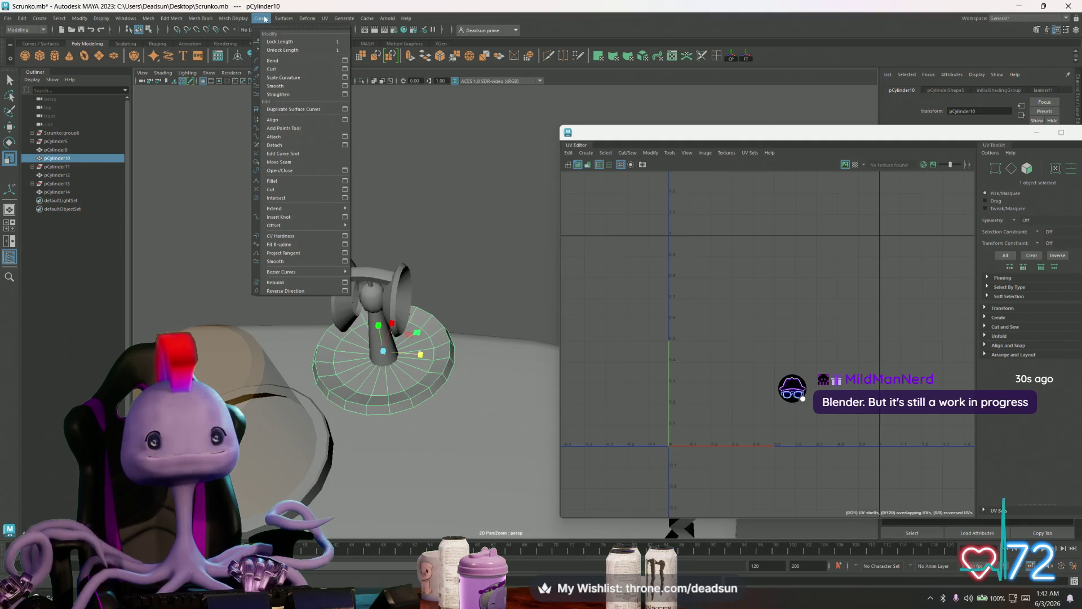
{"action": "mouse_move", "coordinate": [239, 19]}
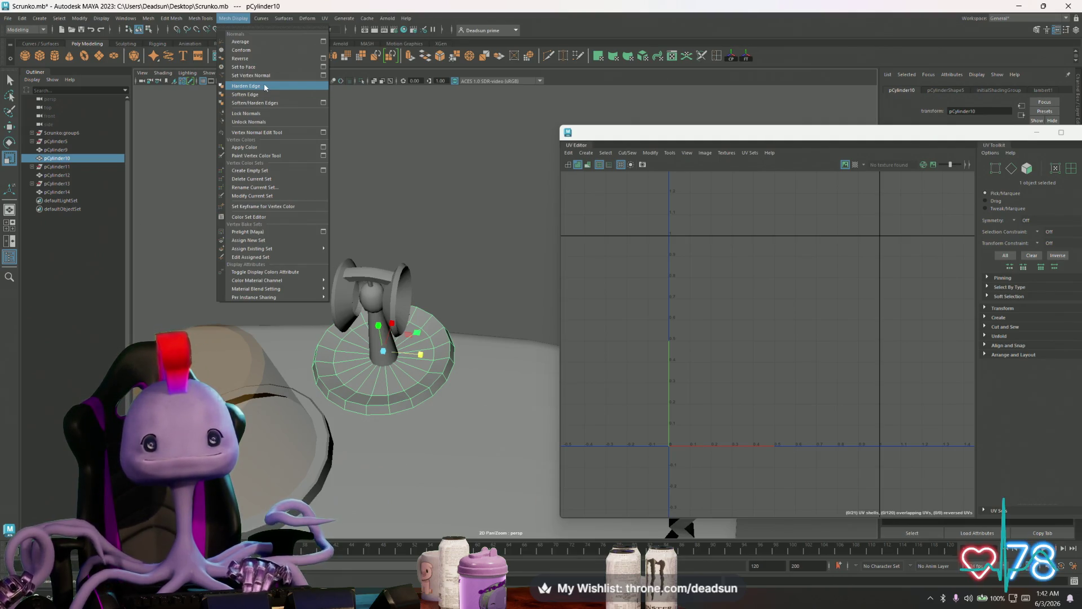
{"action": "mouse_move", "coordinate": [324, 18]}
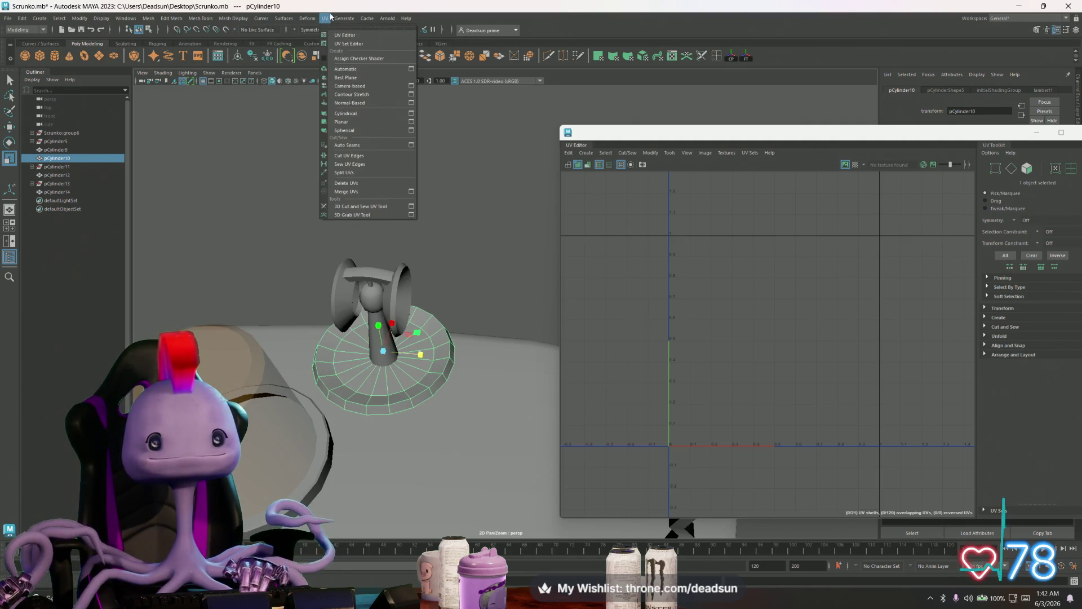
{"action": "left_click", "coordinate": [337, 36]}
{"action": "scroll", "coordinate": [430, 287], "scroll_direction": "down", "scroll_amount": 3}
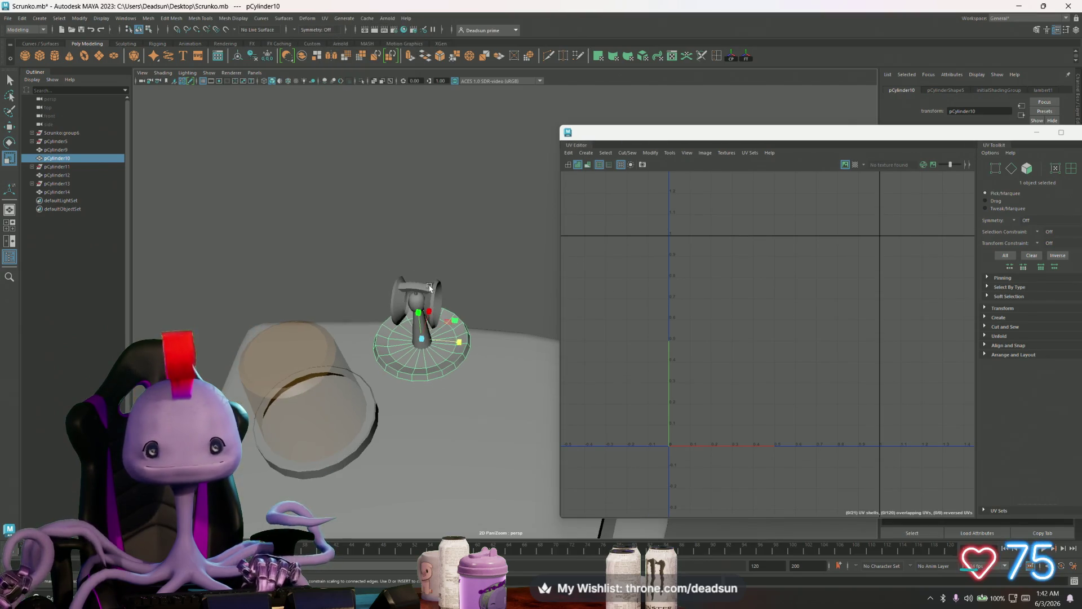
{"action": "left_click_drag", "start_coordinate": [433, 292], "coordinate": [440, 299], "text": "alt"}
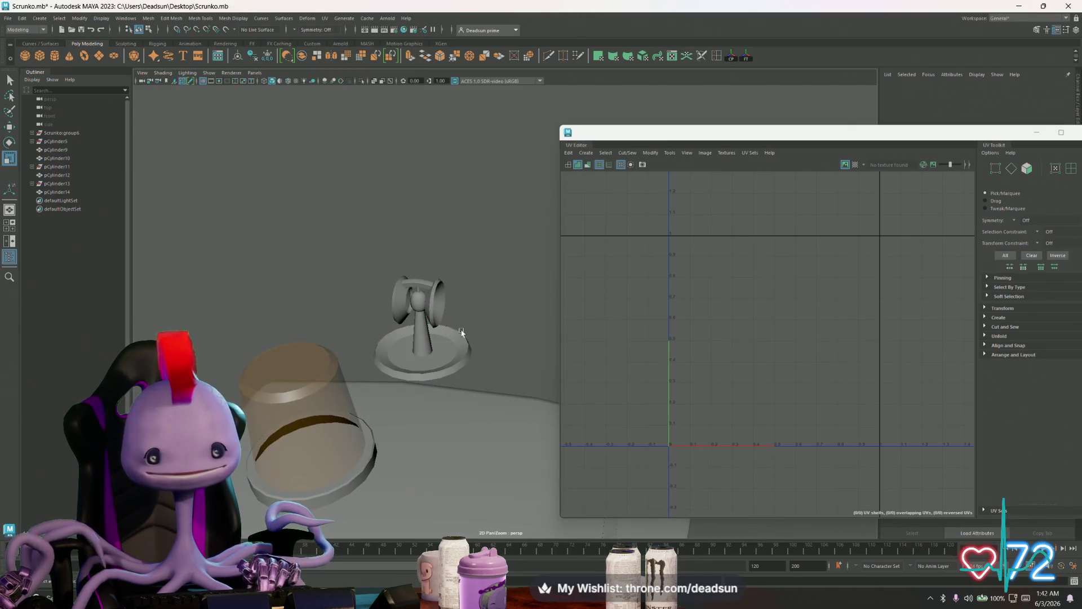
{"action": "left_click", "coordinate": [461, 333]}
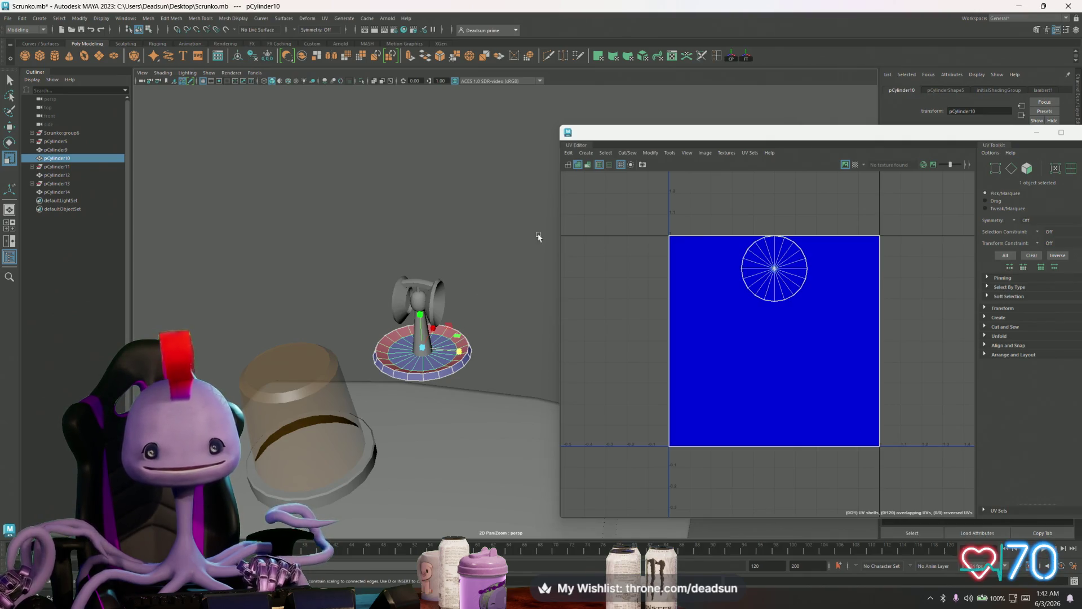
Apply a planar UV projection to the base disc and move the Planar Mapping Options aside
{"action": "left_click", "coordinate": [586, 152]}
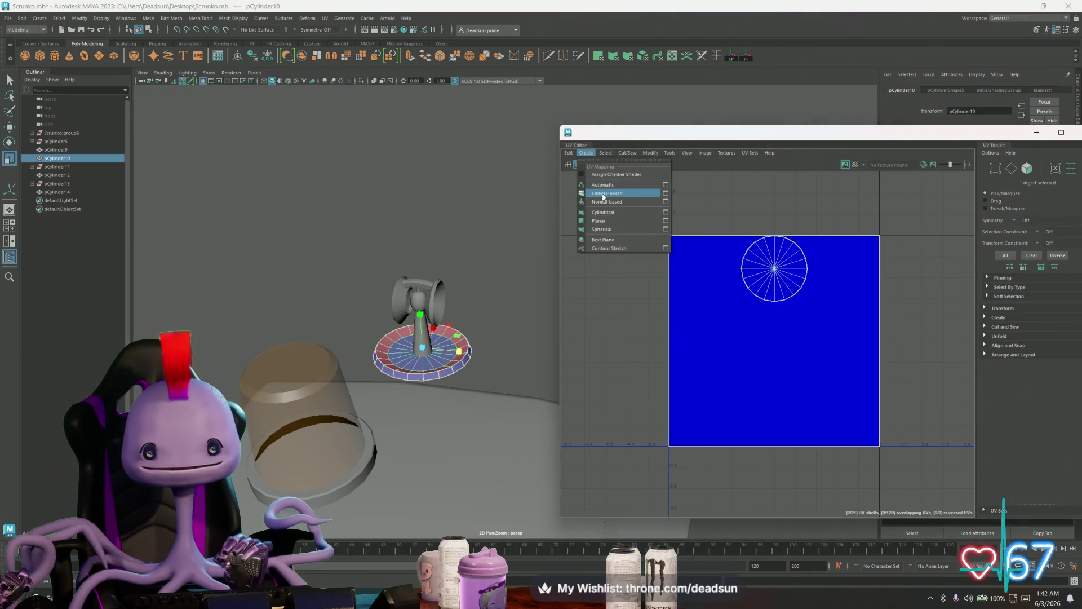
{"action": "left_click", "coordinate": [665, 220]}
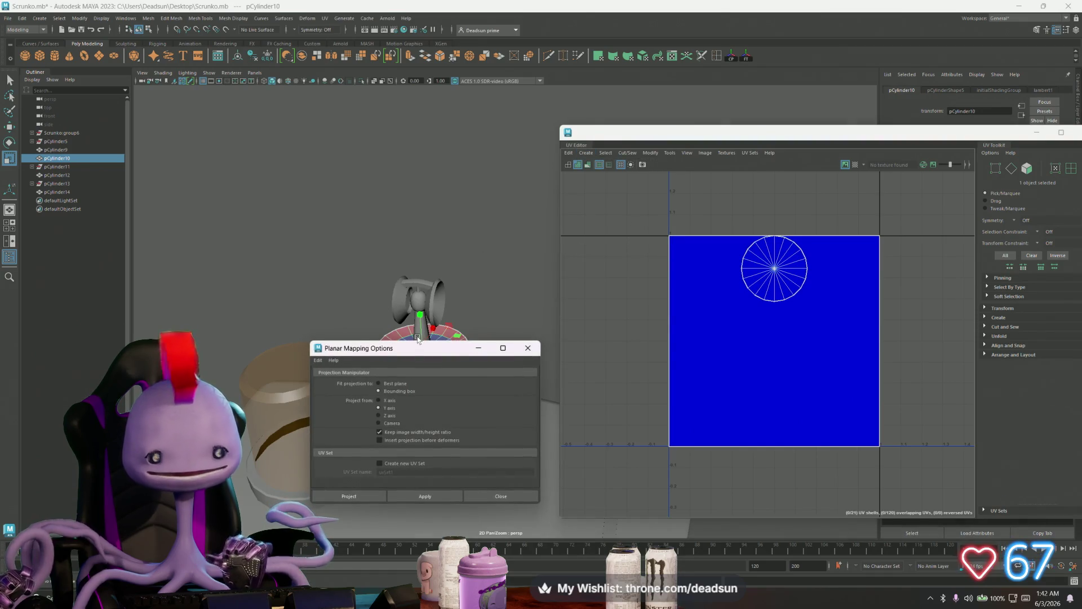
{"action": "left_click", "coordinate": [425, 494]}
{"action": "mouse_move", "coordinate": [448, 348]}
{"action": "left_mouse_down"}
{"action": "mouse_move", "coordinate": [391, 324]}
{"action": "mouse_move", "coordinate": [208, 193]}
{"action": "left_mouse_up"}
{"action": "scroll", "coordinate": [422, 381], "scroll_direction": "up", "scroll_amount": 5}
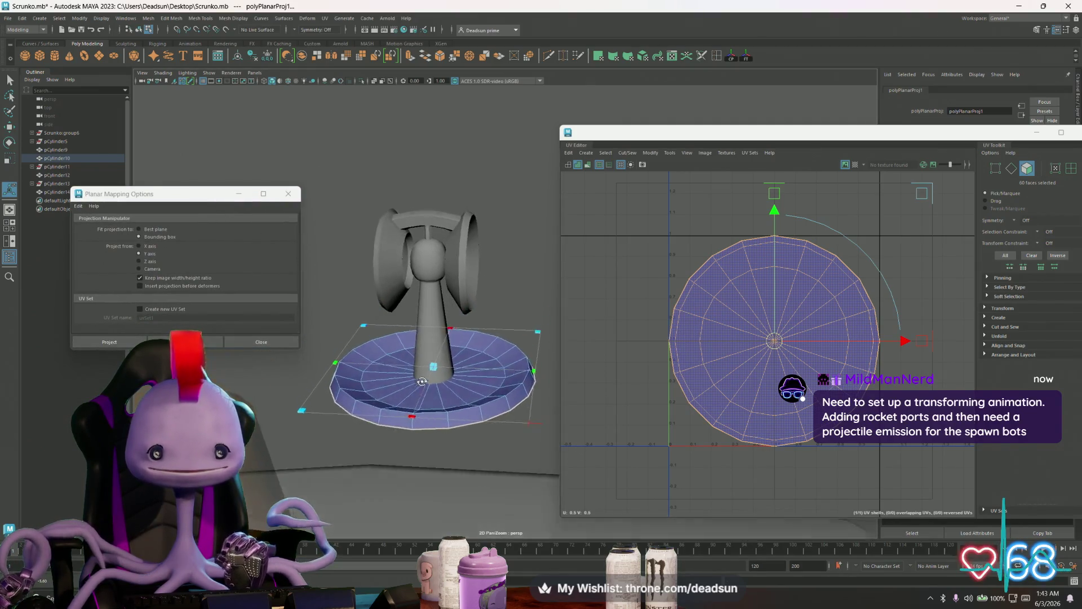
{"action": "left_click_drag", "start_coordinate": [421, 381], "coordinate": [424, 377], "text": "alt"}
Select the pillar's faces and give them an automatic UV projection
{"action": "left_click", "coordinate": [431, 323]}
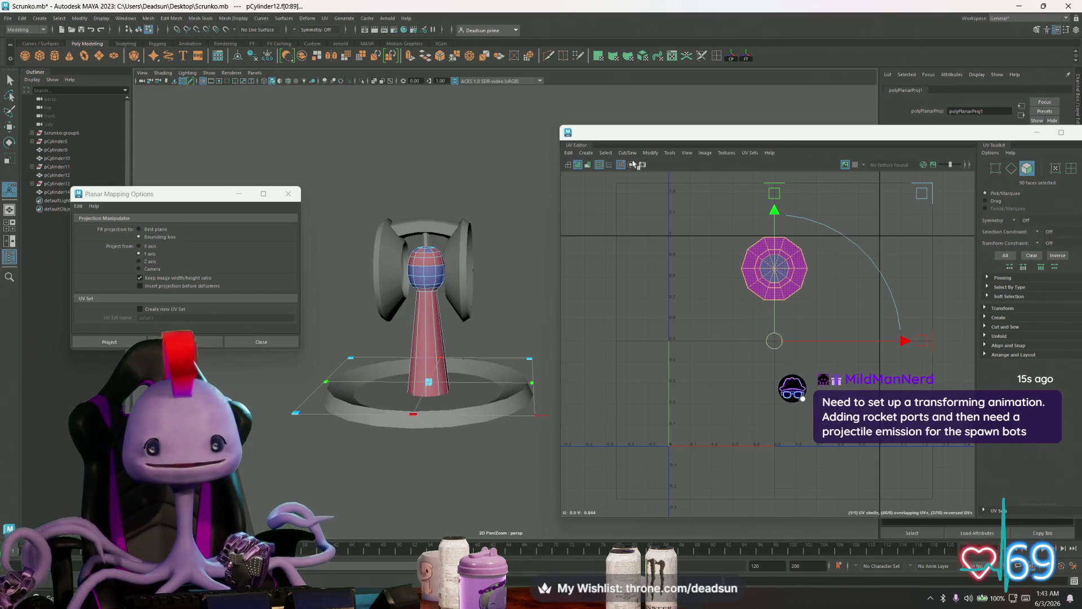
{"action": "left_click", "coordinate": [605, 153]}
{"action": "mouse_move", "coordinate": [596, 156]}
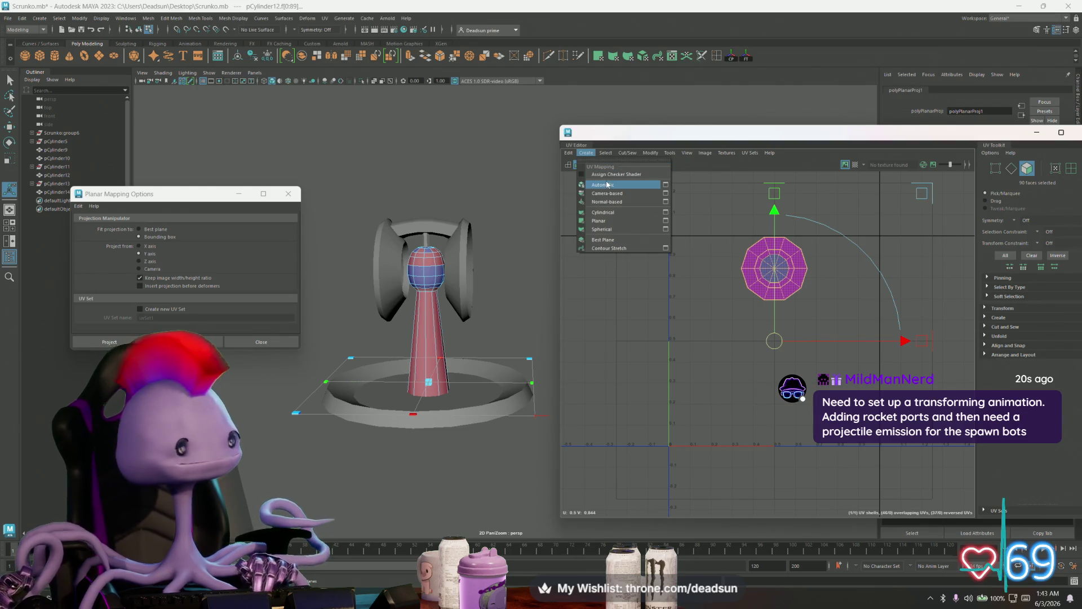
{"action": "left_click", "coordinate": [648, 185]}
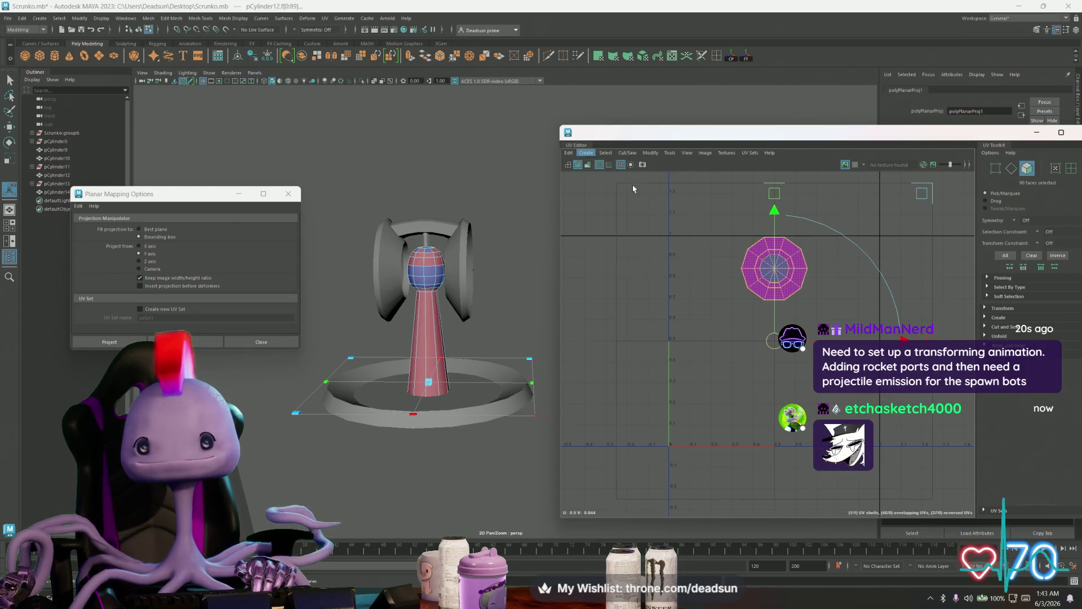
Auto-project the reflector's wing faces, then all faces of pCylinder14
{"action": "double_click", "coordinate": [424, 226]}
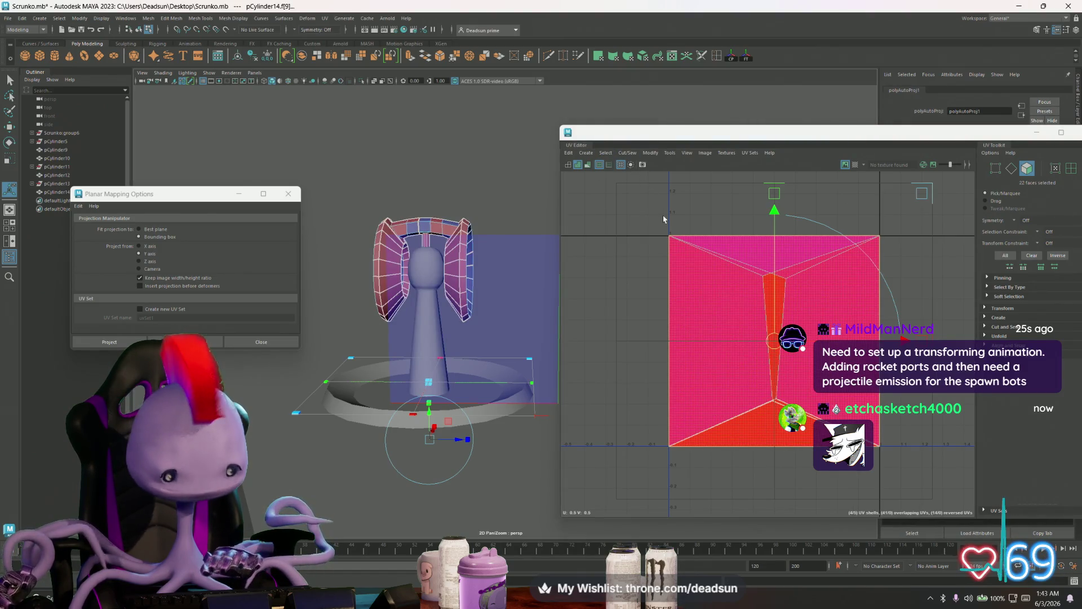
{"action": "key", "text": "g"}
{"action": "right_click", "coordinate": [440, 223]}
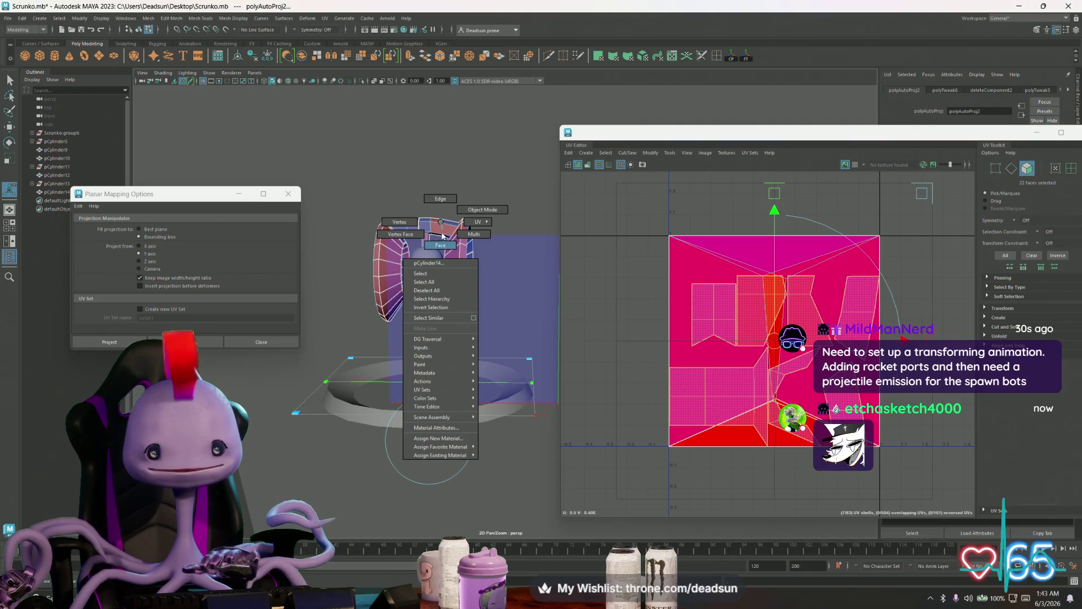
{"action": "left_click", "coordinate": [482, 210]}
{"action": "key", "text": "g"}
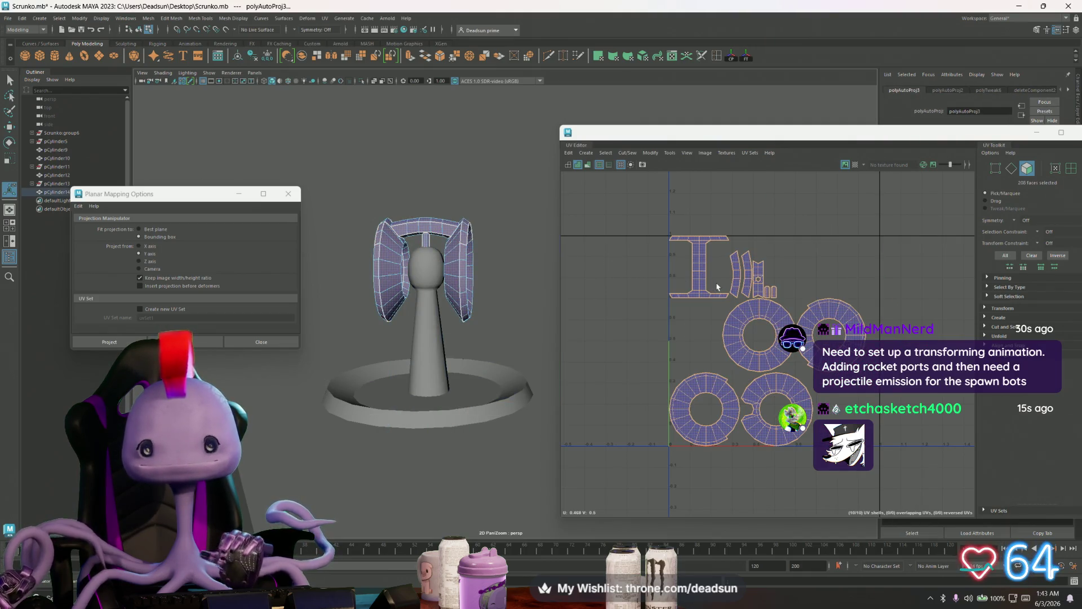
{"action": "scroll", "coordinate": [716, 287], "scroll_direction": "up", "scroll_amount": 3}
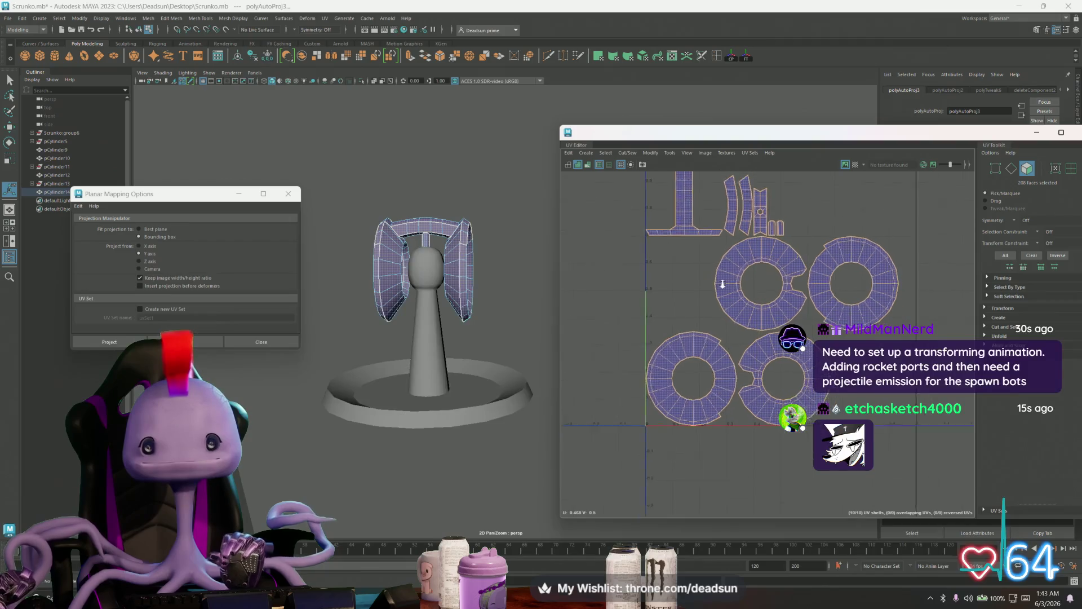
{"action": "scroll", "coordinate": [722, 284], "scroll_direction": "down", "scroll_amount": 2}
{"action": "middle_click_drag", "start_coordinate": [647, 286], "coordinate": [687, 284], "text": "alt"}
{"action": "mouse_move", "coordinate": [403, 270]}
{"action": "left_mouse_down", "text": "alt"}
{"action": "mouse_move", "coordinate": [406, 340]}
{"action": "mouse_move", "coordinate": [412, 271]}
{"action": "left_mouse_up", "text": "alt"}
{"action": "scroll", "coordinate": [703, 292], "scroll_direction": "up", "scroll_amount": 1}
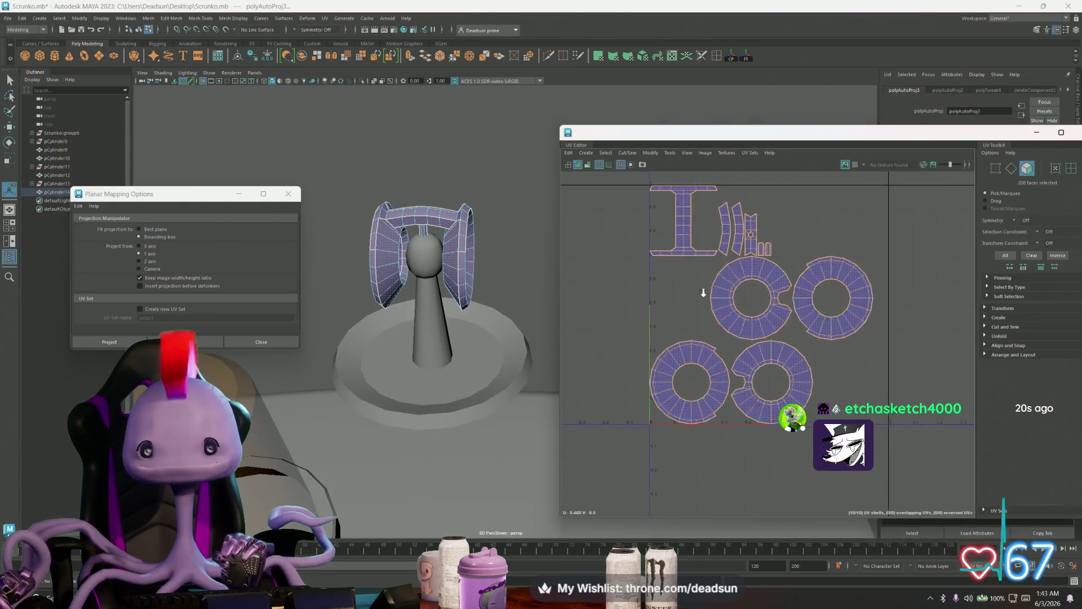
{"action": "scroll", "coordinate": [703, 293], "scroll_direction": "up", "scroll_amount": 1}
Pick seam edges on the I-shaped UV shell, cut along them and frame all shells
{"action": "right_click_drag", "start_coordinate": [721, 305], "coordinate": [722, 365]}
{"action": "left_click", "coordinate": [730, 382]}
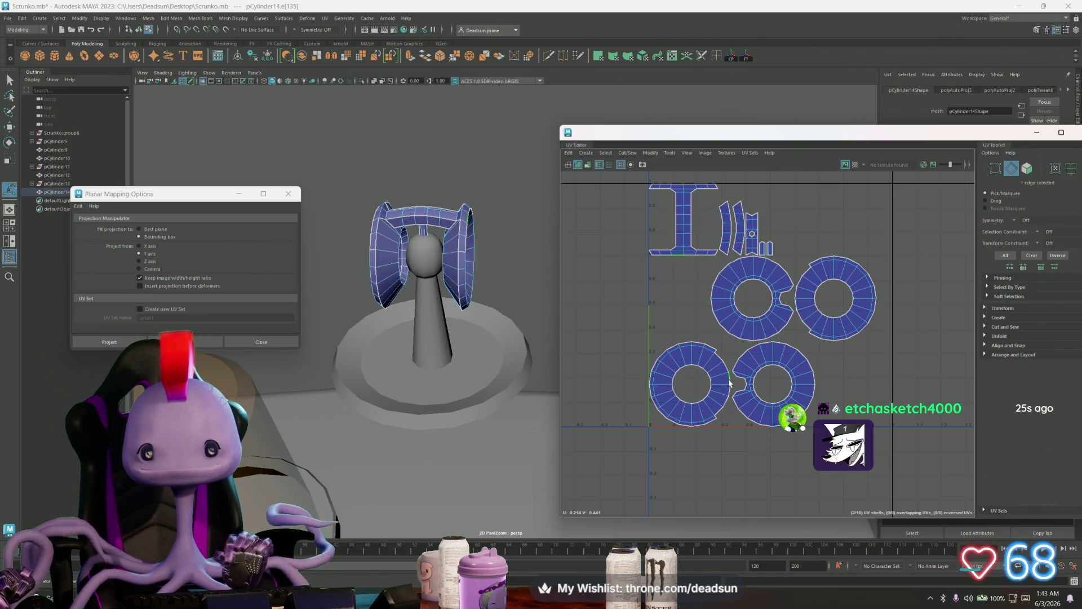
{"action": "scroll", "coordinate": [669, 254], "scroll_direction": "up", "scroll_amount": 3}
{"action": "left_click", "coordinate": [709, 249]}
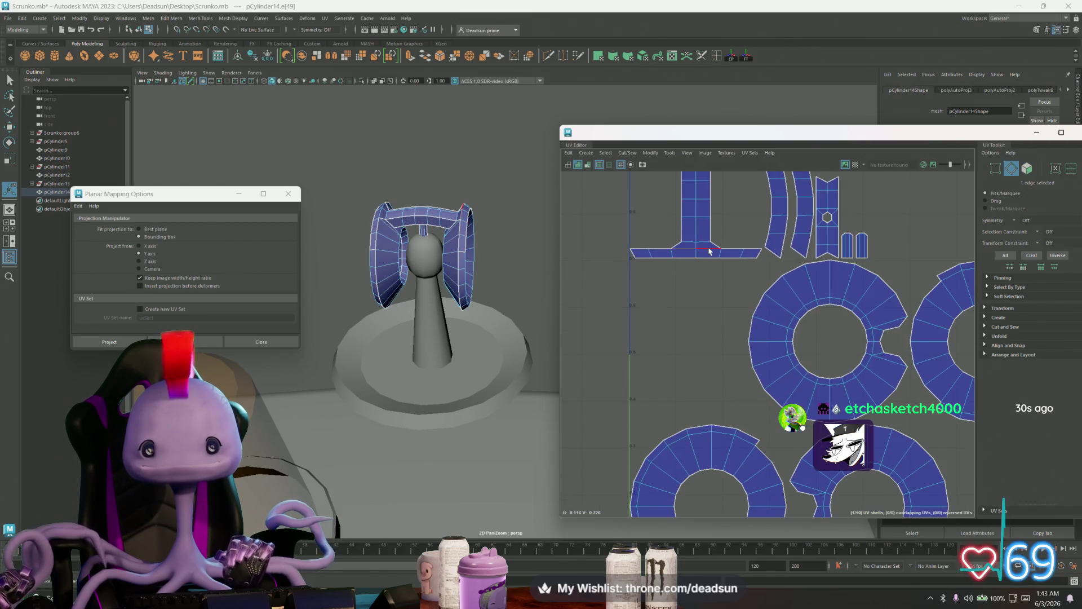
{"action": "middle_click_drag", "start_coordinate": [725, 273], "coordinate": [717, 367], "text": "alt"}
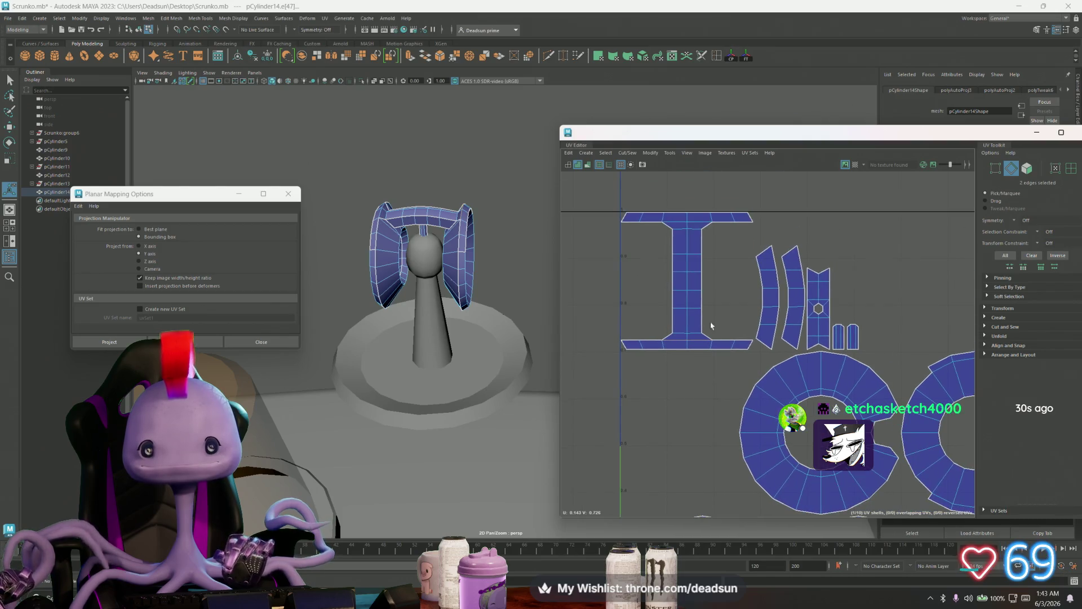
{"action": "left_click", "coordinate": [697, 222], "text": "shift"}
{"action": "left_click", "coordinate": [606, 152]}
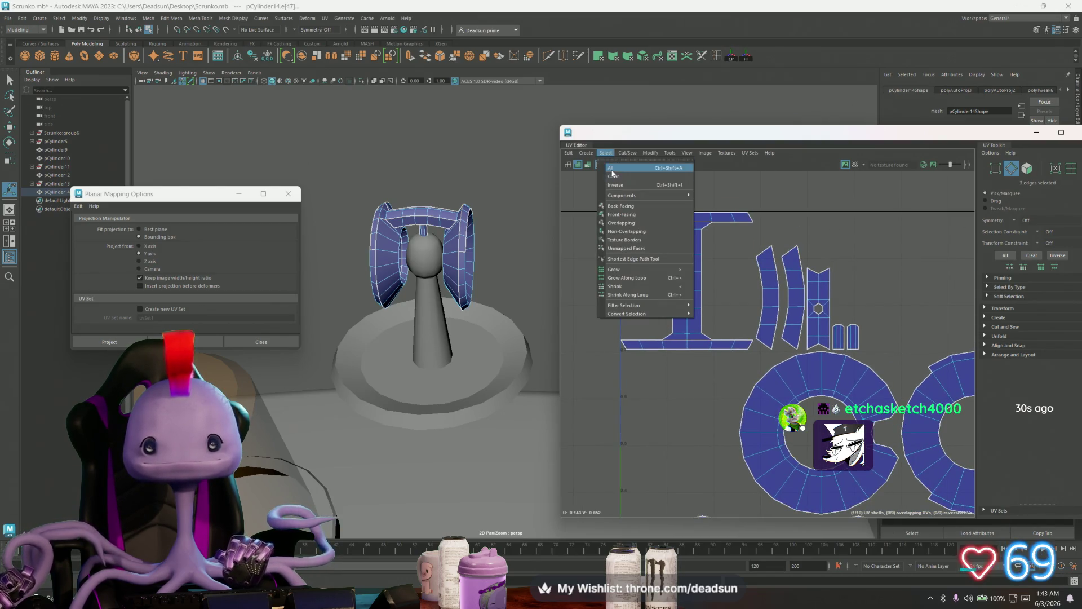
{"action": "key", "text": "Escape"}
{"action": "key", "text": "ctrl+x"}
Frame the UV shells and move the two ring shells up to the left
{"action": "key", "text": "a"}
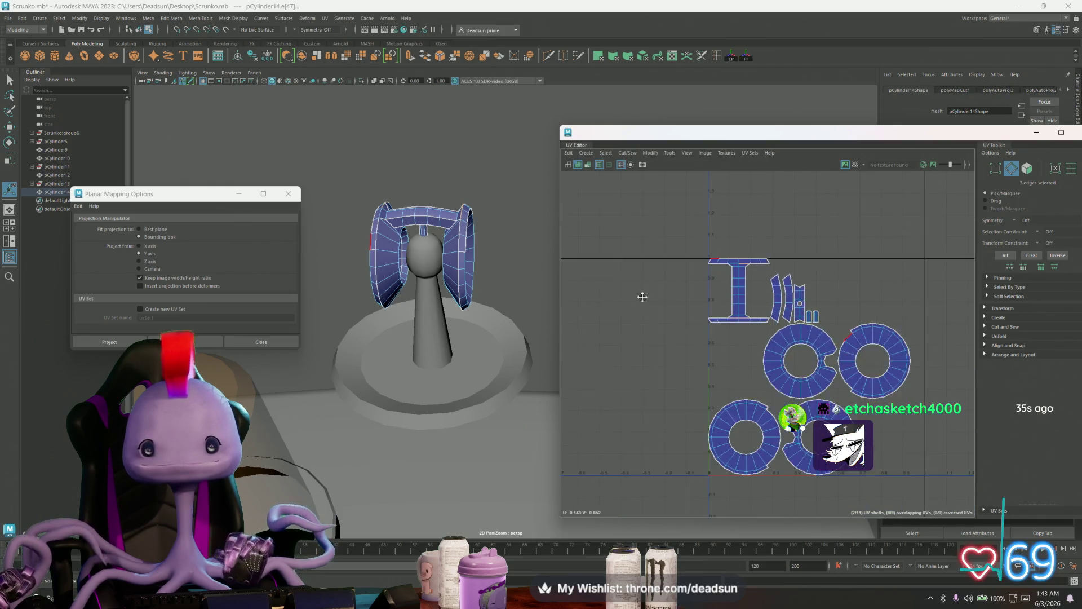
{"action": "middle_click_drag", "start_coordinate": [642, 297], "coordinate": [586, 199], "text": "alt"}
{"action": "right_click_drag", "start_coordinate": [693, 338], "coordinate": [690, 344]}
{"action": "key", "text": "w"}
{"action": "left_click_drag", "start_coordinate": [689, 343], "coordinate": [569, 289]}
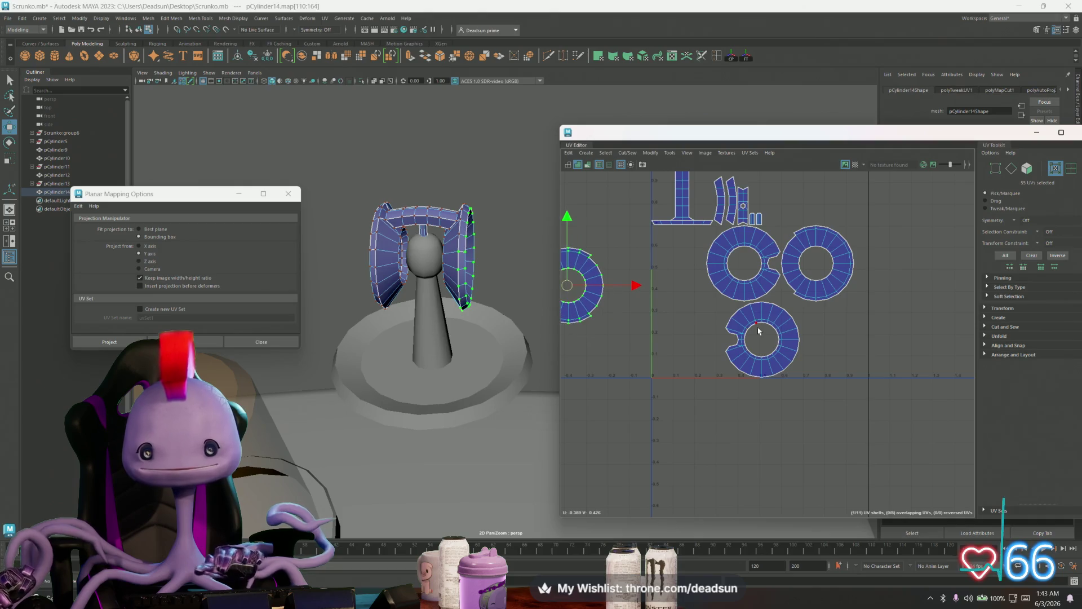
{"action": "double_click", "coordinate": [838, 274]}
{"action": "scroll", "coordinate": [839, 275], "scroll_direction": "down", "scroll_amount": 3}
{"action": "left_click_drag", "start_coordinate": [851, 290], "coordinate": [672, 235]}
Cut the I-shaped shell's top bar off into its own strip with Cut/Sew > Cut
{"action": "double_click", "coordinate": [747, 219]}
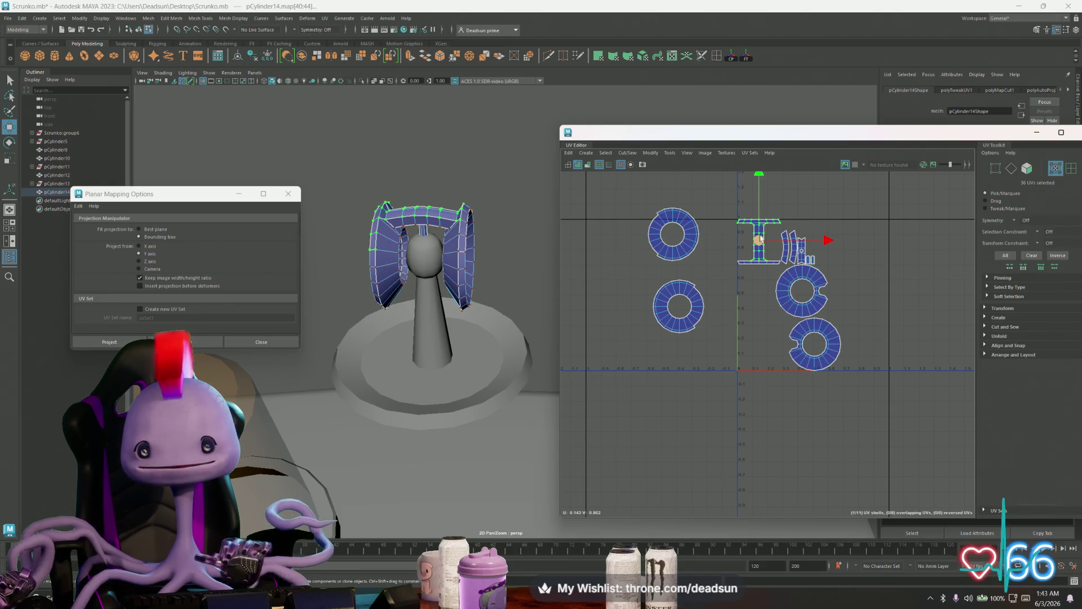
{"action": "scroll", "coordinate": [750, 224], "scroll_direction": "up", "scroll_amount": 4}
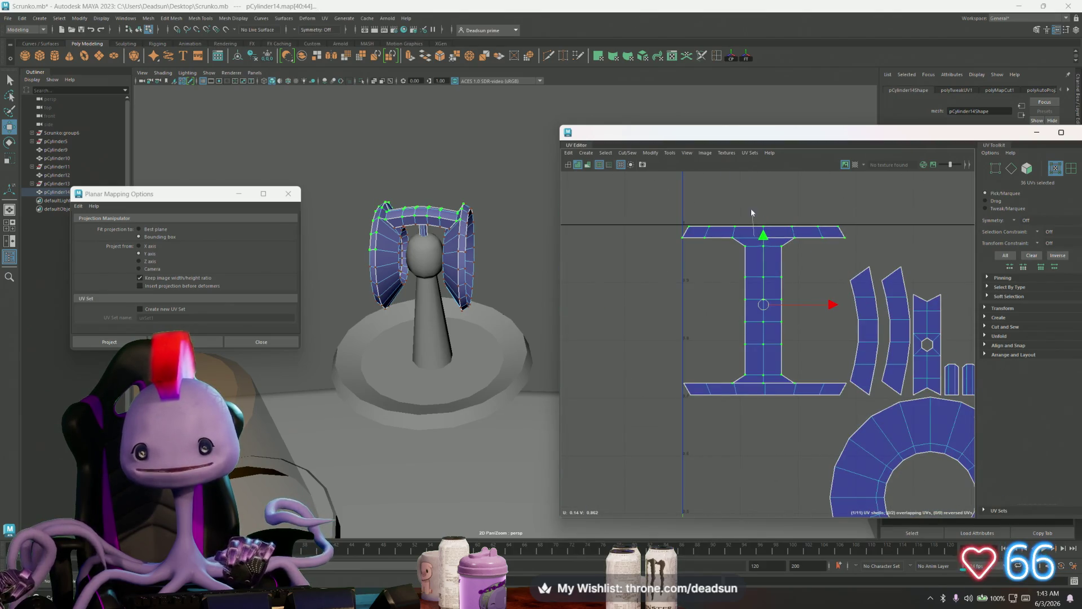
{"action": "key", "text": "F10"}
{"action": "left_click", "coordinate": [748, 238]}
{"action": "left_click", "coordinate": [627, 153]}
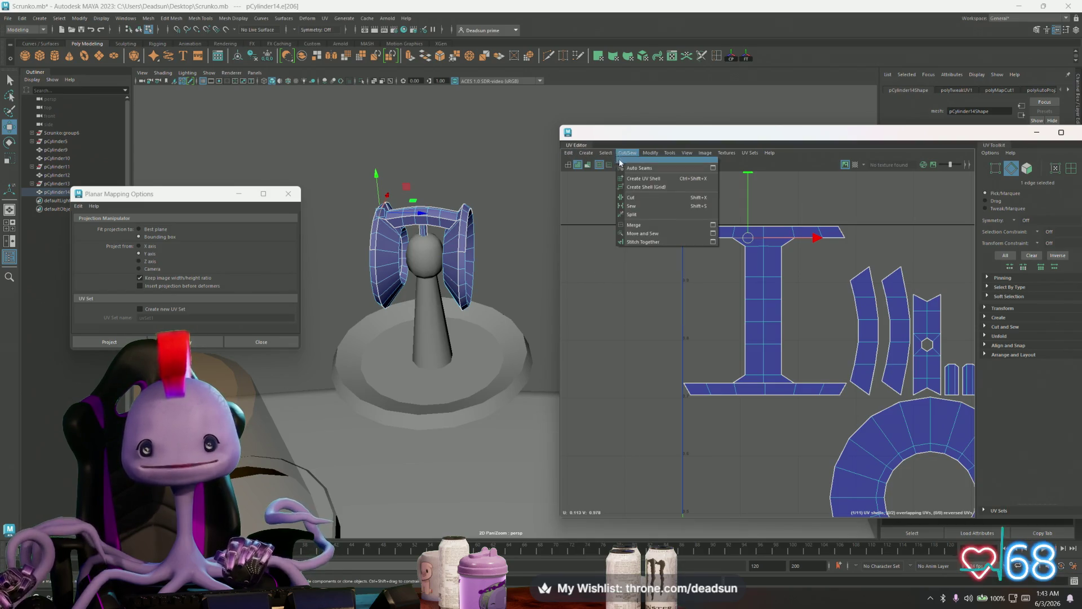
{"action": "left_click", "coordinate": [631, 197]}
{"action": "mouse_move", "coordinate": [708, 232]}
{"action": "right_mouse_down"}
{"action": "mouse_move", "coordinate": [696, 225]}
{"action": "mouse_move", "coordinate": [709, 234]}
{"action": "right_mouse_up"}
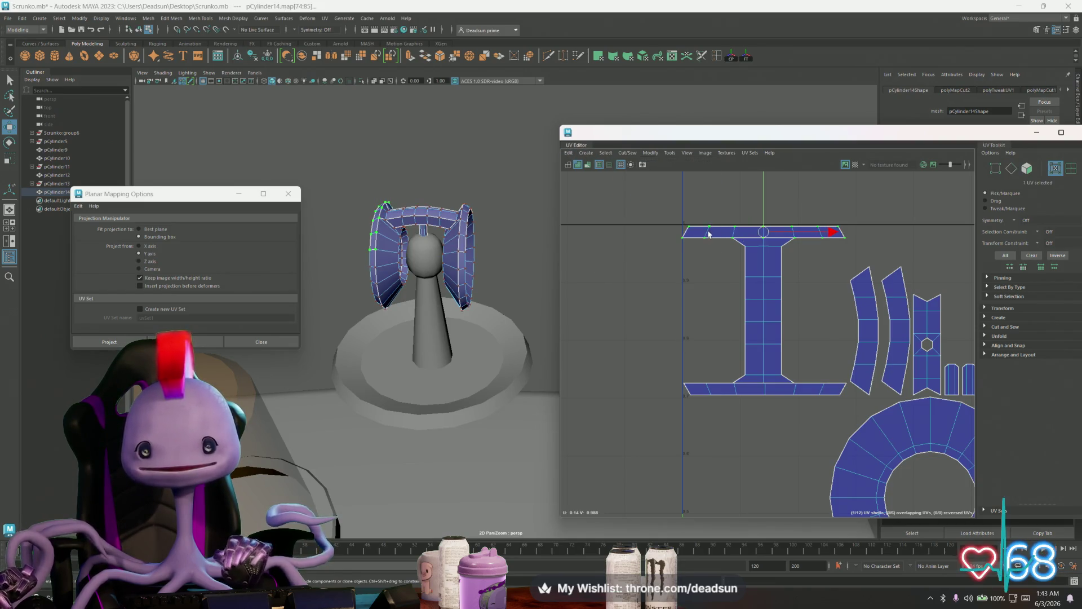
{"action": "scroll", "coordinate": [709, 235], "scroll_direction": "down", "scroll_amount": 5}
{"action": "middle_click_drag", "start_coordinate": [738, 245], "coordinate": [787, 257], "text": "alt"}
Move the top strip beside the upper ring and the bottom bar beside the lower ring
{"action": "mouse_move", "coordinate": [843, 268]}
{"action": "left_mouse_down"}
{"action": "mouse_move", "coordinate": [657, 271]}
{"action": "mouse_move", "coordinate": [652, 288]}
{"action": "left_mouse_up"}
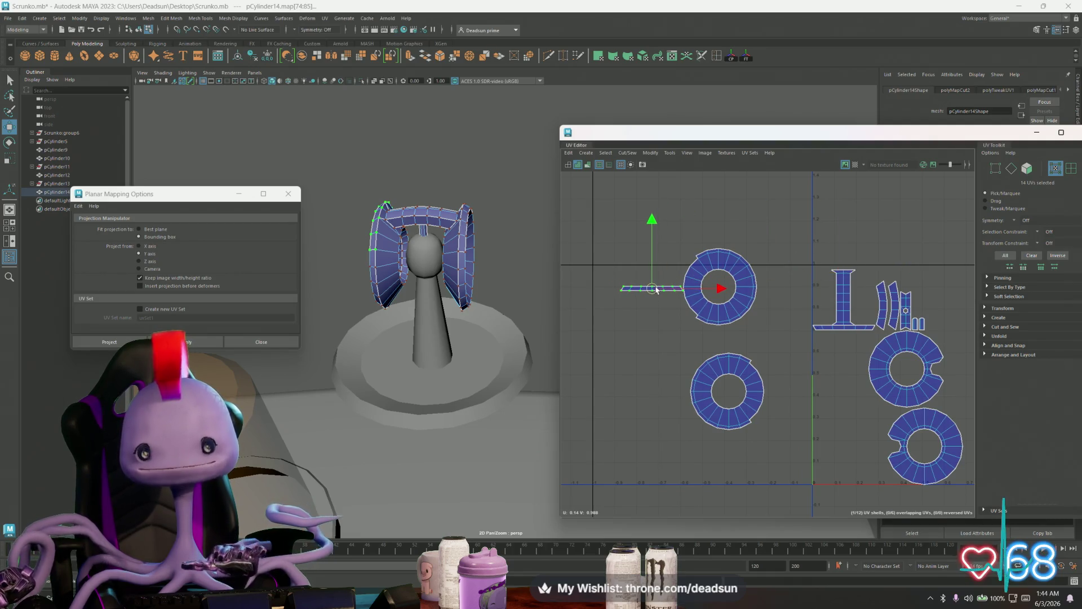
{"action": "left_click", "coordinate": [813, 330]}
{"action": "left_click_drag", "start_coordinate": [839, 331], "coordinate": [772, 390]}
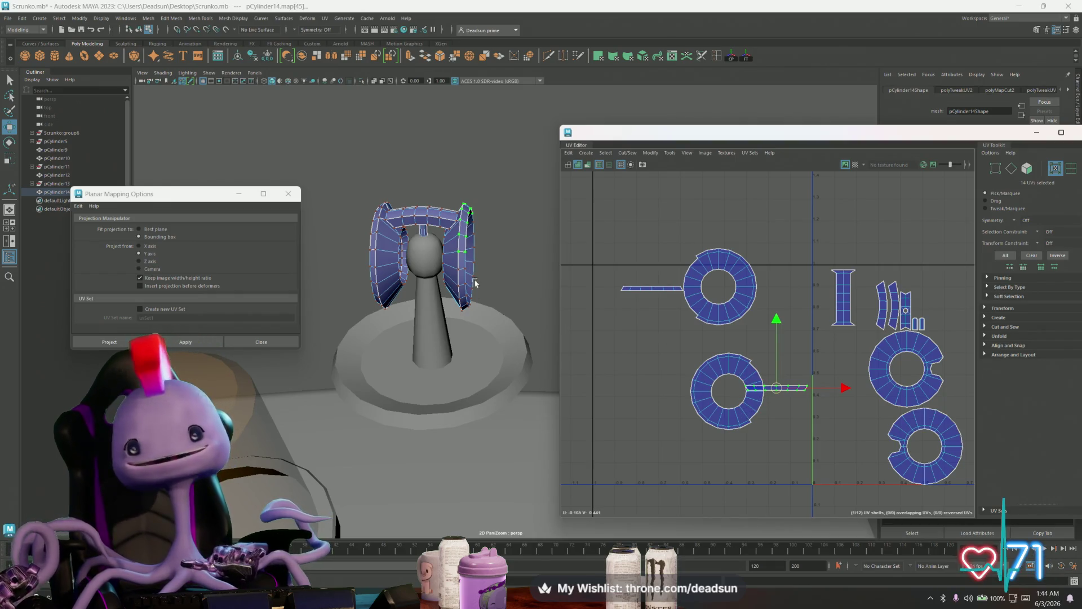
{"action": "mouse_move", "coordinate": [404, 233]}
{"action": "left_mouse_down", "text": "alt"}
{"action": "mouse_move", "coordinate": [436, 291]}
{"action": "mouse_move", "coordinate": [523, 313]}
{"action": "left_mouse_up", "text": "alt"}
{"action": "mouse_move", "coordinate": [872, 345]}
{"action": "middle_mouse_down", "text": "alt"}
{"action": "mouse_move", "coordinate": [812, 315]}
{"action": "mouse_move", "coordinate": [744, 319]}
{"action": "middle_mouse_up", "text": "alt"}
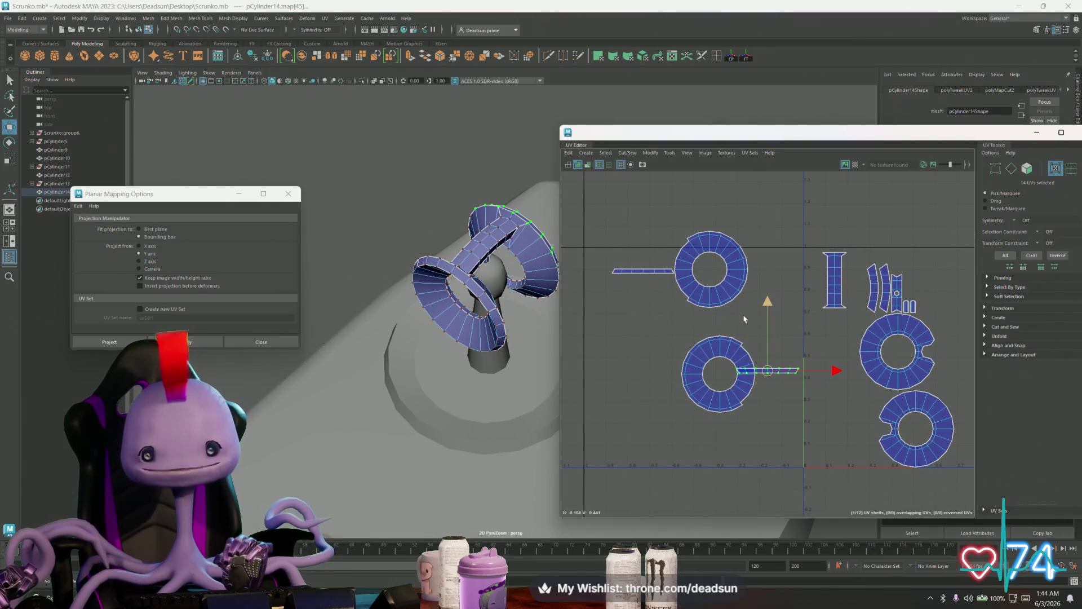
{"action": "scroll", "coordinate": [637, 276], "scroll_direction": "up", "scroll_amount": 5}
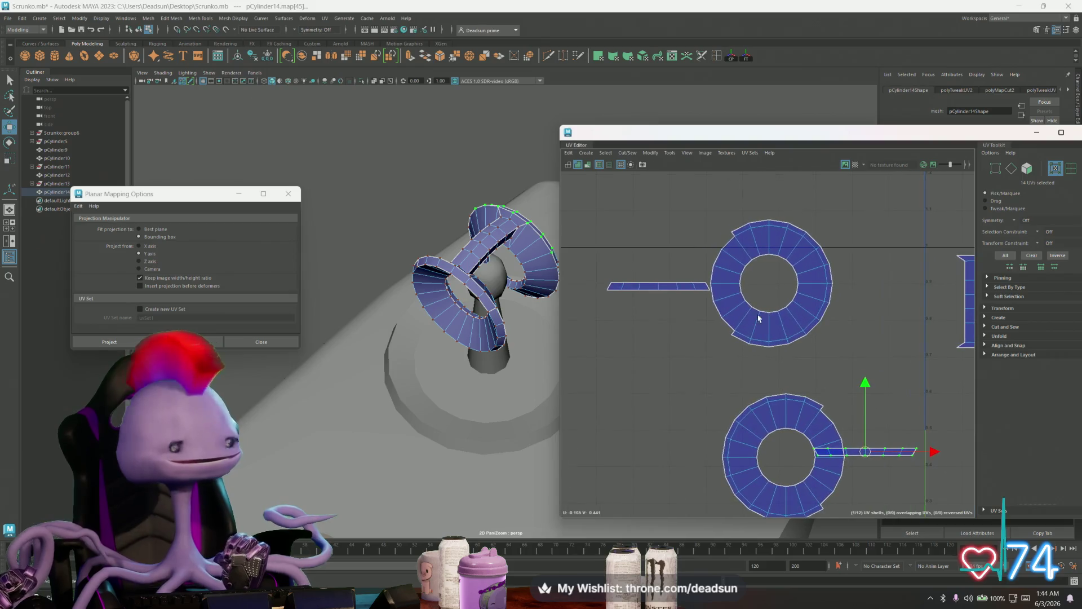
Select the left strip shell and switch to face selection on it
{"action": "right_click_drag", "start_coordinate": [643, 291], "coordinate": [647, 290]}
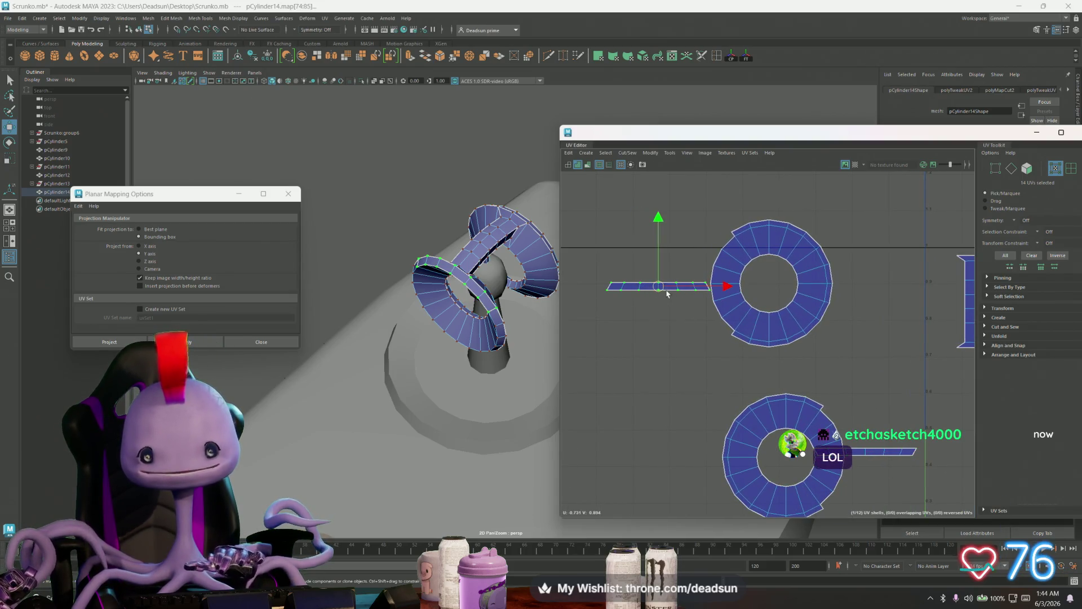
{"action": "left_click_drag", "start_coordinate": [448, 322], "coordinate": [495, 294], "text": "alt"}
{"action": "right_click_drag", "start_coordinate": [621, 287], "coordinate": [620, 308]}
{"action": "left_click", "coordinate": [617, 287]}
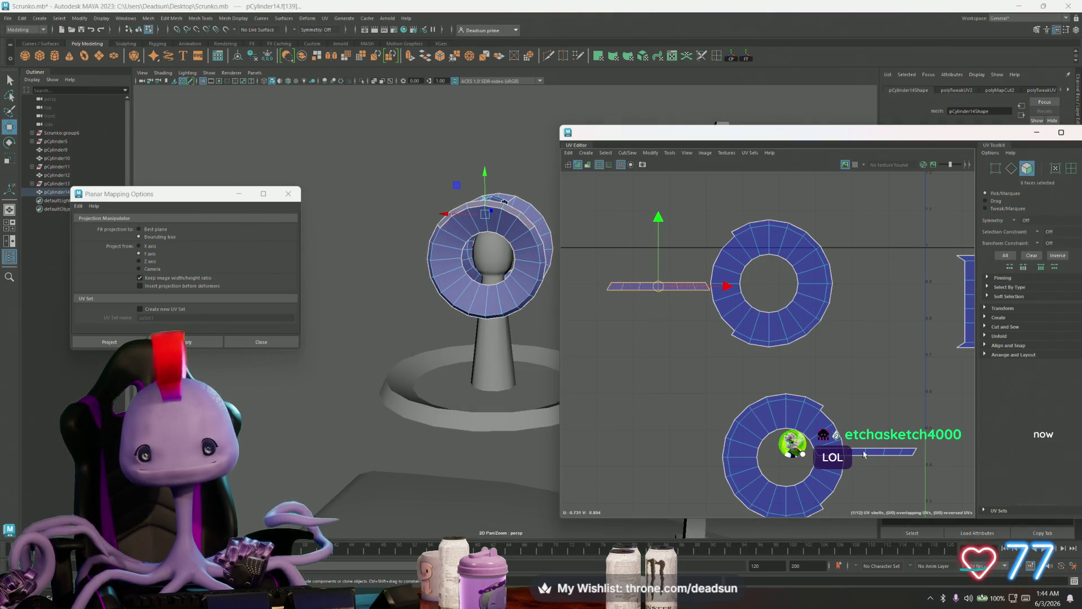
Add the lower strip's and both ring shells' faces to the selection, then refocus Planar Mapping Options
{"action": "left_click", "coordinate": [882, 454], "text": "shift"}
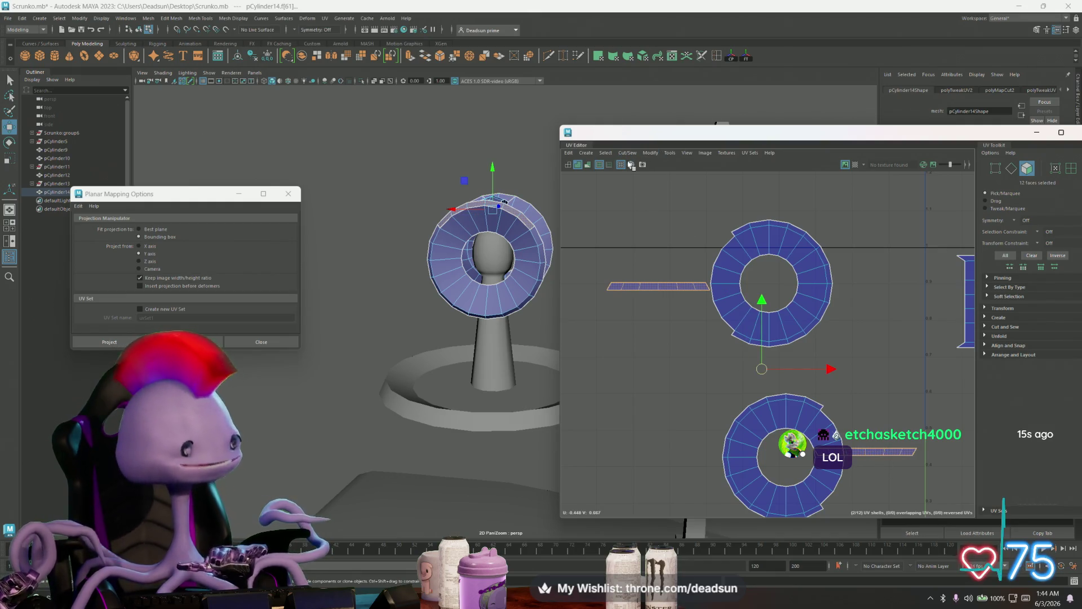
{"action": "left_click", "coordinate": [644, 154]}
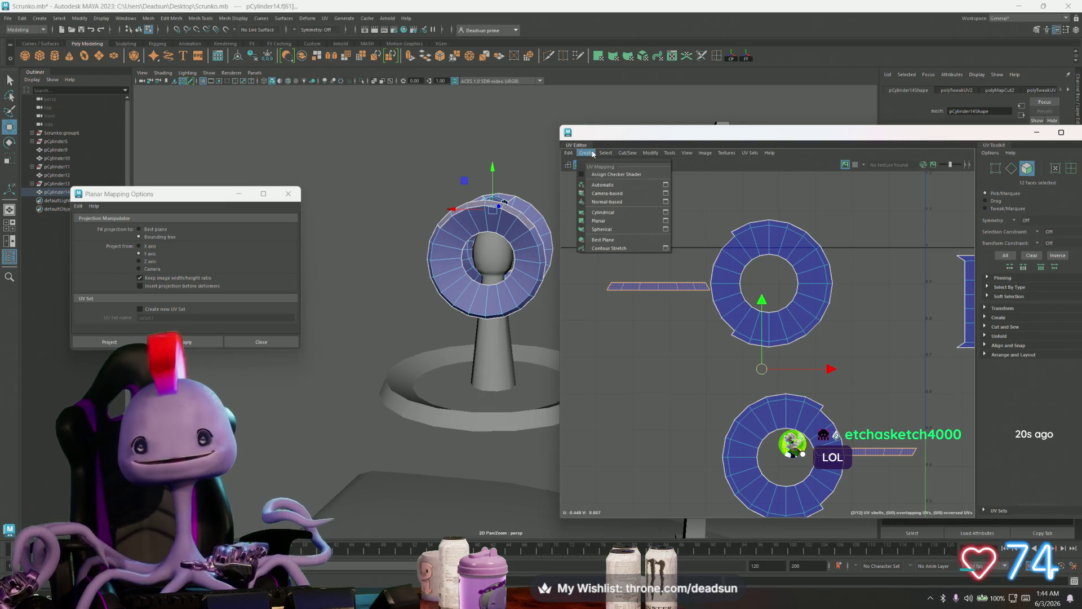
{"action": "left_click", "coordinate": [667, 221]}
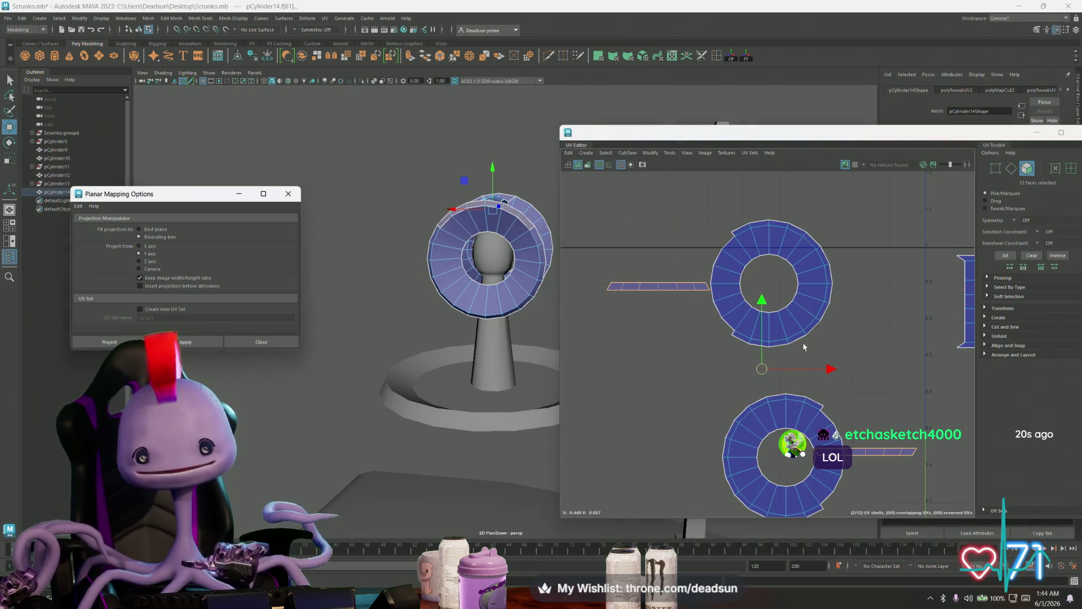
{"action": "scroll", "coordinate": [648, 265], "scroll_direction": "down", "scroll_amount": 5}
{"action": "mouse_move", "coordinate": [642, 257]}
{"action": "left_mouse_down"}
{"action": "mouse_move", "coordinate": [755, 405]}
{"action": "mouse_move", "coordinate": [737, 397]}
{"action": "left_mouse_up"}
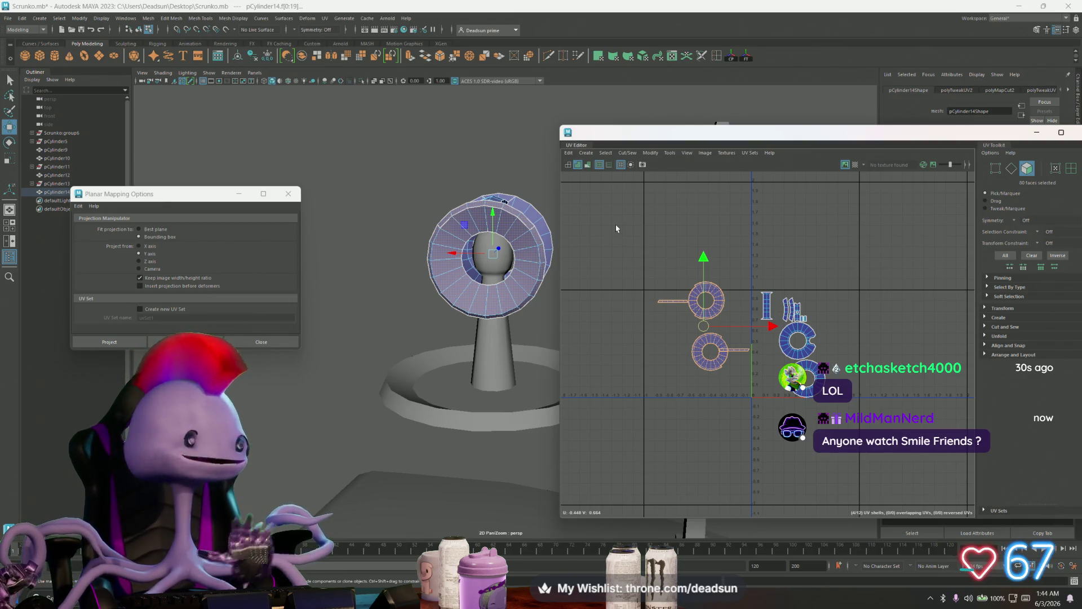
{"action": "left_click", "coordinate": [627, 152]}
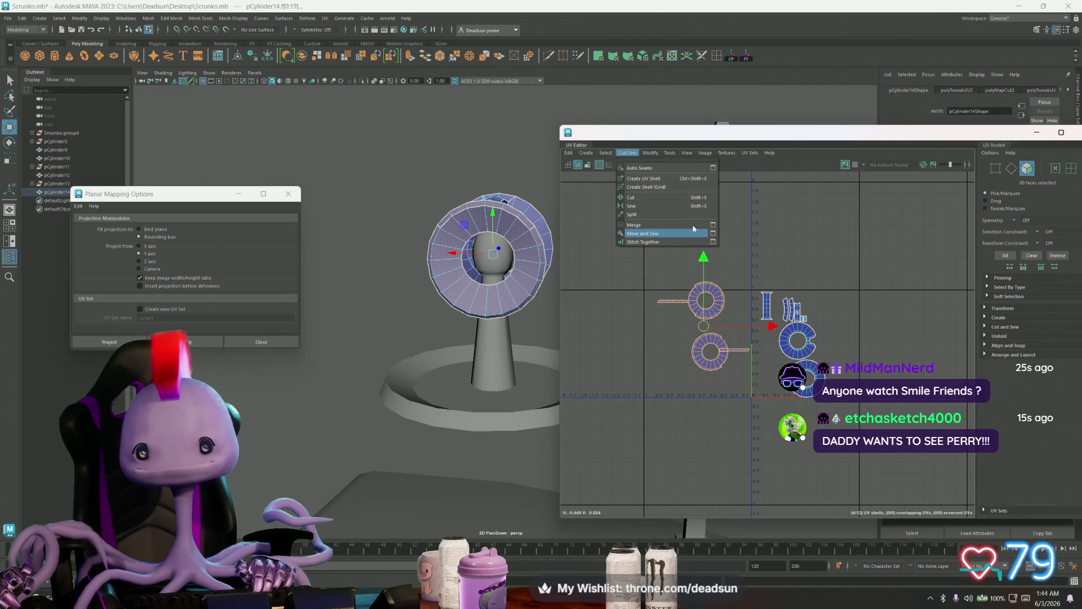
{"action": "mouse_move", "coordinate": [602, 156]}
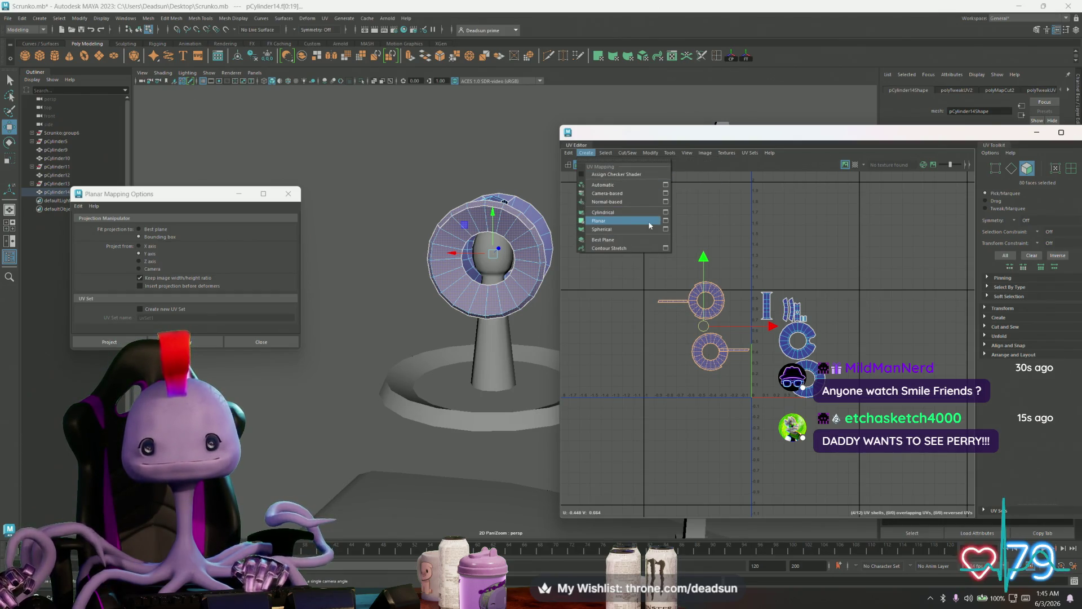
{"action": "left_click", "coordinate": [666, 221]}
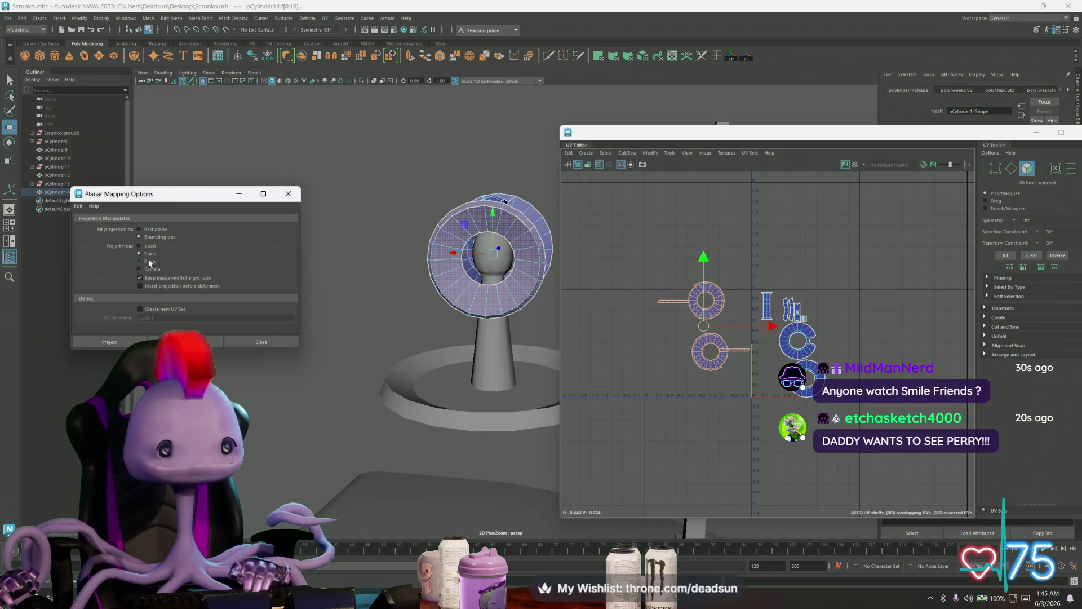
Planar-project the selected faces along Z and move the front ring shell above the back ring
{"action": "left_click", "coordinate": [186, 341]}
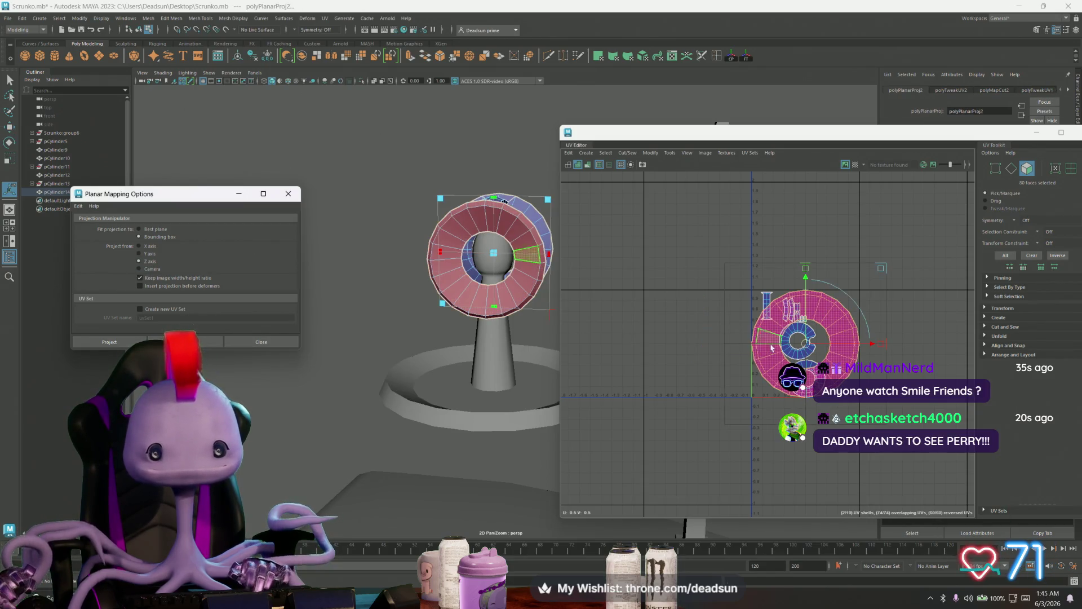
{"action": "right_click_drag", "start_coordinate": [633, 339], "coordinate": [630, 327]}
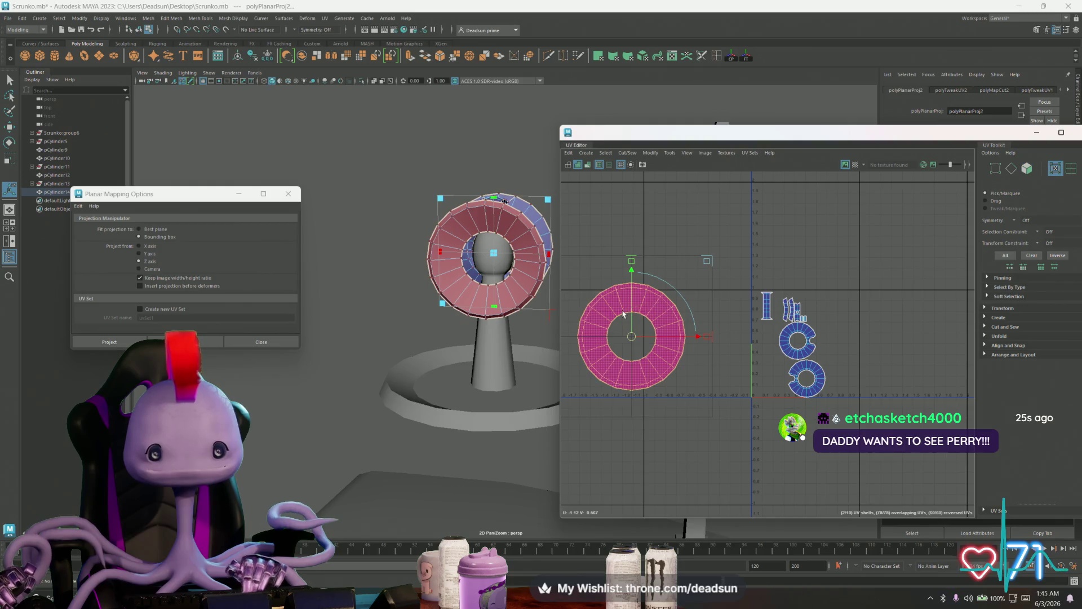
{"action": "key", "text": "w"}
{"action": "left_click_drag", "start_coordinate": [630, 336], "coordinate": [632, 225]}
Flip the reversed back ring with Modify > Flip and shrink the lower ring shell slightly
{"action": "key", "text": "ctrl+shift+i"}
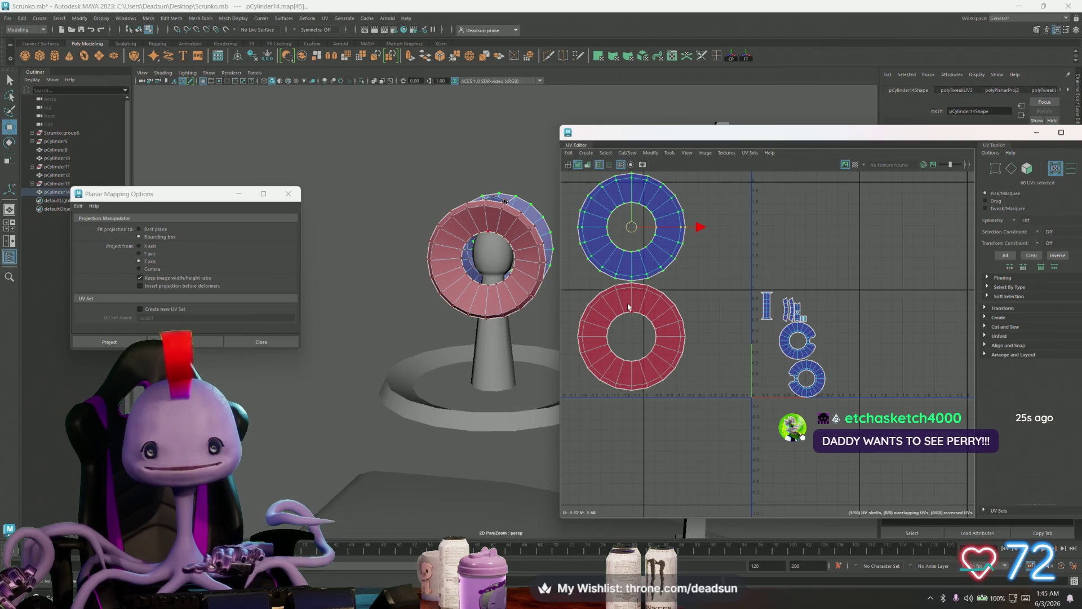
{"action": "left_click", "coordinate": [624, 157]}
{"action": "mouse_move", "coordinate": [646, 156]}
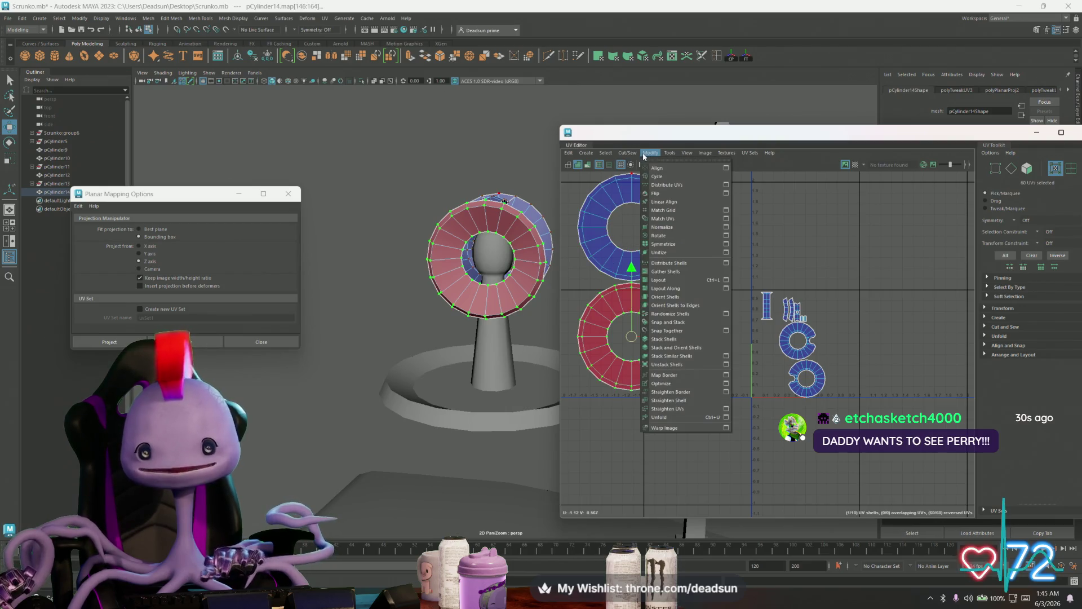
{"action": "left_click", "coordinate": [681, 193]}
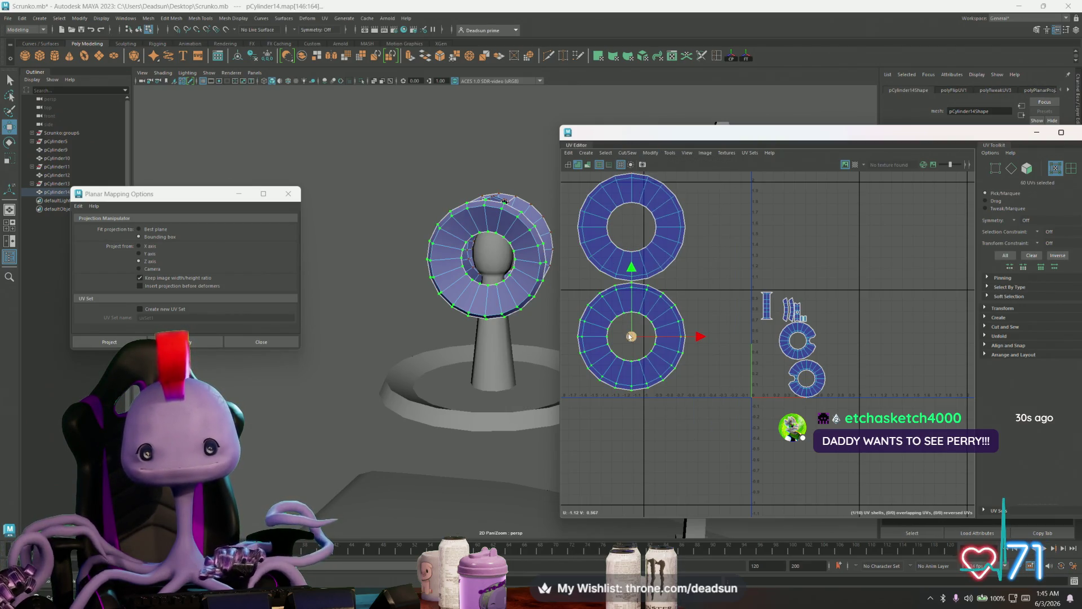
{"action": "key", "text": "r"}
{"action": "left_click_drag", "start_coordinate": [636, 341], "coordinate": [632, 341]}
Scale the two small ring shells and move the upper one beside the top large ring
{"action": "left_click", "coordinate": [792, 346]}
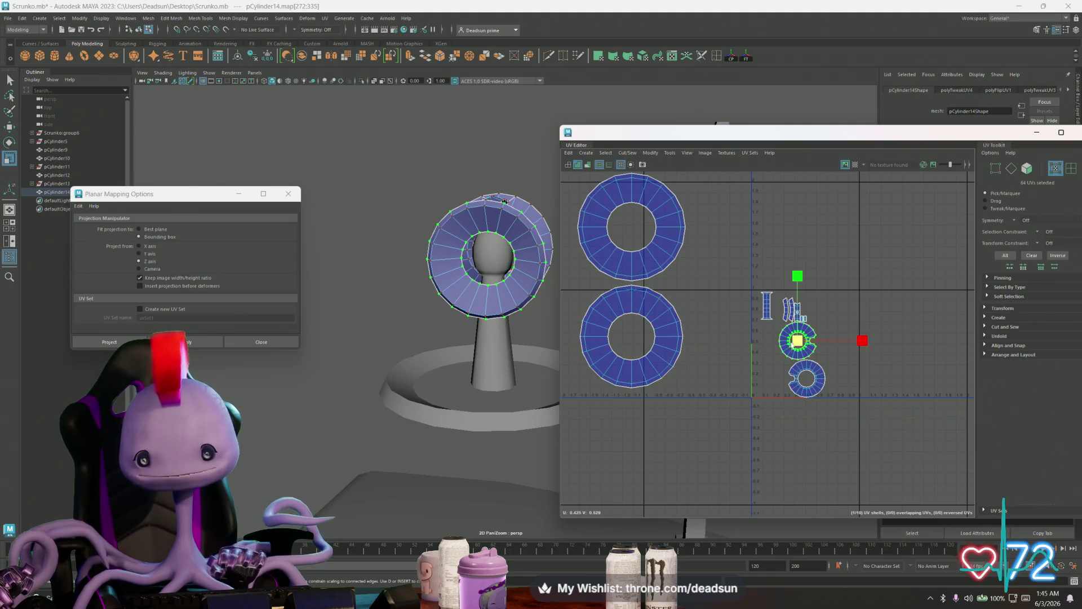
{"action": "left_click", "coordinate": [810, 372], "text": "shift"}
{"action": "key", "text": "w"}
{"action": "mouse_move", "coordinate": [804, 361]}
{"action": "left_mouse_down"}
{"action": "mouse_move", "coordinate": [728, 321]}
{"action": "mouse_move", "coordinate": [711, 323]}
{"action": "mouse_move", "coordinate": [731, 333]}
{"action": "mouse_move", "coordinate": [709, 323]}
{"action": "mouse_move", "coordinate": [711, 333]}
{"action": "mouse_move", "coordinate": [714, 314]}
{"action": "mouse_move", "coordinate": [731, 316]}
{"action": "mouse_move", "coordinate": [713, 306]}
{"action": "left_mouse_up"}
{"action": "key", "text": "r"}
{"action": "key", "text": "w"}
{"action": "key", "text": "r"}
{"action": "key", "text": "w"}
{"action": "double_click", "coordinate": [717, 258]}
{"action": "mouse_move", "coordinate": [705, 266]}
{"action": "left_mouse_down"}
{"action": "mouse_move", "coordinate": [728, 227]}
{"action": "mouse_move", "coordinate": [744, 282]}
{"action": "mouse_move", "coordinate": [677, 279]}
{"action": "mouse_move", "coordinate": [619, 254]}
{"action": "left_mouse_up"}
{"action": "key", "text": "e"}
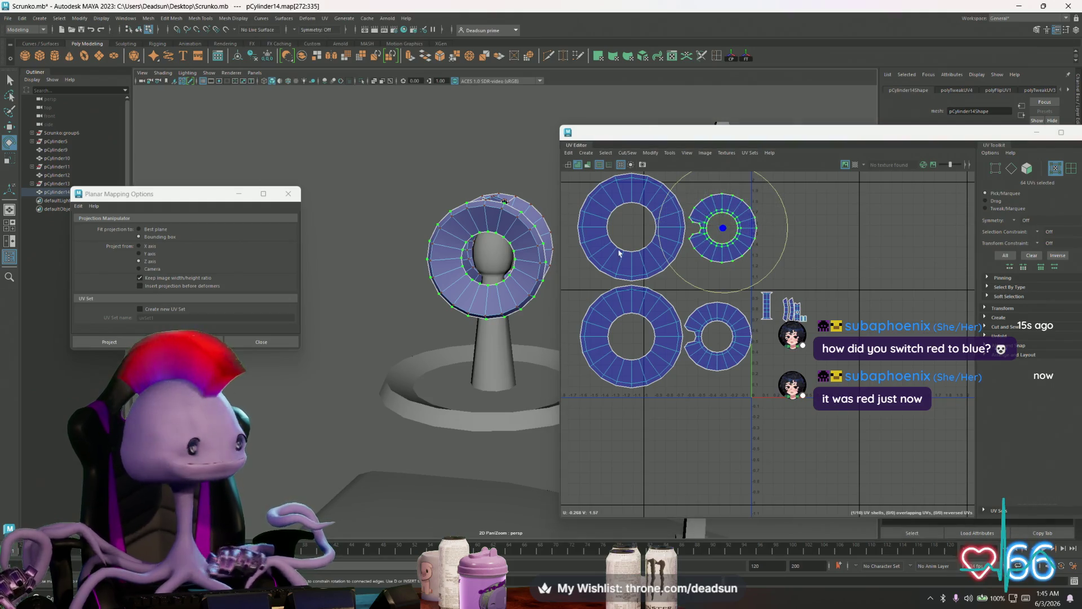
Nudge the upper small ring left and move the strip shell up beside the rings
{"action": "key", "text": "w"}
{"action": "left_click_drag", "start_coordinate": [722, 230], "coordinate": [720, 232]}
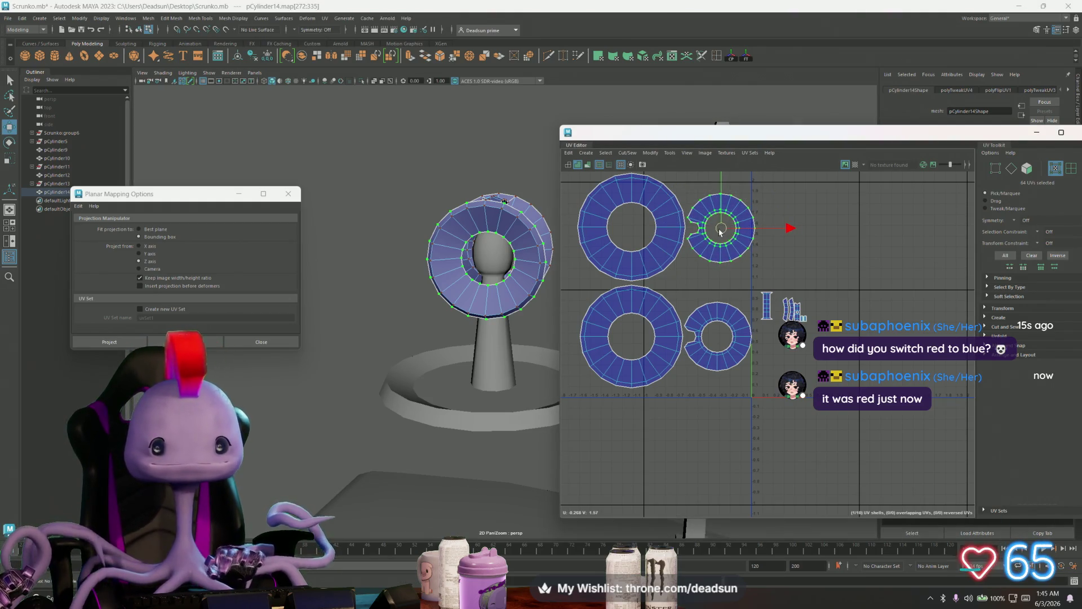
{"action": "middle_click_drag", "start_coordinate": [775, 280], "coordinate": [711, 299], "text": "alt"}
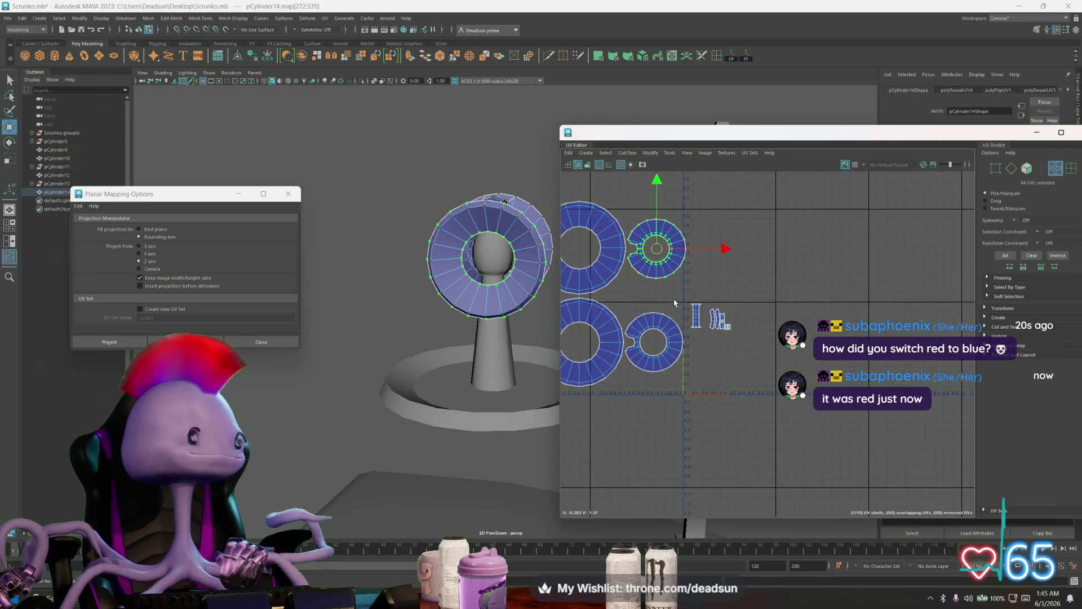
{"action": "scroll", "coordinate": [704, 308], "scroll_direction": "up", "scroll_amount": 2}
{"action": "left_click", "coordinate": [703, 312]}
{"action": "scroll", "coordinate": [704, 282], "scroll_direction": "down", "scroll_amount": 3}
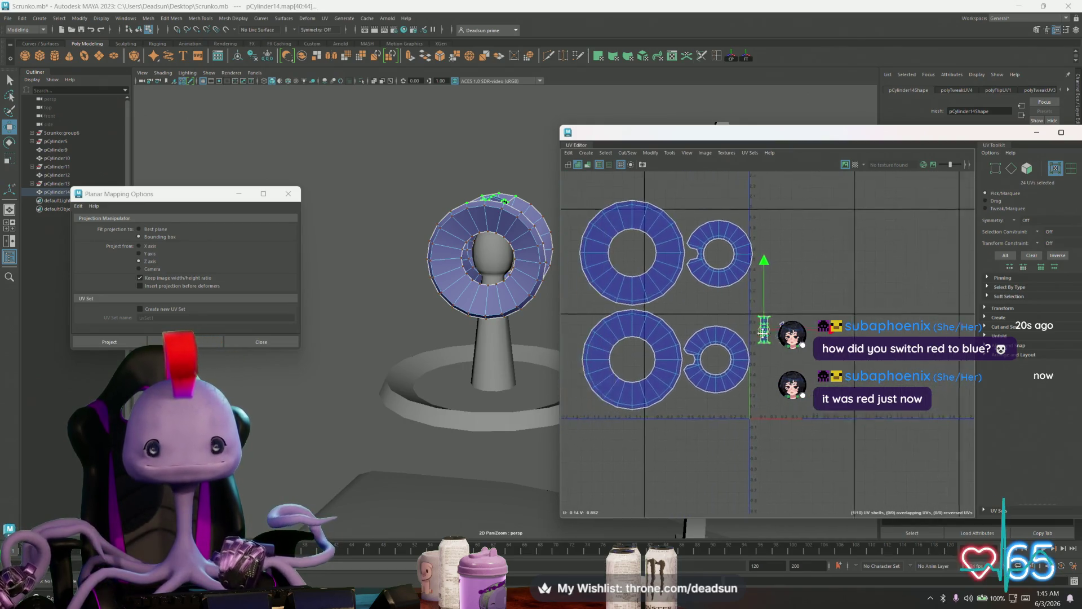
{"action": "key", "text": "e"}
{"action": "key", "text": "w"}
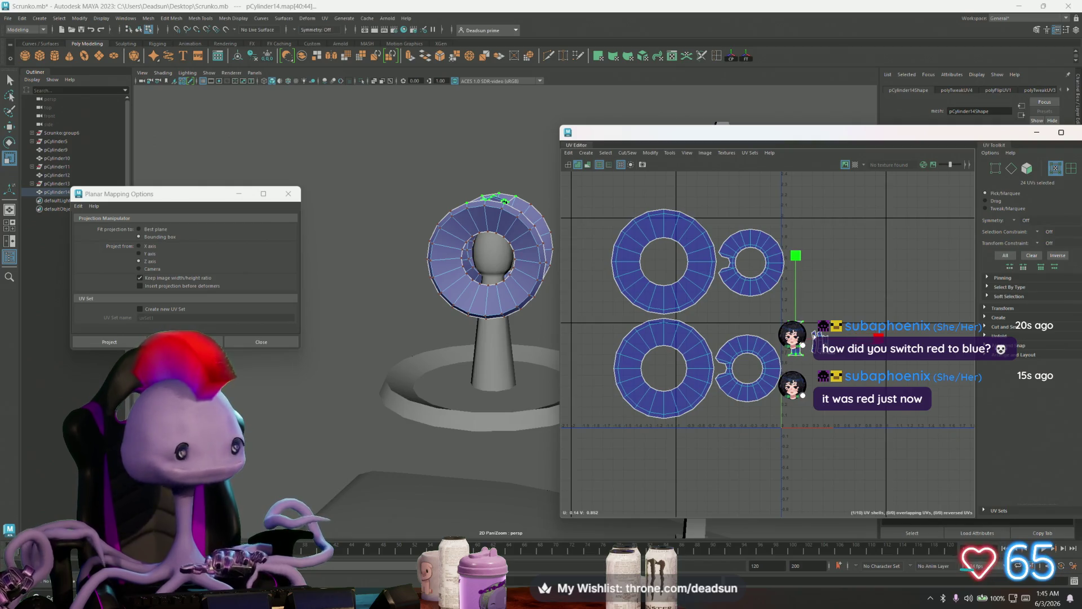
{"action": "left_click_drag", "start_coordinate": [806, 338], "coordinate": [808, 269]}
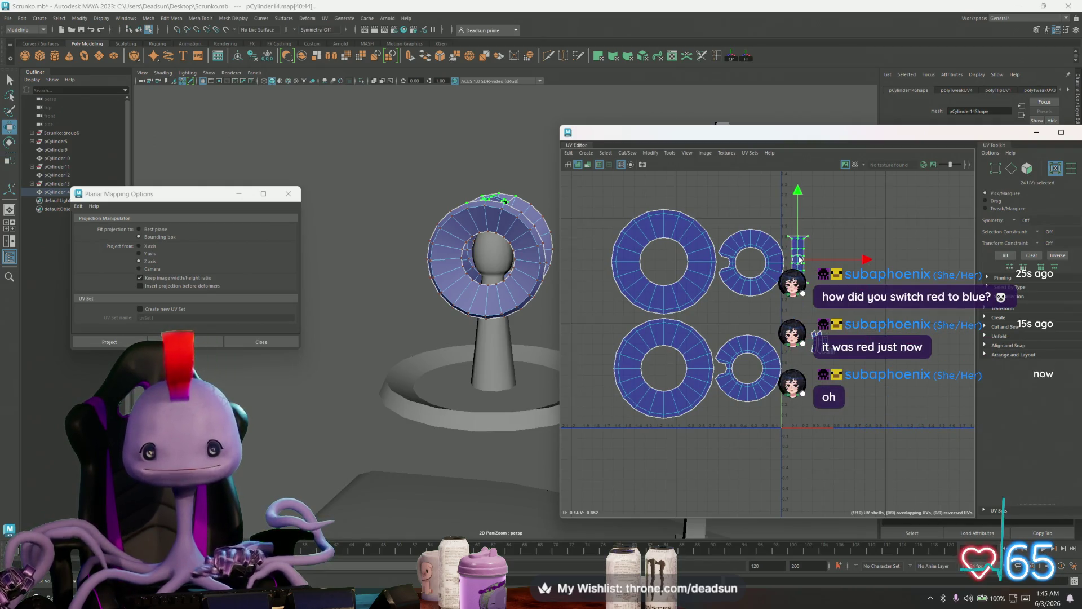
{"action": "key", "text": "r"}
Flip the strip shell's UVs, then flip them back so it isn't reversed
{"action": "left_click", "coordinate": [650, 152]}
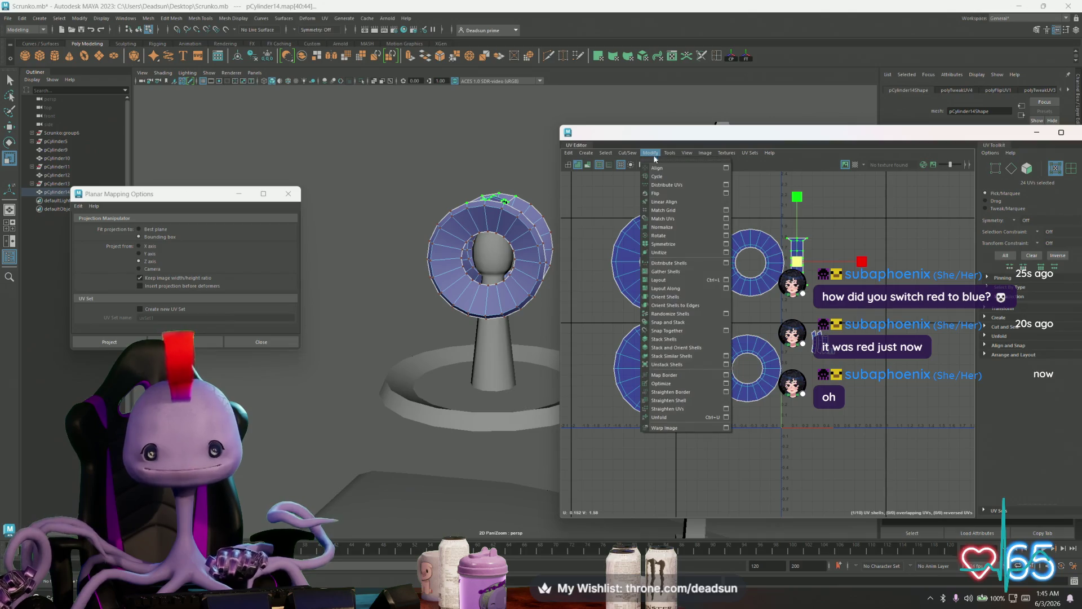
{"action": "left_click", "coordinate": [658, 193]}
{"action": "left_click", "coordinate": [654, 154]}
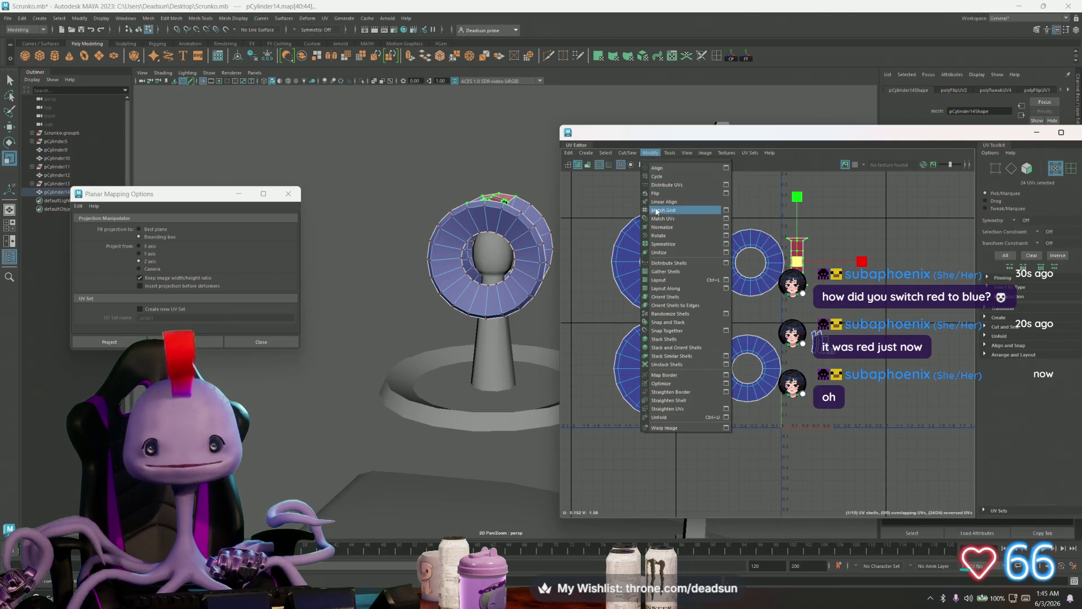
{"action": "left_click", "coordinate": [670, 193]}
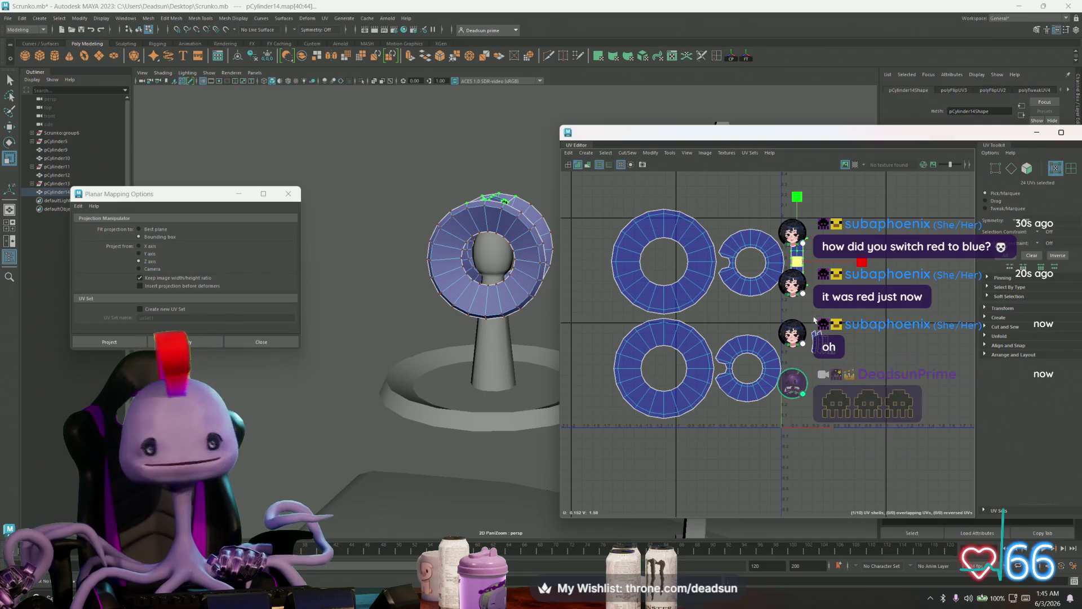
{"action": "scroll", "coordinate": [812, 332], "scroll_direction": "up", "scroll_amount": 2}
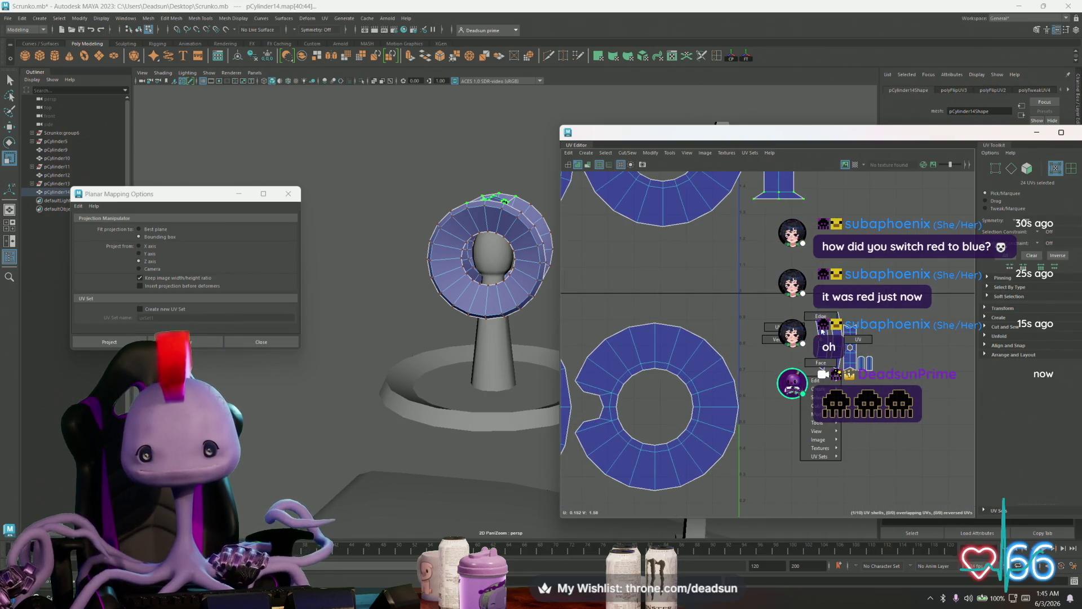
Move the whole strip shell right so it sits beside the ring shells
{"action": "key", "text": "F10"}
{"action": "left_click", "coordinate": [810, 245]}
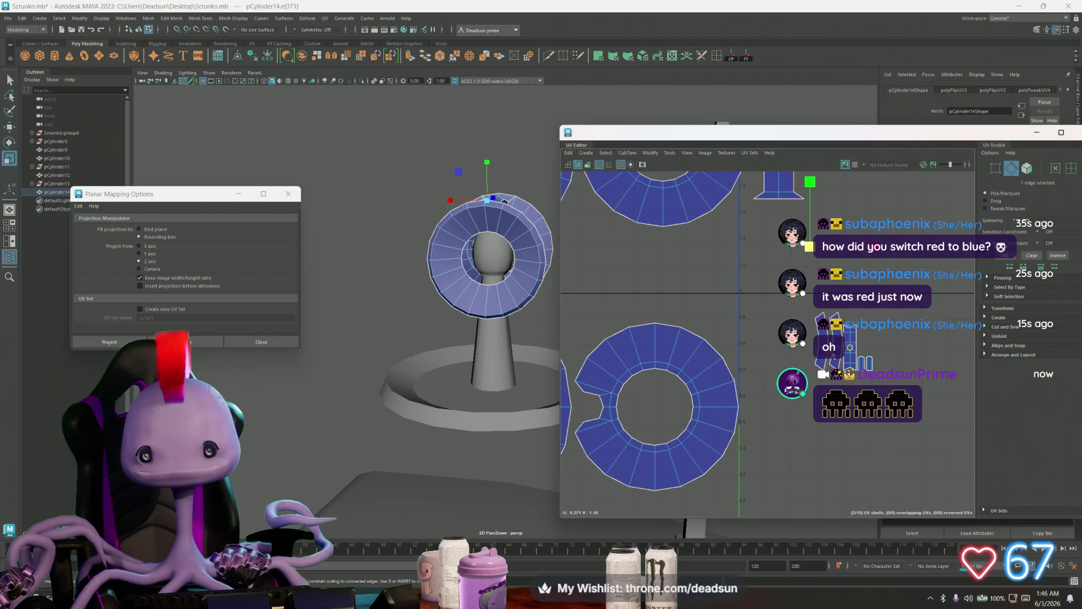
{"action": "scroll", "coordinate": [690, 508], "scroll_direction": "down", "scroll_amount": 4}
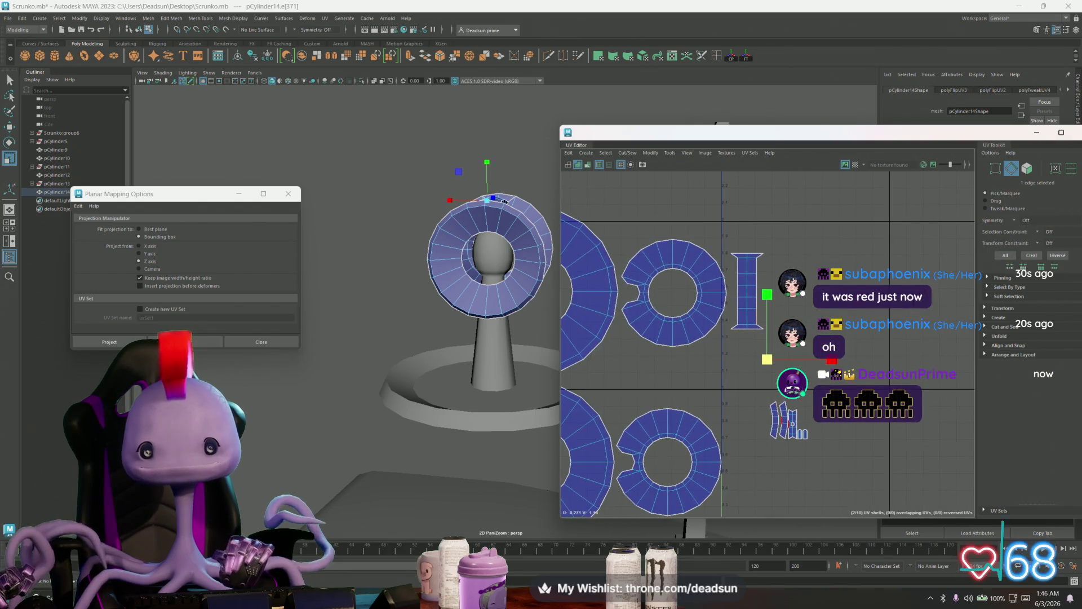
{"action": "key", "text": "F12"}
{"action": "key", "text": "w"}
{"action": "double_click", "coordinate": [747, 291]}
{"action": "mouse_move", "coordinate": [747, 292]}
{"action": "left_mouse_down"}
{"action": "mouse_move", "coordinate": [854, 327]}
{"action": "mouse_move", "coordinate": [852, 309]}
{"action": "left_mouse_up"}
{"action": "left_click", "coordinate": [795, 355]}
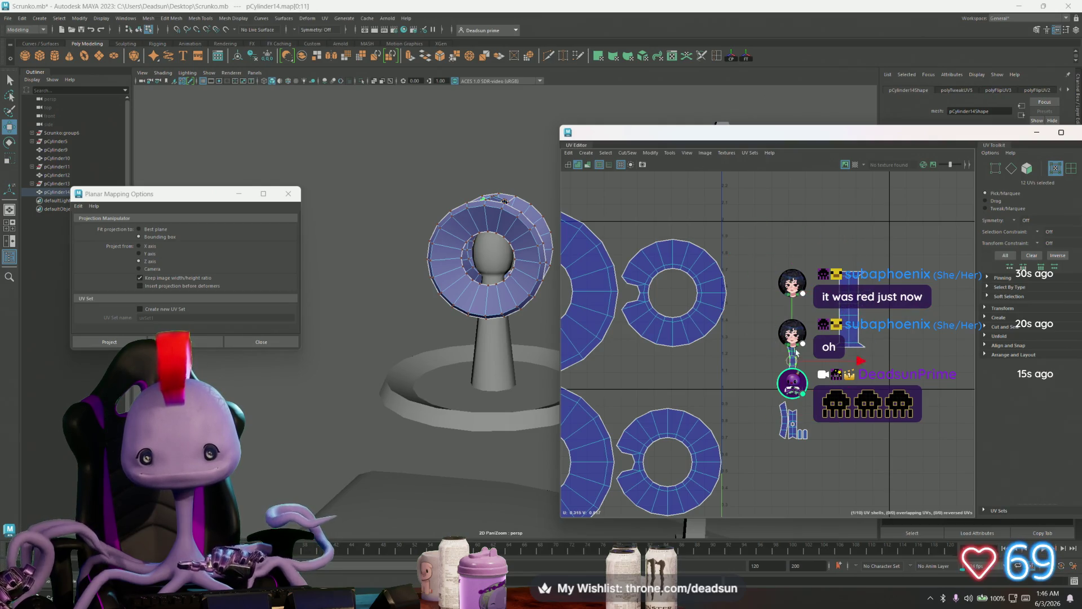
Move the lower-left small shell up beside the strip and rotate it slightly
{"action": "left_click", "coordinate": [788, 407]}
{"action": "left_click_drag", "start_coordinate": [786, 407], "coordinate": [869, 314]}
{"action": "key", "text": "e"}
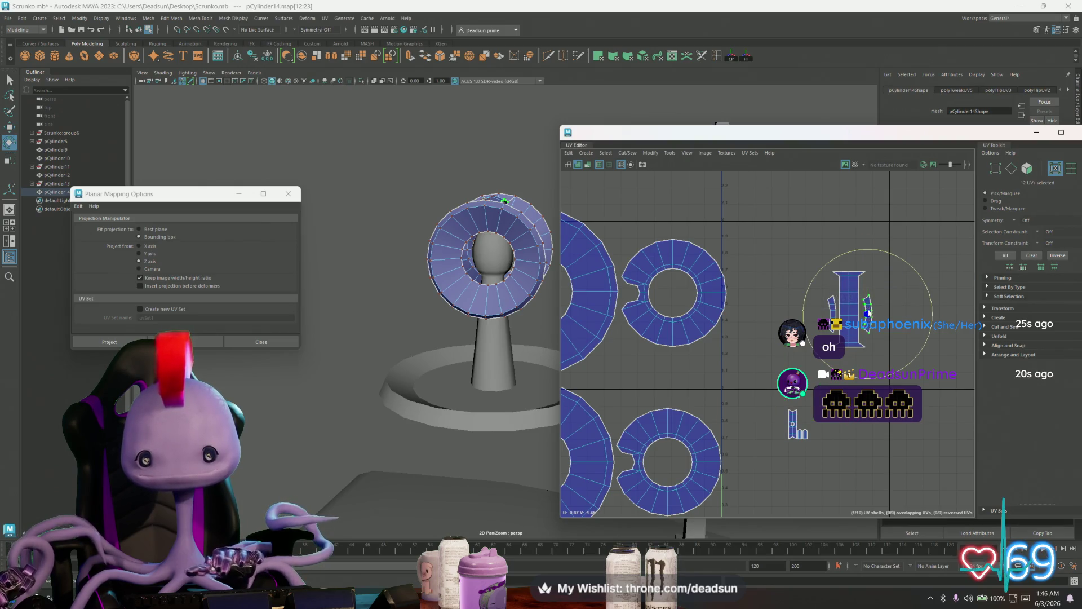
{"action": "left_click_drag", "start_coordinate": [868, 254], "coordinate": [889, 278]}
{"action": "key", "text": "w"}
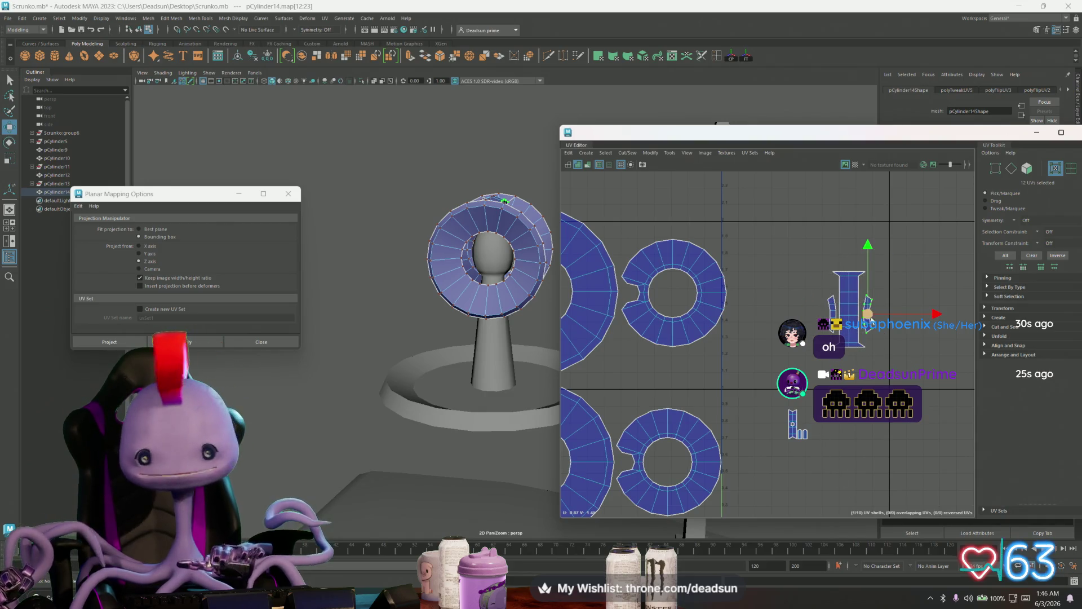
Select both side shells and try rotating them sideways, then undo it
{"action": "key", "text": "F10"}
{"action": "double_click", "coordinate": [844, 306]}
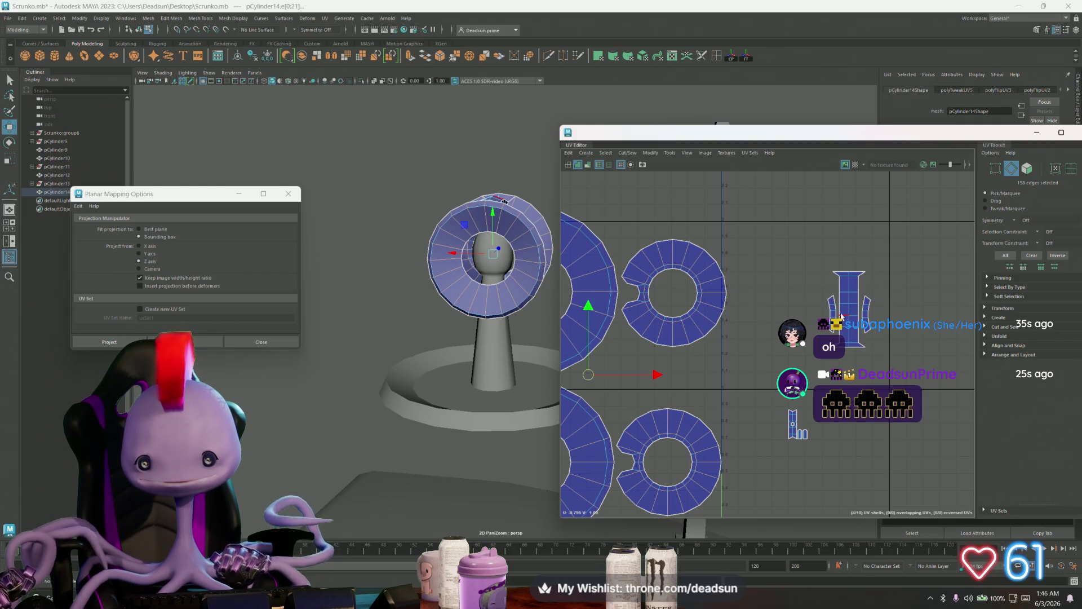
{"action": "key", "text": "F12"}
{"action": "double_click", "coordinate": [868, 313]}
{"action": "double_click", "coordinate": [836, 315], "text": "shift"}
{"action": "key", "text": "e"}
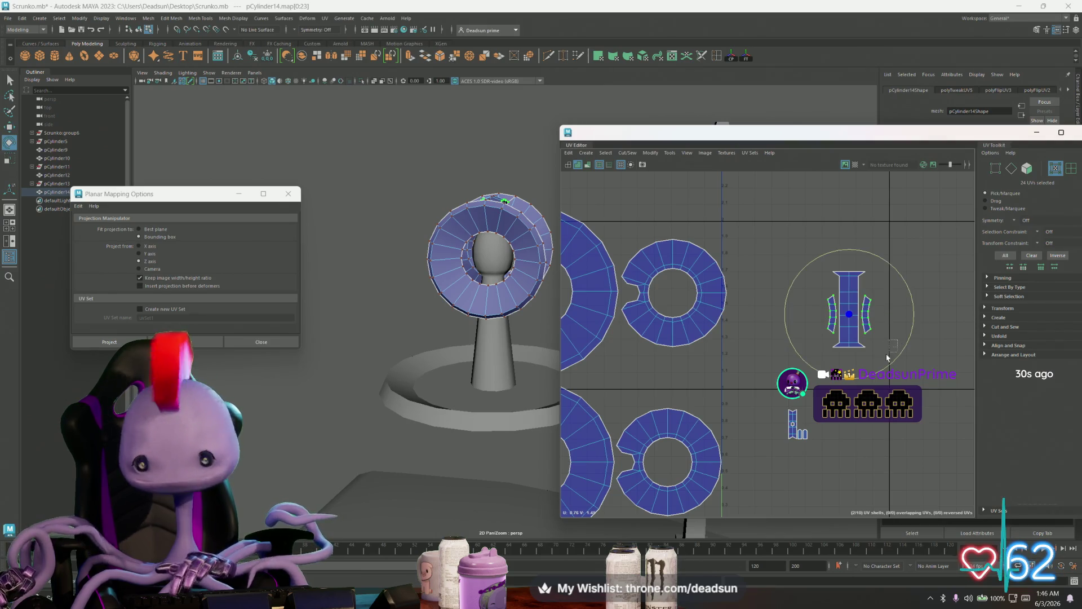
{"action": "mouse_move", "coordinate": [887, 357]}
{"action": "left_mouse_down"}
{"action": "mouse_move", "coordinate": [857, 381]}
{"action": "mouse_move", "coordinate": [834, 378]}
{"action": "left_mouse_up"}
{"action": "key", "text": "ctrl+z"}
{"action": "key", "text": "ctrl+z"}
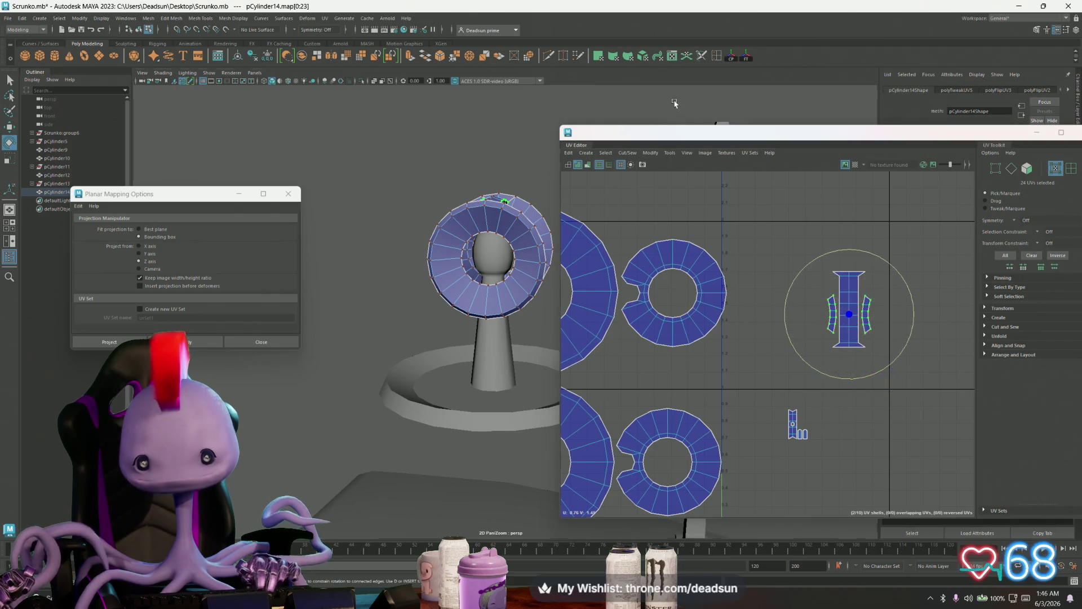
Nudge the side shells right and up, scale them up, and pick a seam edge
{"action": "scroll", "coordinate": [829, 268], "scroll_direction": "up", "scroll_amount": 3}
{"action": "mouse_move", "coordinate": [866, 359]}
{"action": "left_mouse_down"}
{"action": "mouse_move", "coordinate": [881, 355]}
{"action": "mouse_move", "coordinate": [863, 350]}
{"action": "left_mouse_up"}
{"action": "key", "text": "r"}
{"action": "key", "text": "w"}
{"action": "key", "text": "r"}
{"action": "key", "text": "w"}
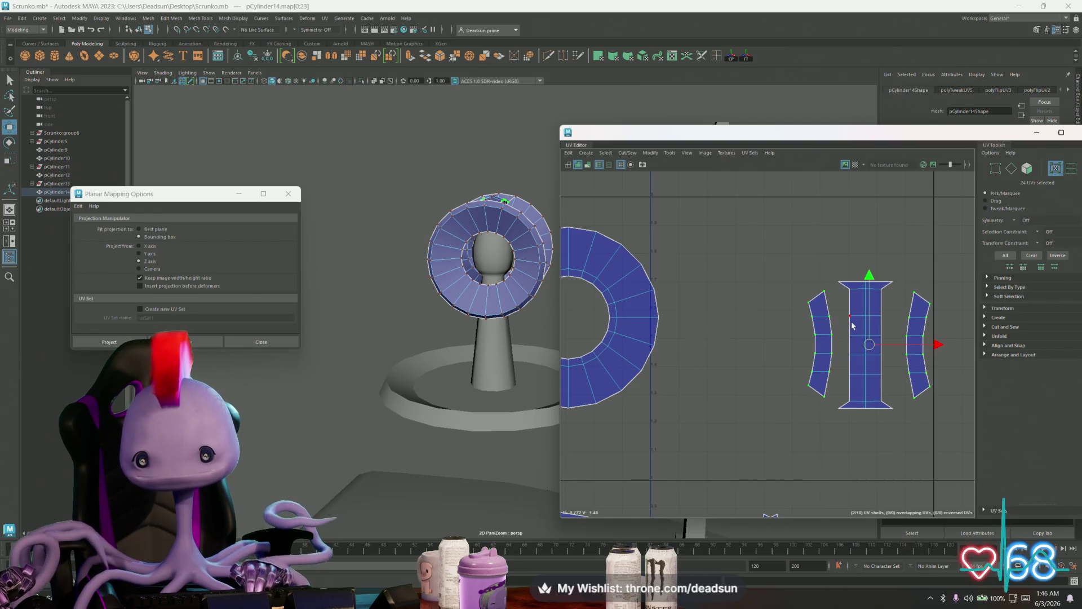
{"action": "right_click_drag", "start_coordinate": [833, 346], "coordinate": [900, 347]}
Move and Sew the first matching seam edge pair onto the central strip
{"action": "left_click", "coordinate": [882, 338], "text": "shift"}
{"action": "left_click", "coordinate": [627, 153]}
{"action": "left_click", "coordinate": [643, 233]}
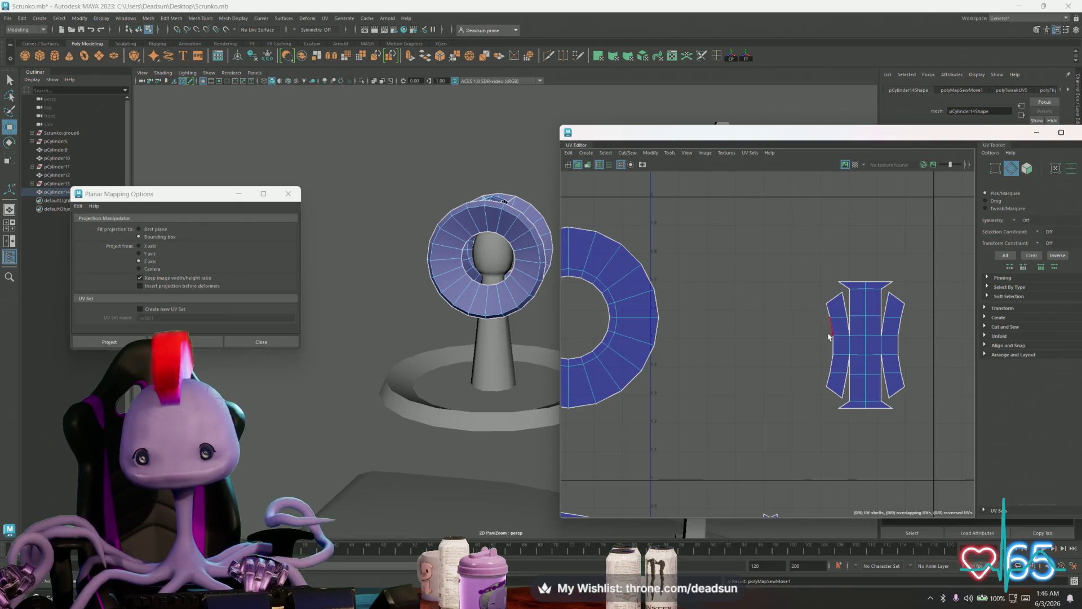
{"action": "scroll", "coordinate": [829, 336], "scroll_direction": "up", "scroll_amount": 3}
Sew the remaining side and upper pieces, including the split right piece, onto the centre
{"action": "double_click", "coordinate": [858, 316]}
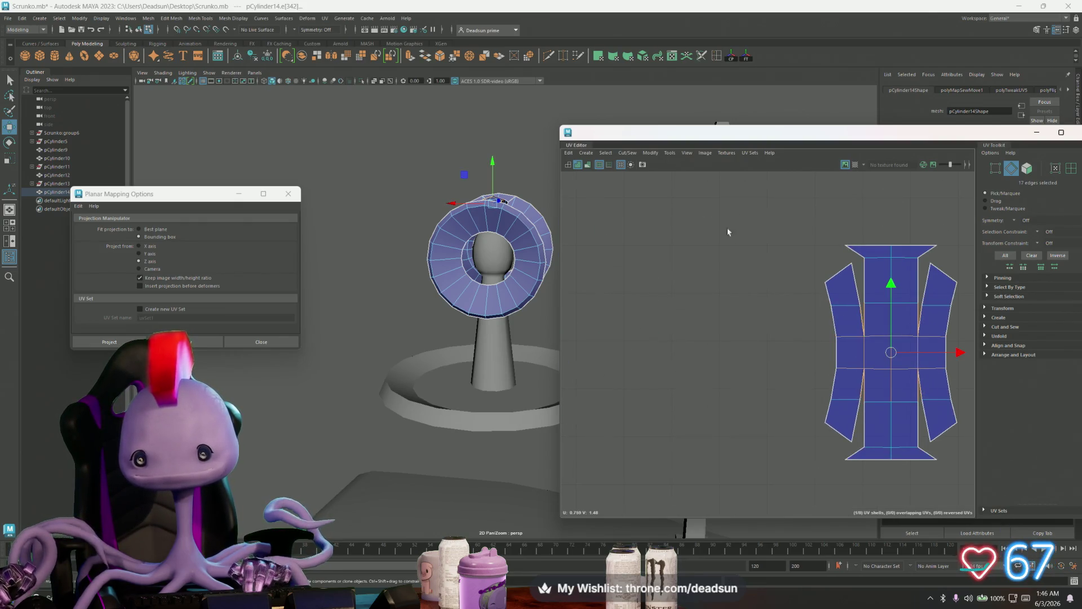
{"action": "left_click", "coordinate": [629, 153]}
{"action": "left_click", "coordinate": [642, 233]}
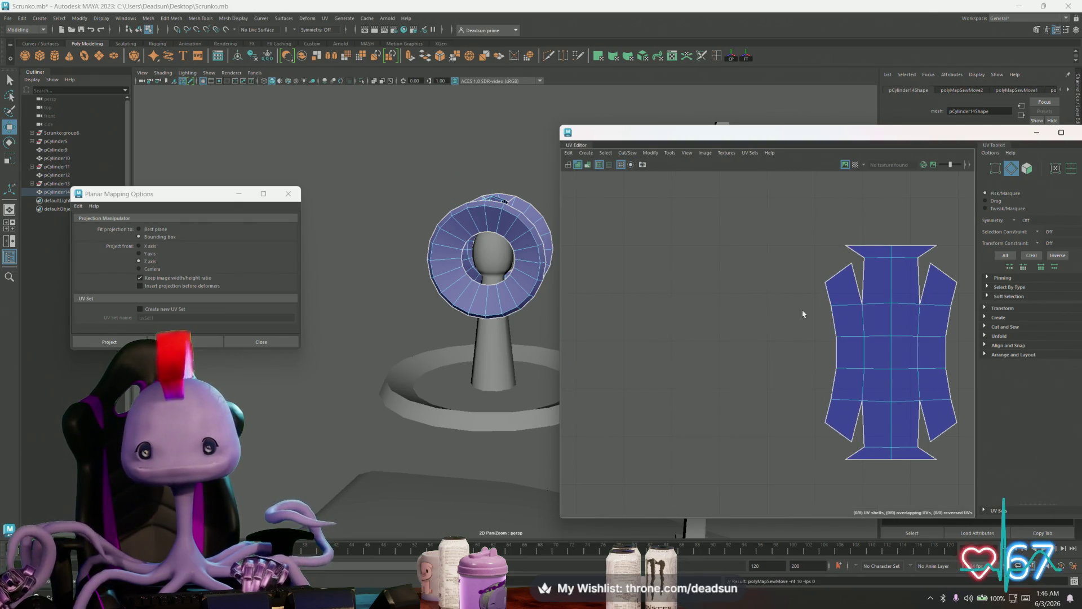
{"action": "left_click", "coordinate": [857, 294]}
{"action": "left_click", "coordinate": [927, 285]}
{"action": "left_click", "coordinate": [918, 430]}
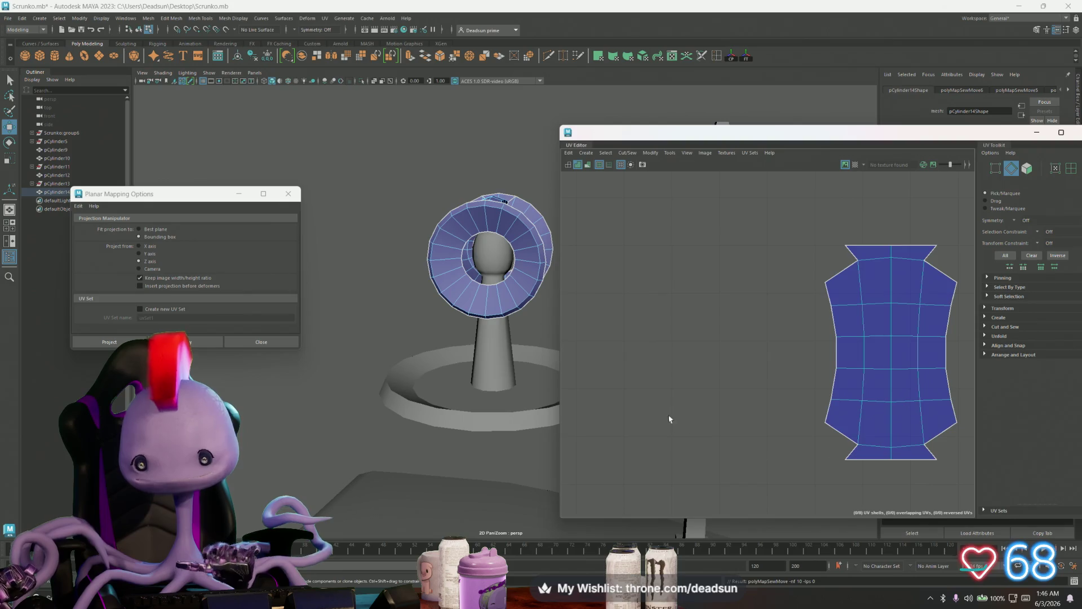
Move and Sew the small beacon shell's seam edge to join its pieces
{"action": "scroll", "coordinate": [872, 400], "scroll_direction": "down", "scroll_amount": 3}
{"action": "middle_click_drag", "start_coordinate": [908, 396], "coordinate": [866, 262], "text": "alt"}
{"action": "scroll", "coordinate": [862, 302], "scroll_direction": "down", "scroll_amount": 3}
{"action": "middle_click_drag", "start_coordinate": [862, 302], "coordinate": [847, 349], "text": "alt"}
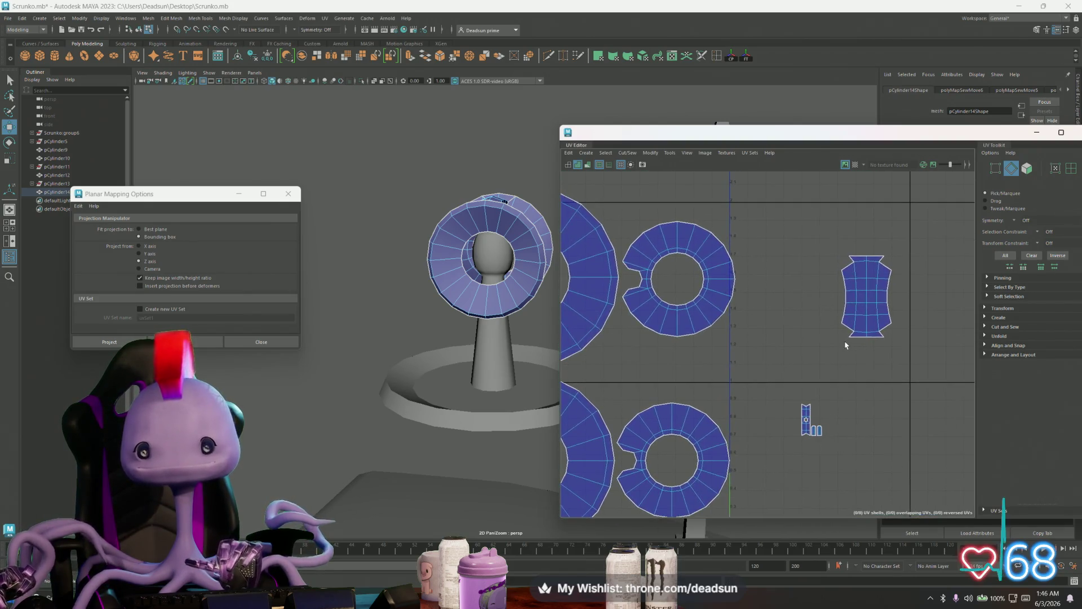
{"action": "scroll", "coordinate": [793, 429], "scroll_direction": "up", "scroll_amount": 3}
{"action": "middle_click_drag", "start_coordinate": [792, 429], "coordinate": [769, 365], "text": "alt"}
{"action": "scroll", "coordinate": [764, 364], "scroll_direction": "up", "scroll_amount": 2}
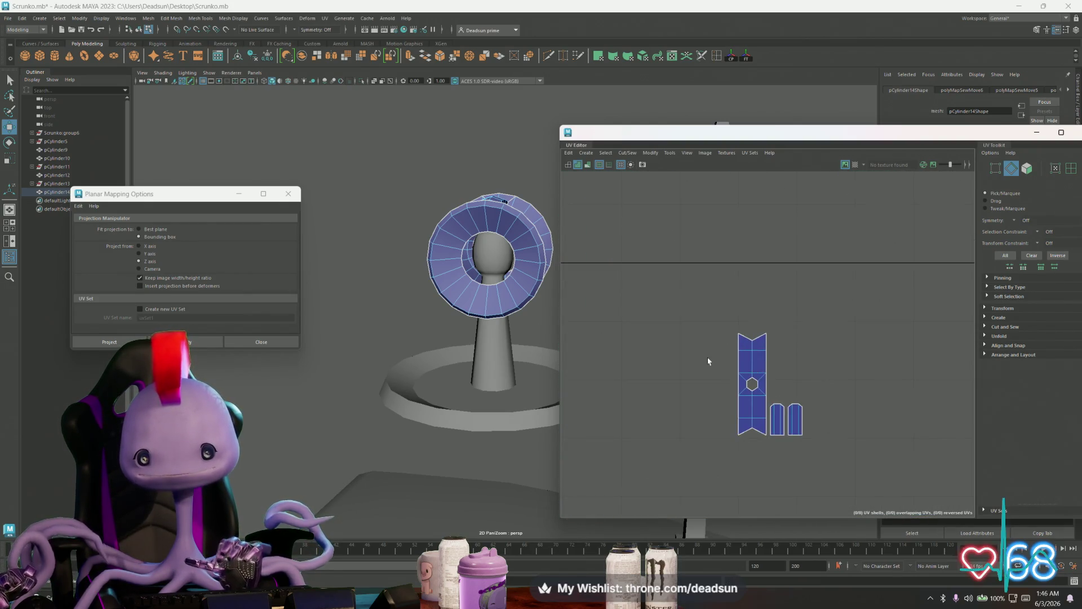
{"action": "left_click", "coordinate": [742, 386]}
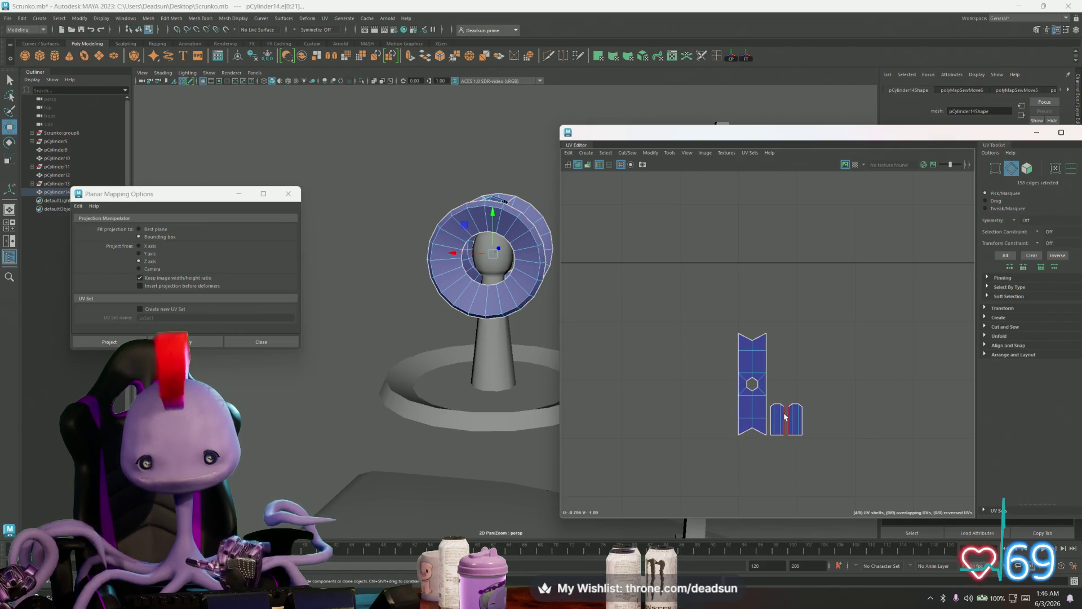
{"action": "left_click", "coordinate": [785, 418]}
{"action": "left_click", "coordinate": [628, 153]}
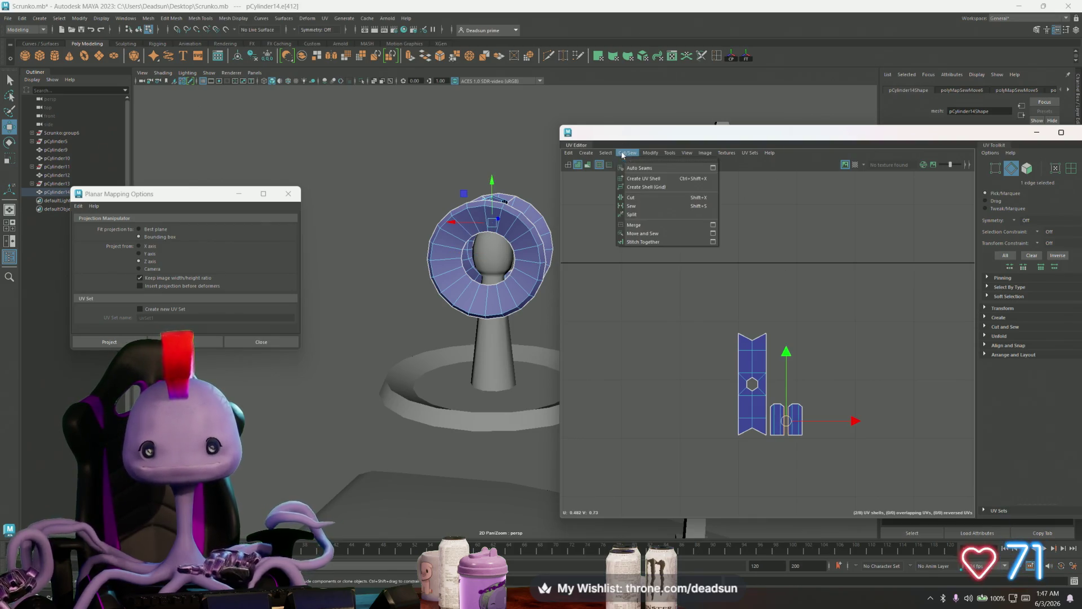
{"action": "left_click", "coordinate": [648, 233]}
{"action": "left_click_drag", "start_coordinate": [533, 275], "coordinate": [425, 282], "text": "alt"}
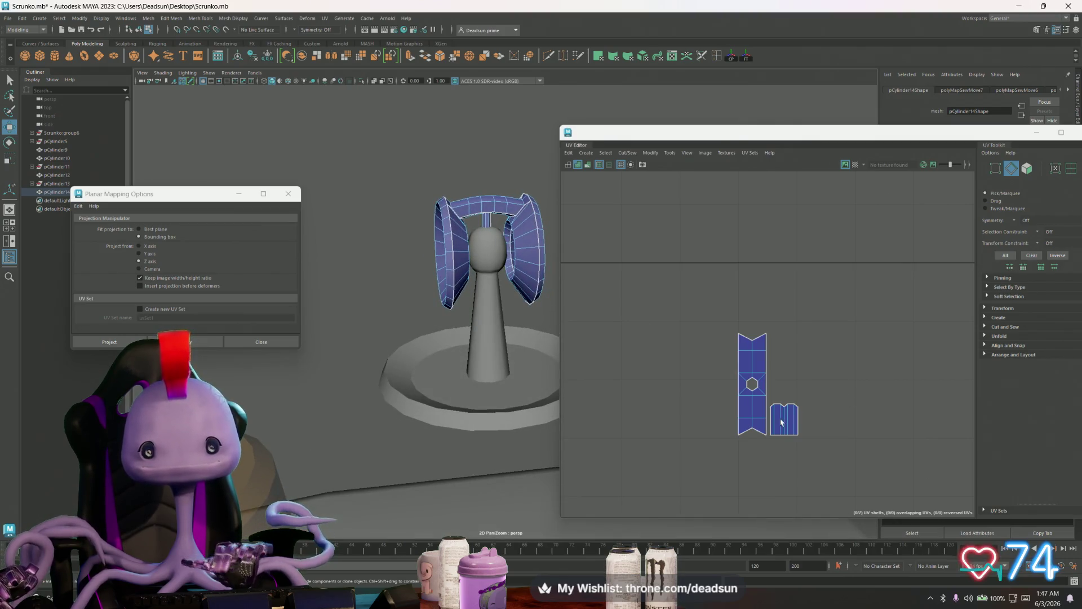
{"action": "scroll", "coordinate": [835, 407], "scroll_direction": "down", "scroll_amount": 5}
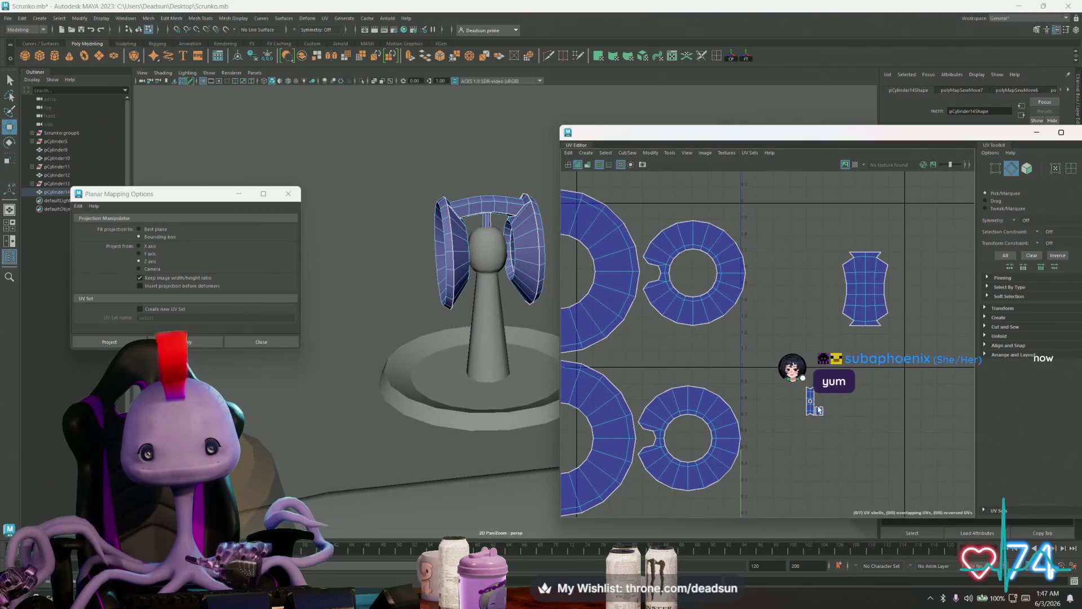
Scale up the small beacon shell and nudge it into place in the layout
{"action": "key", "text": "r"}
{"action": "mouse_move", "coordinate": [796, 386]}
{"action": "left_mouse_down"}
{"action": "mouse_move", "coordinate": [827, 430]}
{"action": "mouse_move", "coordinate": [828, 401]}
{"action": "mouse_move", "coordinate": [845, 400]}
{"action": "mouse_move", "coordinate": [635, 346]}
{"action": "mouse_move", "coordinate": [610, 357]}
{"action": "mouse_move", "coordinate": [667, 367]}
{"action": "mouse_move", "coordinate": [640, 371]}
{"action": "left_mouse_up"}
{"action": "key", "text": "w"}
{"action": "left_click", "coordinate": [664, 377]}
{"action": "key", "text": "r"}
{"action": "key", "text": "e"}
{"action": "key", "text": "w"}
{"action": "middle_click_drag", "start_coordinate": [639, 371], "coordinate": [757, 407], "text": "alt"}
{"action": "left_click_drag", "start_coordinate": [731, 395], "coordinate": [730, 397]}
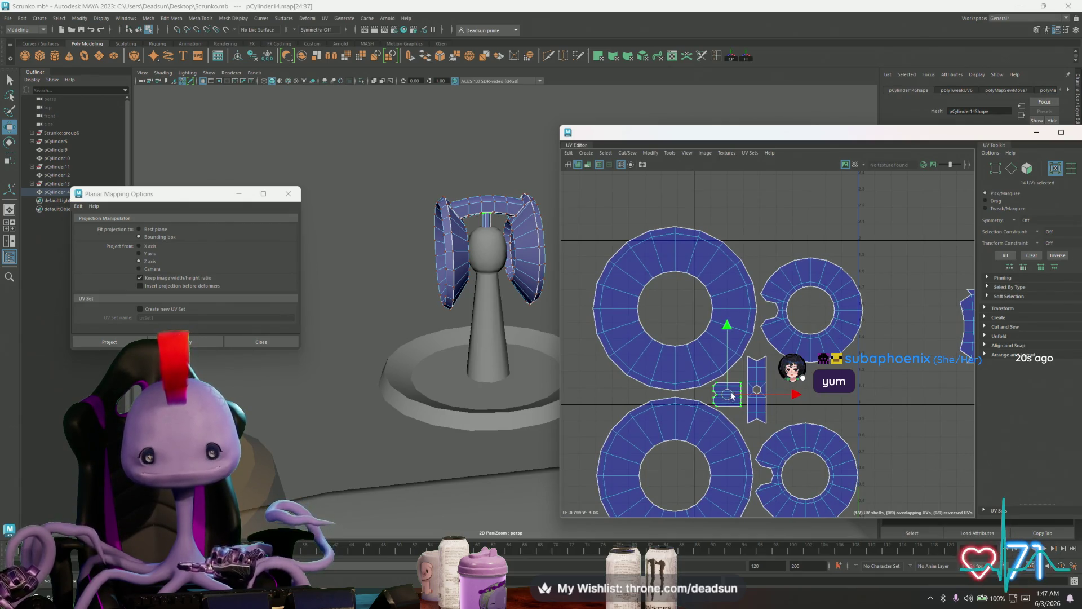
Move the tall reflector shell between the ring shells and raise a ring shell slightly
{"action": "middle_click_drag", "start_coordinate": [905, 365], "coordinate": [804, 374], "text": "alt"}
{"action": "double_click", "coordinate": [867, 350]}
{"action": "mouse_move", "coordinate": [867, 349]}
{"action": "left_mouse_down"}
{"action": "mouse_move", "coordinate": [694, 389]}
{"action": "mouse_move", "coordinate": [688, 401]}
{"action": "left_mouse_up"}
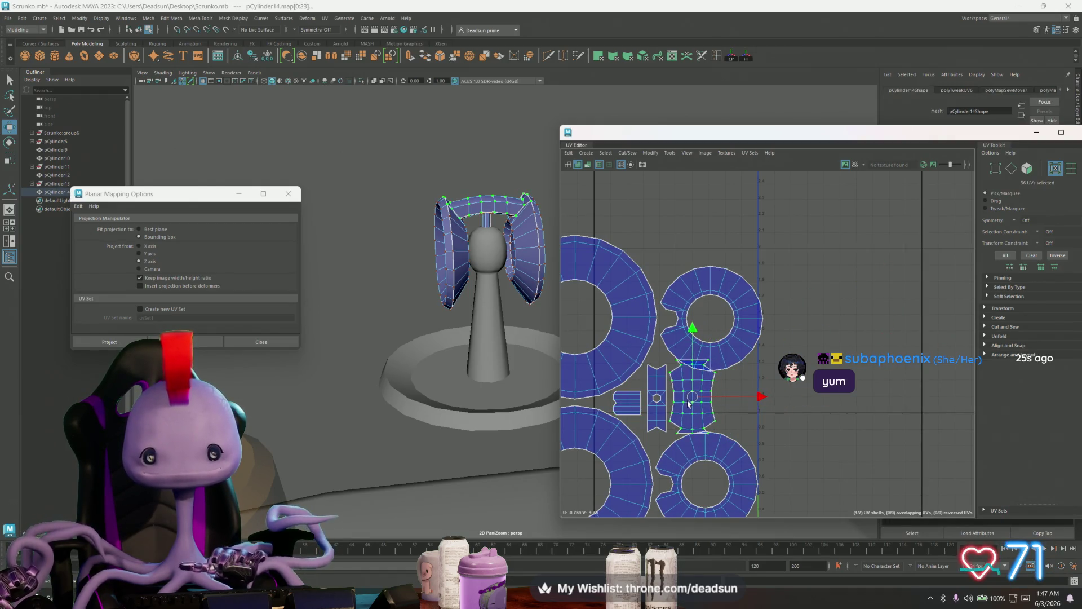
{"action": "double_click", "coordinate": [702, 297]}
{"action": "left_click_drag", "start_coordinate": [713, 319], "coordinate": [714, 302]}
Nudge the upper-right ring shell up and select the pedestal stem to show its UVs
{"action": "scroll", "coordinate": [727, 349], "scroll_direction": "down", "scroll_amount": 3}
{"action": "middle_click_drag", "start_coordinate": [713, 443], "coordinate": [738, 417], "text": "alt"}
{"action": "double_click", "coordinate": [737, 420]}
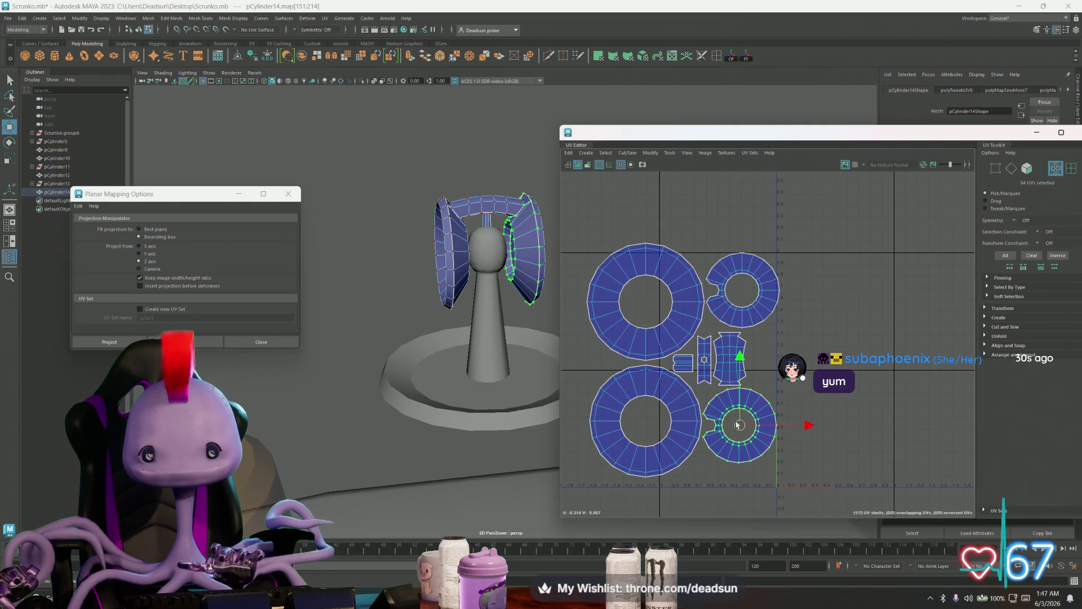
{"action": "double_click", "coordinate": [742, 291]}
{"action": "left_click_drag", "start_coordinate": [744, 293], "coordinate": [744, 291]}
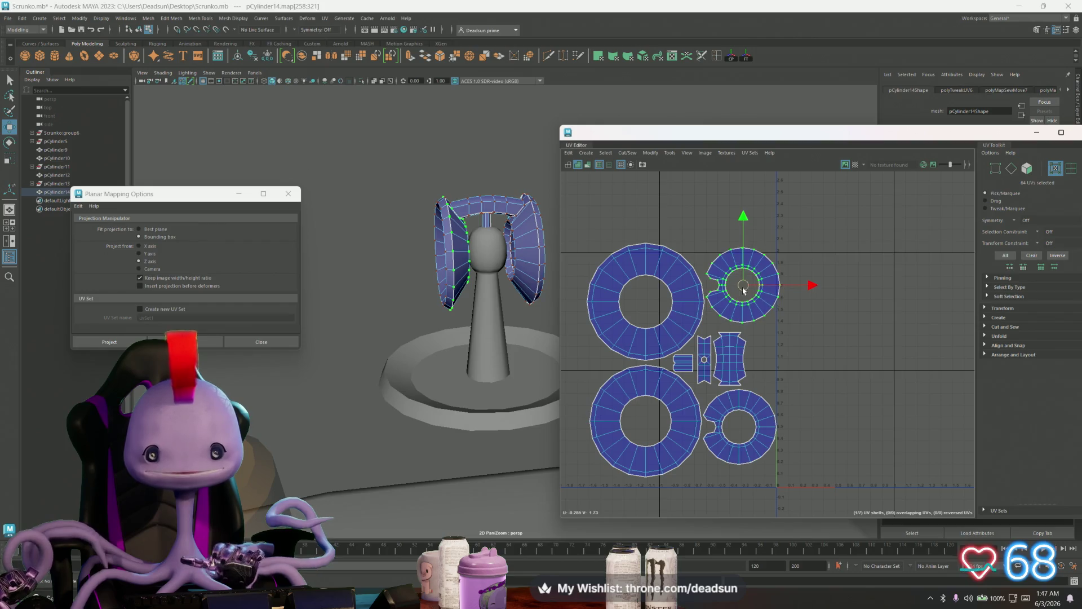
{"action": "left_click", "coordinate": [489, 361]}
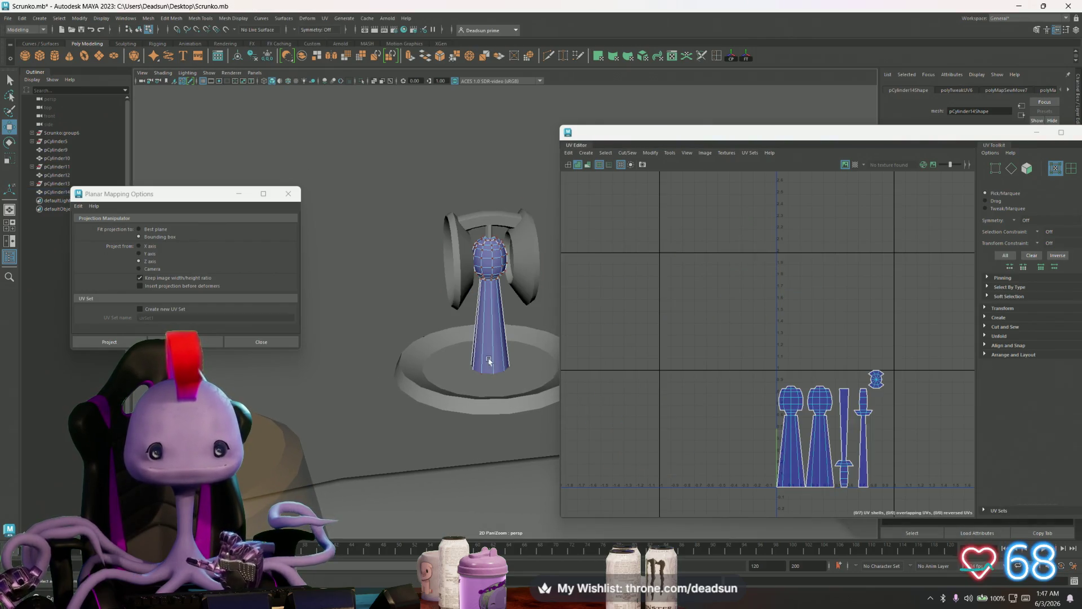
Select the stem pCylinder12 and frame its UV shells
{"action": "left_click", "coordinate": [479, 393]}
{"action": "left_click", "coordinate": [497, 347]}
{"action": "mouse_move", "coordinate": [496, 315]}
{"action": "right_mouse_down"}
{"action": "mouse_move", "coordinate": [521, 300]}
{"action": "mouse_move", "coordinate": [551, 340]}
{"action": "right_mouse_up"}
{"action": "key", "text": "Right"}
{"action": "key", "text": "Right"}
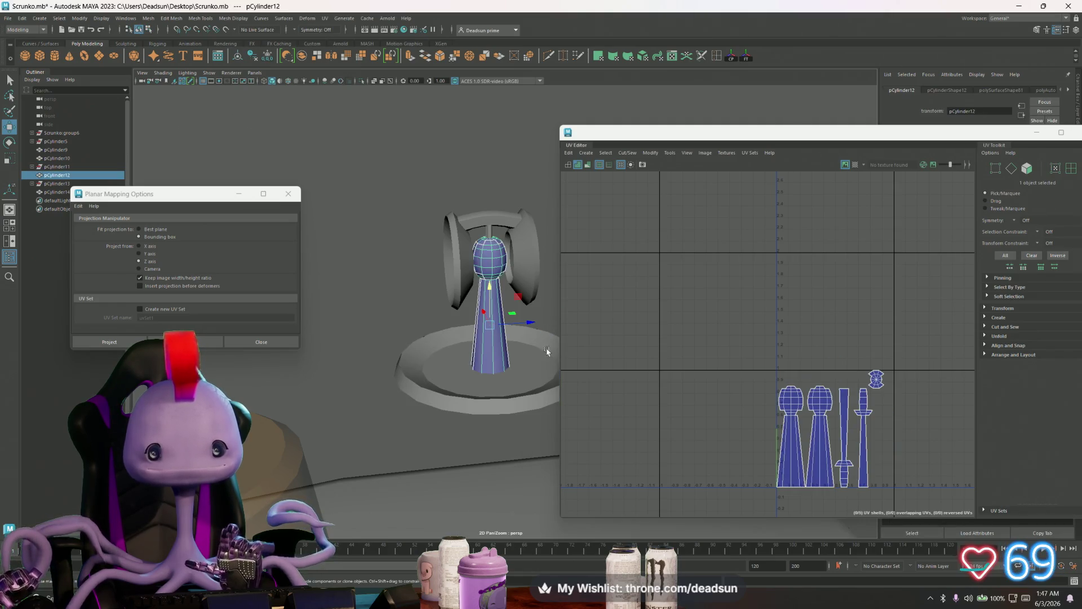
{"action": "key", "text": "f"}
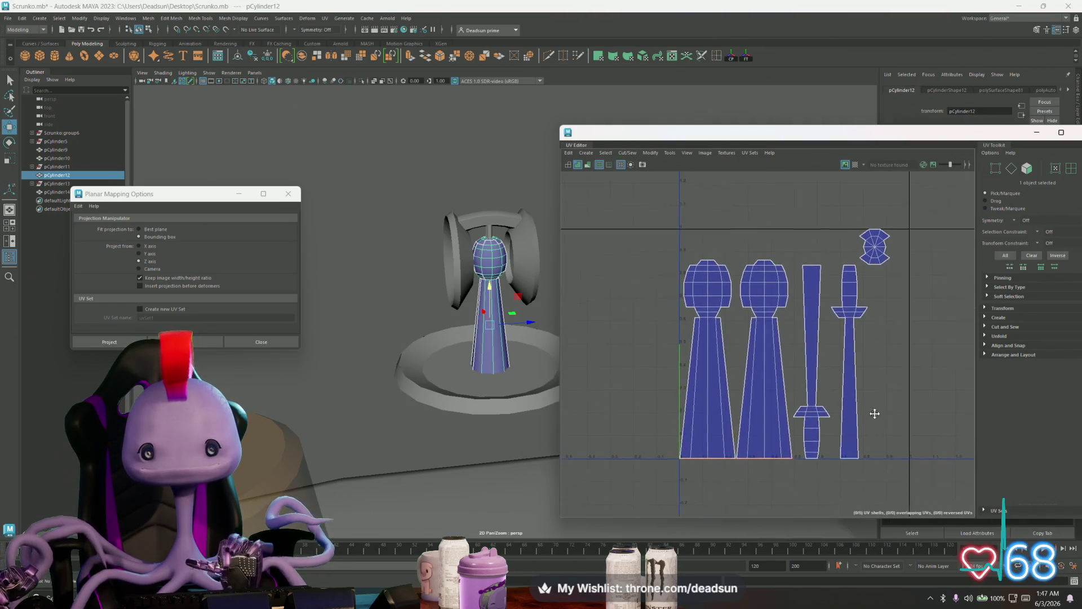
Pick two seam edges on the stem, return to object mode, and reach UV > Cylindrical
{"action": "key", "text": "F10"}
{"action": "left_click", "coordinate": [666, 404]}
{"action": "left_click", "coordinate": [698, 364], "text": "shift"}
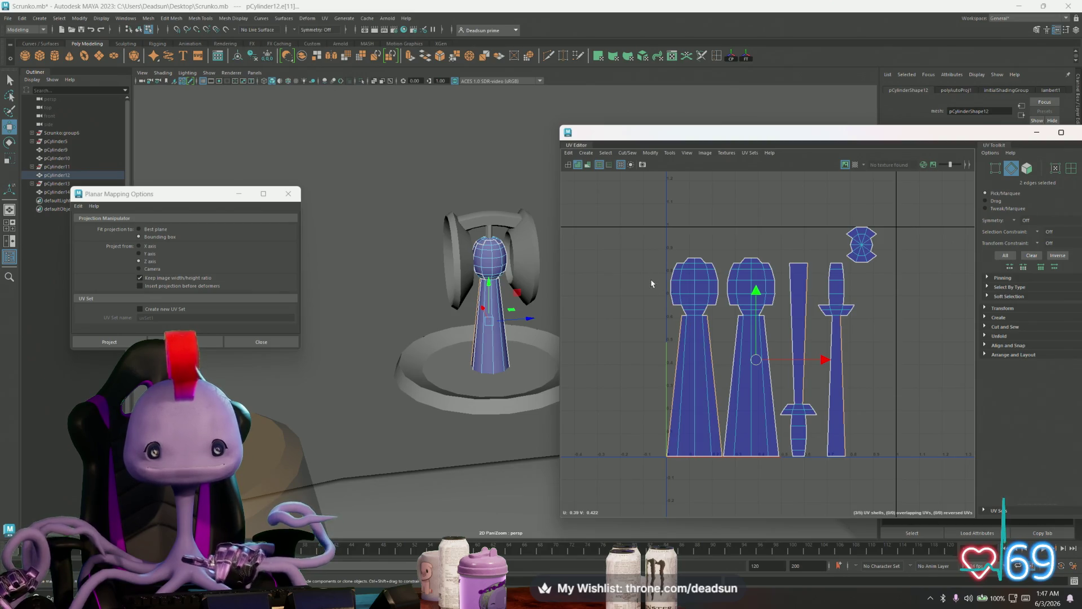
{"action": "right_click_drag", "start_coordinate": [496, 314], "coordinate": [496, 260]}
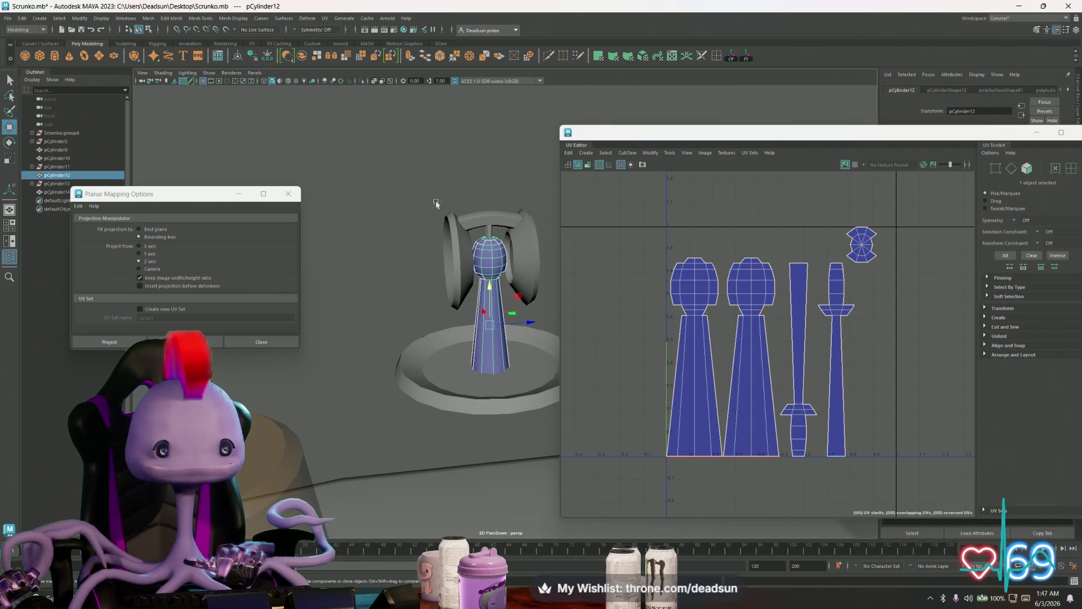
{"action": "left_click", "coordinate": [288, 194]}
{"action": "left_click", "coordinate": [324, 18]}
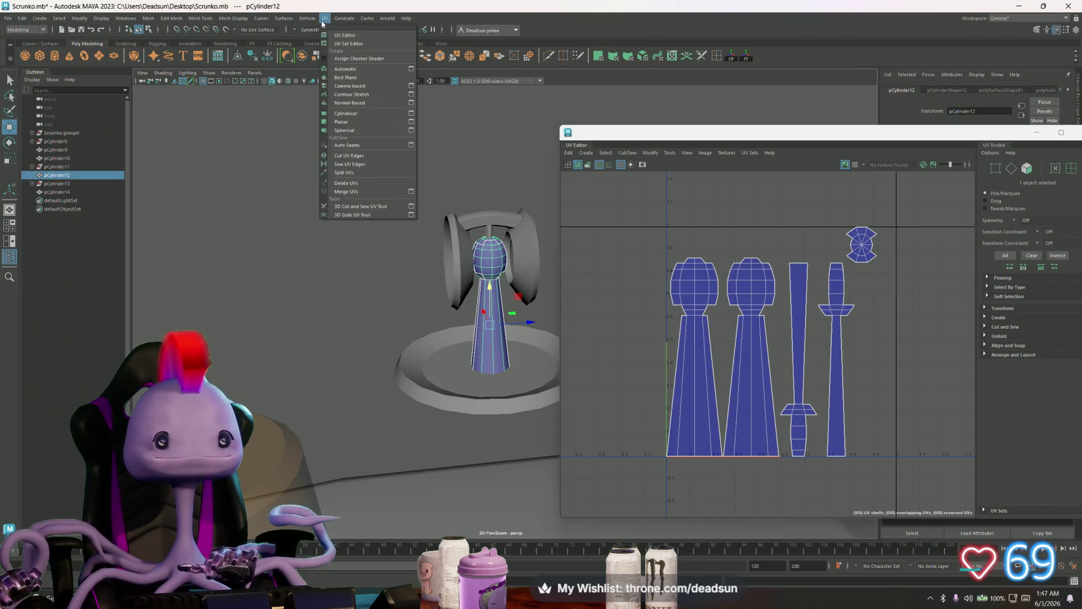
{"action": "mouse_move", "coordinate": [282, 21]}
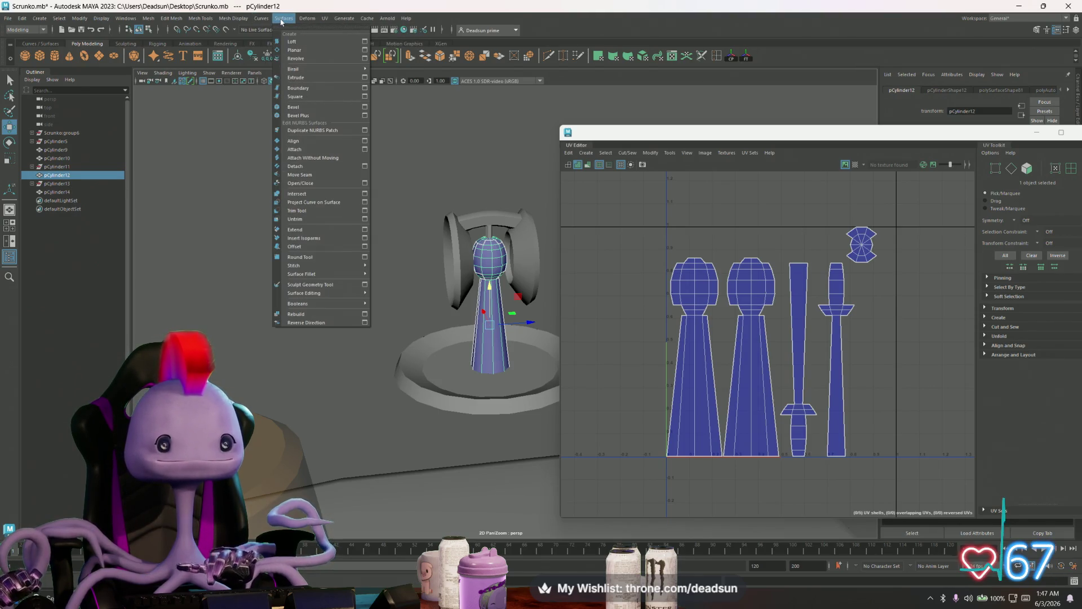
{"action": "mouse_move", "coordinate": [330, 22]}
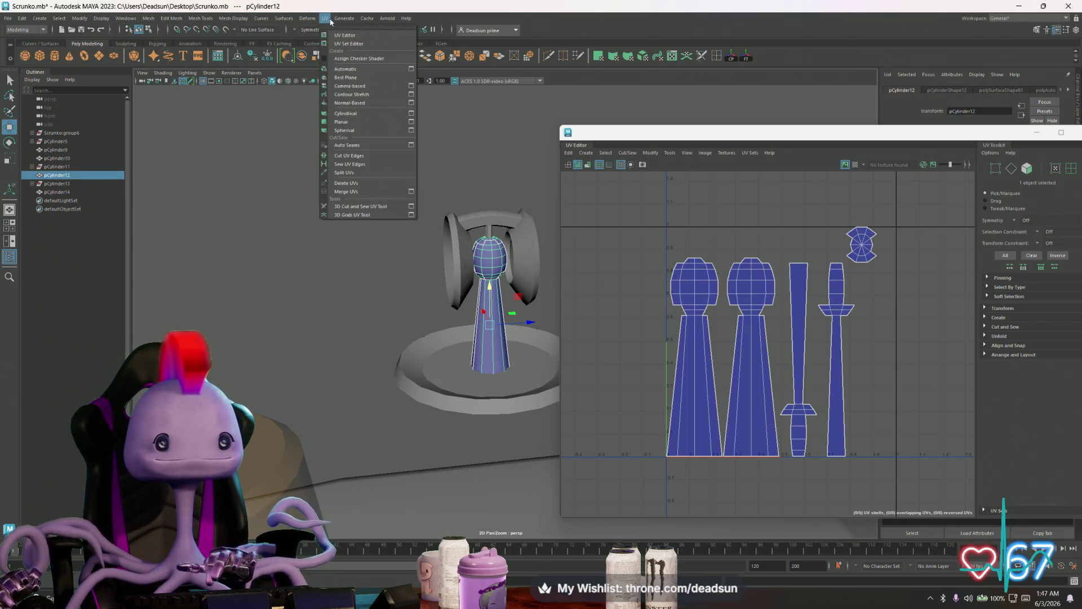
Apply a cylindrical UV projection to the stem pCylinder12
{"action": "left_click", "coordinate": [412, 114]}
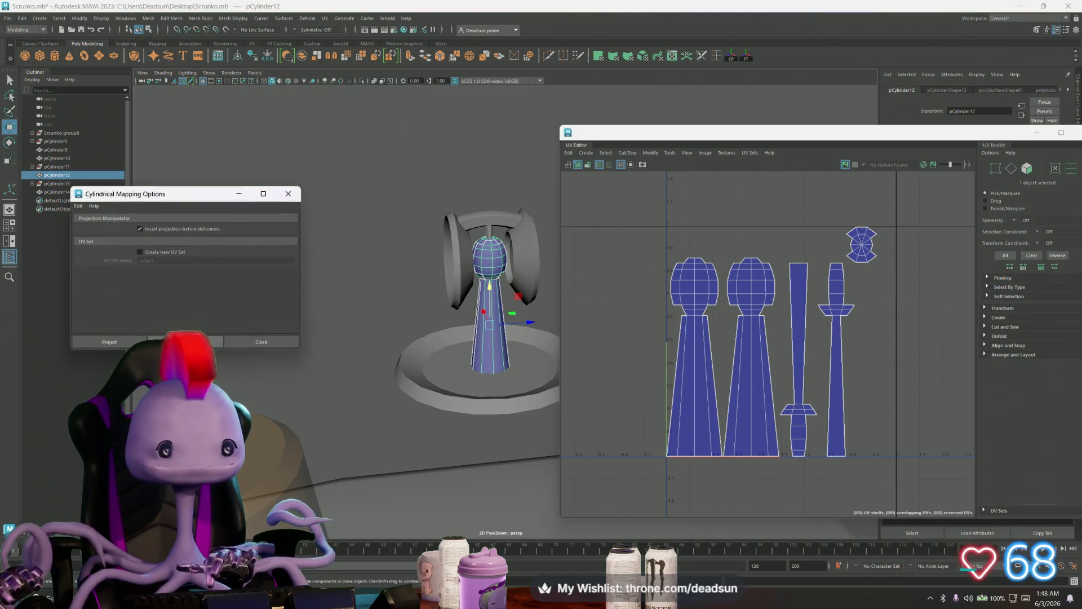
{"action": "left_click", "coordinate": [184, 341]}
{"action": "scroll", "coordinate": [654, 337], "scroll_direction": "down", "scroll_amount": 3}
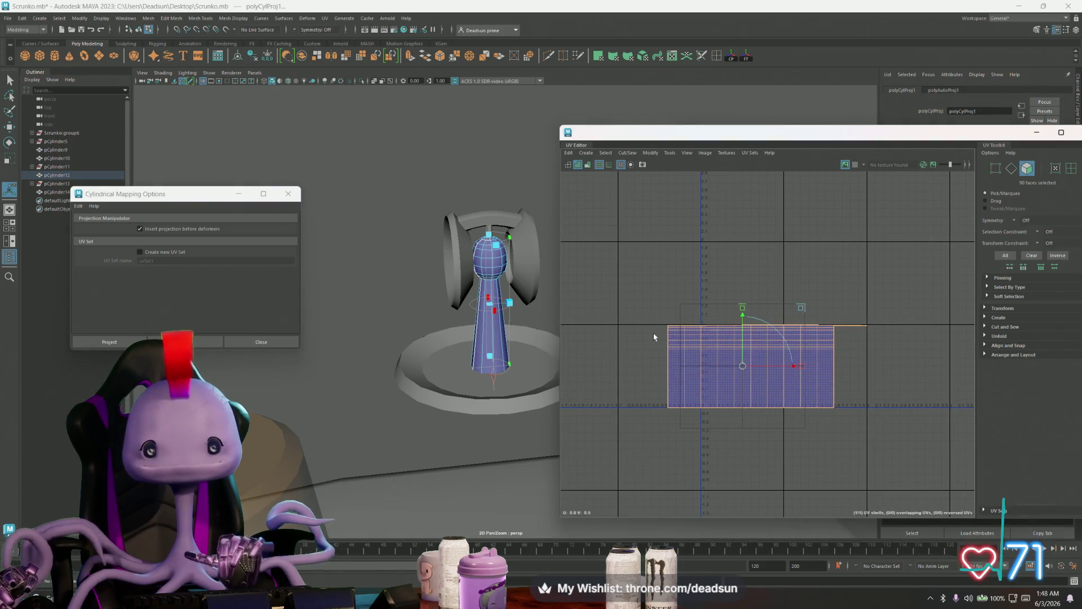
{"action": "middle_click_drag", "start_coordinate": [685, 338], "coordinate": [691, 349], "text": "alt"}
Select the 20 faces of the beacon's top and planar-project them into a new shell
{"action": "mouse_move", "coordinate": [483, 329]}
{"action": "left_mouse_down", "text": "alt"}
{"action": "mouse_move", "coordinate": [513, 353]}
{"action": "mouse_move", "coordinate": [499, 345]}
{"action": "left_mouse_up", "text": "alt"}
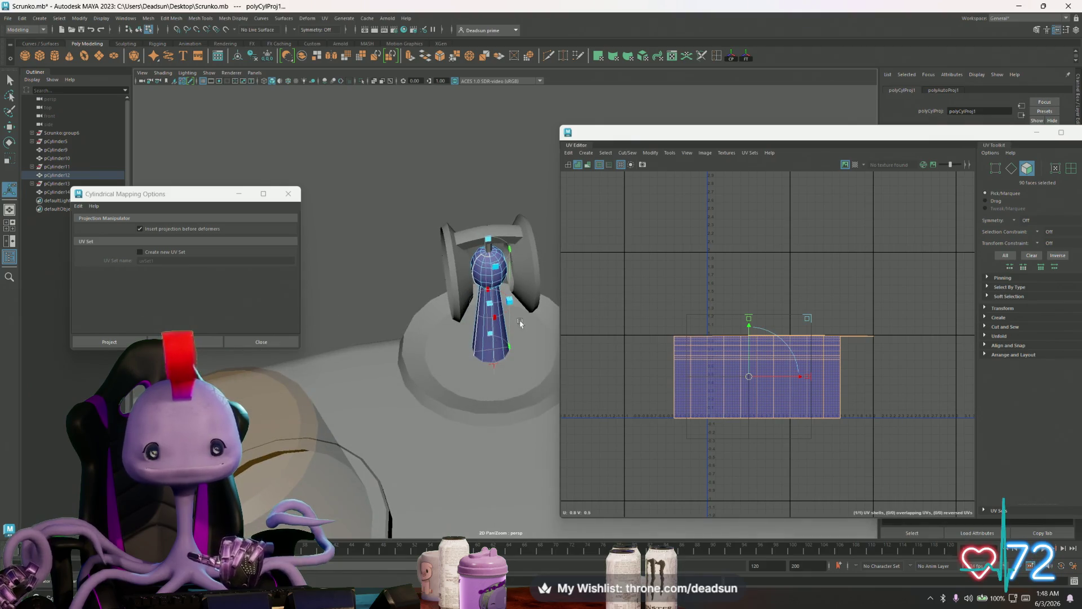
{"action": "scroll", "coordinate": [670, 344], "scroll_direction": "up", "scroll_amount": 2}
{"action": "right_click_drag", "start_coordinate": [671, 344], "coordinate": [661, 298]}
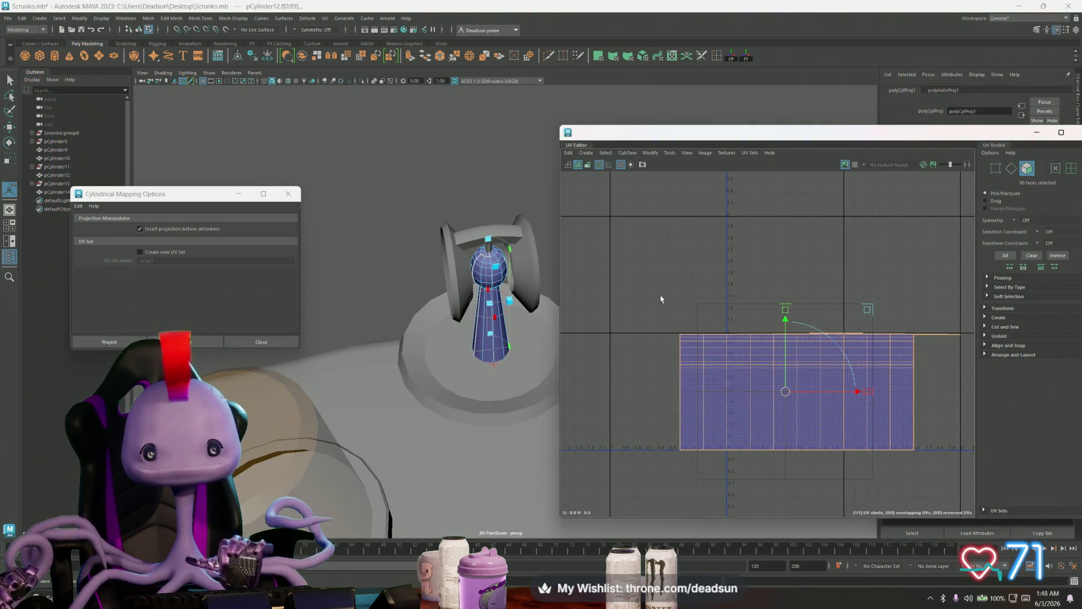
{"action": "left_click_drag", "start_coordinate": [958, 361], "coordinate": [666, 309]}
{"action": "key", "text": "f"}
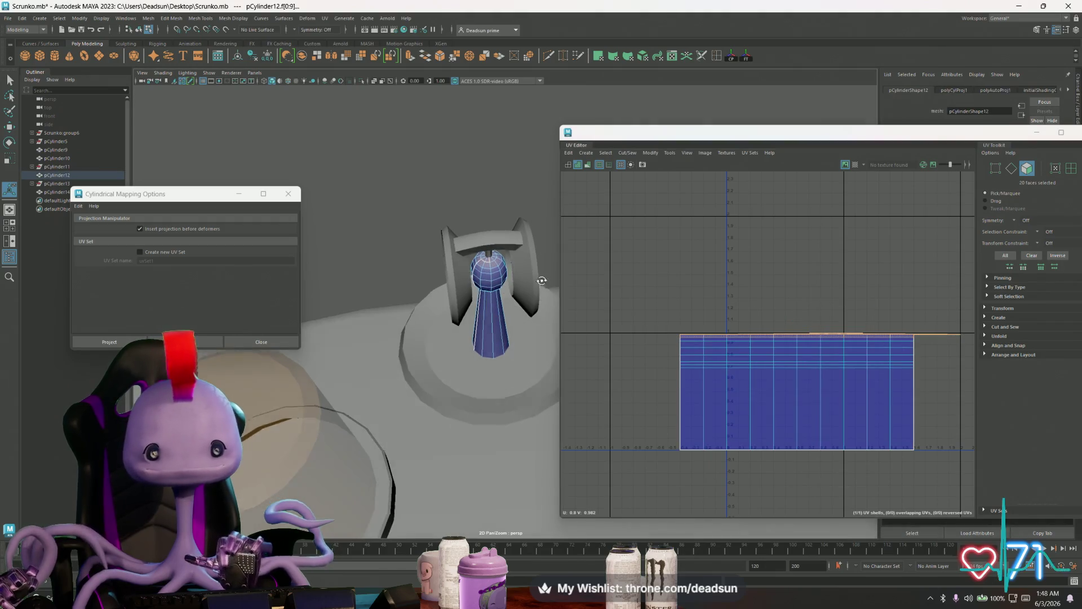
{"action": "left_click", "coordinate": [308, 18]}
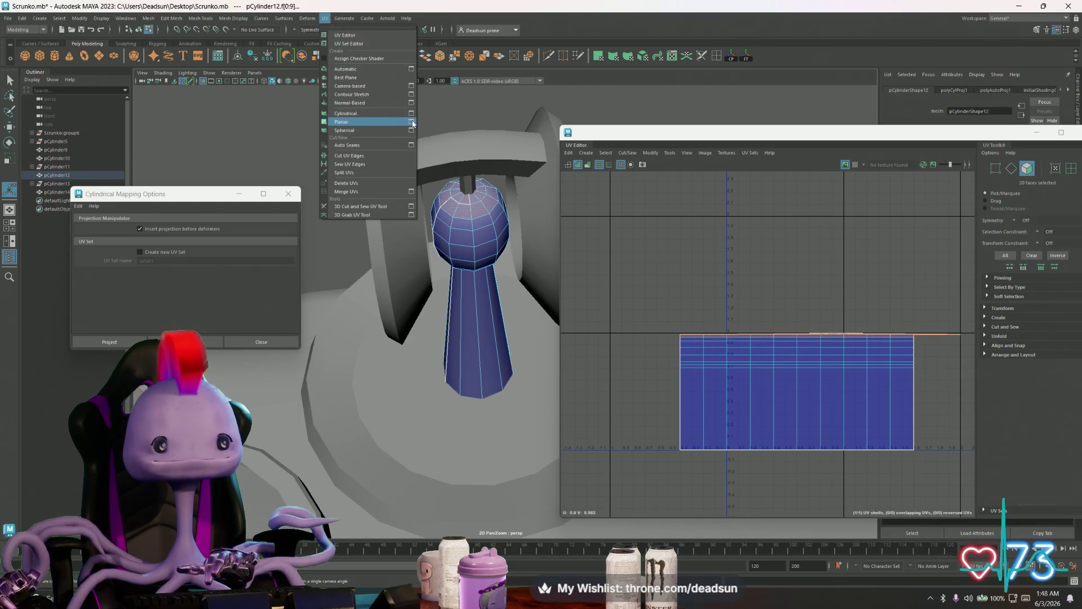
{"action": "left_click", "coordinate": [411, 121]}
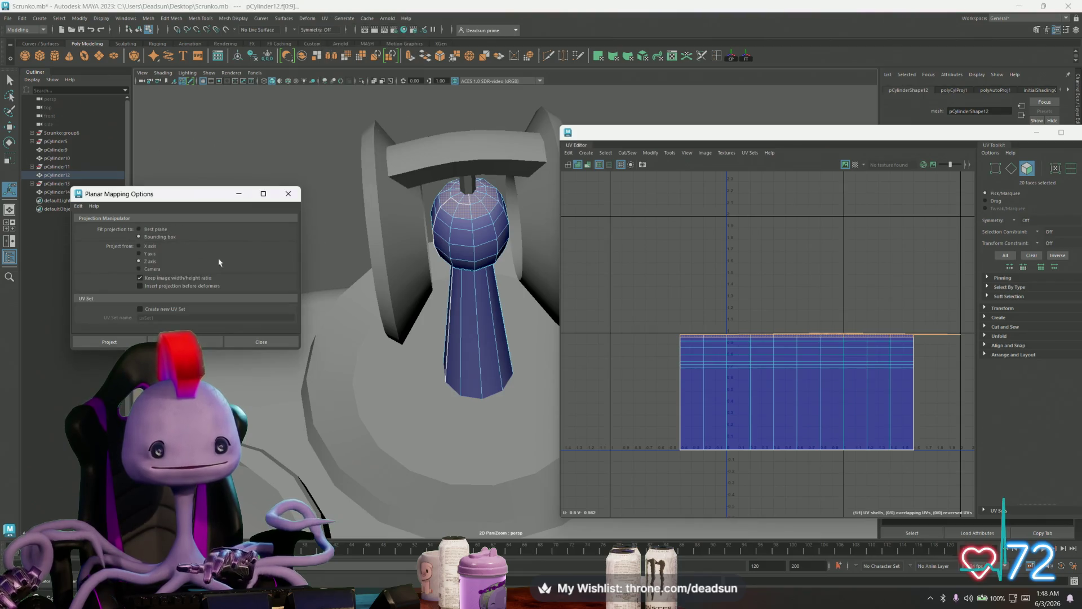
{"action": "left_click", "coordinate": [214, 343]}
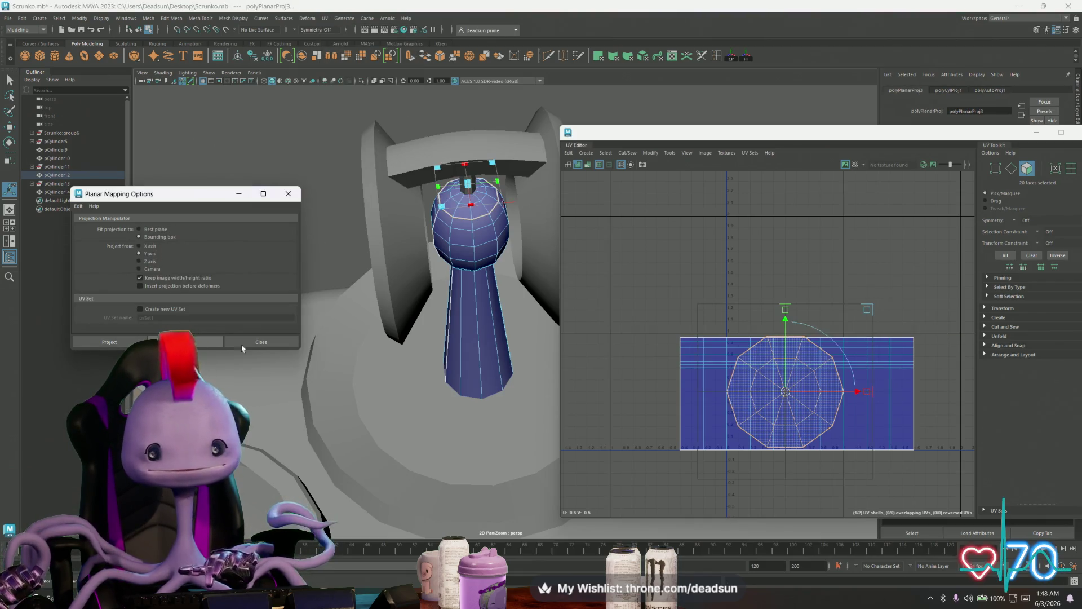
Rotate the top's UV shell about 18 degrees and select the body's rectangular shell
{"action": "key", "text": "e"}
{"action": "mouse_move", "coordinate": [814, 361]}
{"action": "left_mouse_down"}
{"action": "mouse_move", "coordinate": [788, 379]}
{"action": "mouse_move", "coordinate": [748, 259]}
{"action": "left_mouse_up"}
{"action": "key", "text": "w"}
{"action": "left_click", "coordinate": [702, 345]}
Try unfolding the body's UV shell, then undo it
{"action": "left_click", "coordinate": [644, 157]}
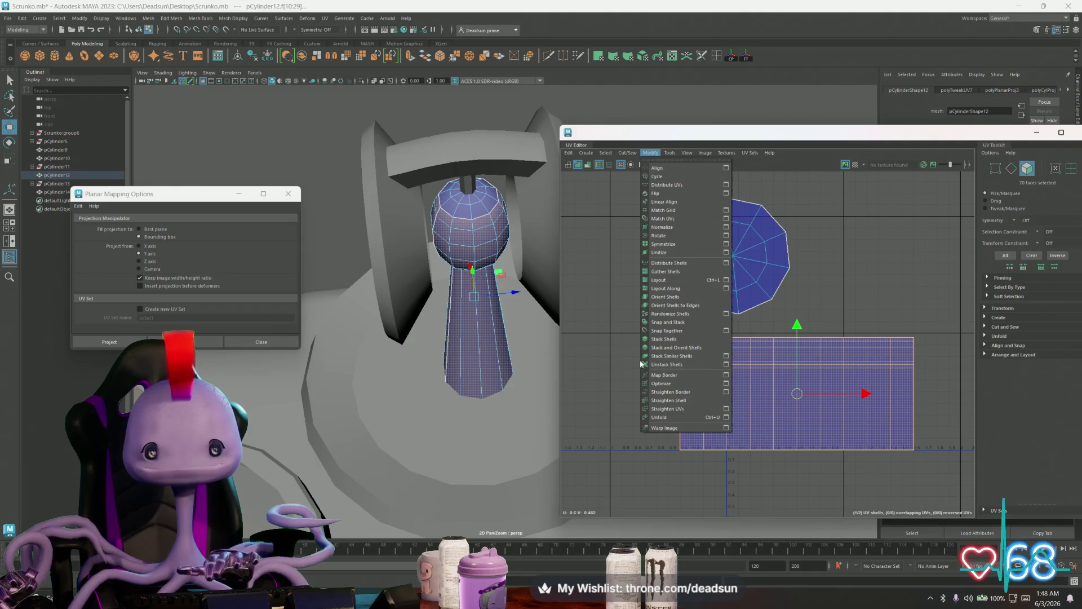
{"action": "left_click", "coordinate": [665, 422]}
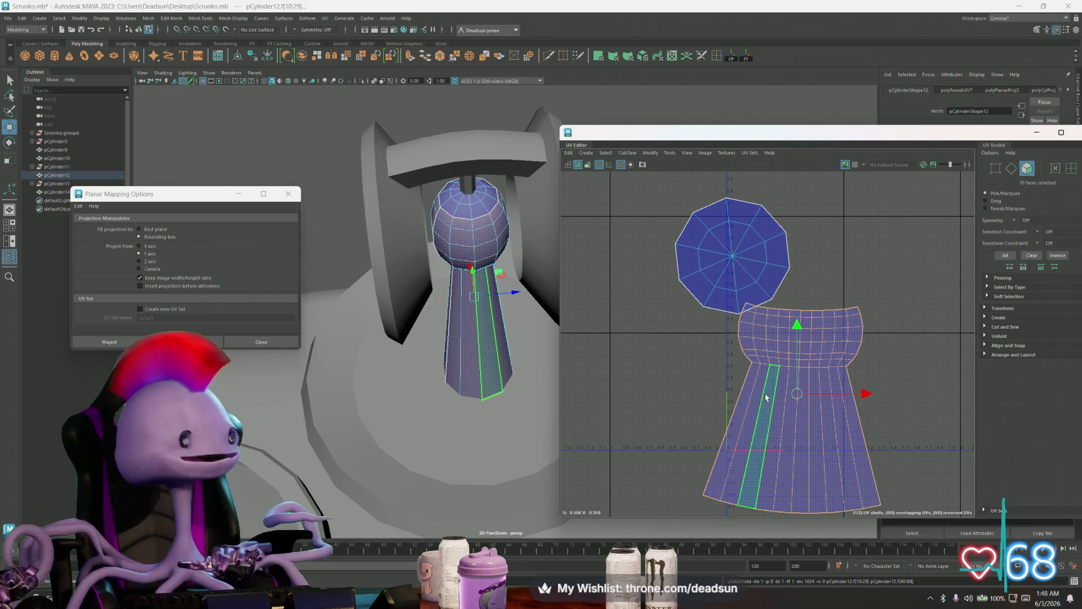
{"action": "key", "text": "ctrl+z"}
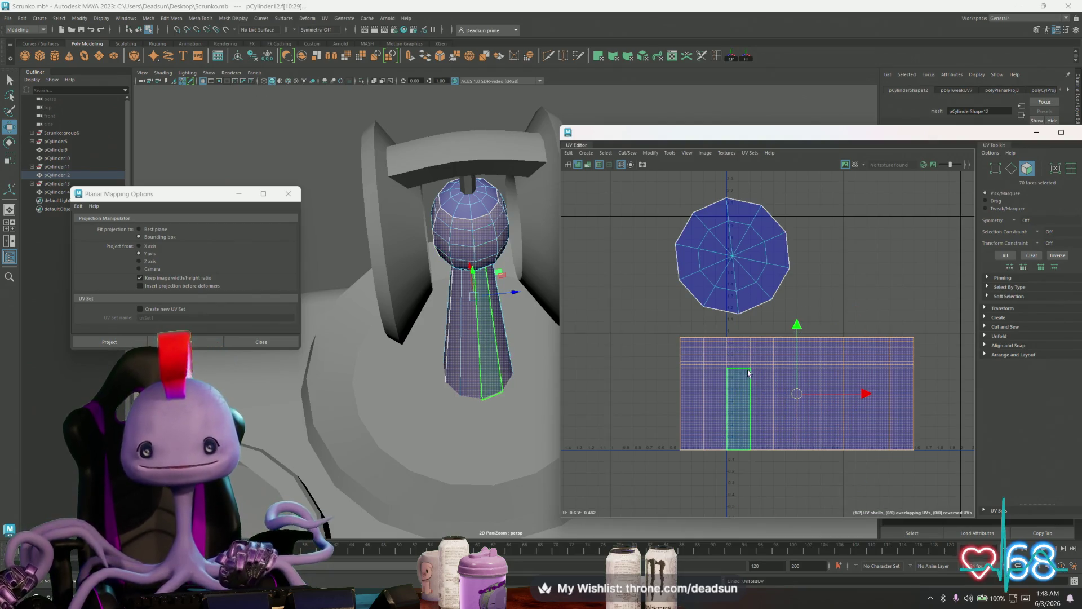
{"action": "scroll", "coordinate": [713, 376], "scroll_direction": "up", "scroll_amount": 3}
Cut the UVs along the edge loop just below the beacon's top
{"action": "key", "text": "F10"}
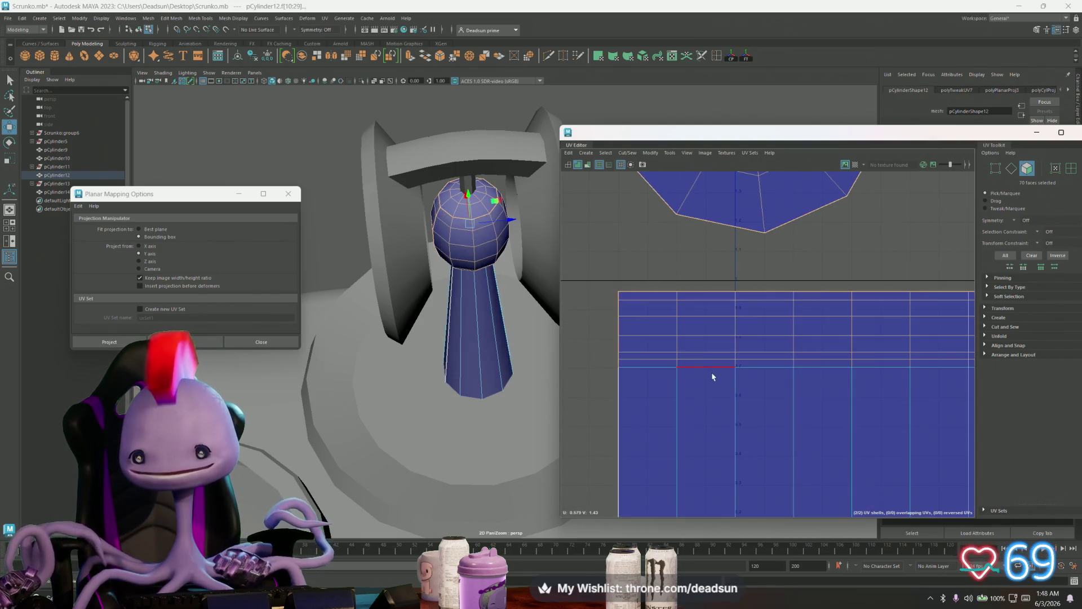
{"action": "double_click", "coordinate": [708, 367]}
{"action": "scroll", "coordinate": [825, 345], "scroll_direction": "down", "scroll_amount": 2}
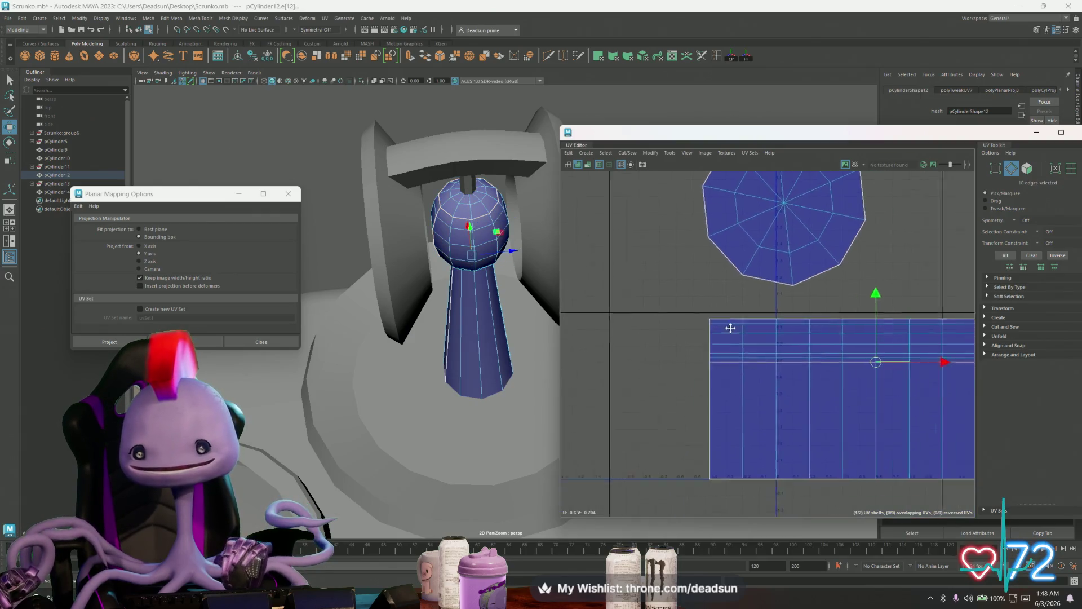
{"action": "middle_click_drag", "start_coordinate": [750, 187], "coordinate": [644, 181], "text": "alt"}
{"action": "left_click", "coordinate": [642, 158]}
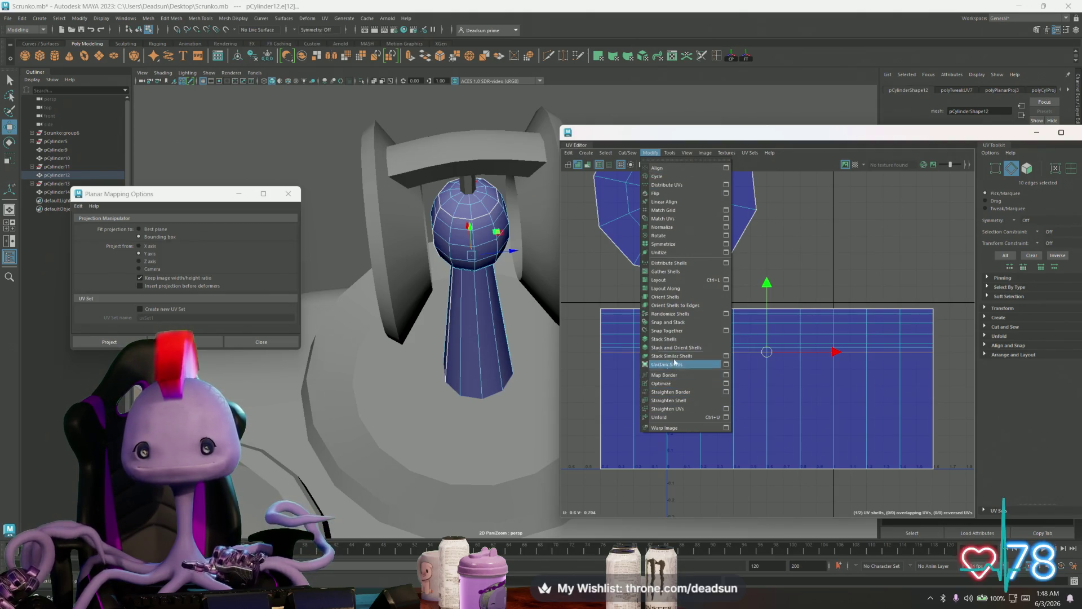
{"action": "mouse_move", "coordinate": [626, 155]}
{"action": "left_click", "coordinate": [630, 197]}
Move the newly cut strip away from the body shell and select the body shell
{"action": "double_click", "coordinate": [700, 337]}
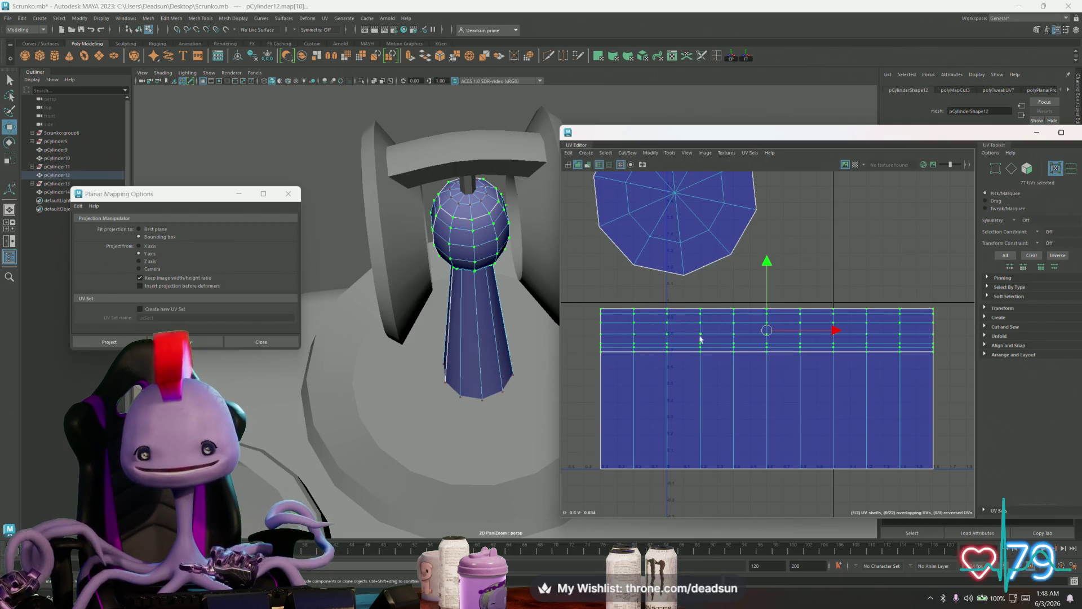
{"action": "mouse_move", "coordinate": [764, 331]}
{"action": "left_mouse_down"}
{"action": "mouse_move", "coordinate": [713, 309]}
{"action": "mouse_move", "coordinate": [744, 310]}
{"action": "left_mouse_up"}
{"action": "scroll", "coordinate": [845, 356], "scroll_direction": "down", "scroll_amount": 5}
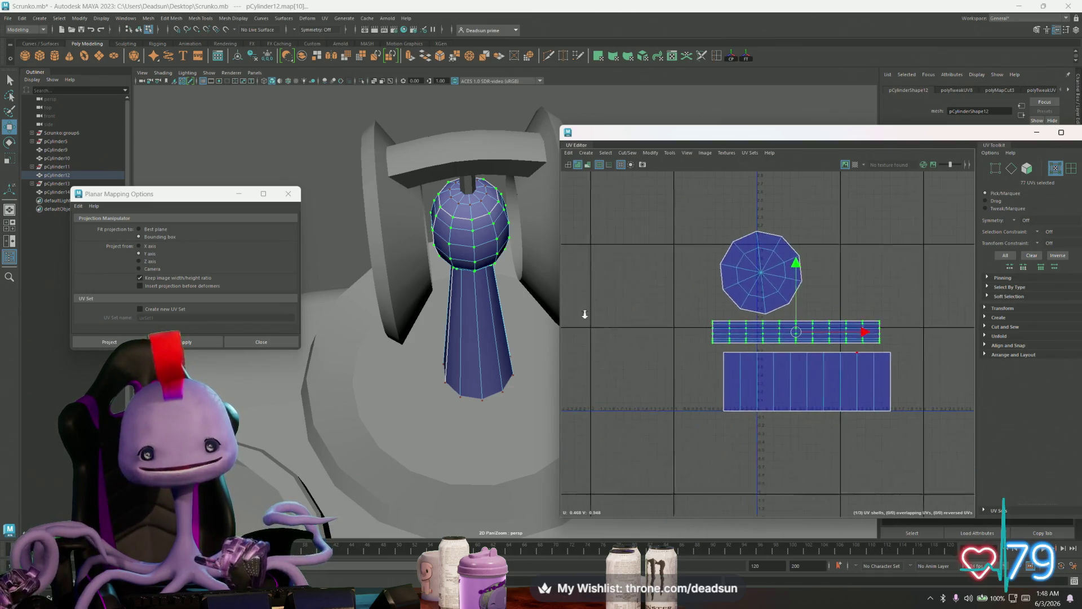
{"action": "double_click", "coordinate": [772, 380]}
{"action": "scroll", "coordinate": [794, 409], "scroll_direction": "down", "scroll_amount": 4}
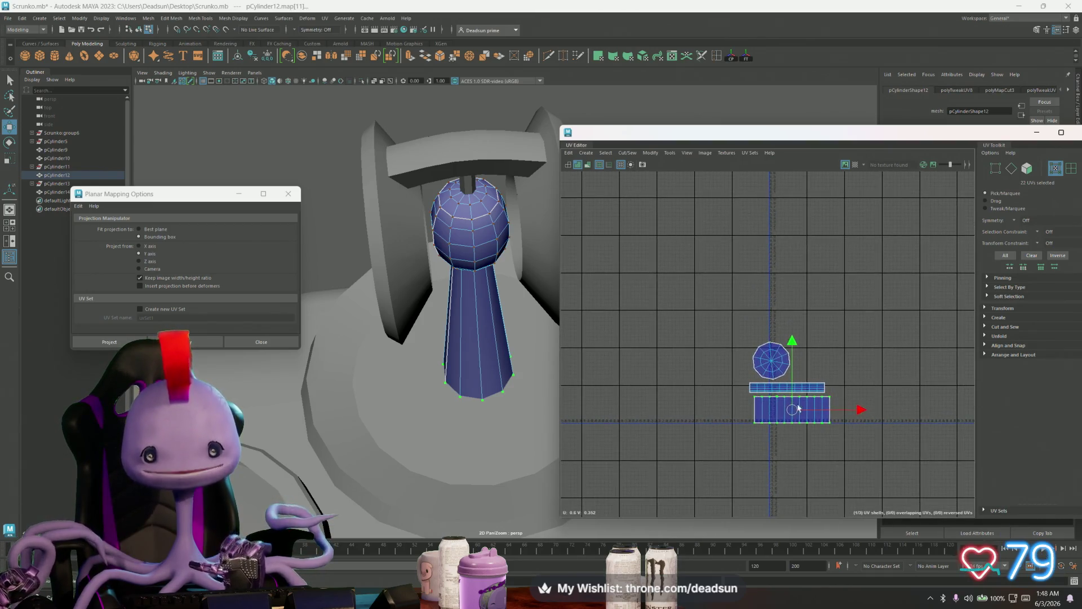
Try resizing the body's UV shell, undo it, and browse the UV selection commands
{"action": "key", "text": "r"}
{"action": "mouse_move", "coordinate": [795, 413]}
{"action": "left_mouse_down"}
{"action": "mouse_move", "coordinate": [676, 374]}
{"action": "mouse_move", "coordinate": [623, 290]}
{"action": "left_mouse_up"}
{"action": "key", "text": "ctrl+z"}
{"action": "key", "text": "w"}
{"action": "left_click", "coordinate": [612, 153]}
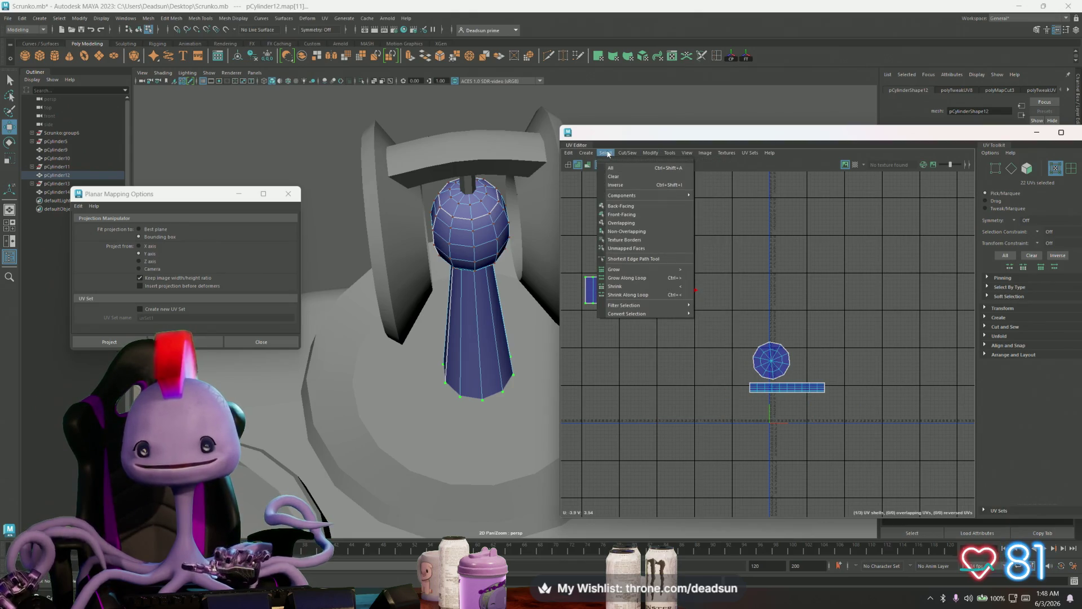
{"action": "mouse_move", "coordinate": [687, 154]}
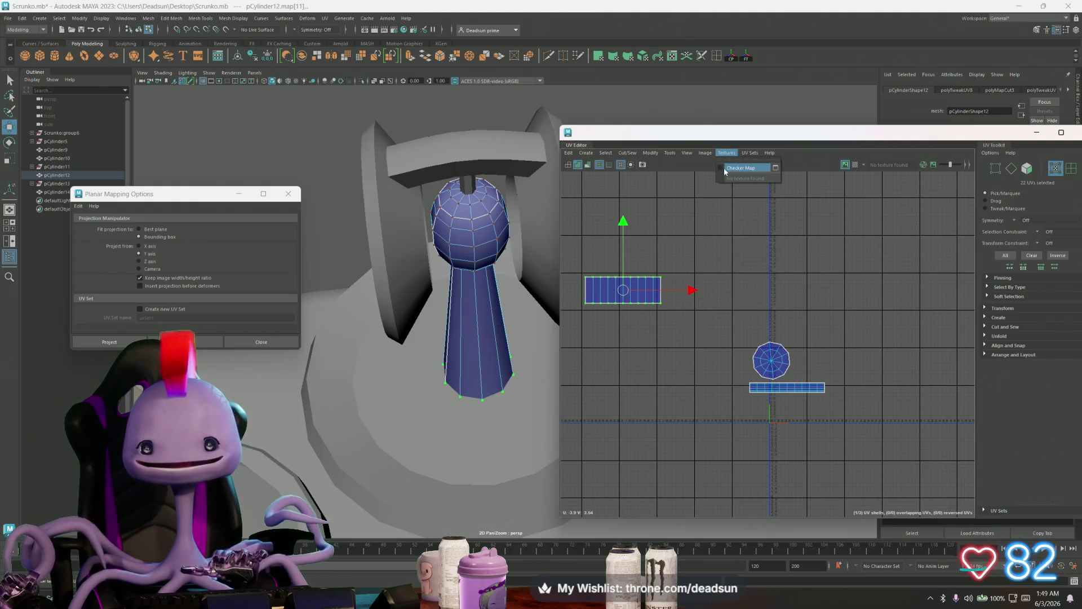
Turn on the checker map and move the beacon's body shell onto the checker tiles
{"action": "left_click", "coordinate": [723, 168]}
{"action": "scroll", "coordinate": [619, 323], "scroll_direction": "up", "scroll_amount": 3}
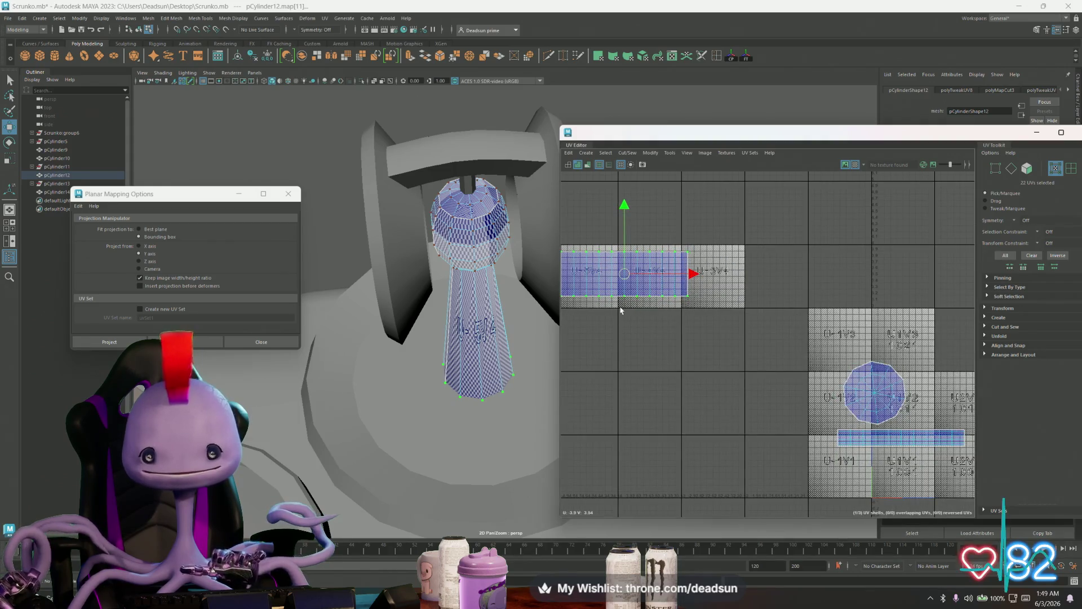
{"action": "left_click_drag", "start_coordinate": [489, 383], "coordinate": [532, 329], "text": "alt"}
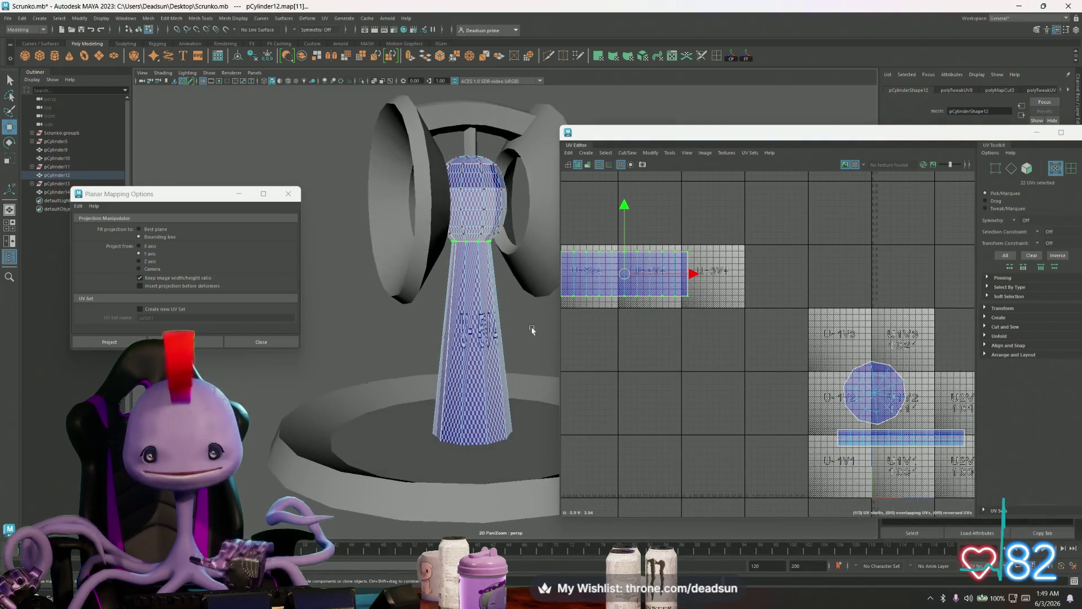
{"action": "scroll", "coordinate": [691, 350], "scroll_direction": "down", "scroll_amount": 3}
{"action": "mouse_move", "coordinate": [651, 311]}
{"action": "left_mouse_down"}
{"action": "mouse_move", "coordinate": [817, 447]}
{"action": "mouse_move", "coordinate": [836, 442]}
{"action": "left_mouse_up"}
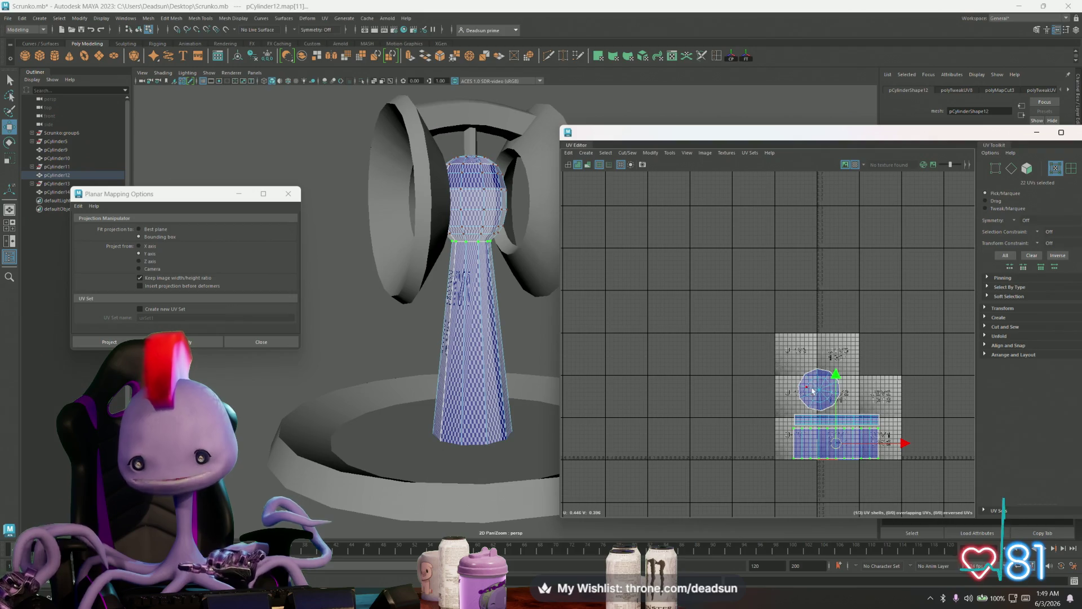
Move the round top shell left and down, next to the body shell
{"action": "left_click", "coordinate": [812, 390]}
{"action": "left_click", "coordinate": [820, 393]}
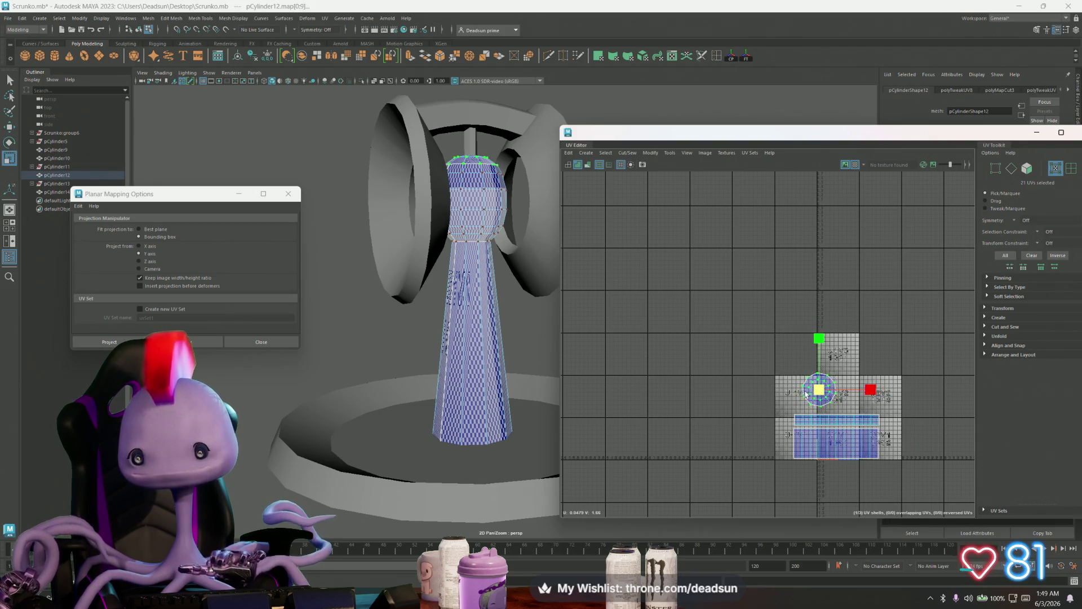
{"action": "left_click_drag", "start_coordinate": [821, 390], "coordinate": [808, 400]}
{"action": "key", "text": "e"}
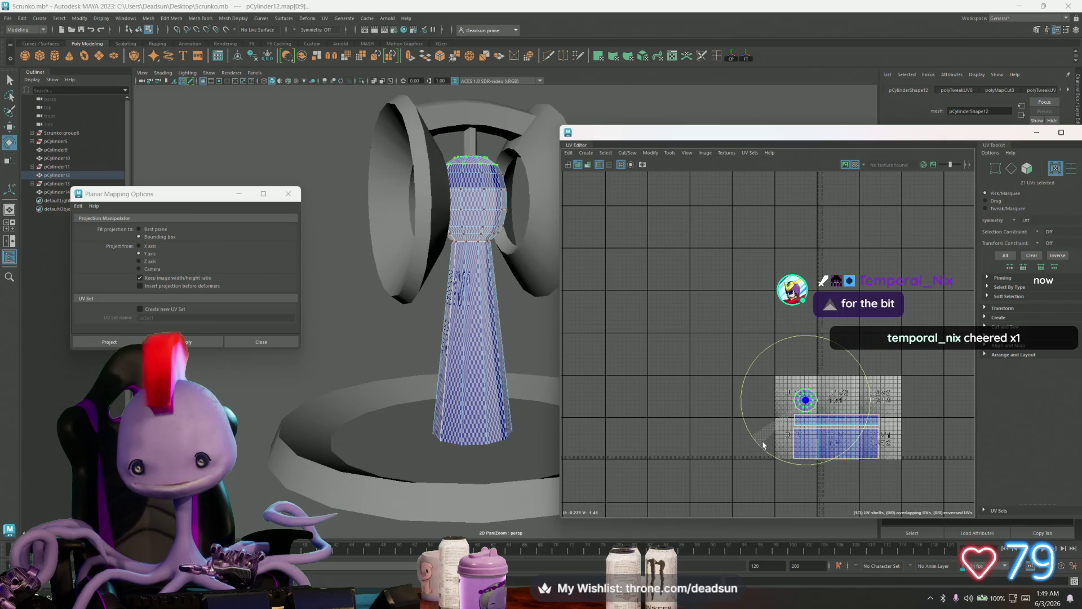
{"action": "scroll", "coordinate": [797, 419], "scroll_direction": "up", "scroll_amount": 5}
{"action": "key", "text": "w"}
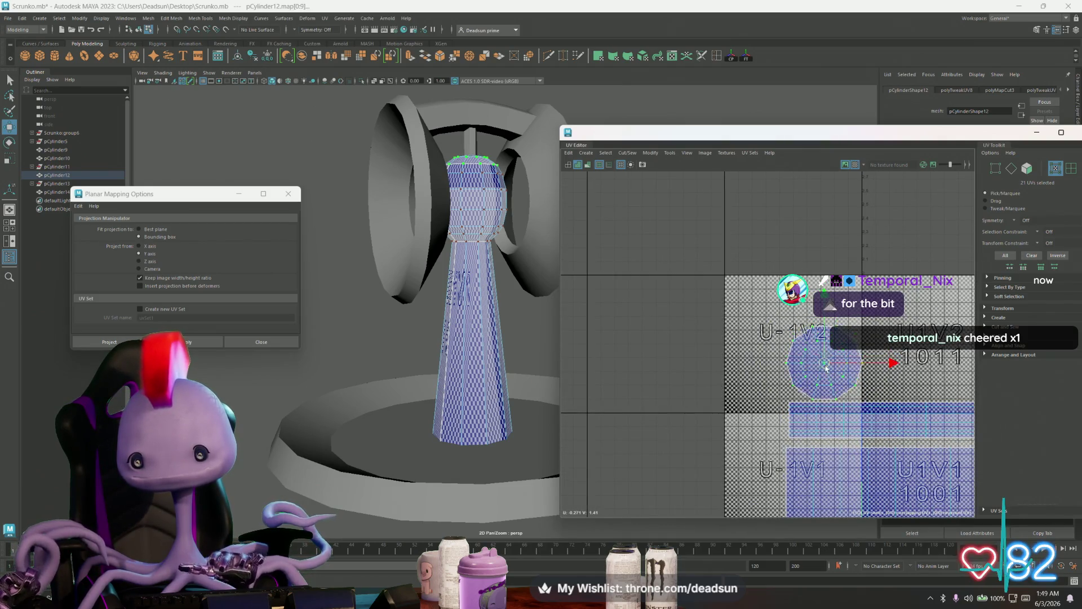
{"action": "scroll", "coordinate": [884, 407], "scroll_direction": "down", "scroll_amount": 2}
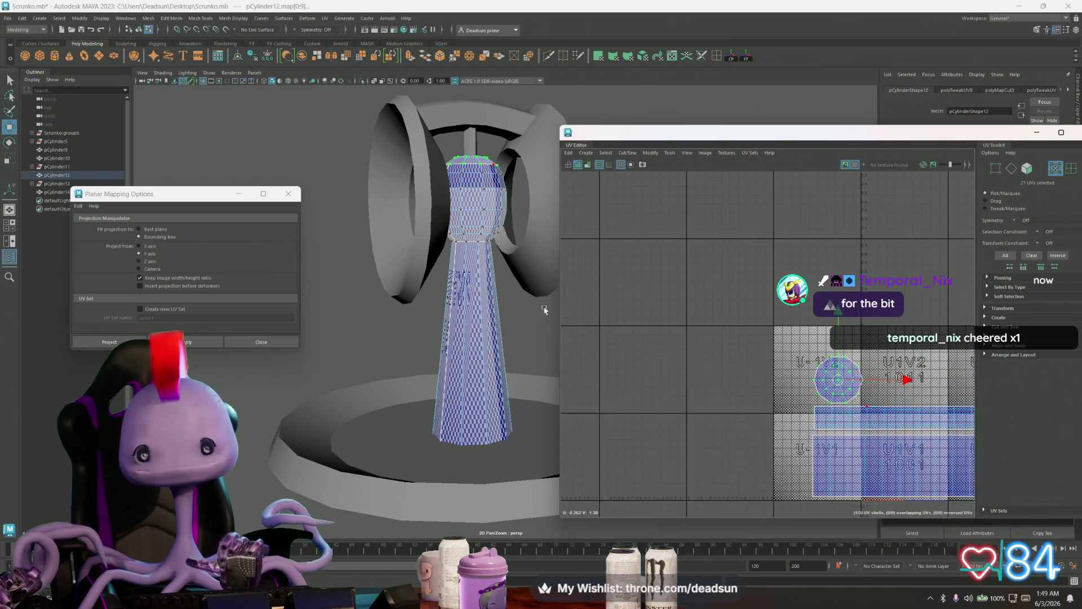
Scale the rectangular strip shell taller
{"action": "left_click", "coordinate": [820, 418]}
{"action": "key", "text": "r"}
{"action": "left_click_drag", "start_coordinate": [903, 354], "coordinate": [902, 282]}
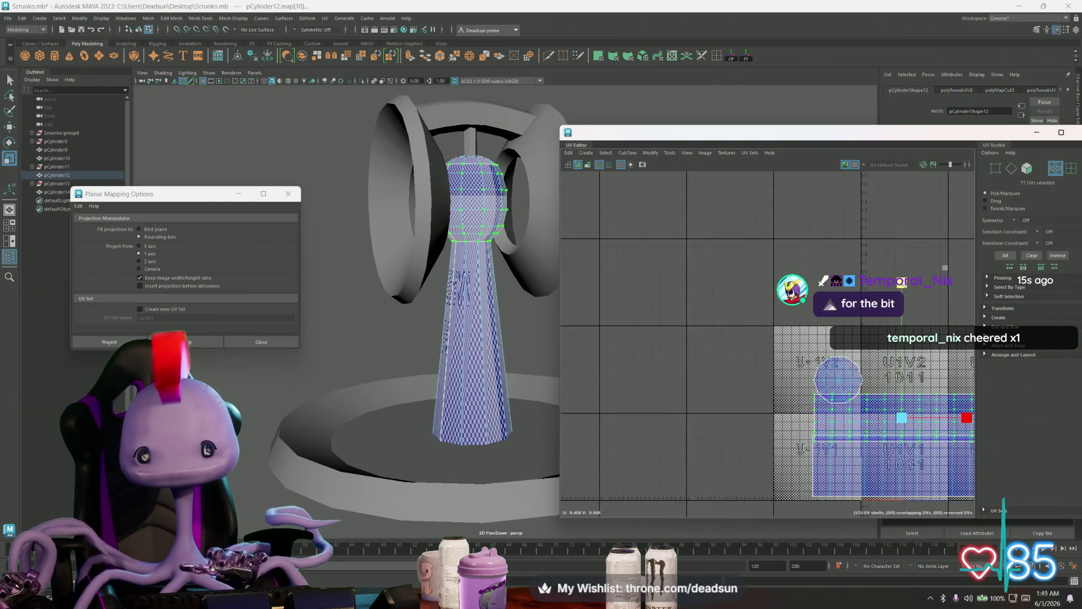
Nudge the round shell above the rectangles and select all three beacon shells
{"action": "middle_click_drag", "start_coordinate": [871, 383], "coordinate": [825, 368], "text": "alt"}
{"action": "left_click", "coordinate": [792, 361]}
{"action": "key", "text": "w"}
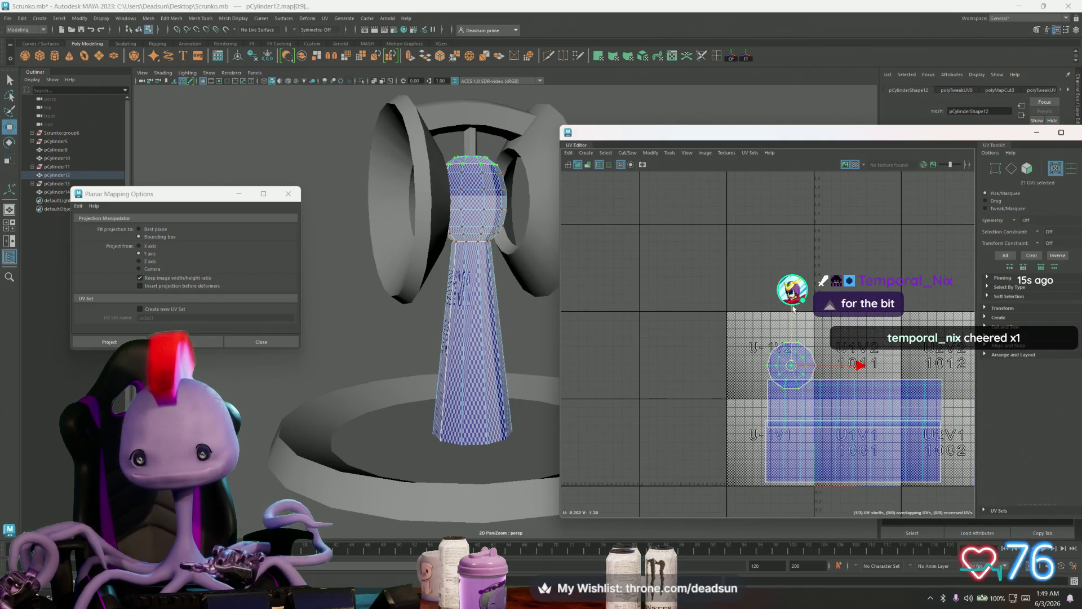
{"action": "left_click_drag", "start_coordinate": [792, 356], "coordinate": [792, 352]}
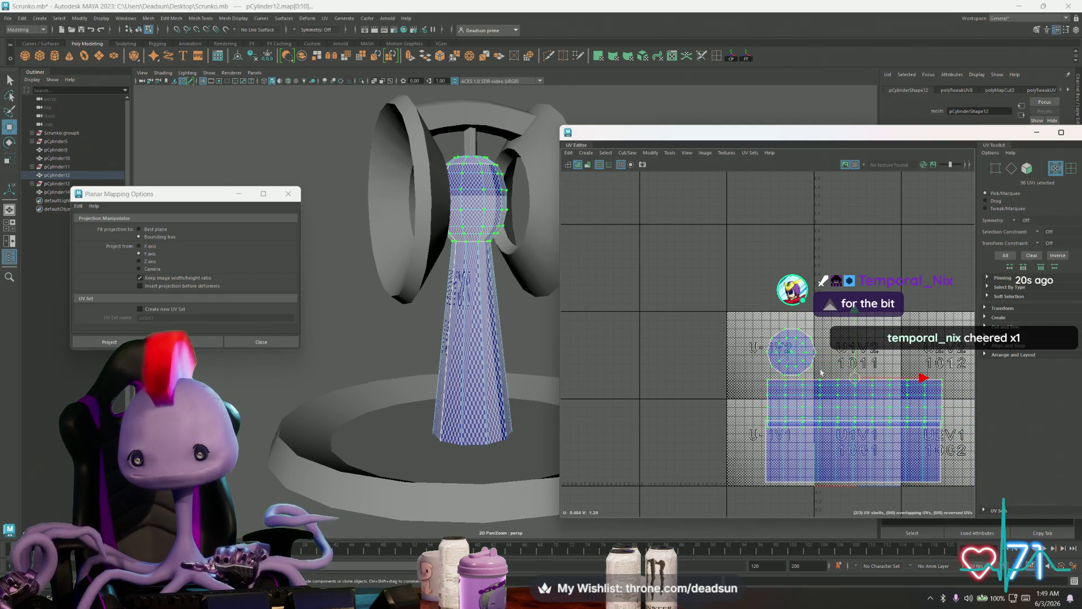
{"action": "left_click_drag", "start_coordinate": [855, 315], "coordinate": [855, 295]}
{"action": "left_click_drag", "start_coordinate": [925, 370], "coordinate": [924, 370]}
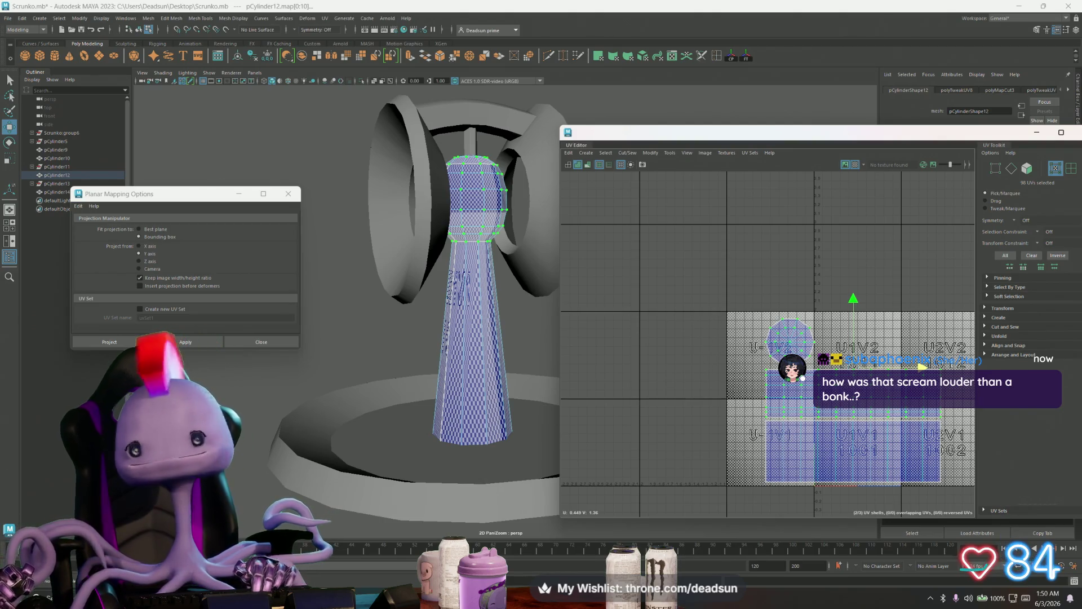
{"action": "left_click", "coordinate": [852, 475], "text": "shift"}
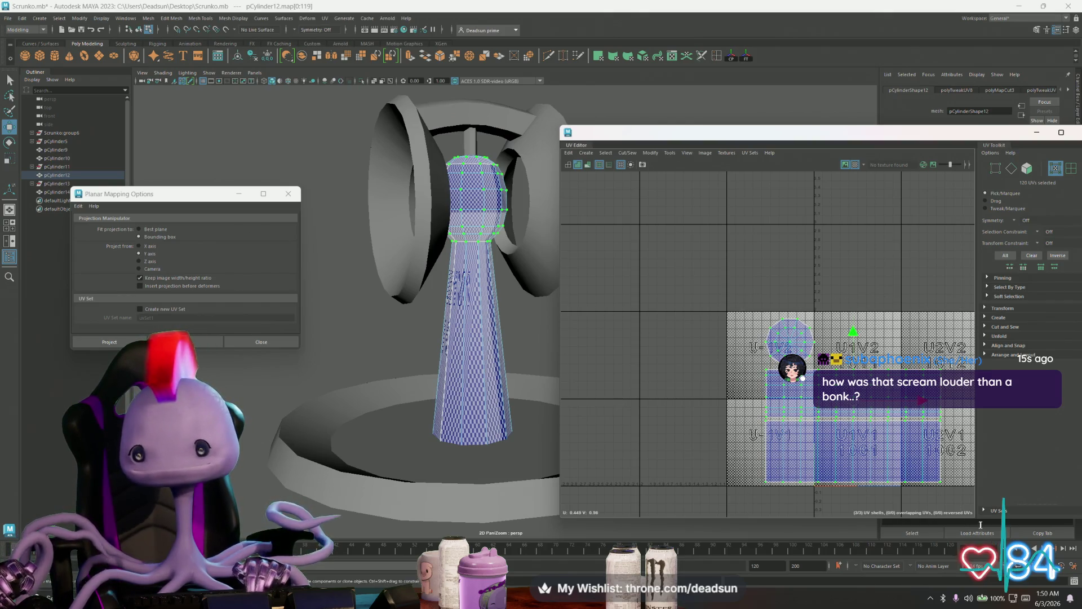
Shrink the three beacon shells and move them up into the U1V3 1021 tile
{"action": "key", "text": "r"}
{"action": "middle_click_drag", "start_coordinate": [852, 475], "coordinate": [781, 396]}
{"action": "key", "text": "w"}
{"action": "left_click", "coordinate": [853, 403]}
{"action": "middle_click_drag", "start_coordinate": [854, 403], "coordinate": [837, 237]}
Lower and stretch the body shell vertically until its checker squares look even
{"action": "scroll", "coordinate": [829, 248], "scroll_direction": "up", "scroll_amount": 3}
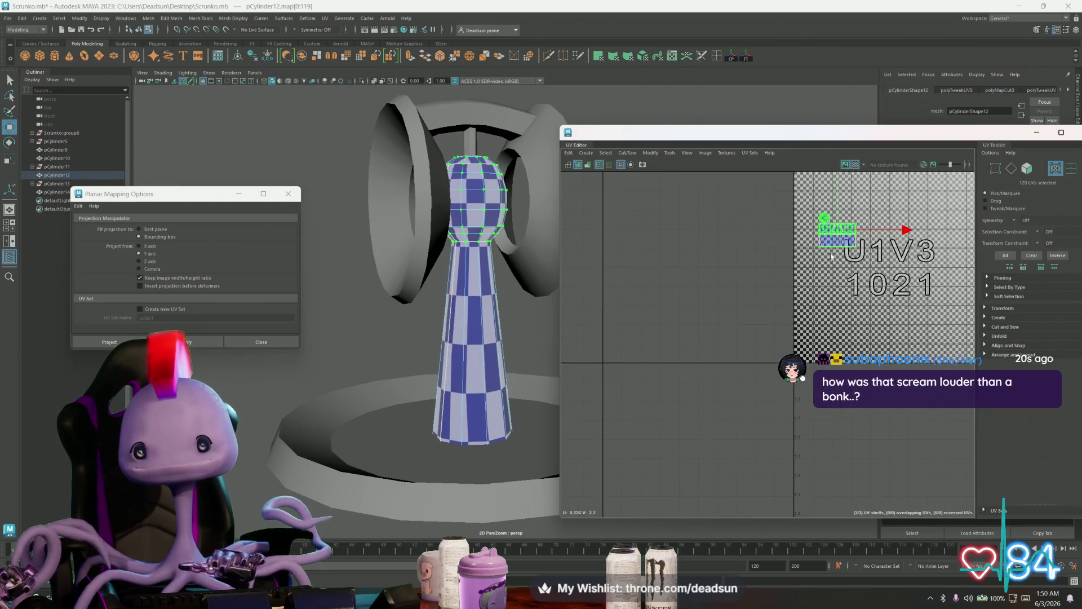
{"action": "left_click_drag", "start_coordinate": [838, 182], "coordinate": [838, 212]}
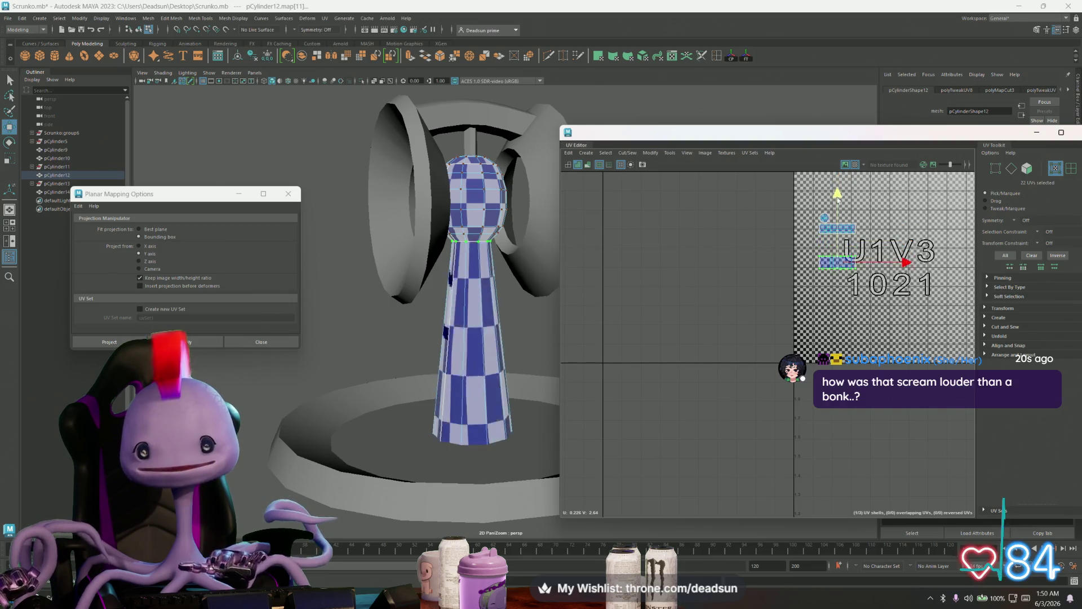
{"action": "left_click_drag", "start_coordinate": [841, 170], "coordinate": [838, 207]}
{"action": "left_click_drag", "start_coordinate": [554, 348], "coordinate": [403, 402], "text": "alt"}
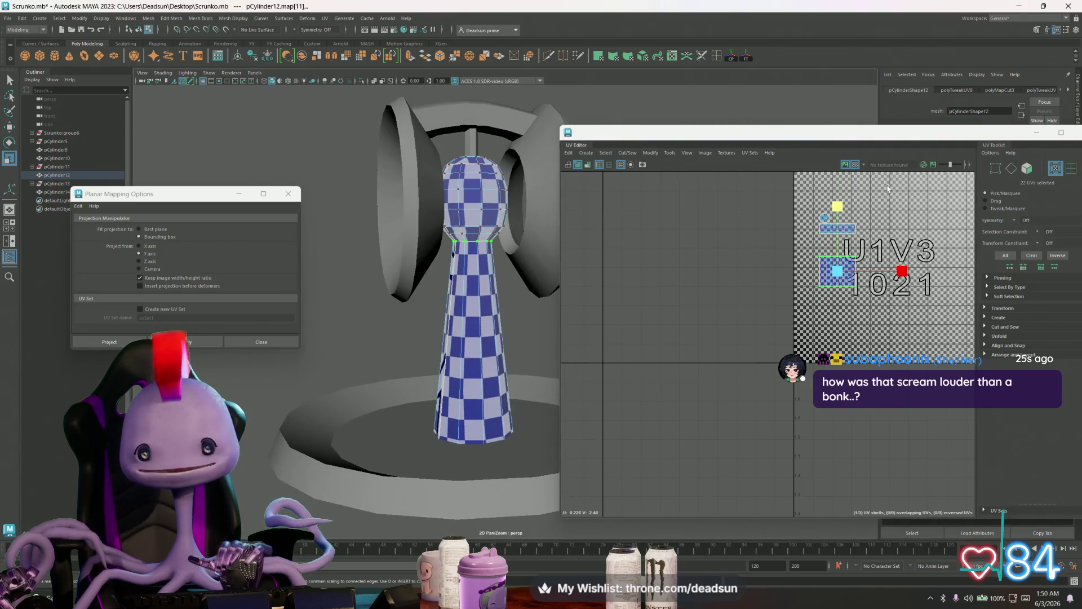
{"action": "key", "text": "w"}
{"action": "mouse_move", "coordinate": [838, 203]}
{"action": "left_mouse_down"}
{"action": "mouse_move", "coordinate": [837, 183]}
{"action": "mouse_move", "coordinate": [895, 319]}
{"action": "left_mouse_up"}
{"action": "left_click", "coordinate": [434, 170], "text": "shift"}
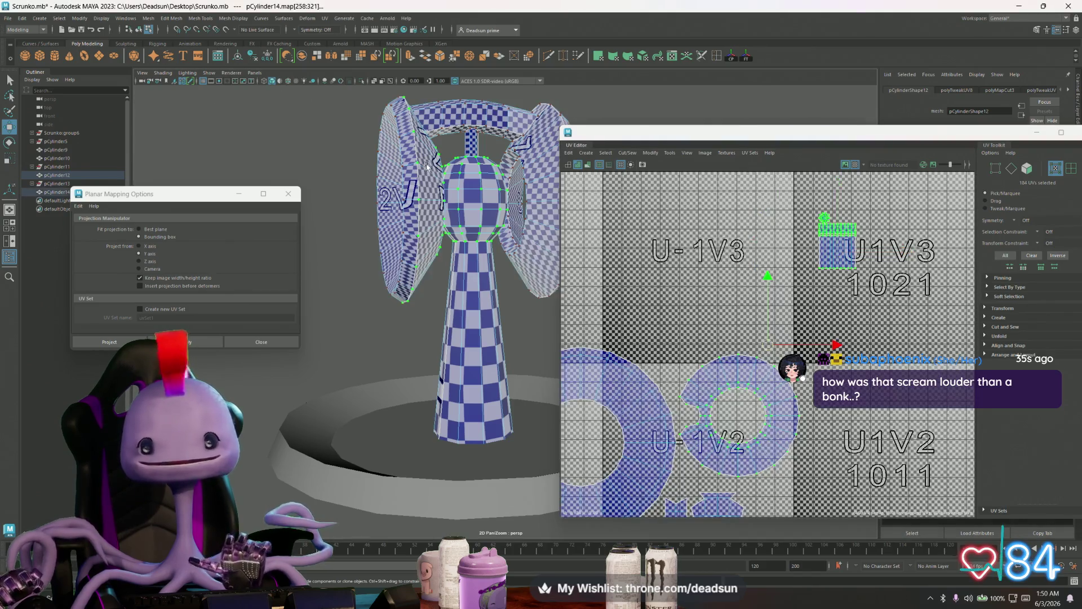
Select the wing UV shells, shrink them and move them into the upper tile
{"action": "scroll", "coordinate": [666, 268], "scroll_direction": "down", "scroll_amount": 4}
{"action": "left_click_drag", "start_coordinate": [700, 314], "coordinate": [811, 464]}
{"action": "mouse_move", "coordinate": [721, 357]}
{"action": "left_mouse_down"}
{"action": "mouse_move", "coordinate": [674, 377]}
{"action": "mouse_move", "coordinate": [785, 223]}
{"action": "left_mouse_up"}
{"action": "key", "text": "w"}
{"action": "key", "text": "r"}
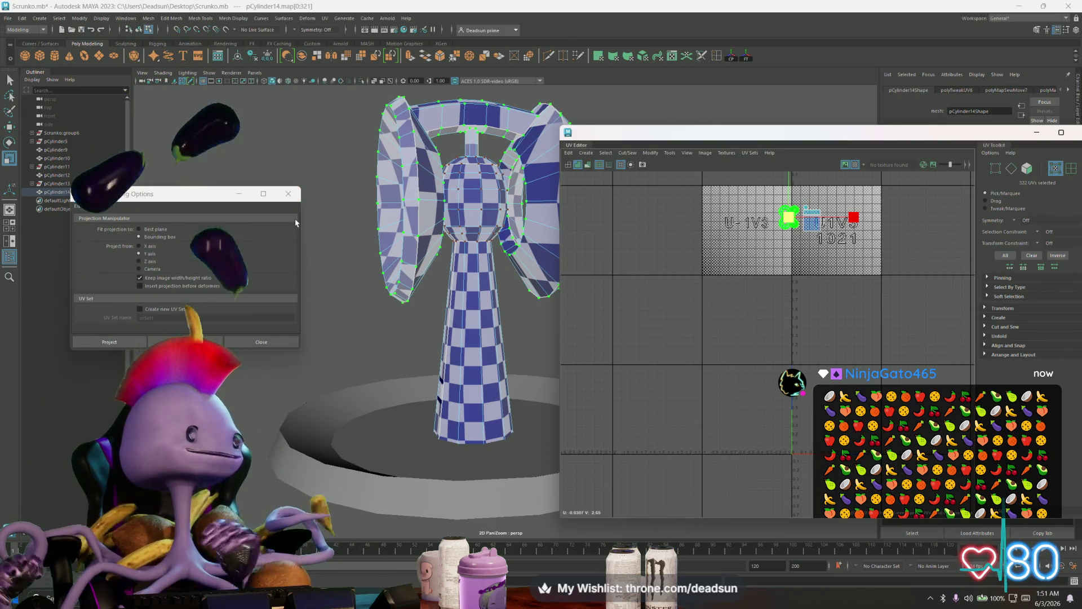
{"action": "key", "text": "alt+Tab"}
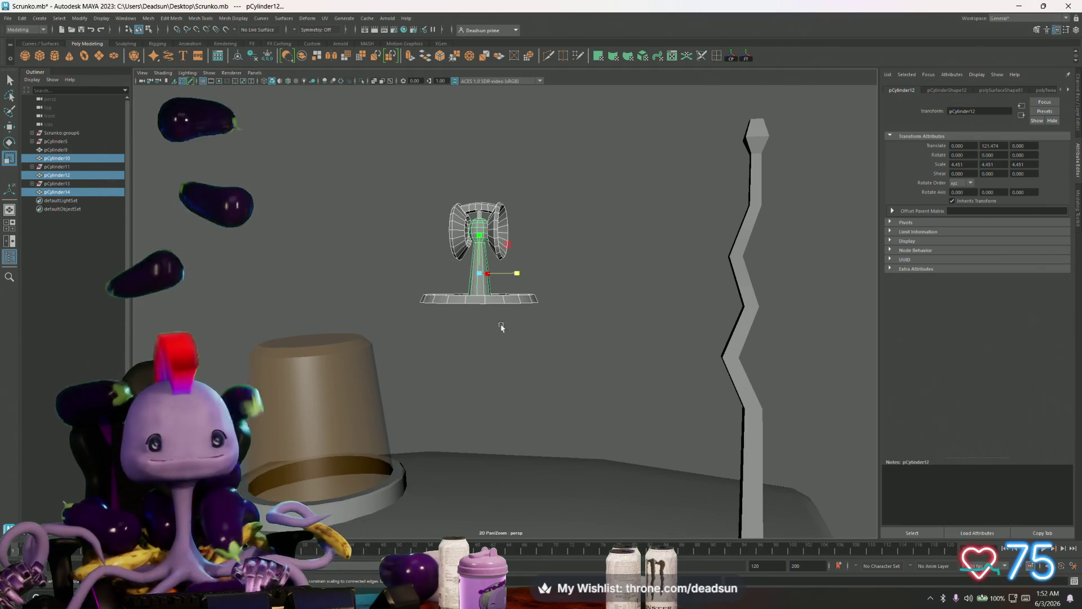
Tumble the viewport to see the fan front-on
{"action": "mouse_move", "coordinate": [501, 327]}
{"action": "left_mouse_down", "text": "alt"}
{"action": "mouse_move", "coordinate": [560, 338]}
{"action": "mouse_move", "coordinate": [391, 338]}
{"action": "mouse_move", "coordinate": [437, 353]}
{"action": "left_mouse_up", "text": "alt"}
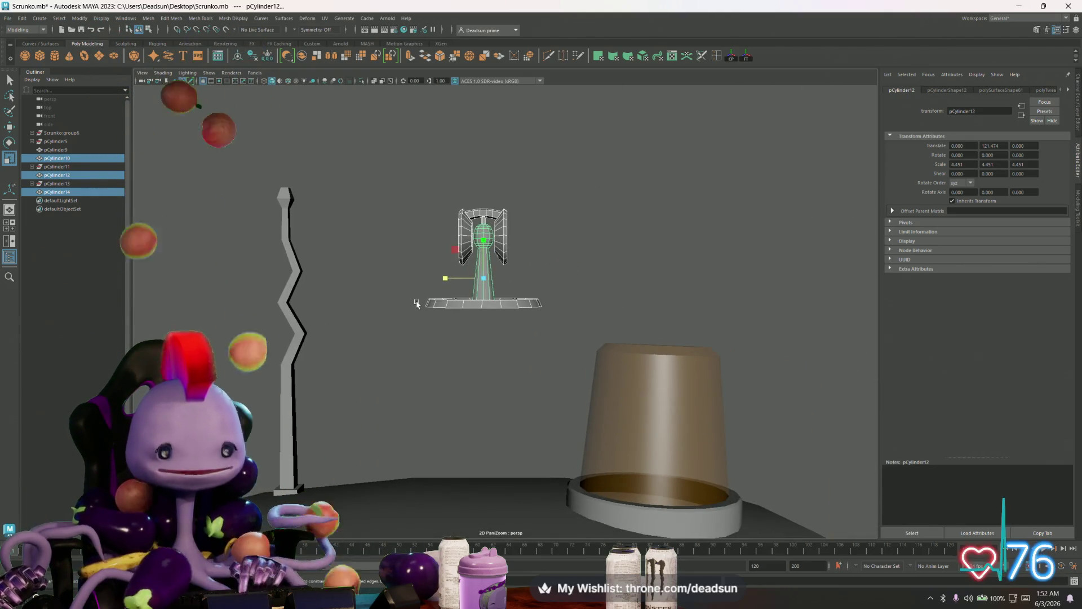
Open the File menu and dismiss it without choosing a command
{"action": "left_click", "coordinate": [148, 19]}
{"action": "mouse_move", "coordinate": [8, 18]}
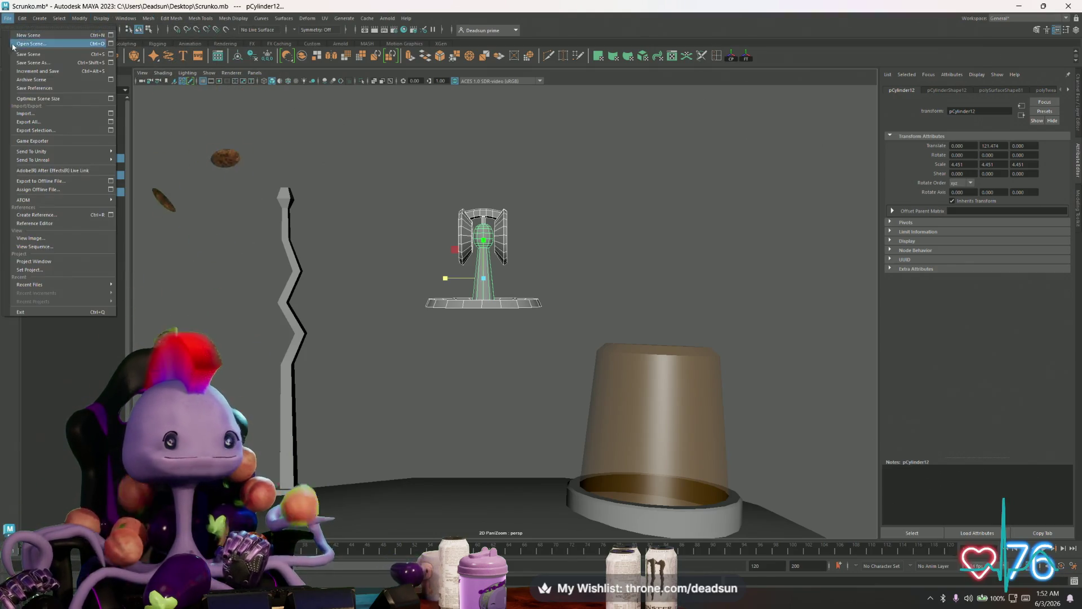
{"action": "key", "text": "Escape"}
{"action": "scroll", "coordinate": [528, 304], "scroll_direction": "up", "scroll_amount": 4}
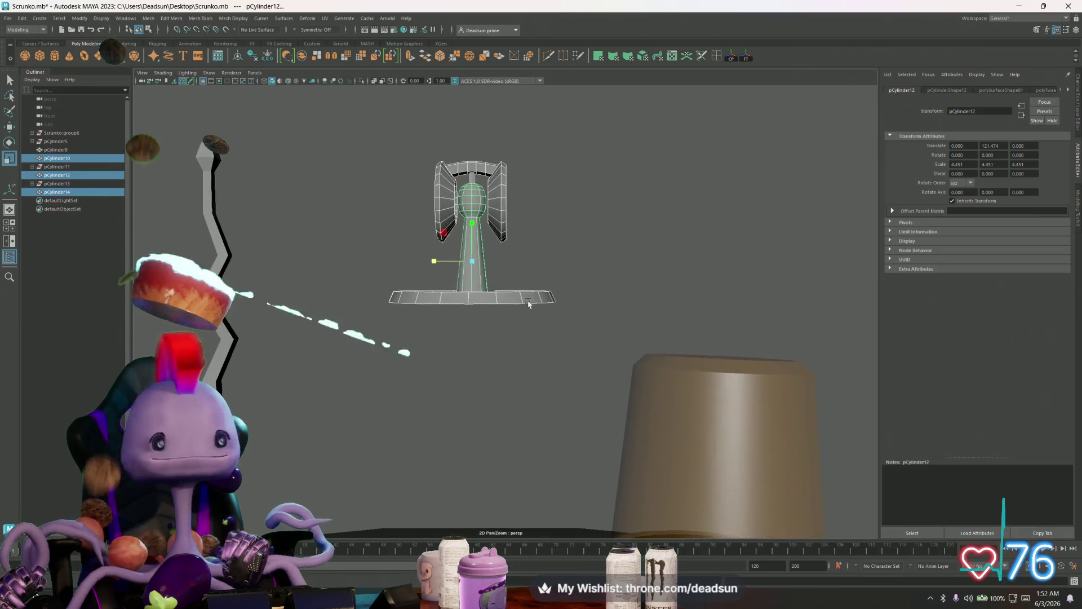
{"action": "scroll", "coordinate": [528, 304], "scroll_direction": "down", "scroll_amount": 4}
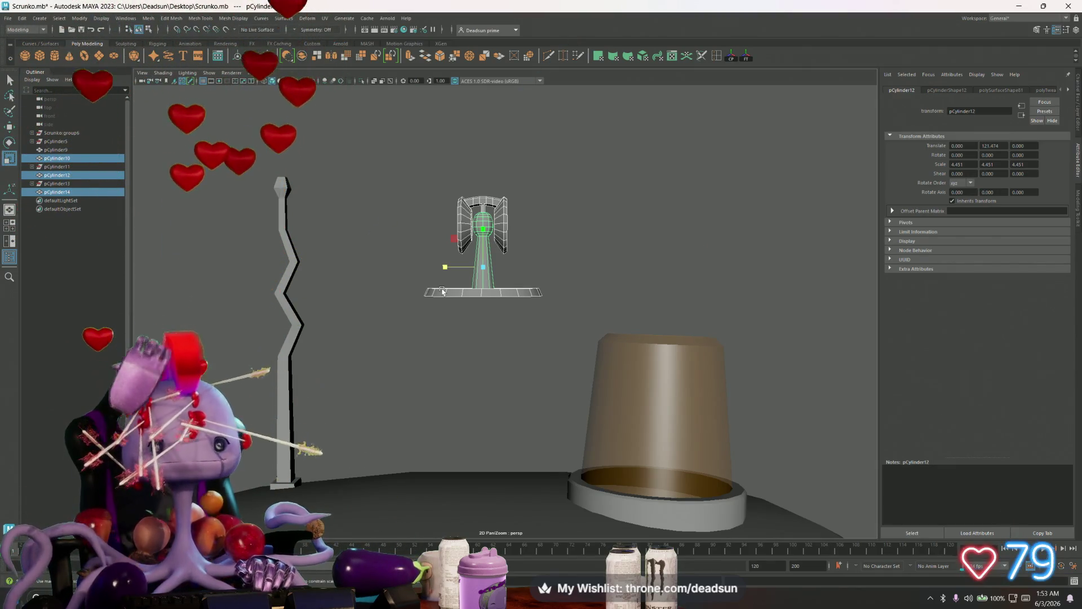
{"action": "scroll", "coordinate": [478, 313], "scroll_direction": "down", "scroll_amount": 2}
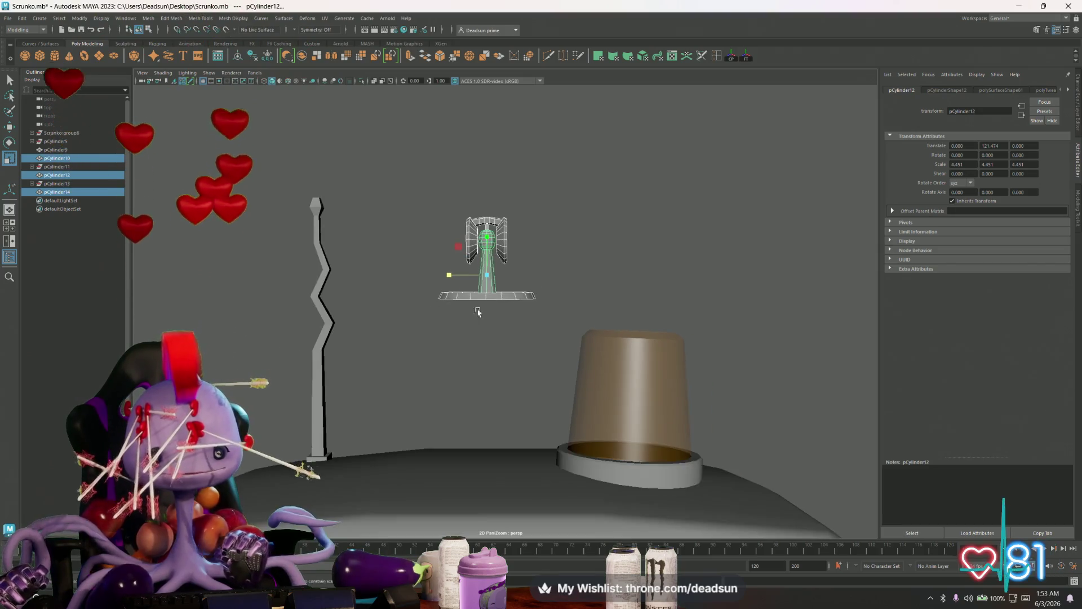
Frame the whole robot from the front, then switch to the X profile in Firefox
{"action": "middle_click_drag", "start_coordinate": [477, 313], "coordinate": [431, 287], "text": "alt"}
{"action": "key", "text": "w"}
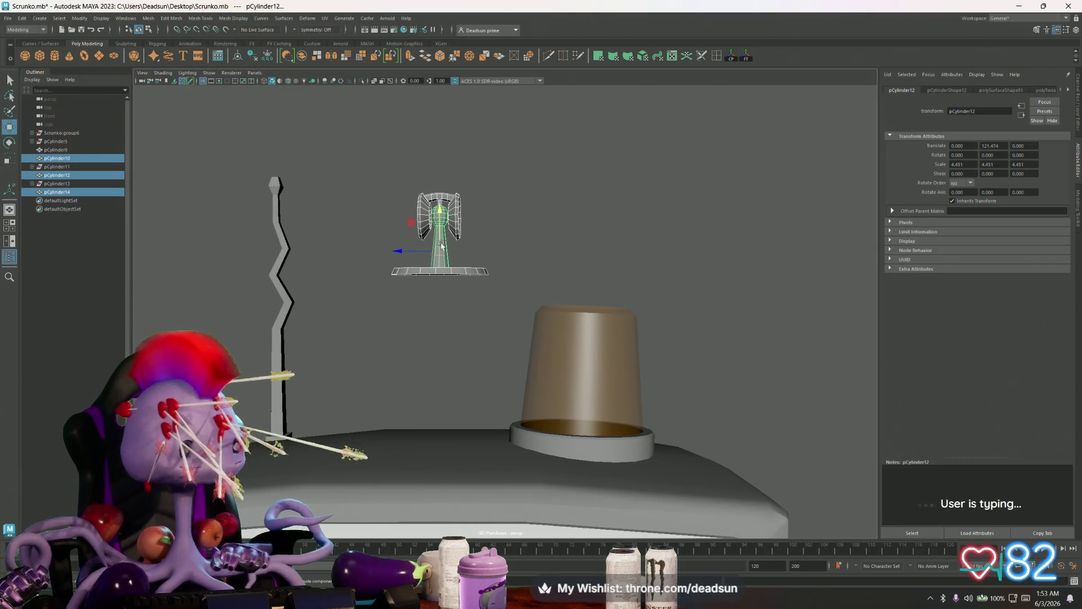
{"action": "key", "text": "a"}
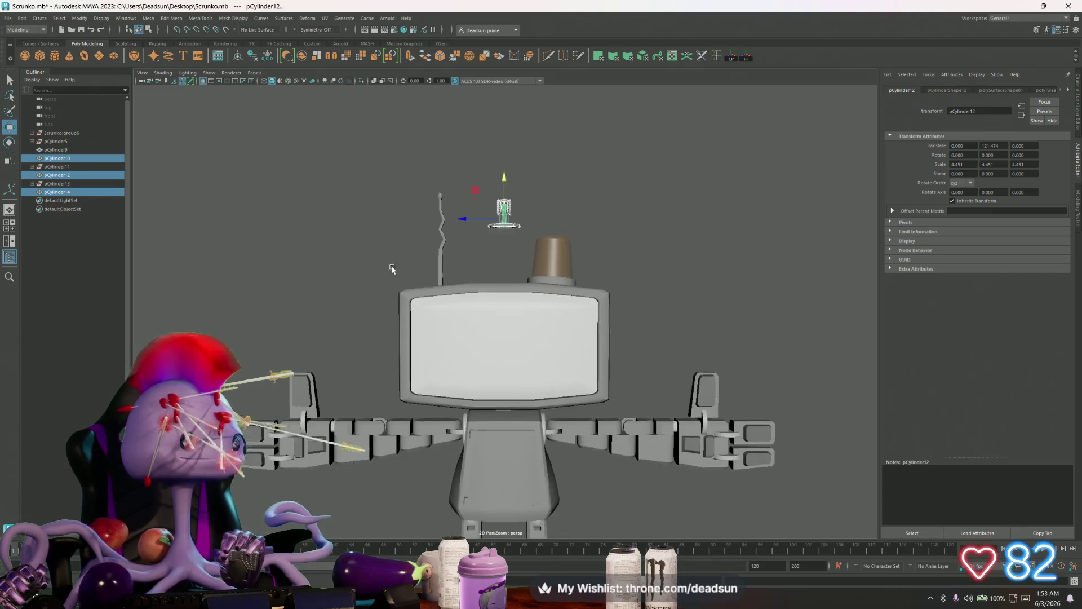
{"action": "mouse_move", "coordinate": [463, 345]}
{"action": "left_mouse_down", "text": "alt"}
{"action": "mouse_move", "coordinate": [548, 297]}
{"action": "mouse_move", "coordinate": [592, 451]}
{"action": "left_mouse_up", "text": "alt"}
{"action": "scroll", "coordinate": [627, 516], "scroll_direction": "up", "scroll_amount": 3}
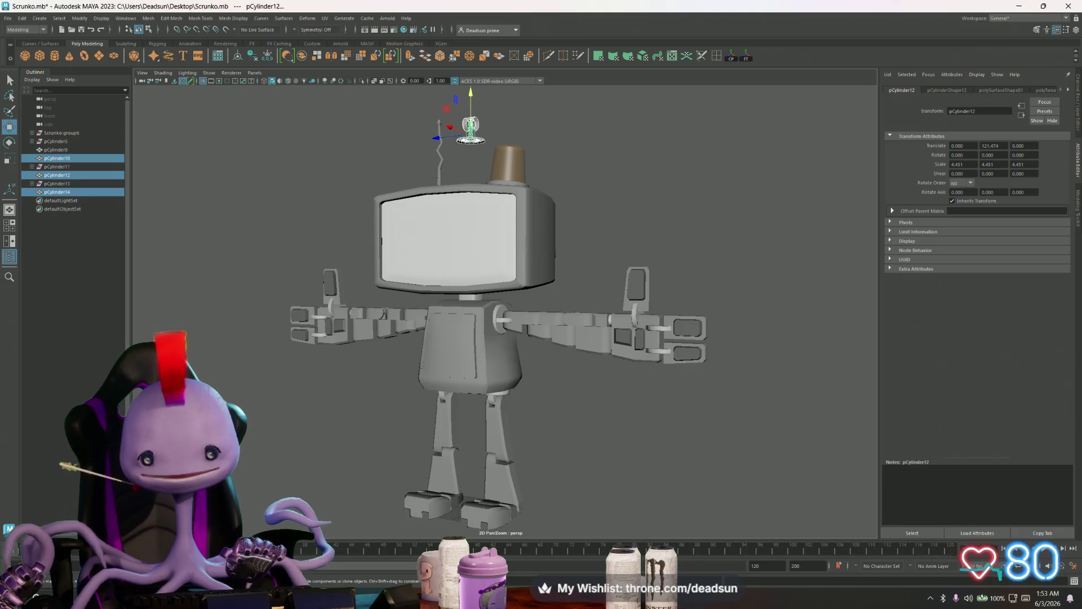
{"action": "left_click", "coordinate": [564, 521]}
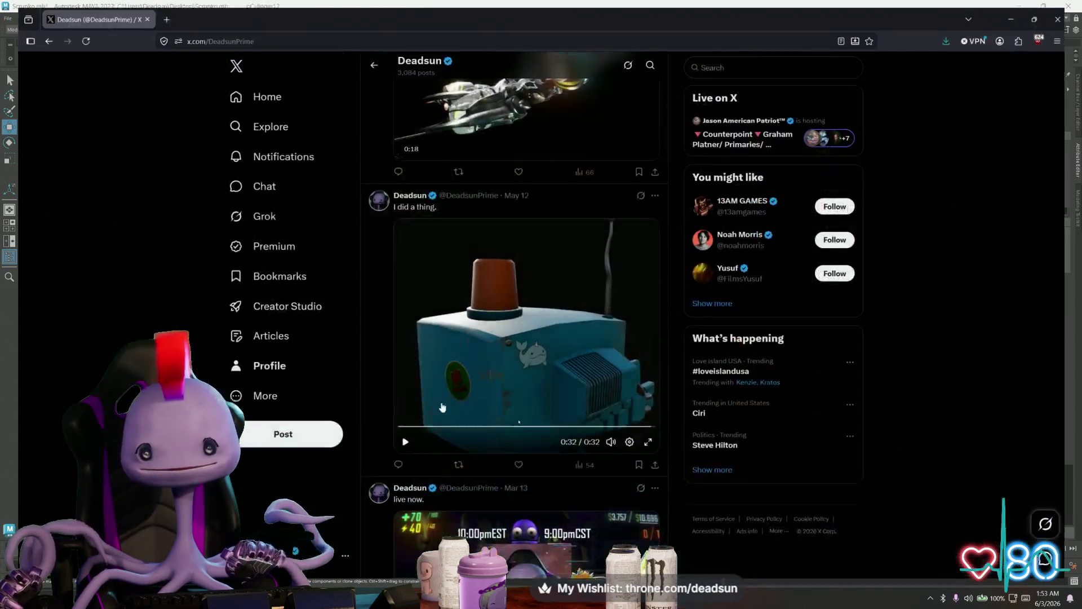
Play the robot video full screen, then leave it and switch back to Maya
{"action": "left_click", "coordinate": [648, 447]}
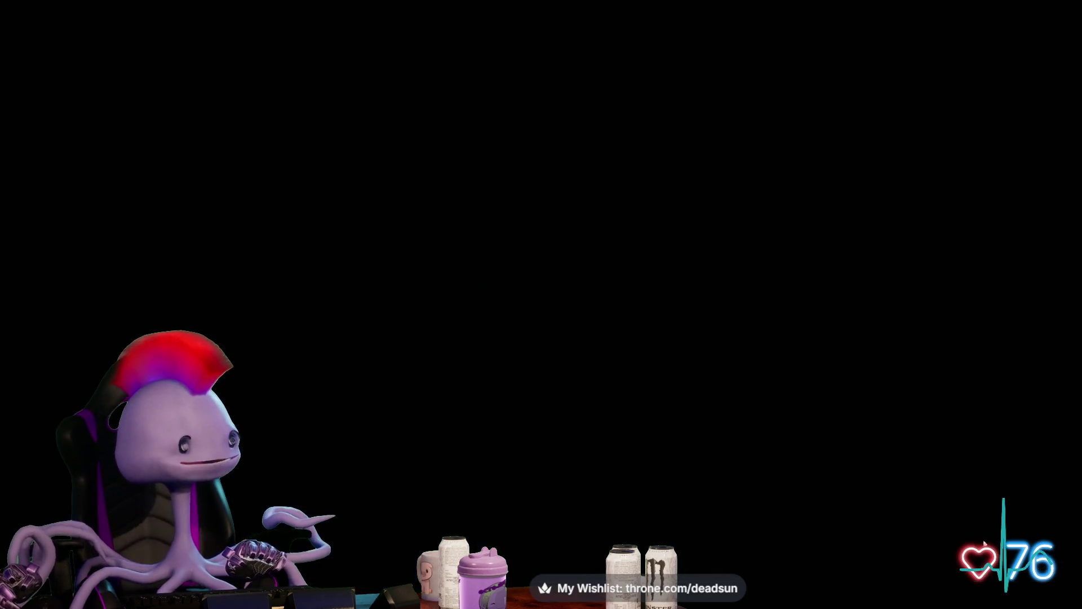
{"action": "key", "text": "alt+Tab"}
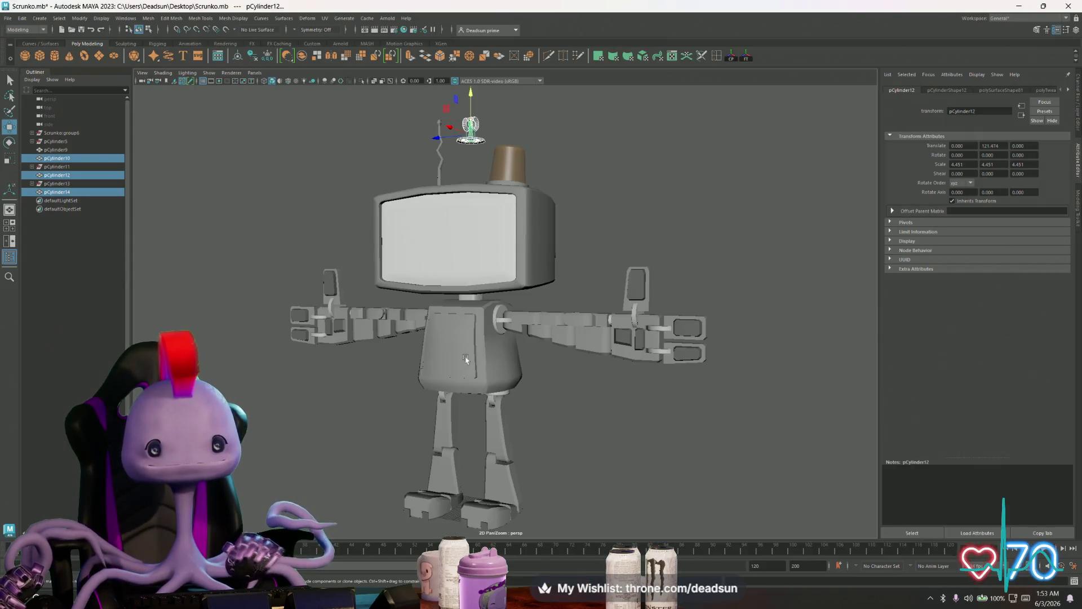
Slide the fan pieces over the amber cup and lower them inside, undoing a stray scale
{"action": "left_click_drag", "start_coordinate": [507, 372], "coordinate": [456, 379], "text": "alt"}
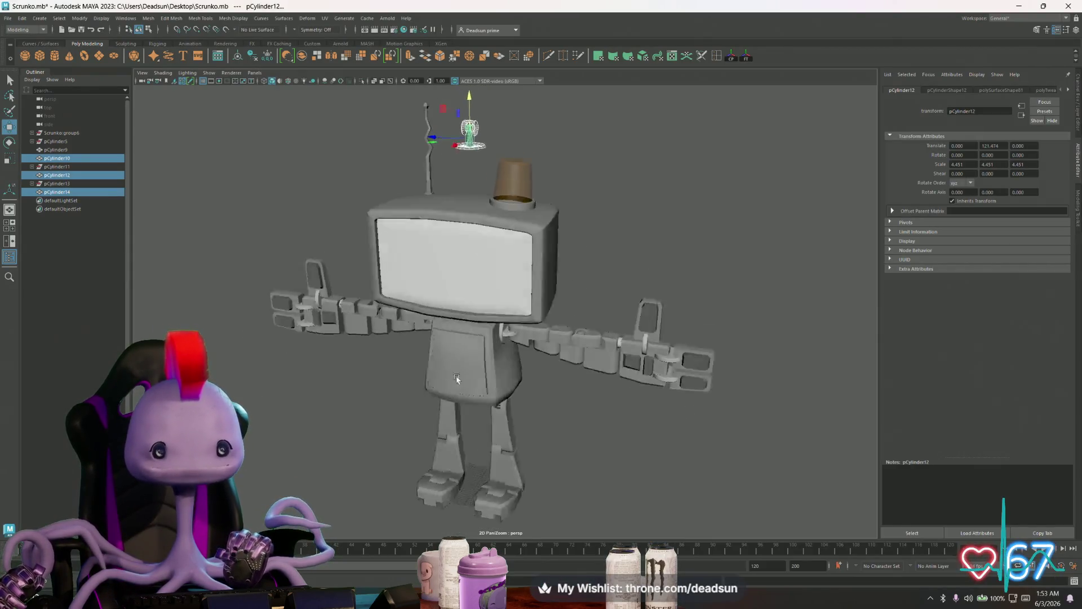
{"action": "scroll", "coordinate": [595, 350], "scroll_direction": "up", "scroll_amount": 5}
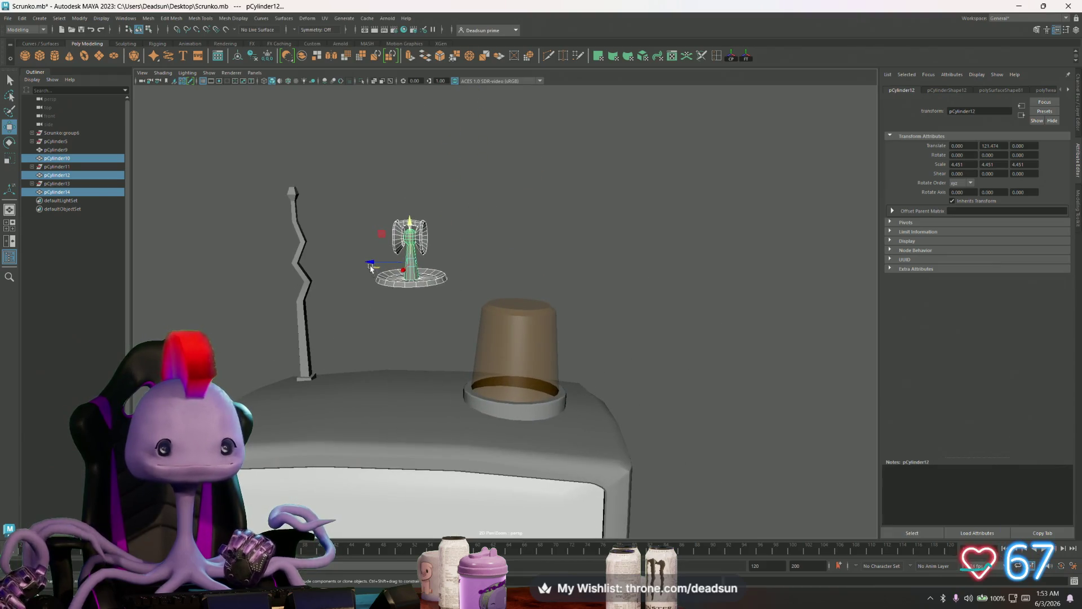
{"action": "left_click_drag", "start_coordinate": [367, 262], "coordinate": [476, 253]}
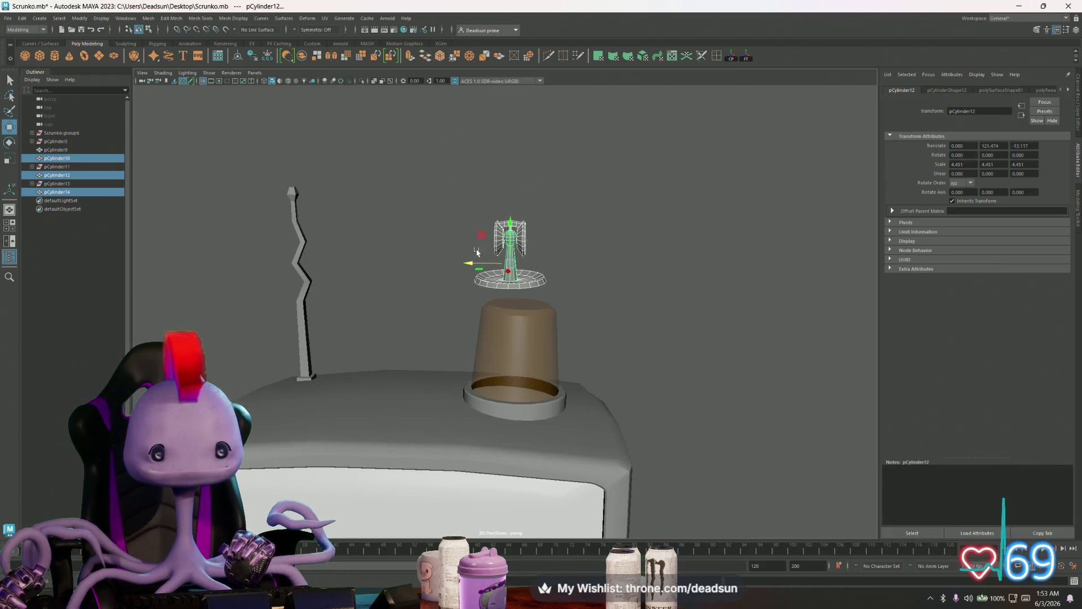
{"action": "left_click_drag", "start_coordinate": [507, 220], "coordinate": [514, 330]}
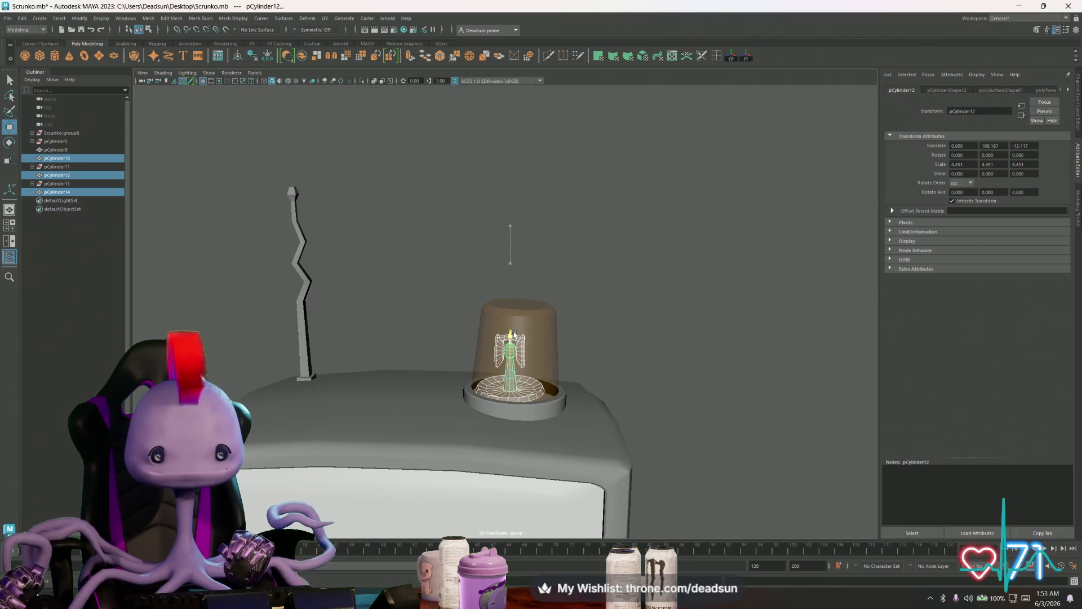
{"action": "key", "text": "f"}
{"action": "scroll", "coordinate": [586, 381], "scroll_direction": "down", "scroll_amount": 5}
{"action": "scroll", "coordinate": [516, 354], "scroll_direction": "up", "scroll_amount": 4}
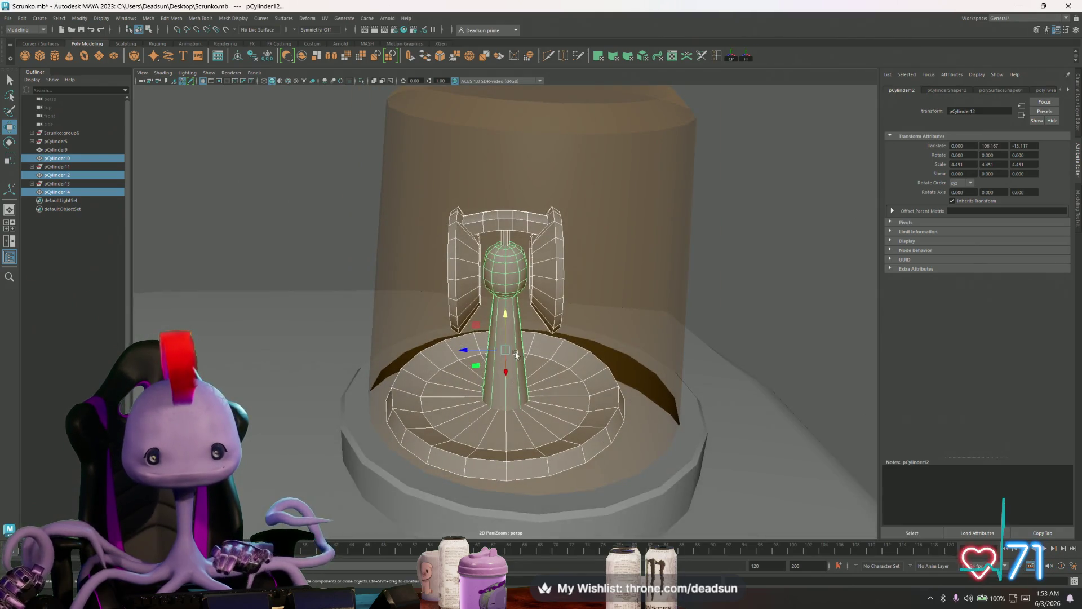
{"action": "left_click_drag", "start_coordinate": [505, 348], "coordinate": [520, 352]}
{"action": "key", "text": "ctrl+z"}
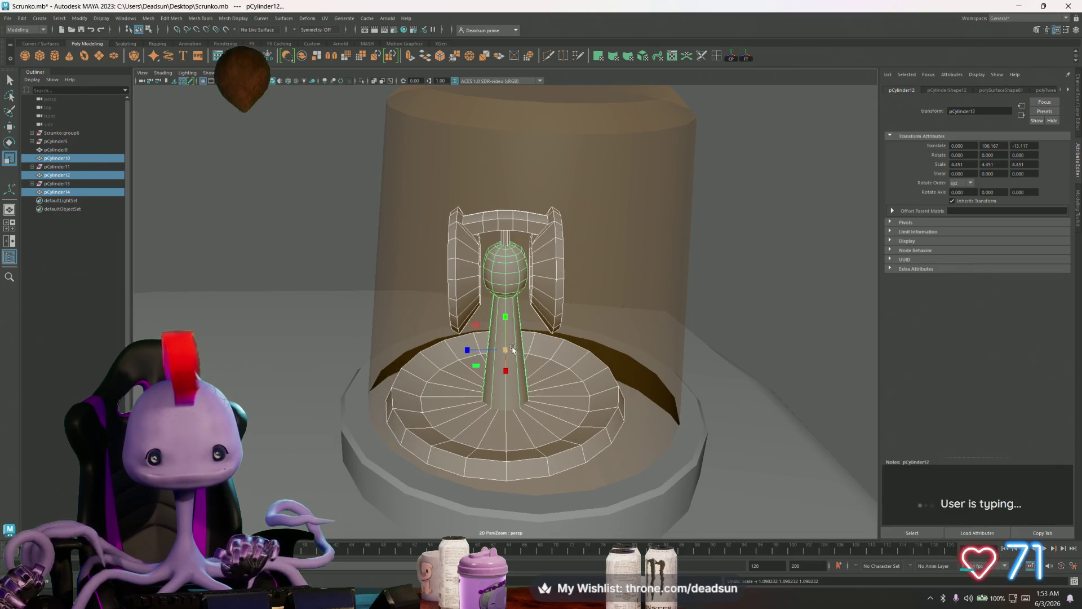
{"action": "left_click", "coordinate": [148, 18]}
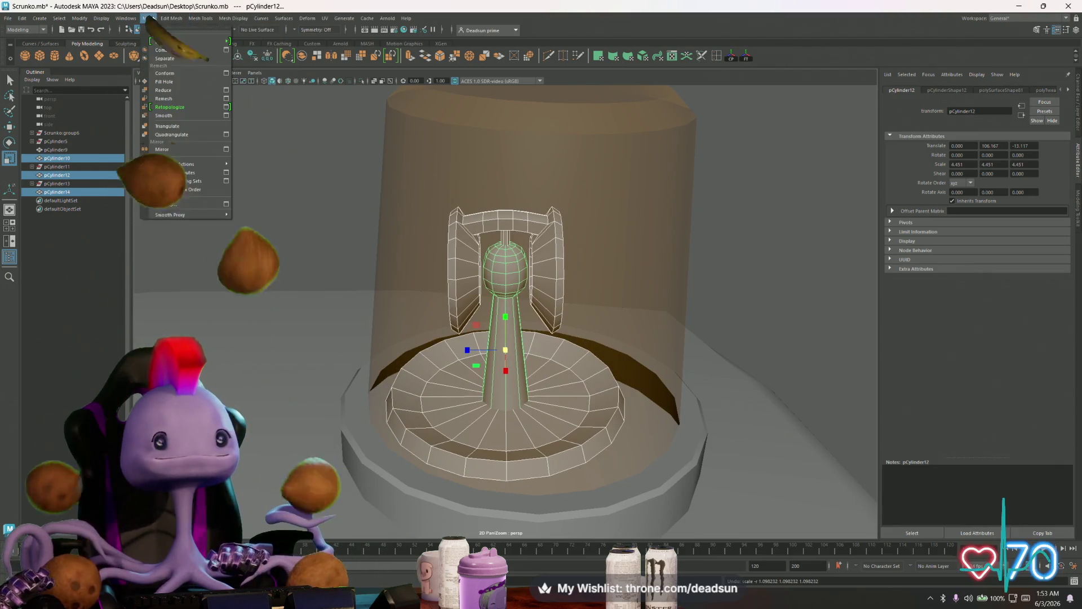
Combine the fan pieces into pCylinder15, then tilt and scale it to 1.313 in the cup
{"action": "left_click", "coordinate": [163, 50]}
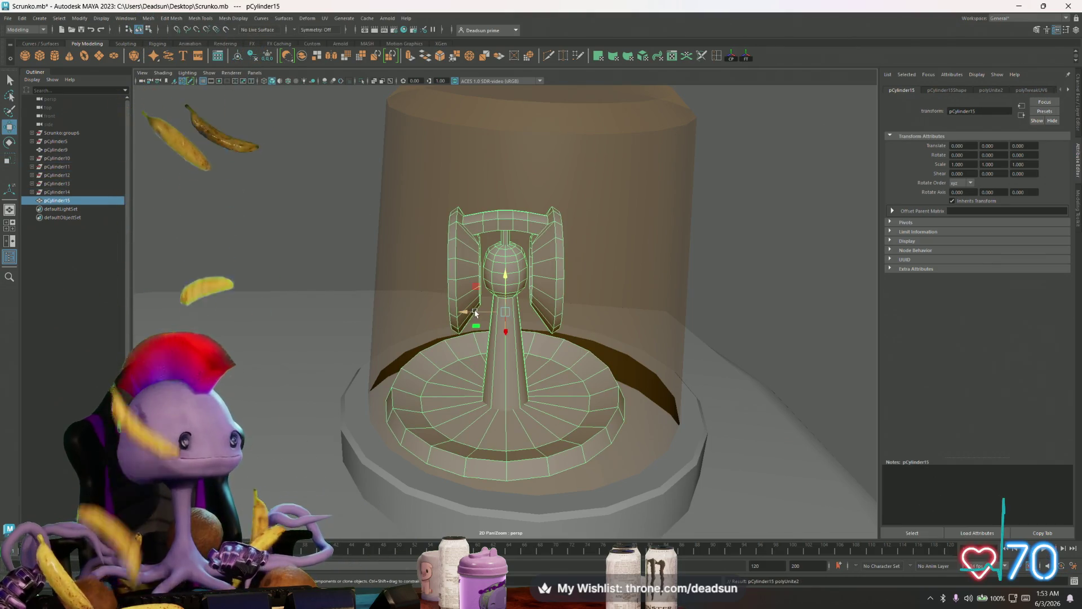
{"action": "mouse_move", "coordinate": [465, 311]}
{"action": "left_mouse_down"}
{"action": "mouse_move", "coordinate": [499, 309]}
{"action": "mouse_move", "coordinate": [501, 281]}
{"action": "mouse_move", "coordinate": [576, 300]}
{"action": "mouse_move", "coordinate": [479, 289]}
{"action": "mouse_move", "coordinate": [534, 335]}
{"action": "mouse_move", "coordinate": [626, 353]}
{"action": "mouse_move", "coordinate": [567, 285]}
{"action": "mouse_move", "coordinate": [523, 310]}
{"action": "mouse_move", "coordinate": [550, 302]}
{"action": "mouse_move", "coordinate": [527, 289]}
{"action": "mouse_move", "coordinate": [488, 292]}
{"action": "mouse_move", "coordinate": [547, 288]}
{"action": "mouse_move", "coordinate": [533, 228]}
{"action": "mouse_move", "coordinate": [520, 311]}
{"action": "mouse_move", "coordinate": [486, 287]}
{"action": "mouse_move", "coordinate": [539, 286]}
{"action": "mouse_move", "coordinate": [391, 321]}
{"action": "mouse_move", "coordinate": [532, 319]}
{"action": "mouse_move", "coordinate": [512, 295]}
{"action": "left_mouse_up"}
{"action": "key", "text": "e"}
{"action": "key", "text": "r"}
{"action": "key", "text": "r"}
Orbit around the combined fan to check its fit, then deselect it
{"action": "right_click_drag", "start_coordinate": [512, 295], "coordinate": [572, 394], "text": "alt"}
{"action": "mouse_move", "coordinate": [572, 394]}
{"action": "left_mouse_down", "text": "alt"}
{"action": "mouse_move", "coordinate": [623, 316]}
{"action": "mouse_move", "coordinate": [515, 357]}
{"action": "mouse_move", "coordinate": [407, 343]}
{"action": "left_mouse_up", "text": "alt"}
{"action": "scroll", "coordinate": [497, 353], "scroll_direction": "down", "scroll_amount": 3}
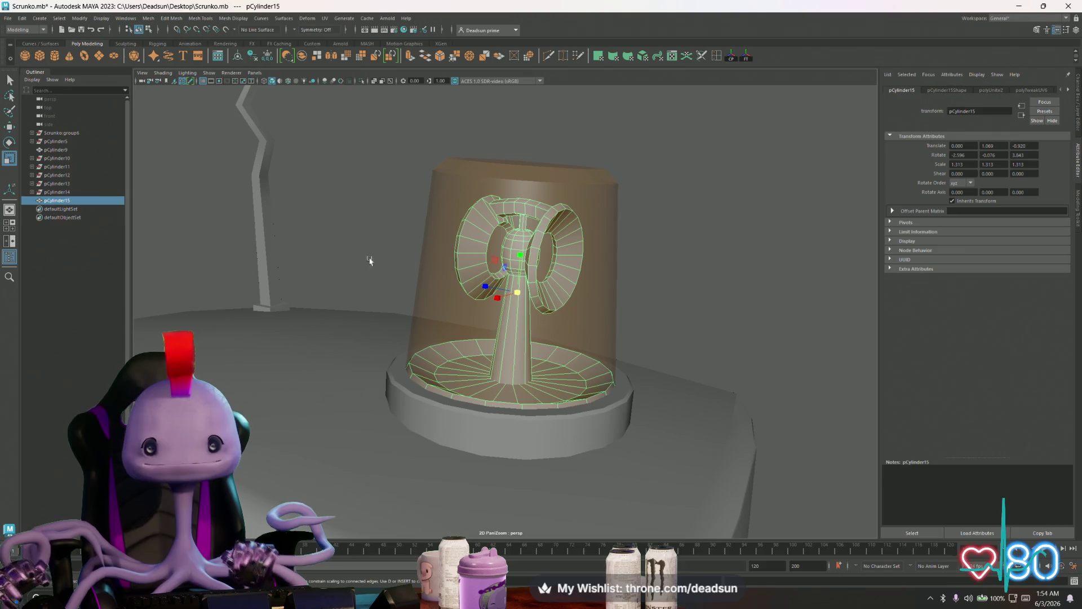
{"action": "scroll", "coordinate": [370, 260], "scroll_direction": "down", "scroll_amount": 8}
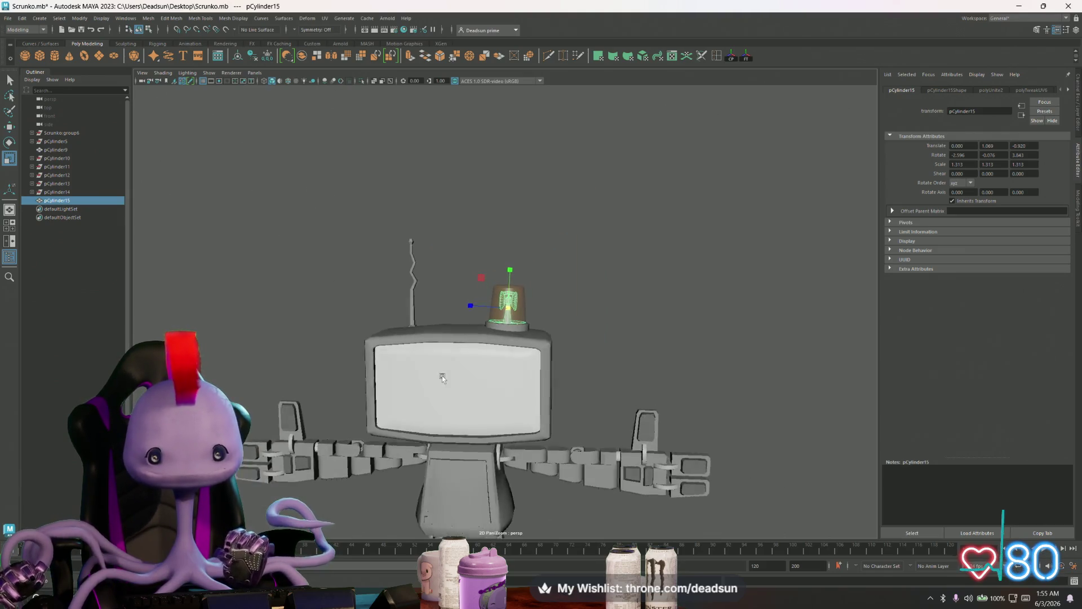
{"action": "mouse_move", "coordinate": [445, 374]}
{"action": "left_mouse_down", "text": "alt"}
{"action": "mouse_move", "coordinate": [620, 393]}
{"action": "mouse_move", "coordinate": [612, 247]}
{"action": "mouse_move", "coordinate": [633, 353]}
{"action": "mouse_move", "coordinate": [564, 338]}
{"action": "mouse_move", "coordinate": [479, 344]}
{"action": "left_mouse_up", "text": "alt"}
{"action": "left_click", "coordinate": [612, 247]}
{"action": "scroll", "coordinate": [405, 352], "scroll_direction": "down", "scroll_amount": 5}
Select the amber beacon cup mesh polySurface16 on the TV head, then clear the selection
{"action": "mouse_move", "coordinate": [406, 352]}
{"action": "left_mouse_down", "text": "alt"}
{"action": "mouse_move", "coordinate": [624, 344]}
{"action": "mouse_move", "coordinate": [594, 319]}
{"action": "left_mouse_up", "text": "alt"}
{"action": "scroll", "coordinate": [583, 325], "scroll_direction": "up", "scroll_amount": 12}
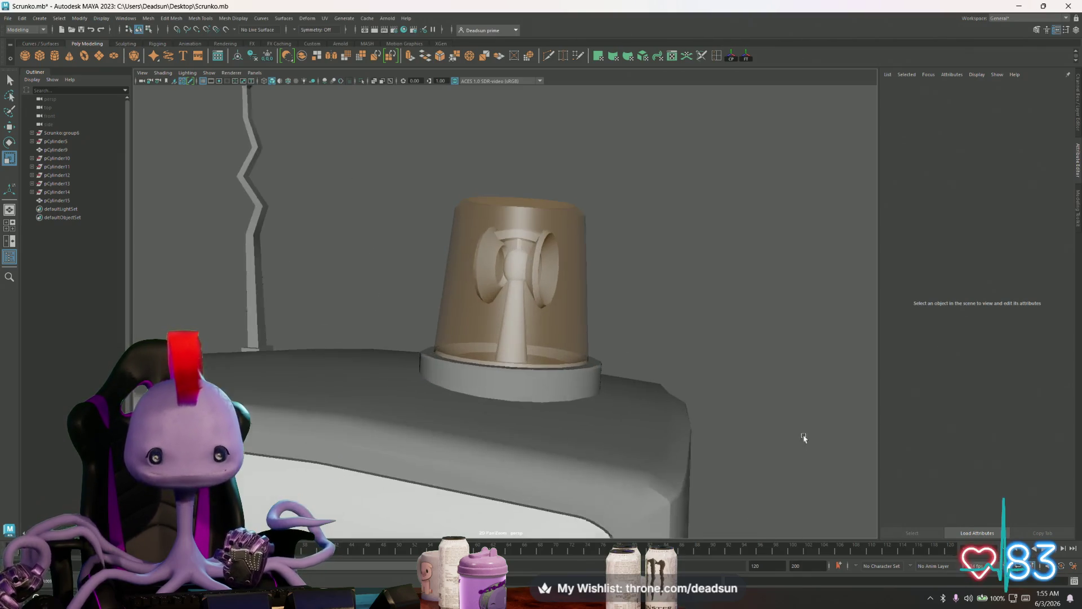
{"action": "mouse_move", "coordinate": [529, 392]}
{"action": "left_mouse_down", "text": "alt"}
{"action": "mouse_move", "coordinate": [481, 391]}
{"action": "mouse_move", "coordinate": [526, 385]}
{"action": "mouse_move", "coordinate": [510, 387]}
{"action": "mouse_move", "coordinate": [511, 404]}
{"action": "mouse_move", "coordinate": [532, 407]}
{"action": "left_mouse_up", "text": "alt"}
{"action": "left_click", "coordinate": [531, 408]}
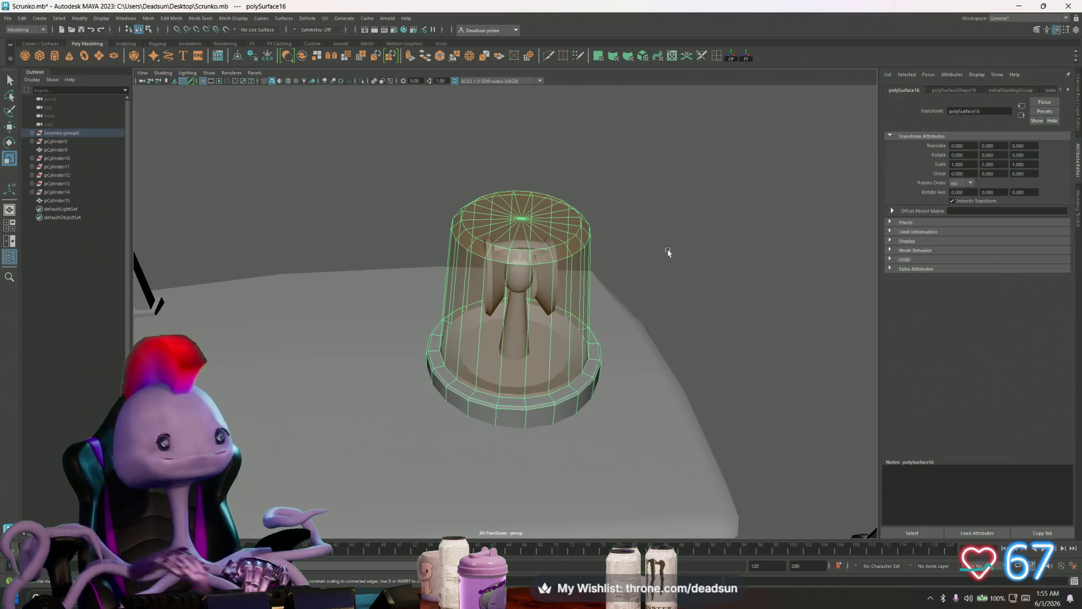
{"action": "left_click", "coordinate": [663, 171]}
{"action": "mouse_move", "coordinate": [663, 172]}
{"action": "left_mouse_down", "text": "alt"}
{"action": "mouse_move", "coordinate": [653, 285]}
{"action": "mouse_move", "coordinate": [173, 242]}
{"action": "left_mouse_up", "text": "alt"}
{"action": "middle_click_drag", "start_coordinate": [432, 289], "coordinate": [428, 226], "text": "alt"}
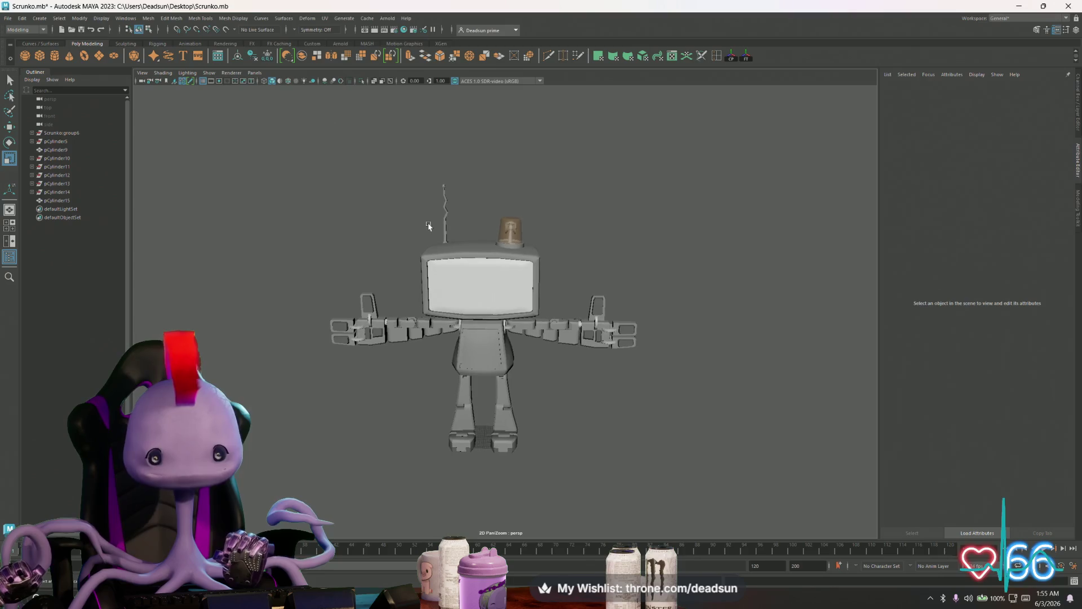
{"action": "left_click_drag", "start_coordinate": [479, 308], "coordinate": [694, 447]}
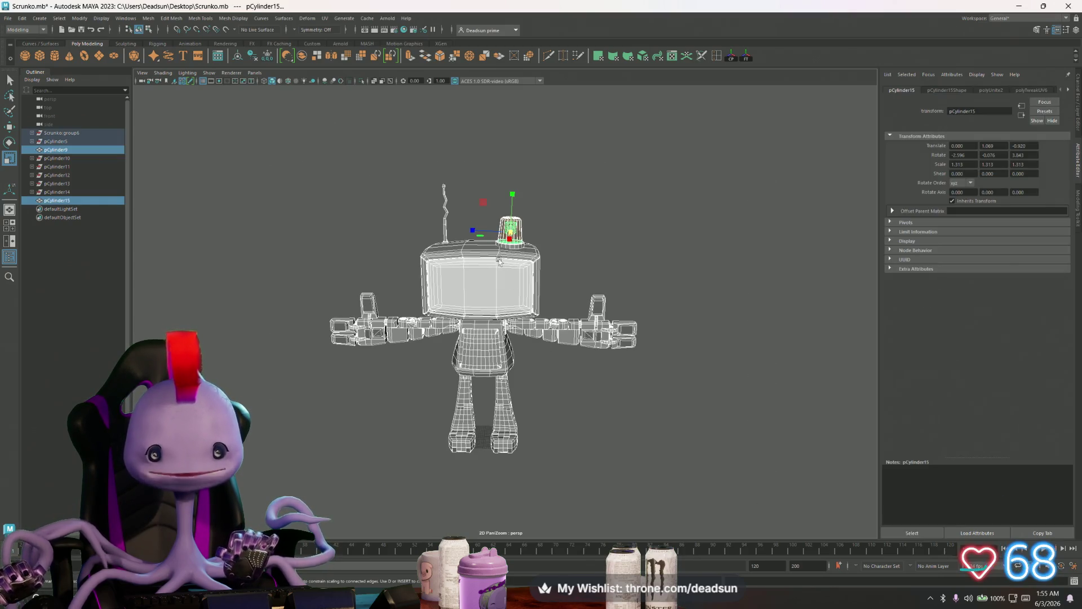
{"action": "left_click", "coordinate": [323, 18]}
{"action": "left_click", "coordinate": [332, 35]}
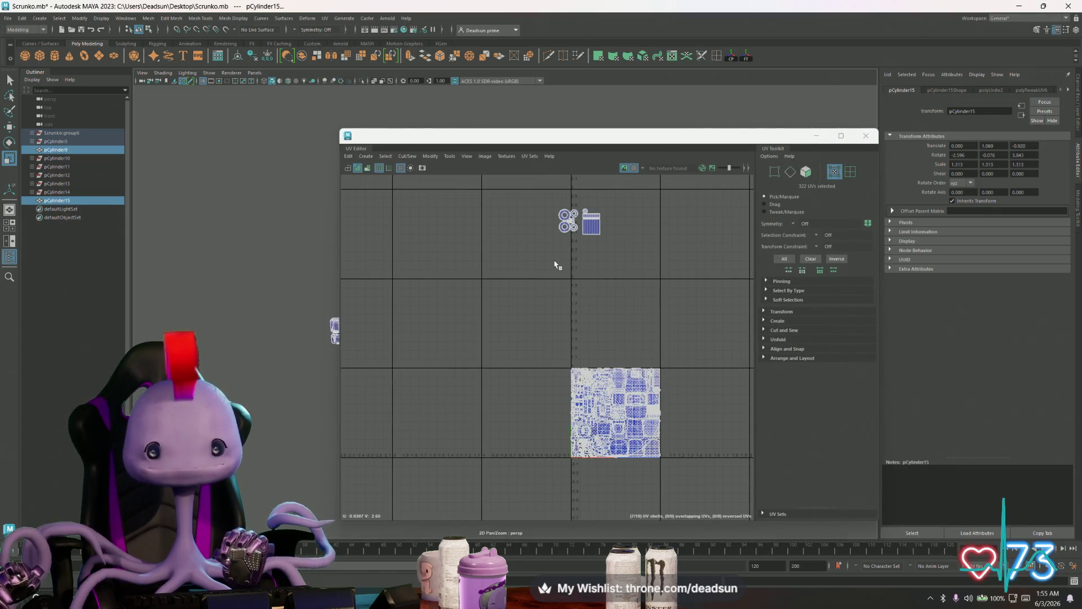
{"action": "scroll", "coordinate": [557, 264], "scroll_direction": "up", "scroll_amount": 2}
{"action": "left_click", "coordinate": [560, 212]}
{"action": "mouse_move", "coordinate": [539, 190]}
{"action": "left_mouse_down"}
{"action": "mouse_move", "coordinate": [617, 247]}
{"action": "mouse_move", "coordinate": [545, 381]}
{"action": "mouse_move", "coordinate": [545, 444]}
{"action": "left_mouse_up"}
{"action": "key", "text": "w"}
{"action": "scroll", "coordinate": [545, 443], "scroll_direction": "up", "scroll_amount": 3}
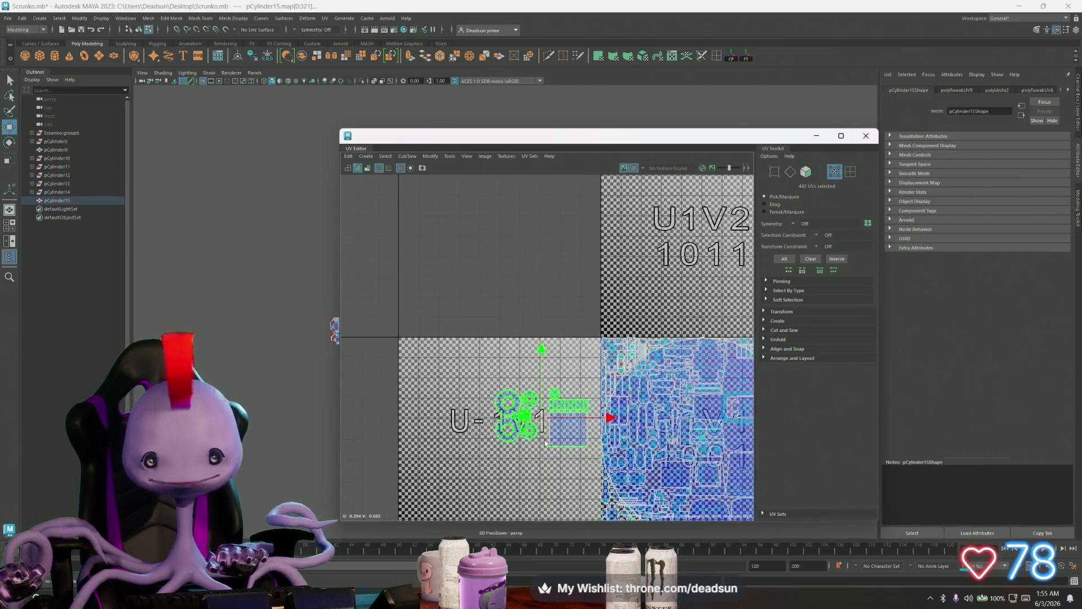
{"action": "middle_click_drag", "start_coordinate": [601, 420], "coordinate": [488, 319], "text": "alt"}
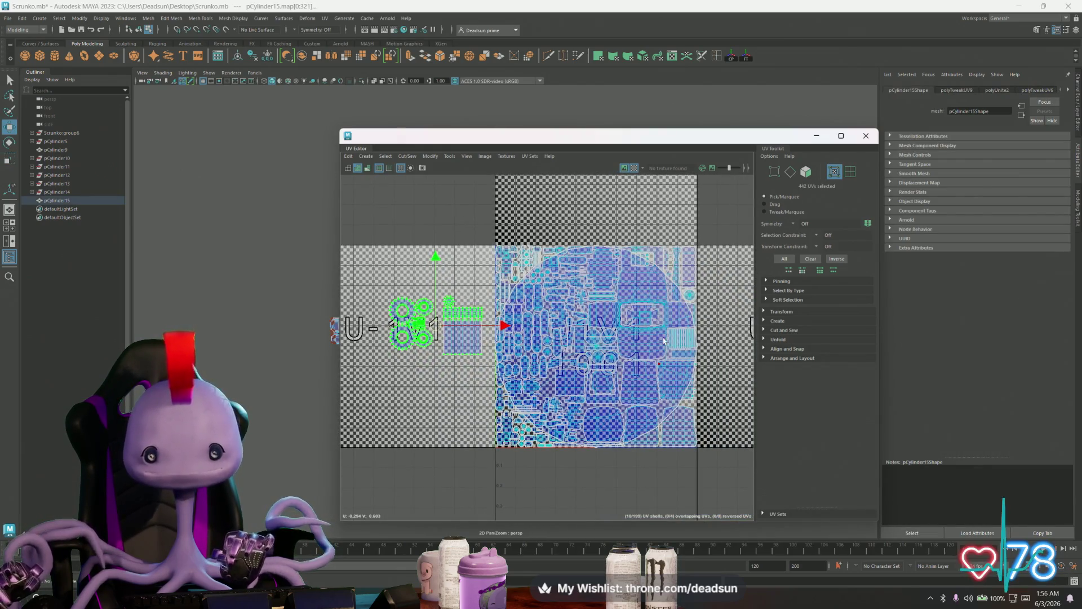
{"action": "mouse_move", "coordinate": [601, 365]}
{"action": "left_mouse_down"}
{"action": "mouse_move", "coordinate": [404, 245]}
{"action": "mouse_move", "coordinate": [397, 219]}
{"action": "left_mouse_up"}
{"action": "middle_click_drag", "start_coordinate": [445, 244], "coordinate": [574, 350], "text": "alt"}
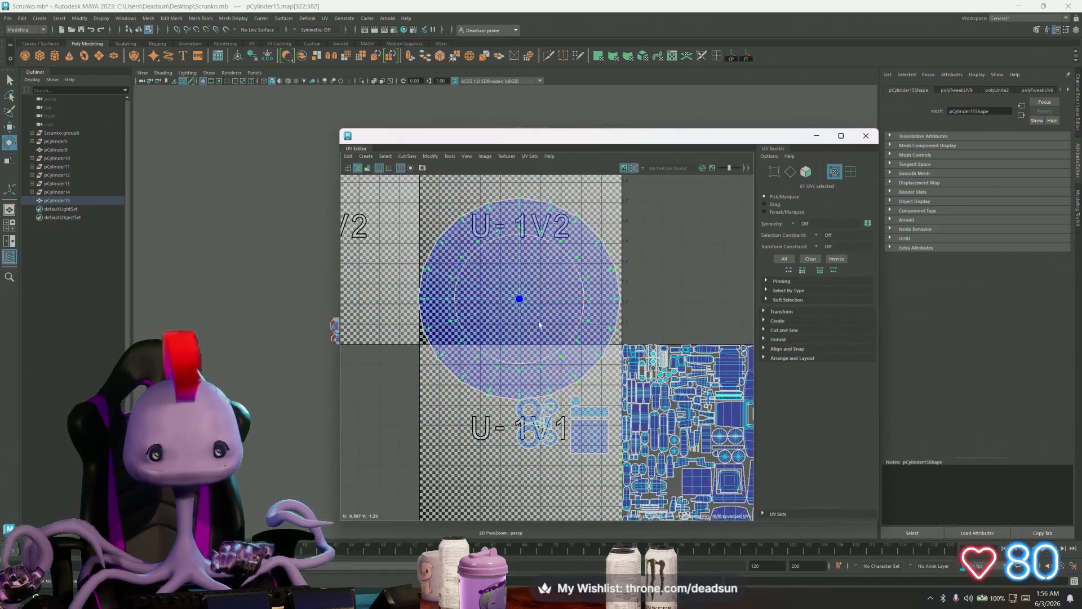
{"action": "key", "text": "r"}
{"action": "mouse_move", "coordinate": [520, 299]}
{"action": "left_mouse_down"}
{"action": "mouse_move", "coordinate": [471, 316]}
{"action": "mouse_move", "coordinate": [591, 370]}
{"action": "left_mouse_up"}
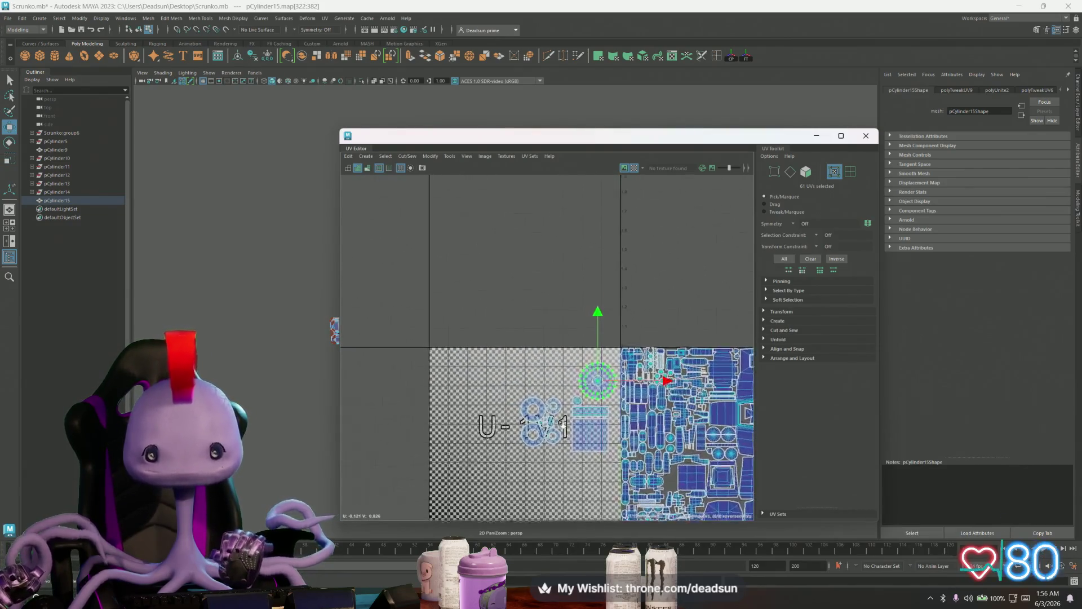
{"action": "middle_click_drag", "start_coordinate": [629, 510], "coordinate": [542, 401], "text": "alt"}
{"action": "scroll", "coordinate": [541, 400], "scroll_direction": "up", "scroll_amount": 3}
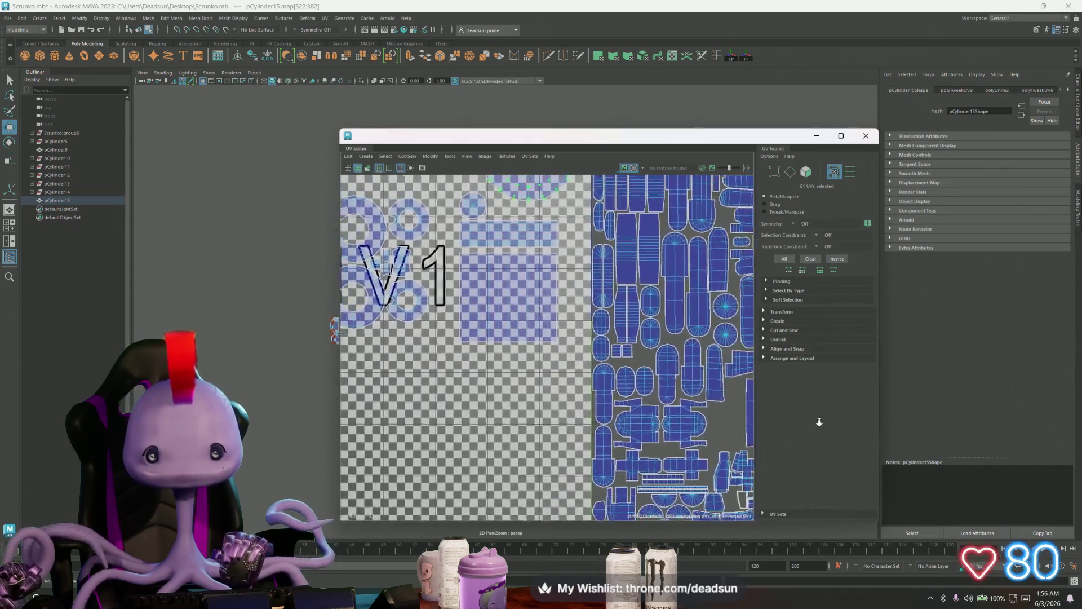
{"action": "scroll", "coordinate": [494, 390], "scroll_direction": "down", "scroll_amount": 3}
{"action": "mouse_move", "coordinate": [493, 390]}
{"action": "middle_mouse_down", "text": "alt"}
{"action": "mouse_move", "coordinate": [438, 395]}
{"action": "mouse_move", "coordinate": [496, 402]}
{"action": "mouse_move", "coordinate": [468, 395]}
{"action": "mouse_move", "coordinate": [483, 372]}
{"action": "mouse_move", "coordinate": [486, 393]}
{"action": "middle_mouse_up", "text": "alt"}
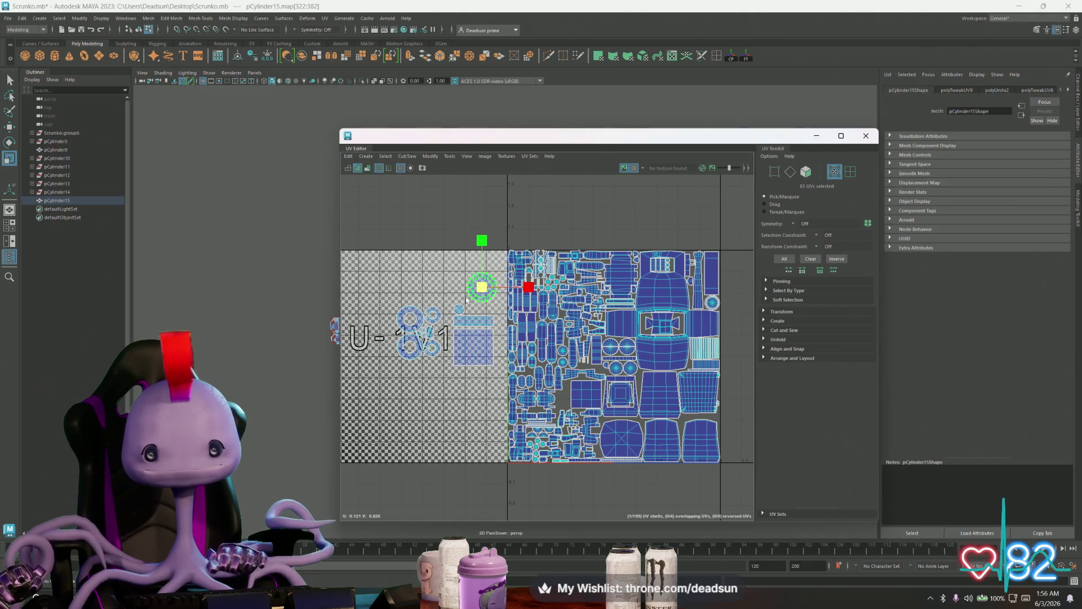
Turn off the checker map display in the UV Editor
{"action": "key", "text": "w"}
{"action": "scroll", "coordinate": [499, 302], "scroll_direction": "up", "scroll_amount": 2}
{"action": "scroll", "coordinate": [588, 432], "scroll_direction": "up", "scroll_amount": 5}
{"action": "key", "text": "r"}
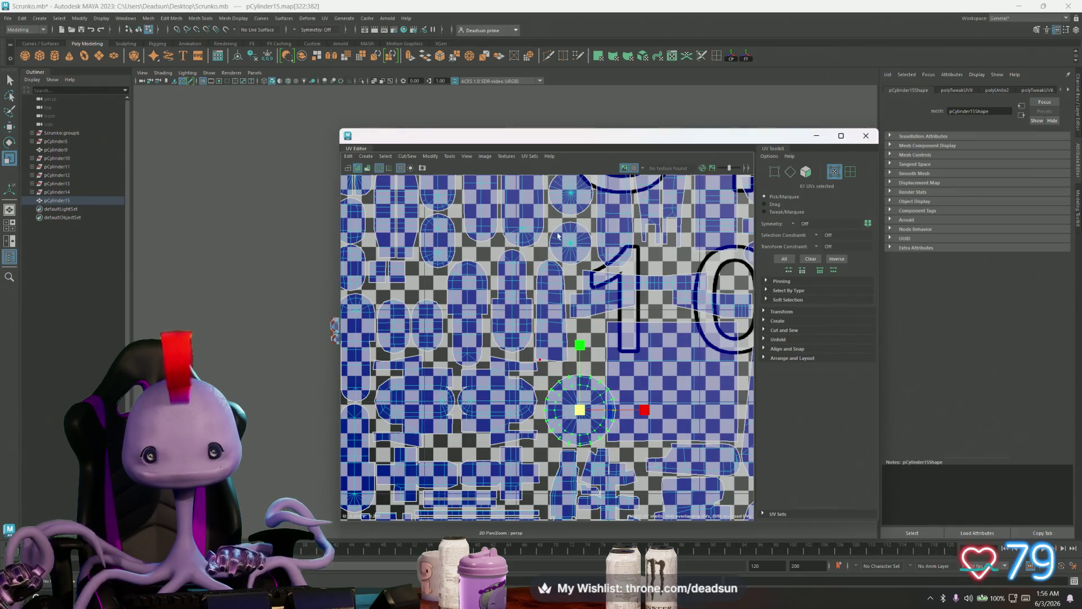
{"action": "left_click", "coordinate": [467, 157]}
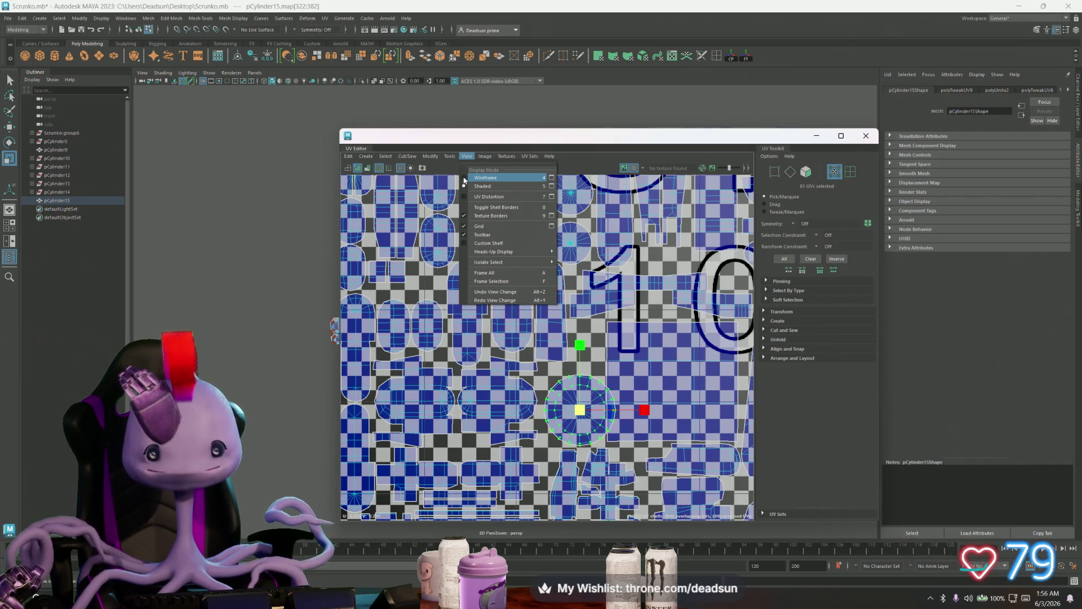
{"action": "mouse_move", "coordinate": [485, 156]}
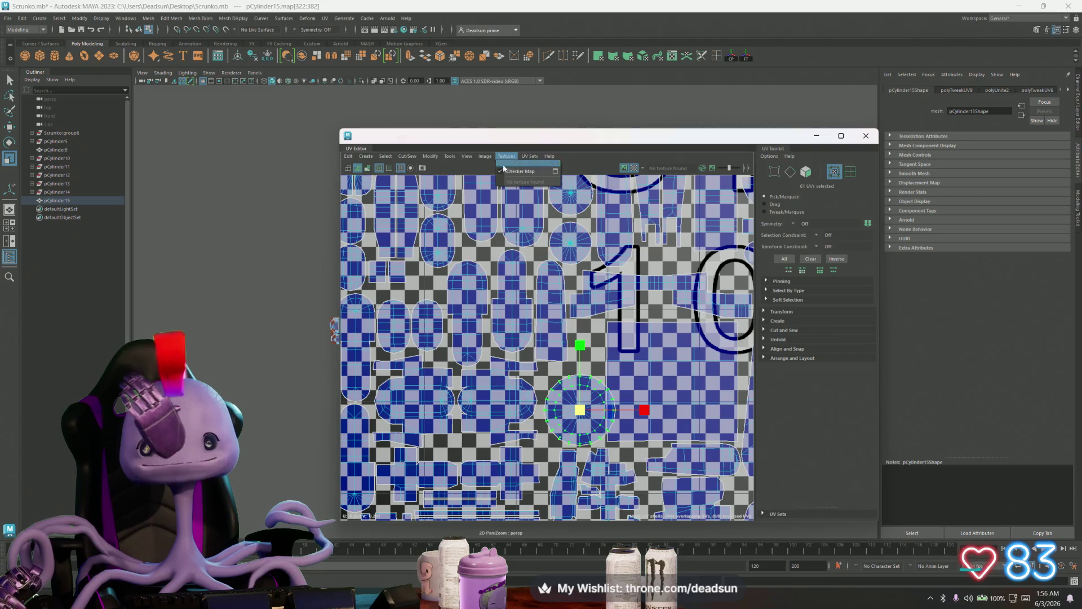
{"action": "left_click", "coordinate": [500, 172]}
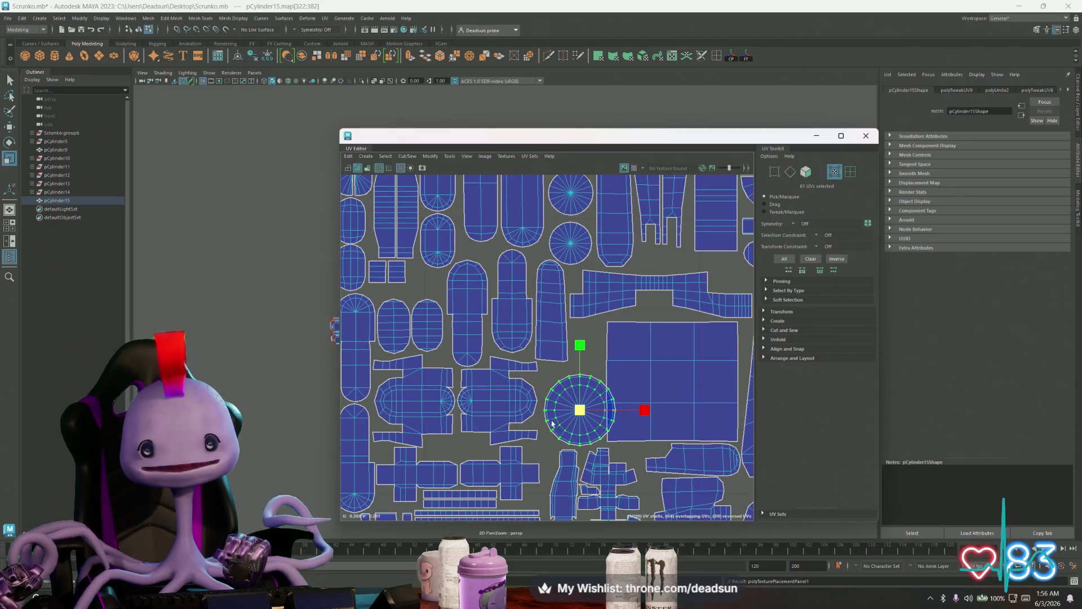
Shrink the round reflector shell and move it beside the large square shell
{"action": "left_click_drag", "start_coordinate": [578, 415], "coordinate": [569, 417]}
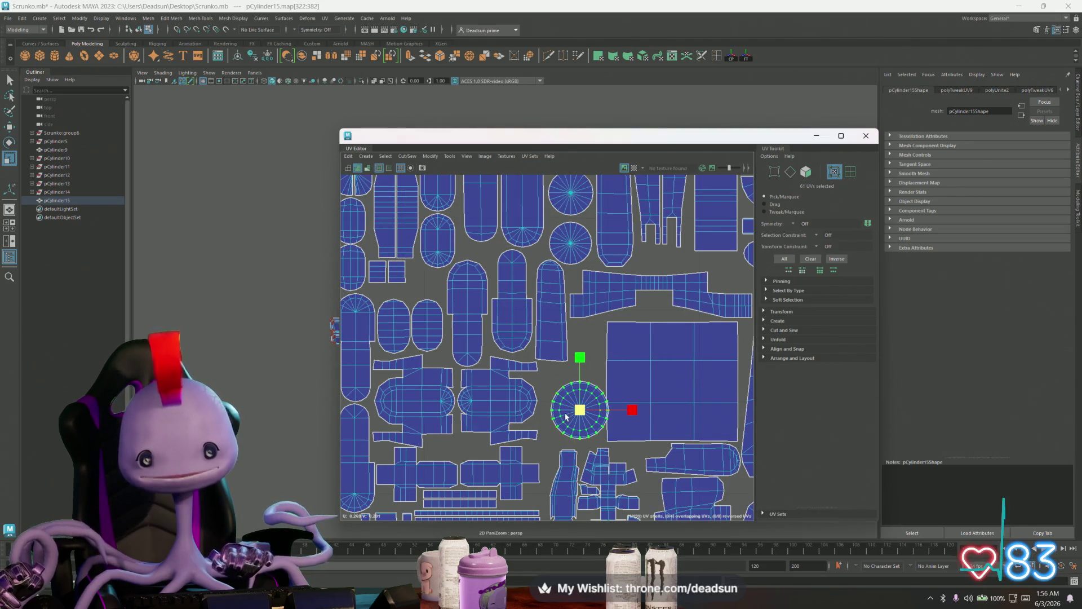
{"action": "key", "text": "q"}
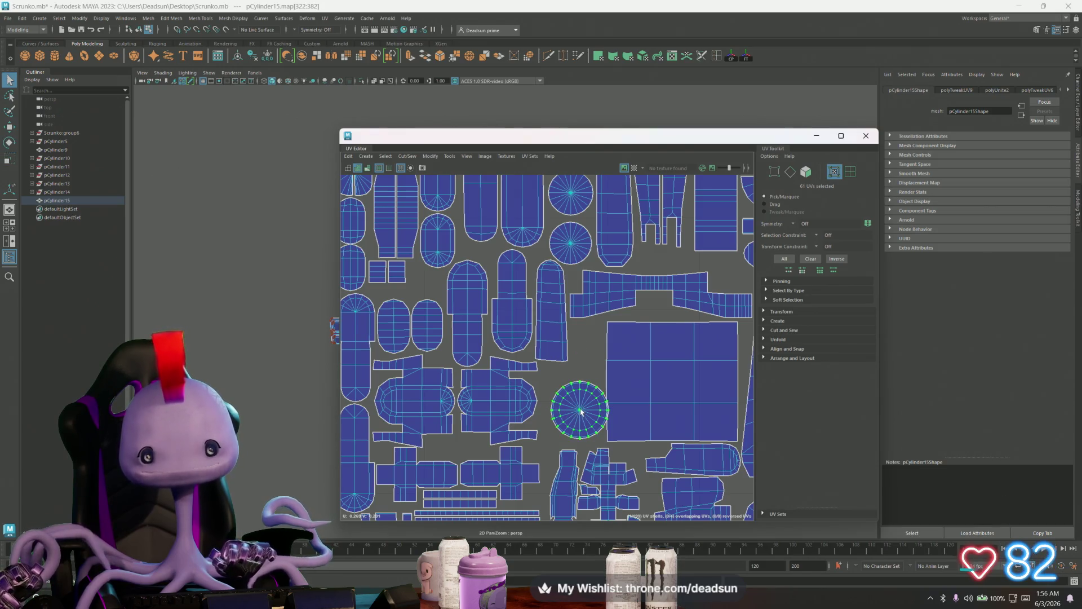
{"action": "key", "text": "w"}
{"action": "left_click_drag", "start_coordinate": [581, 412], "coordinate": [579, 419]}
Select the rectangular strip and small round cap shells and shrink them toward their centre
{"action": "key", "text": "r"}
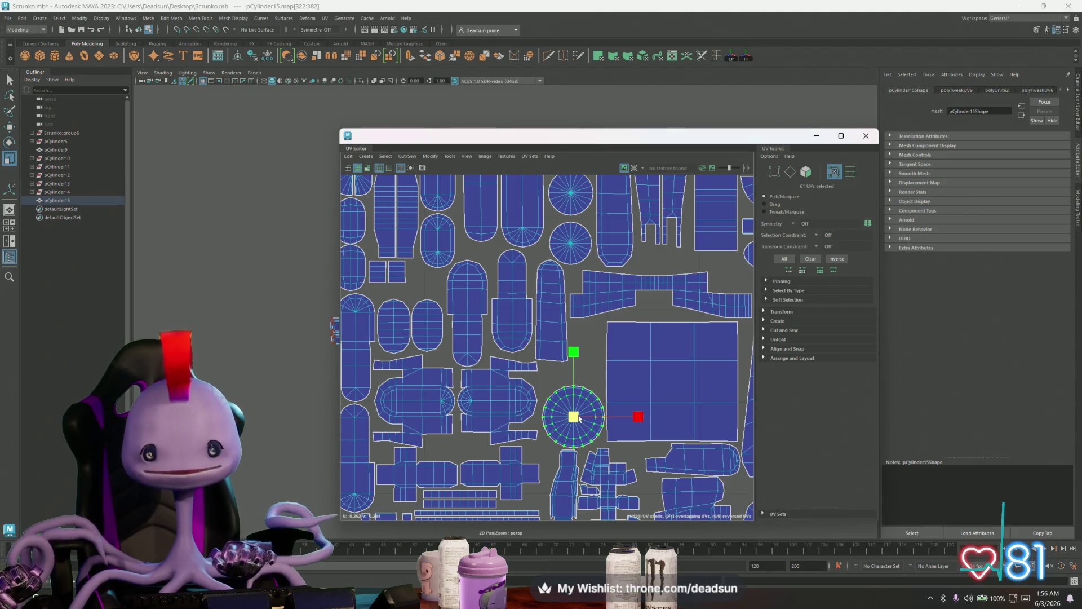
{"action": "key", "text": "q"}
{"action": "key", "text": "w"}
{"action": "scroll", "coordinate": [581, 426], "scroll_direction": "down", "scroll_amount": 1}
{"action": "scroll", "coordinate": [581, 426], "scroll_direction": "down", "scroll_amount": 5}
{"action": "middle_click_drag", "start_coordinate": [441, 277], "coordinate": [466, 297], "text": "alt"}
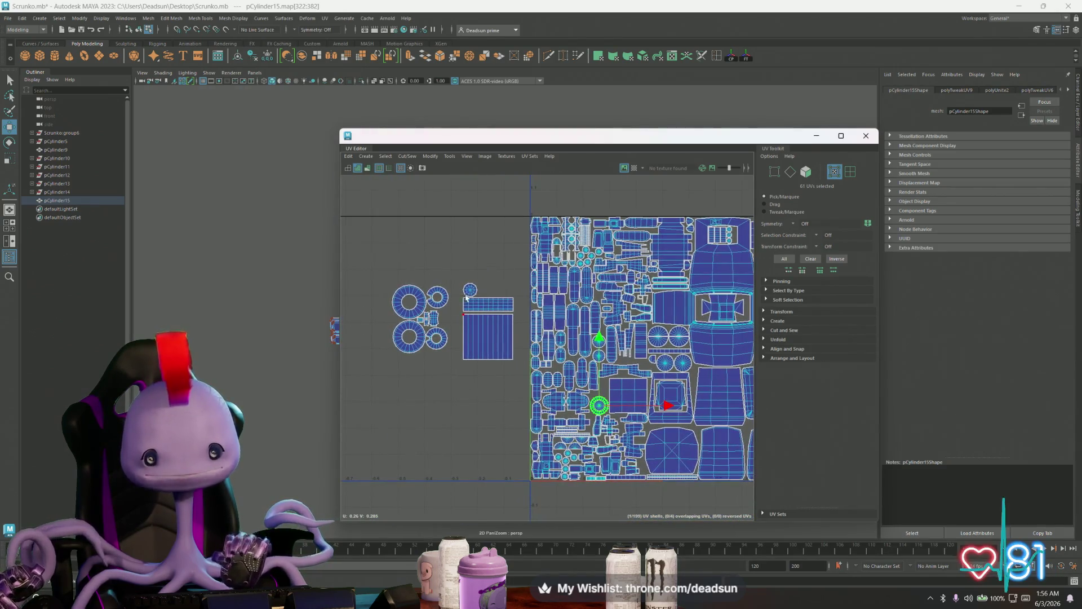
{"action": "left_click_drag", "start_coordinate": [492, 319], "coordinate": [519, 379]}
{"action": "key", "text": "r"}
{"action": "mouse_move", "coordinate": [488, 320]}
{"action": "left_mouse_down"}
{"action": "mouse_move", "coordinate": [455, 330]}
{"action": "mouse_move", "coordinate": [581, 366]}
{"action": "left_mouse_up"}
Move the shrunk shells into the gap beside the large square and narrow them horizontally
{"action": "key", "text": "q"}
{"action": "key", "text": "w"}
{"action": "scroll", "coordinate": [581, 366], "scroll_direction": "up", "scroll_amount": 5}
{"action": "key", "text": "r"}
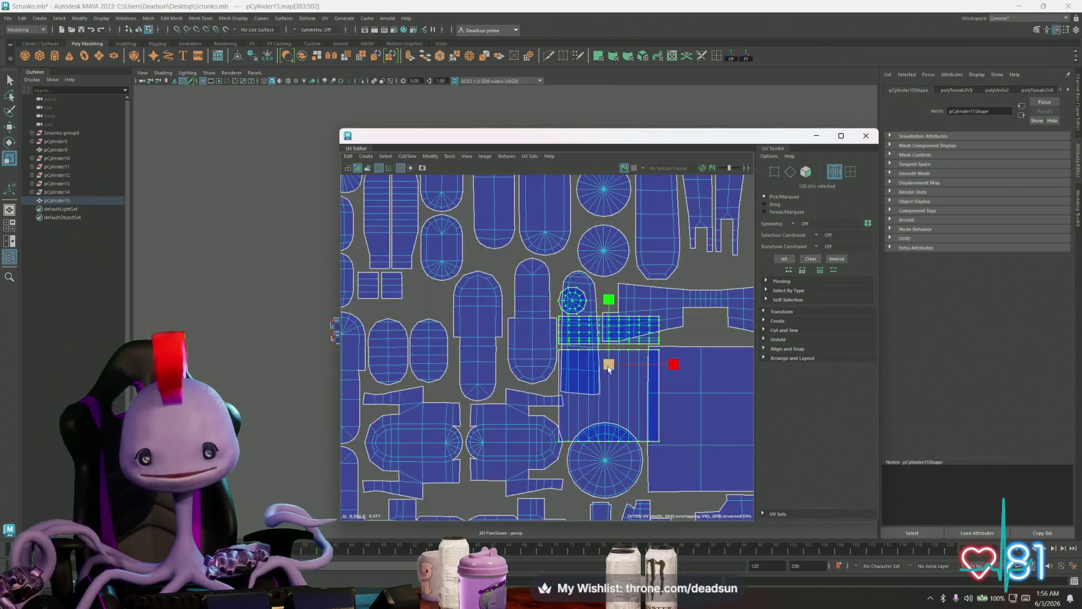
{"action": "key", "text": "w"}
{"action": "left_click_drag", "start_coordinate": [609, 365], "coordinate": [621, 381]}
{"action": "key", "text": "r"}
{"action": "left_click_drag", "start_coordinate": [689, 380], "coordinate": [673, 382]}
Shift the small round shell right and nudge the rectangular grid shell slightly down
{"action": "key", "text": "w"}
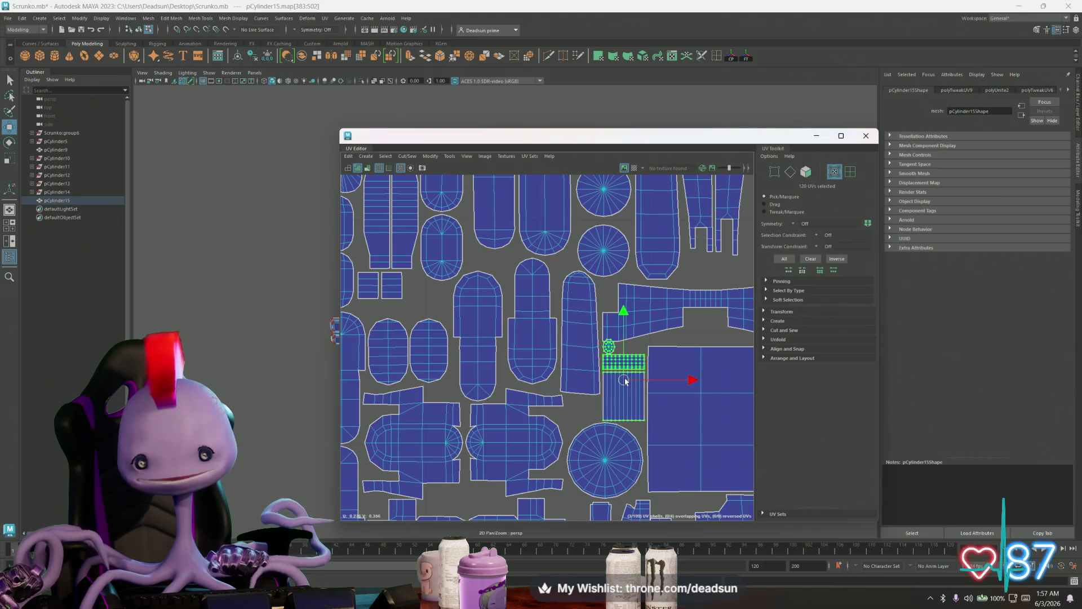
{"action": "left_click", "coordinate": [609, 346]}
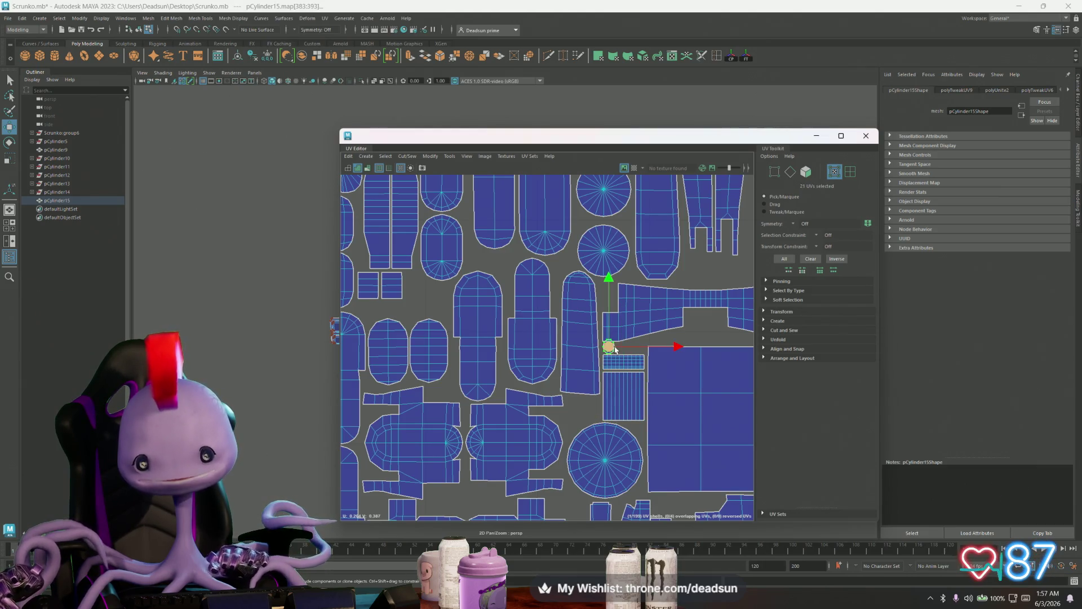
{"action": "left_click_drag", "start_coordinate": [608, 348], "coordinate": [640, 345]}
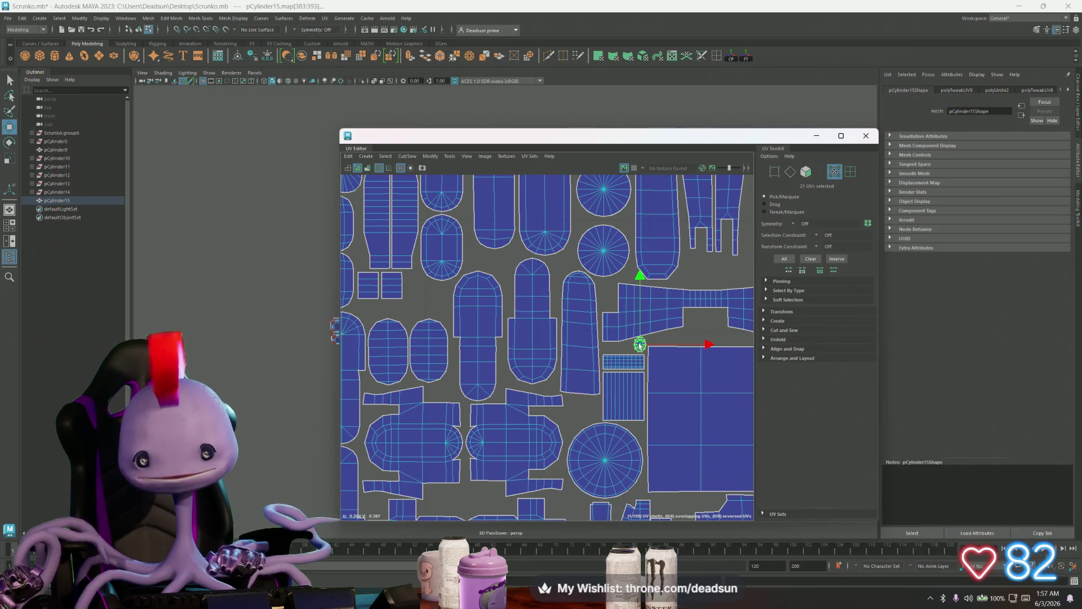
{"action": "scroll", "coordinate": [640, 346], "scroll_direction": "up", "scroll_amount": 2}
{"action": "scroll", "coordinate": [637, 345], "scroll_direction": "up", "scroll_amount": 2}
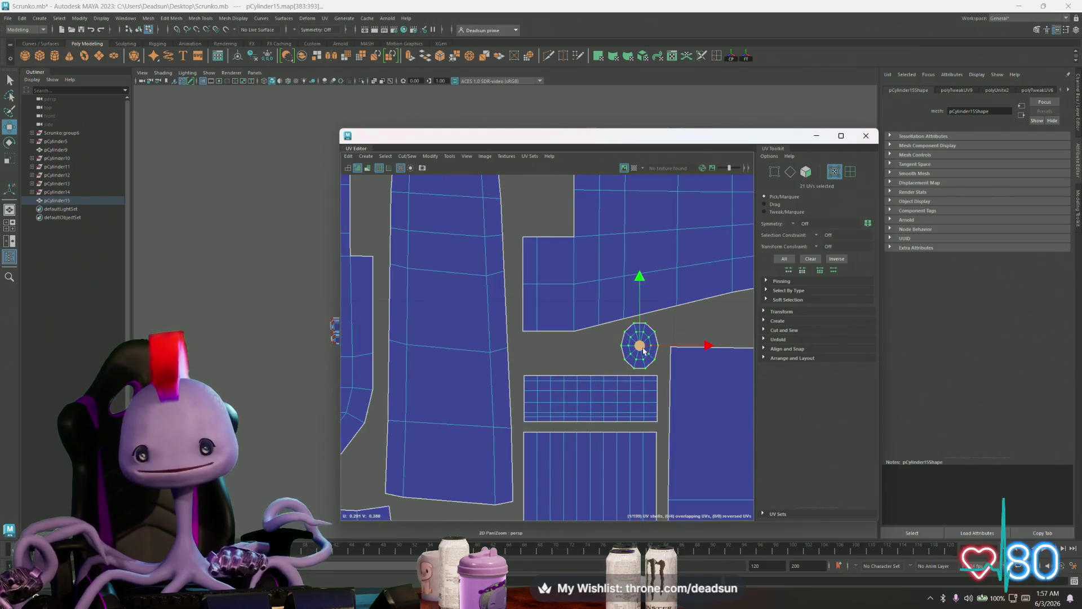
{"action": "left_click", "coordinate": [610, 377]}
{"action": "left_click_drag", "start_coordinate": [590, 331], "coordinate": [650, 355]}
Rotate the small round cap shell about 90° and nudge it down-left into place
{"action": "left_click", "coordinate": [650, 355]}
{"action": "key", "text": "r"}
{"action": "key", "text": "w"}
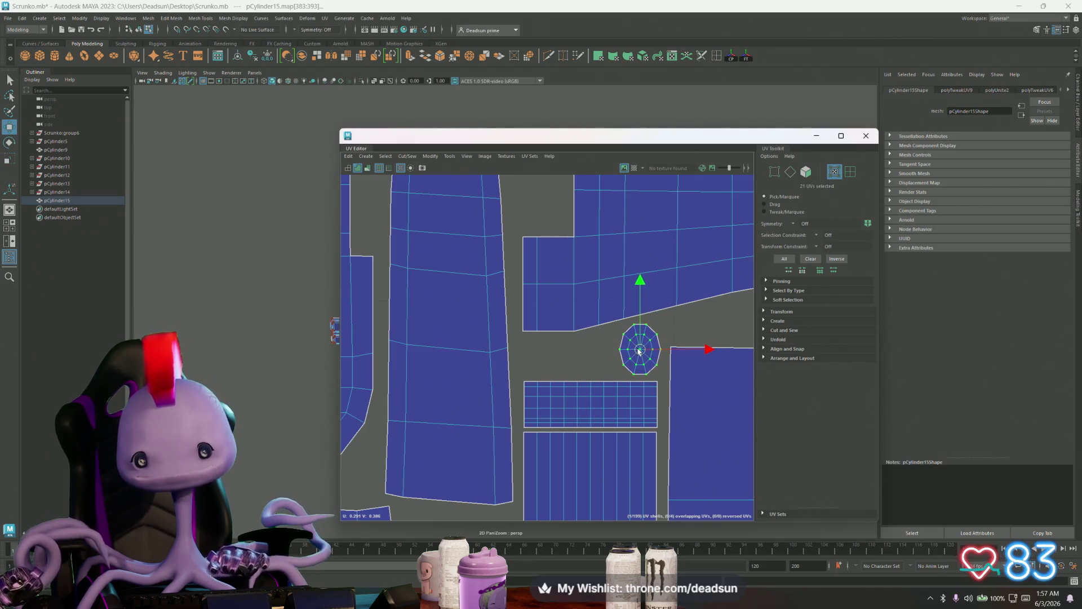
{"action": "key", "text": "e"}
{"action": "mouse_move", "coordinate": [581, 375]}
{"action": "left_mouse_down"}
{"action": "mouse_move", "coordinate": [656, 394]}
{"action": "mouse_move", "coordinate": [631, 392]}
{"action": "left_mouse_up"}
{"action": "key", "text": "w"}
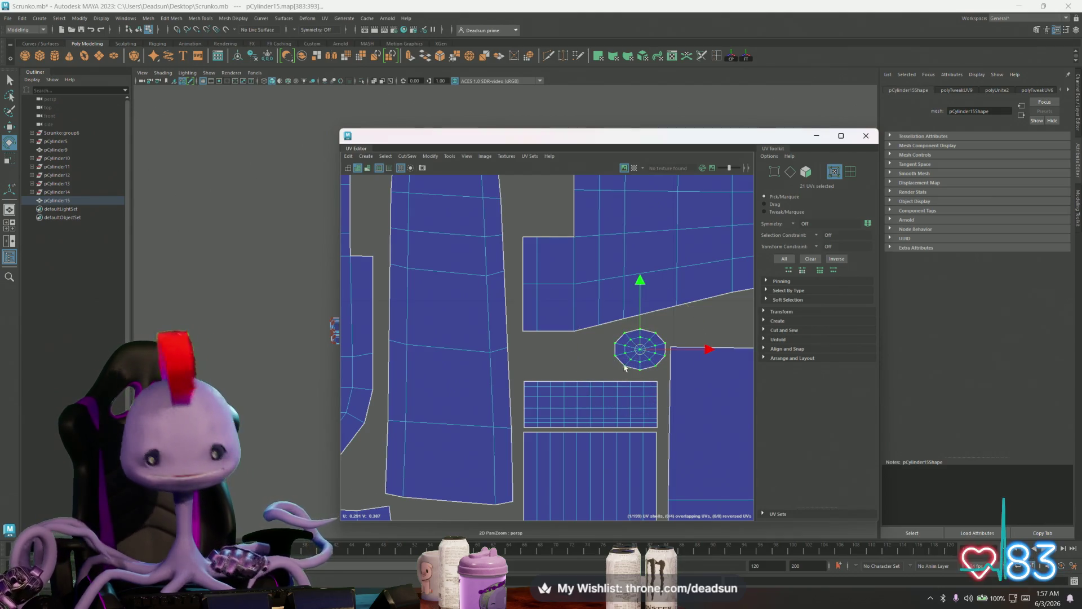
{"action": "left_click_drag", "start_coordinate": [640, 349], "coordinate": [634, 358]}
{"action": "scroll", "coordinate": [665, 395], "scroll_direction": "down", "scroll_amount": 6}
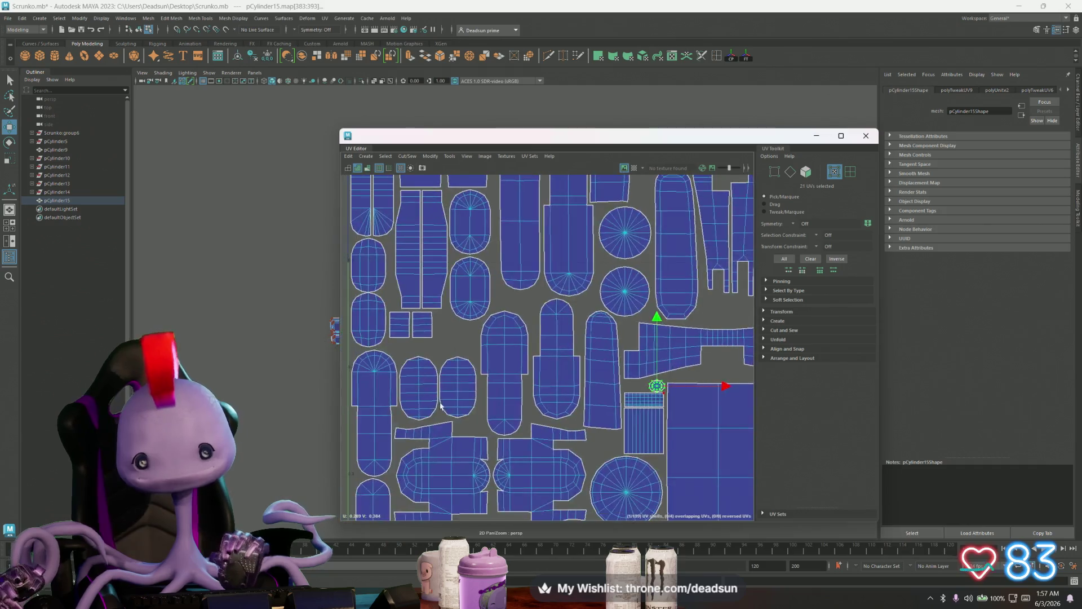
{"action": "scroll", "coordinate": [441, 406], "scroll_direction": "down", "scroll_amount": 5}
{"action": "middle_click_drag", "start_coordinate": [349, 316], "coordinate": [376, 362], "text": "alt"}
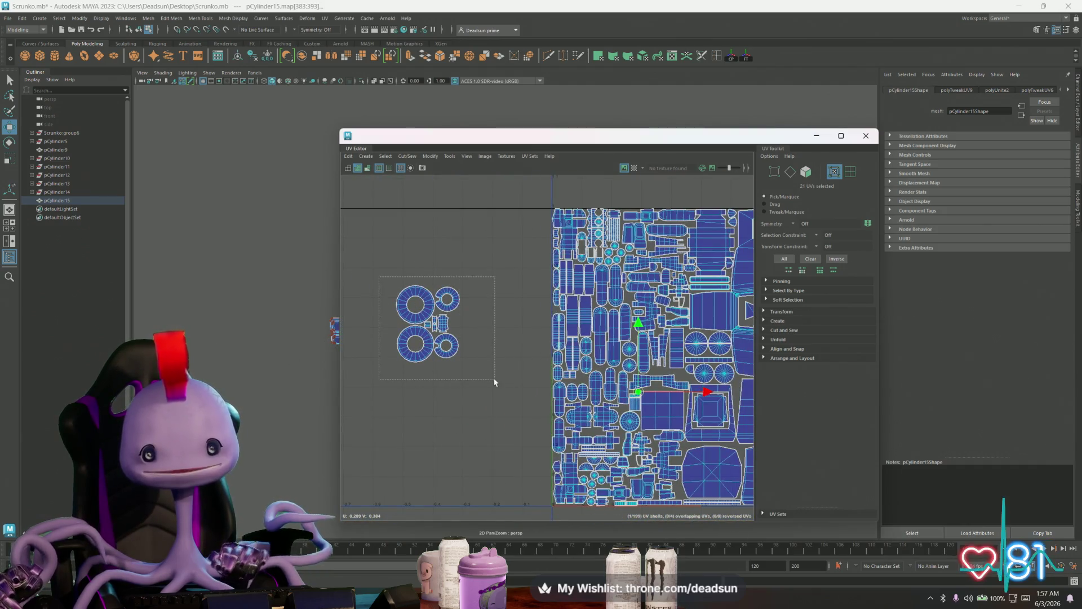
Select the beacon's ring shells, shrink them into a small cluster, and move it onto the atlas
{"action": "left_click_drag", "start_coordinate": [495, 382], "coordinate": [495, 381]}
{"action": "key", "text": "r"}
{"action": "mouse_move", "coordinate": [429, 325]}
{"action": "left_mouse_down"}
{"action": "mouse_move", "coordinate": [376, 338]}
{"action": "mouse_move", "coordinate": [554, 377]}
{"action": "mouse_move", "coordinate": [635, 378]}
{"action": "left_mouse_up"}
{"action": "key", "text": "w"}
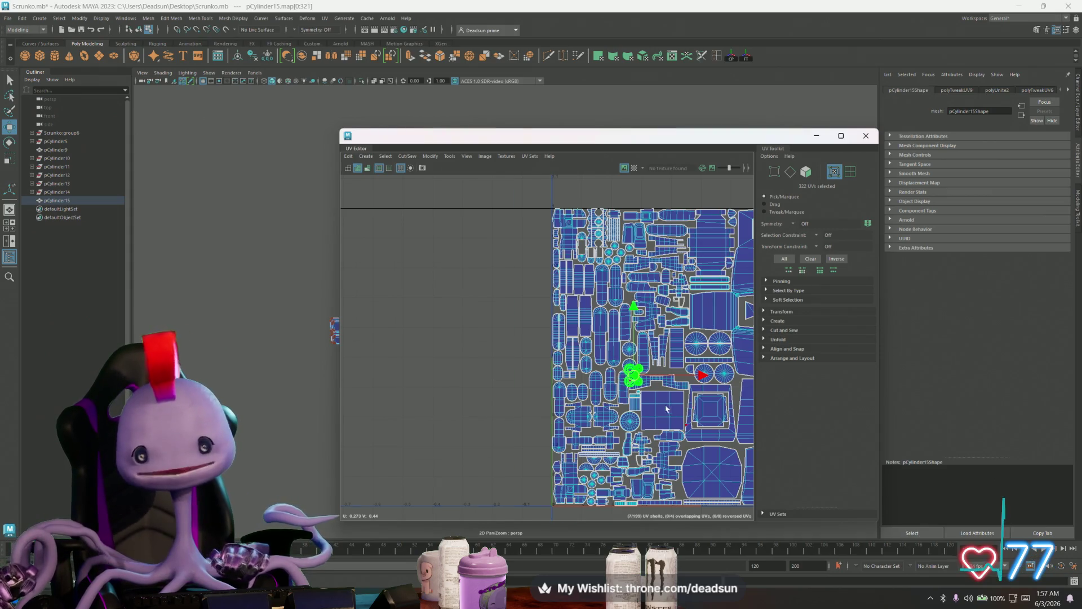
{"action": "scroll", "coordinate": [649, 402], "scroll_direction": "up", "scroll_amount": 3}
{"action": "left_click_drag", "start_coordinate": [615, 350], "coordinate": [717, 348]}
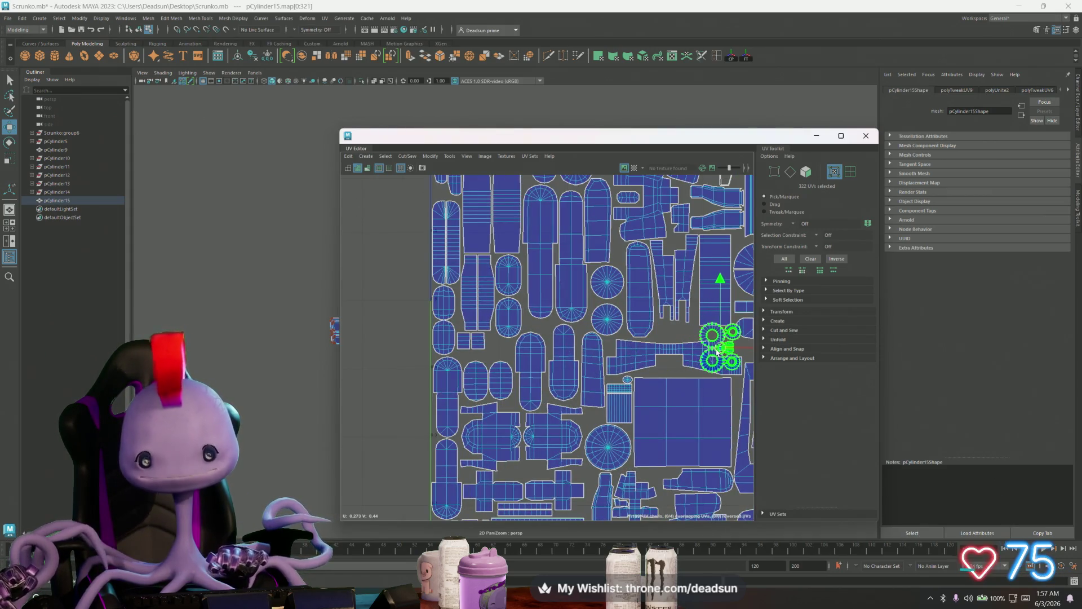
Shrink the ring cluster further, rotate it, and move it down-left into the empty gap
{"action": "scroll", "coordinate": [490, 384], "scroll_direction": "up", "scroll_amount": 2}
{"action": "scroll", "coordinate": [490, 384], "scroll_direction": "down", "scroll_amount": 5}
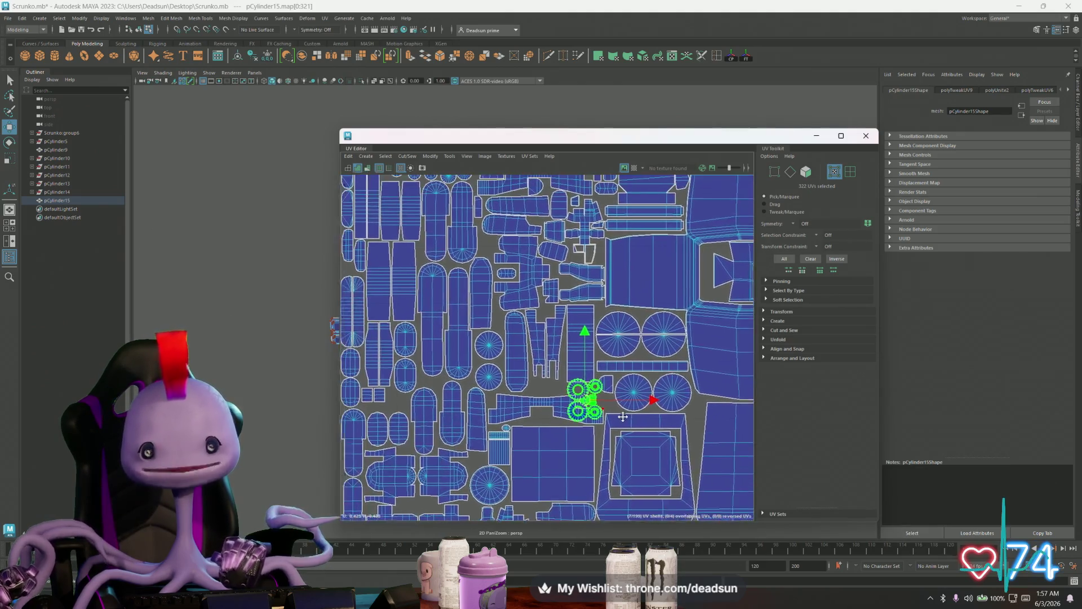
{"action": "scroll", "coordinate": [591, 398], "scroll_direction": "up", "scroll_amount": 10}
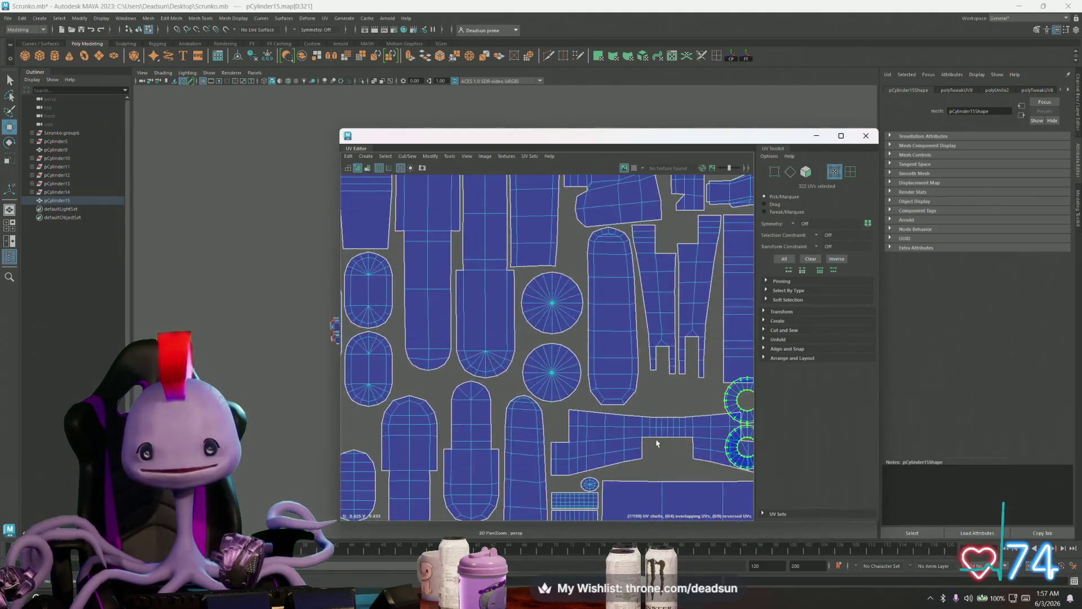
{"action": "key", "text": "r"}
{"action": "mouse_move", "coordinate": [598, 381]}
{"action": "left_mouse_down"}
{"action": "mouse_move", "coordinate": [576, 390]}
{"action": "mouse_move", "coordinate": [597, 381]}
{"action": "mouse_move", "coordinate": [425, 316]}
{"action": "mouse_move", "coordinate": [421, 329]}
{"action": "left_mouse_up"}
{"action": "key", "text": "w"}
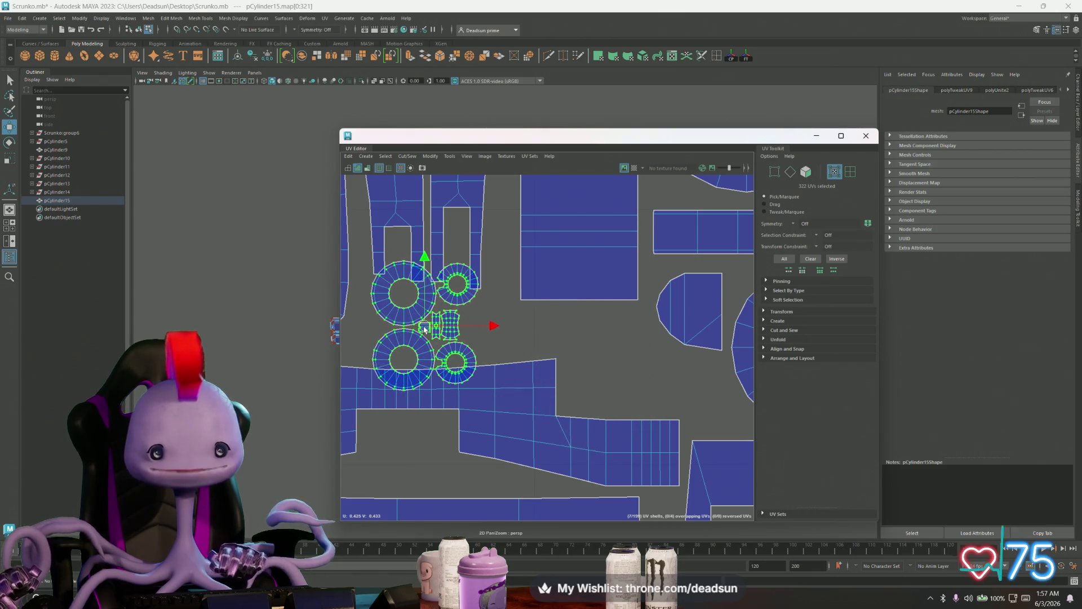
{"action": "key", "text": "e"}
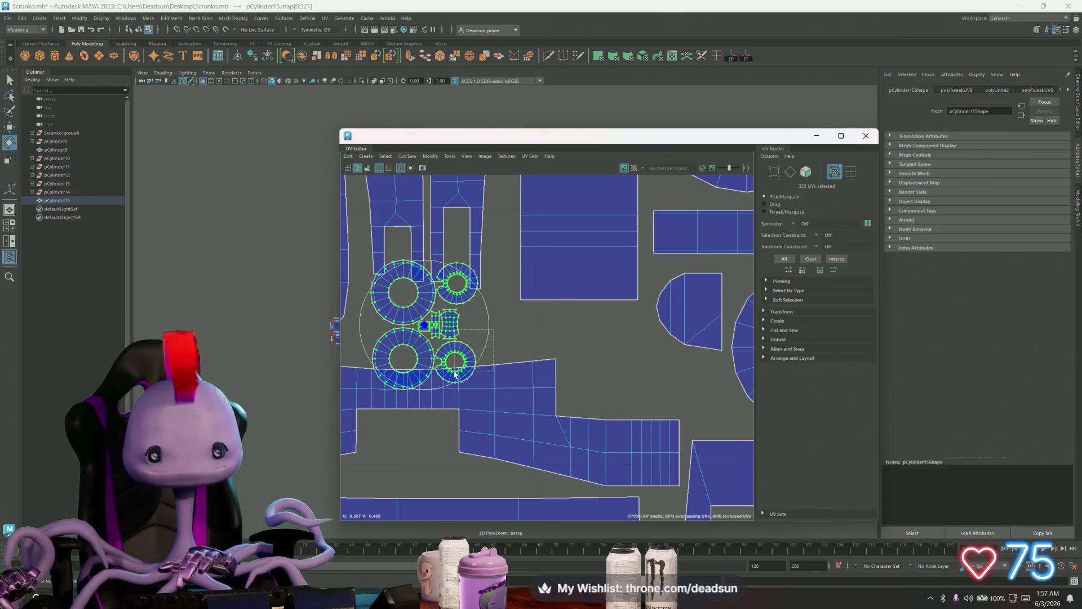
{"action": "left_click_drag", "start_coordinate": [479, 342], "coordinate": [413, 403], "text": "ctrl"}
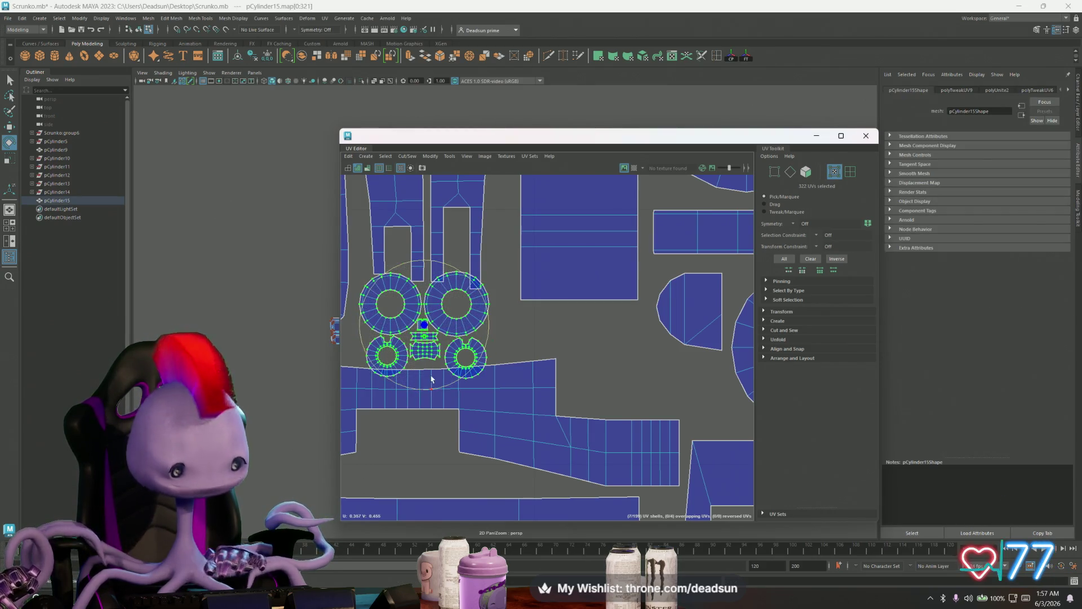
{"action": "key", "text": "w"}
{"action": "left_click_drag", "start_coordinate": [424, 325], "coordinate": [409, 376]}
Lift the two small ring shells up into a row and space the right one beside the others
{"action": "left_click", "coordinate": [386, 369]}
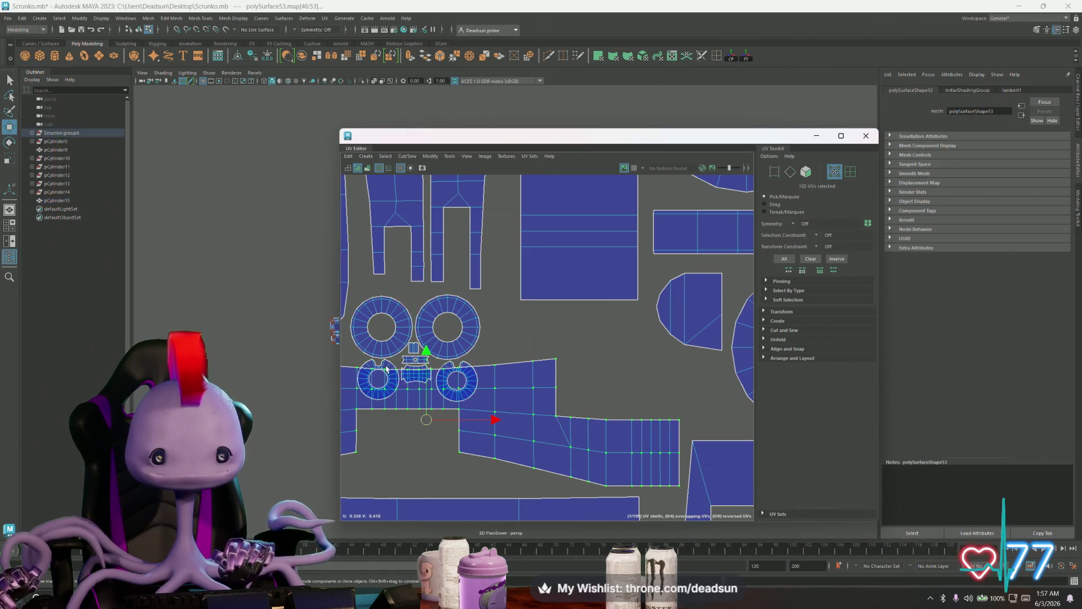
{"action": "left_click", "coordinate": [396, 366]}
{"action": "left_click", "coordinate": [468, 365], "text": "shift"}
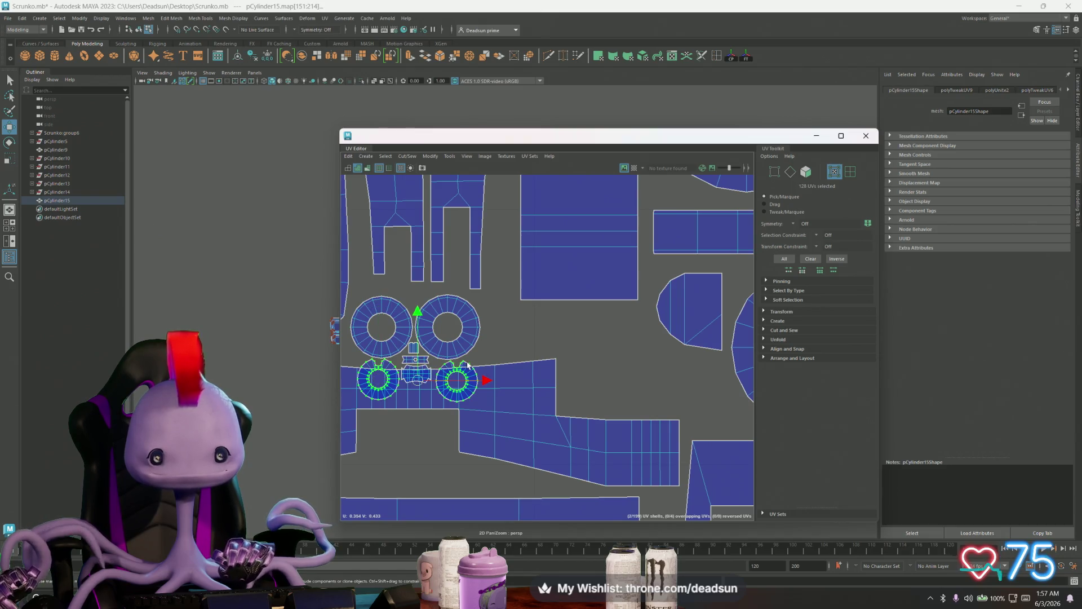
{"action": "left_click_drag", "start_coordinate": [421, 380], "coordinate": [549, 328]}
{"action": "left_click", "coordinate": [589, 344]}
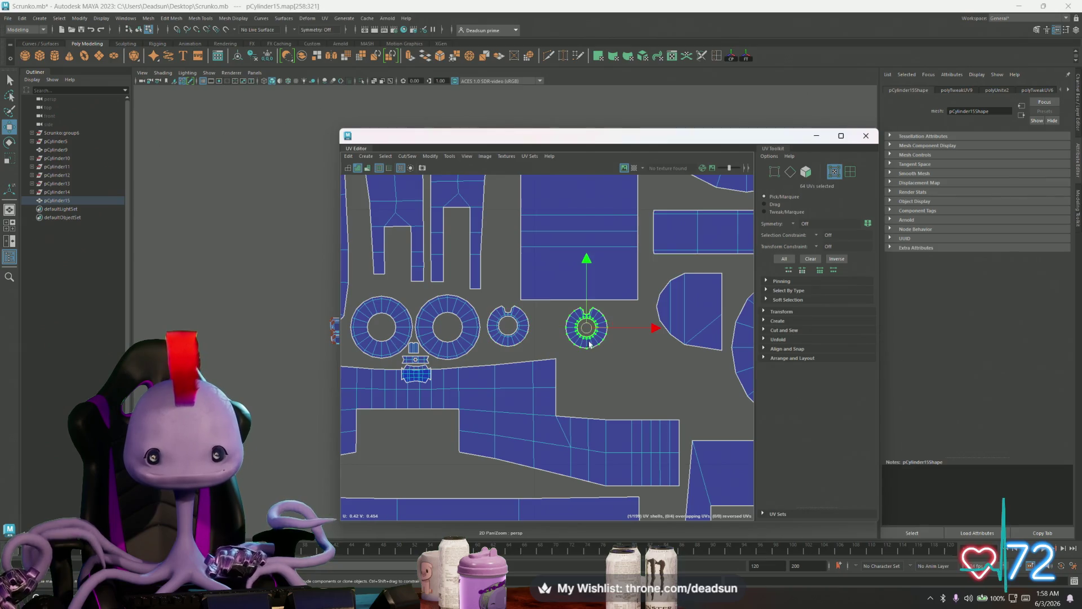
{"action": "left_click_drag", "start_coordinate": [658, 330], "coordinate": [621, 328]}
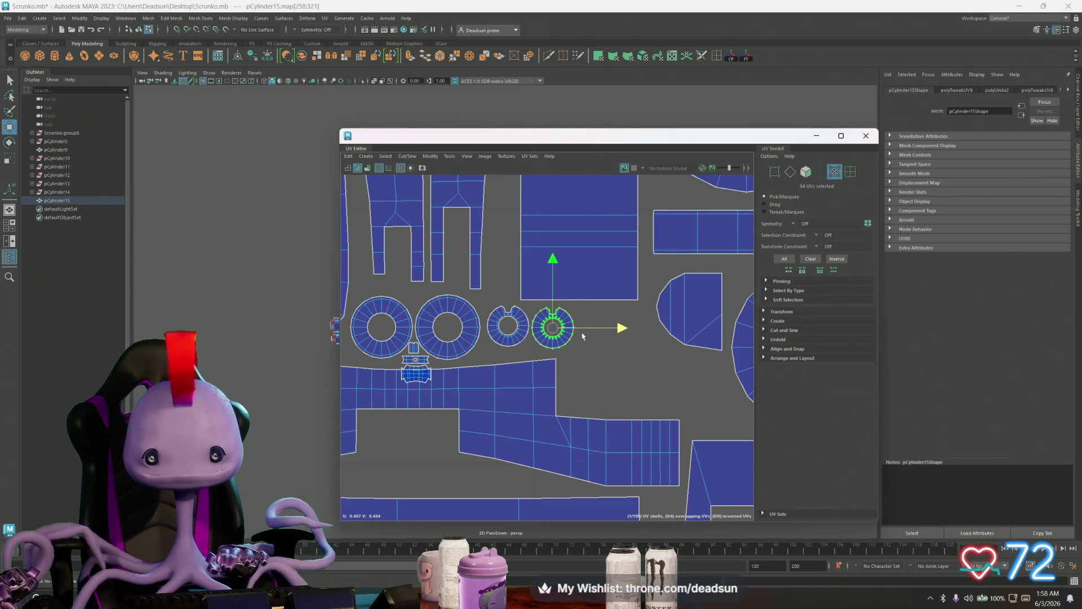
{"action": "left_click_drag", "start_coordinate": [554, 331], "coordinate": [556, 332]}
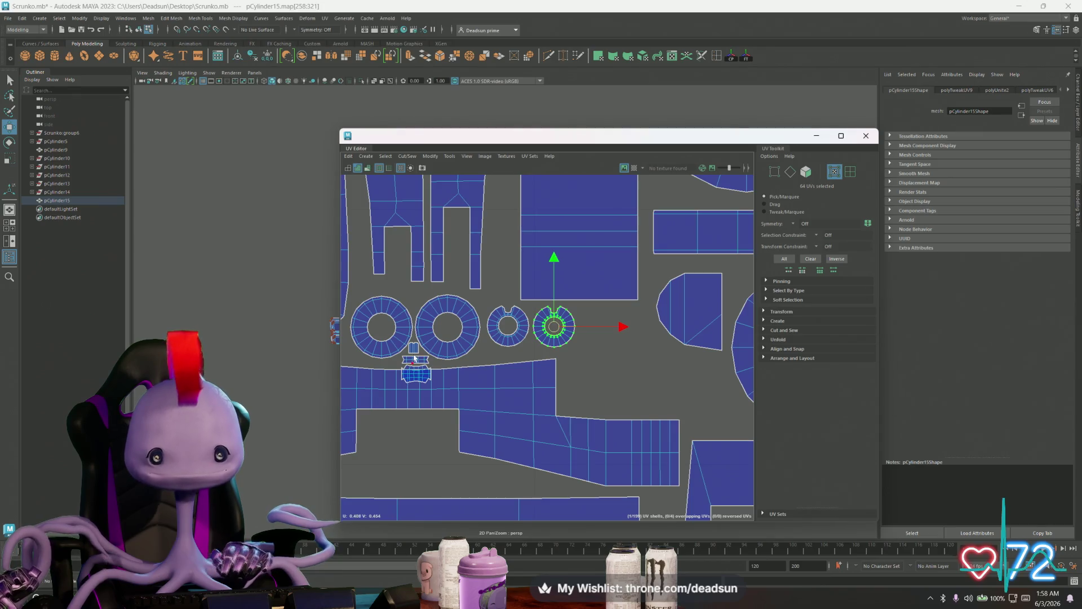